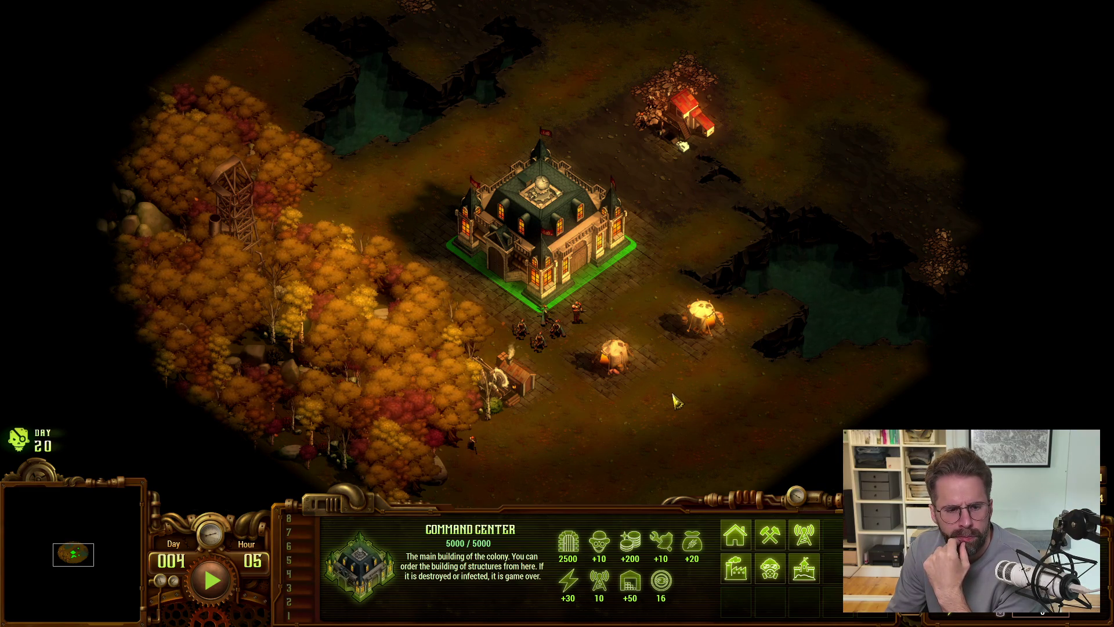
Step: Toggle pause while watching the colonists, ending paused at day 004, hour 13
{"action": "key", "text": "space"}
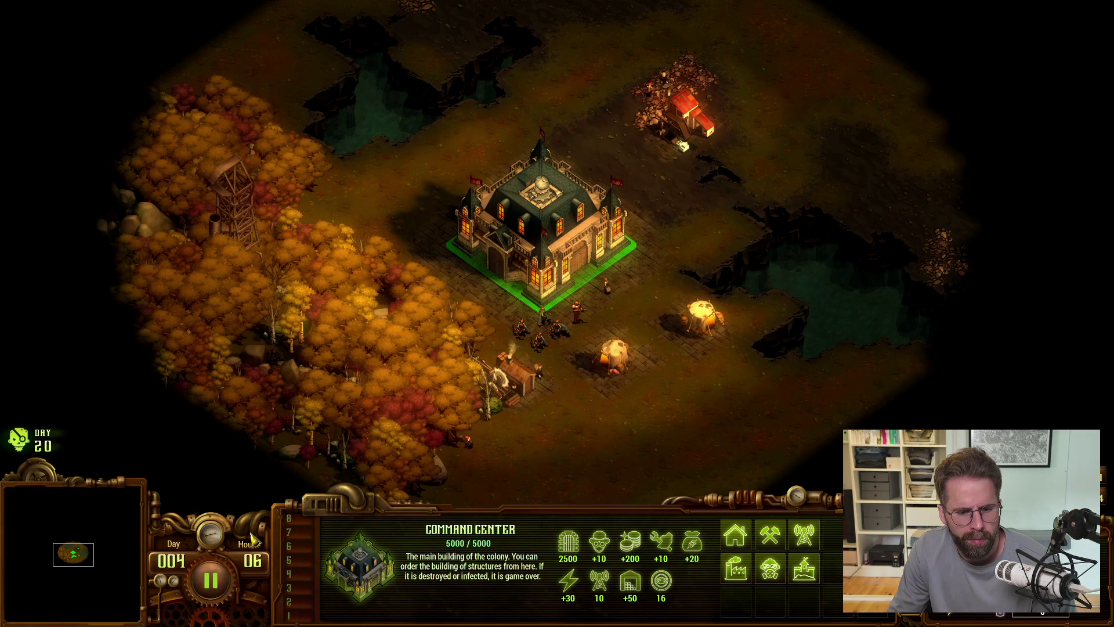
{"action": "key", "text": "space"}
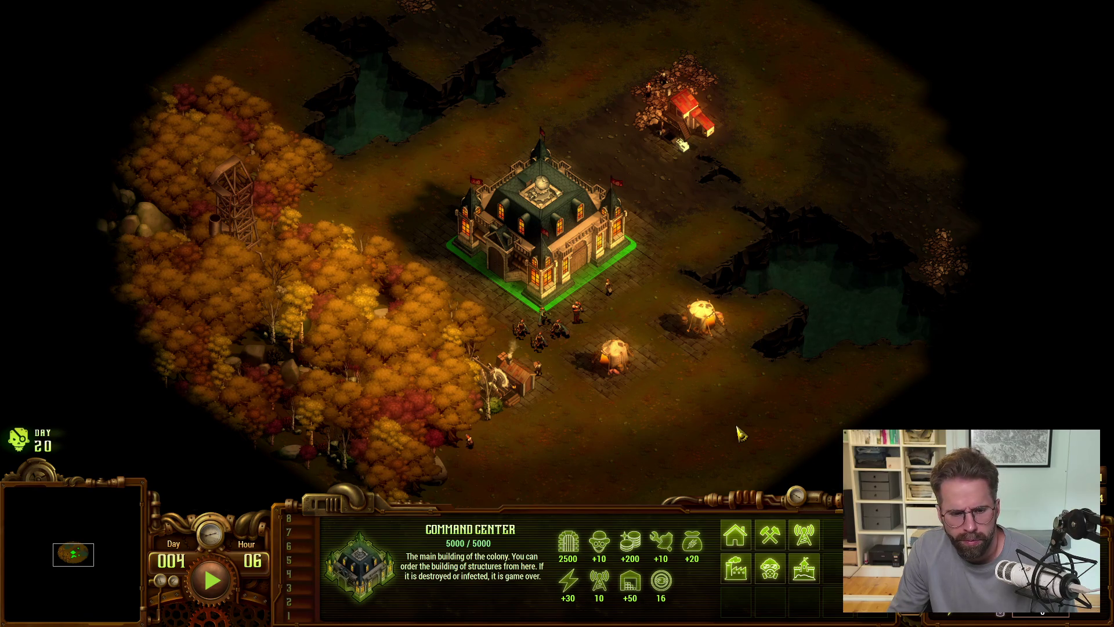
{"action": "key", "text": "space"}
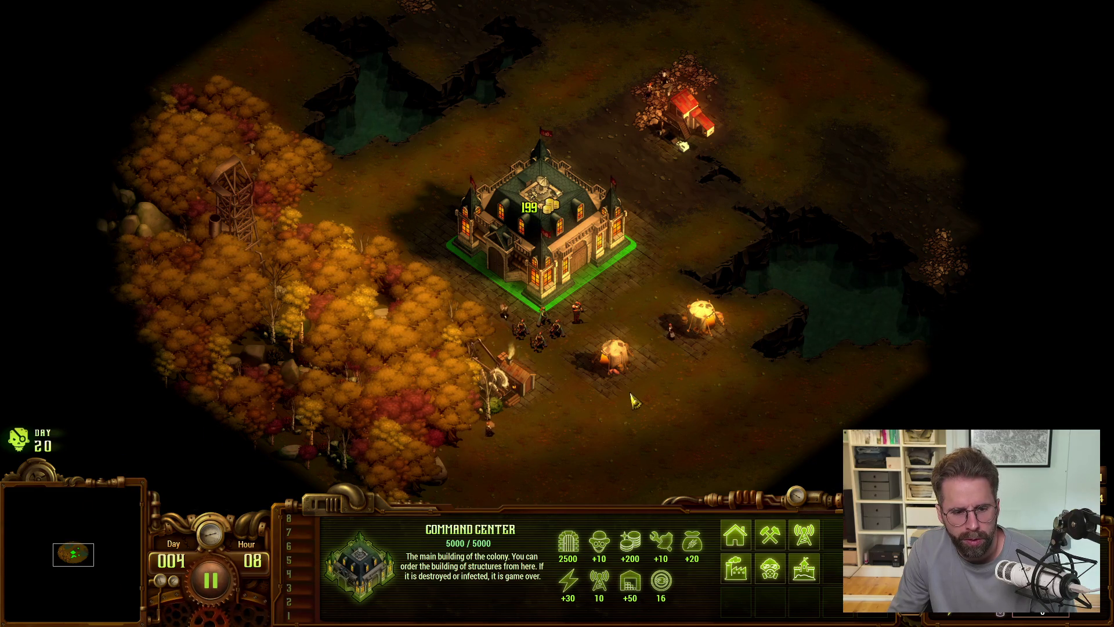
{"action": "key", "text": "space"}
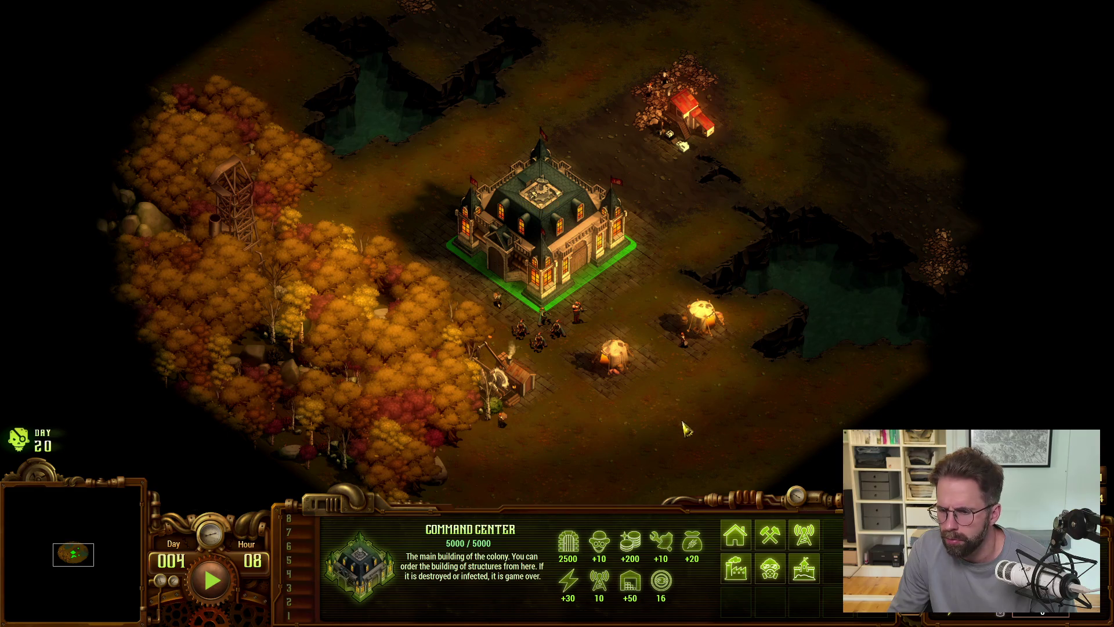
{"action": "key", "text": "space"}
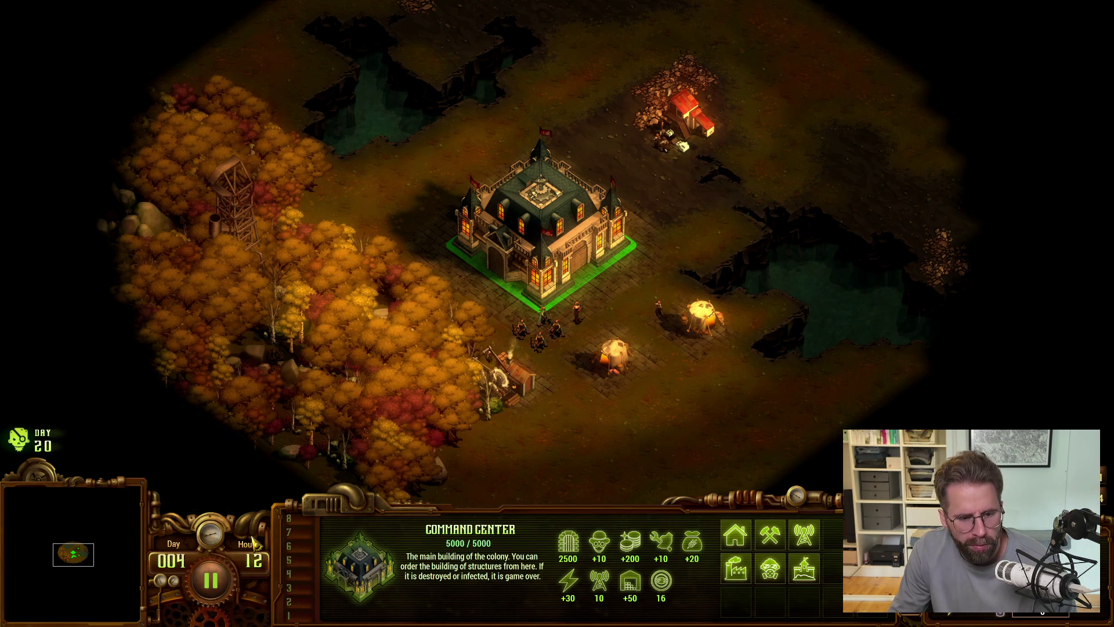
{"action": "key", "text": "space"}
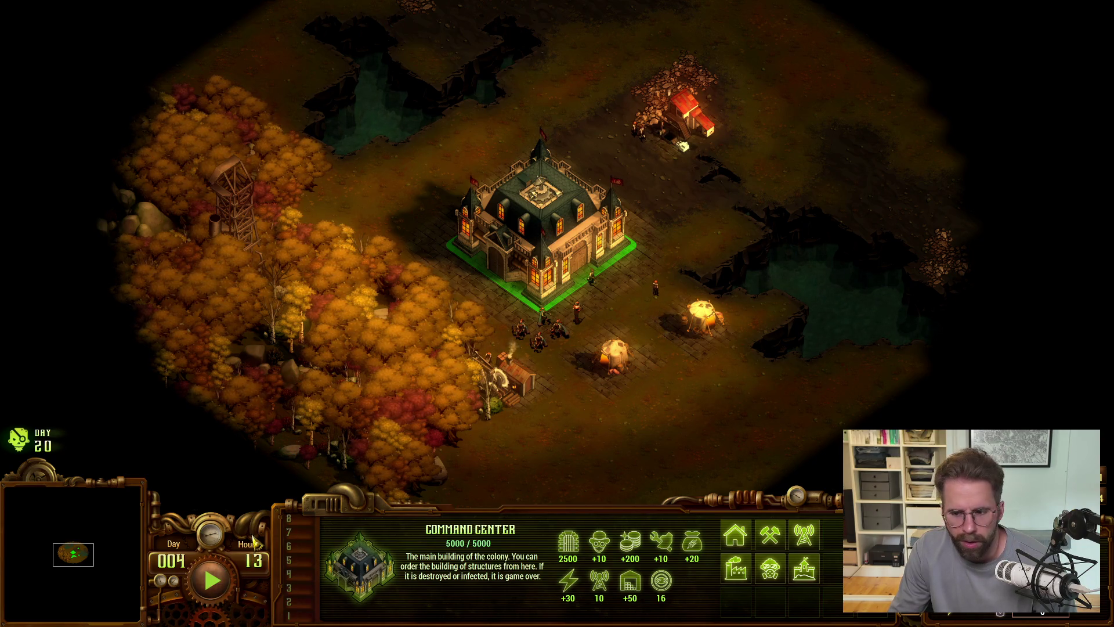
Step: Place a Hunter Cottage, a Fisherman Cottage and a tent around the Command Center
{"action": "left_click", "coordinate": [772, 540]}
{"action": "left_click", "coordinate": [735, 535]}
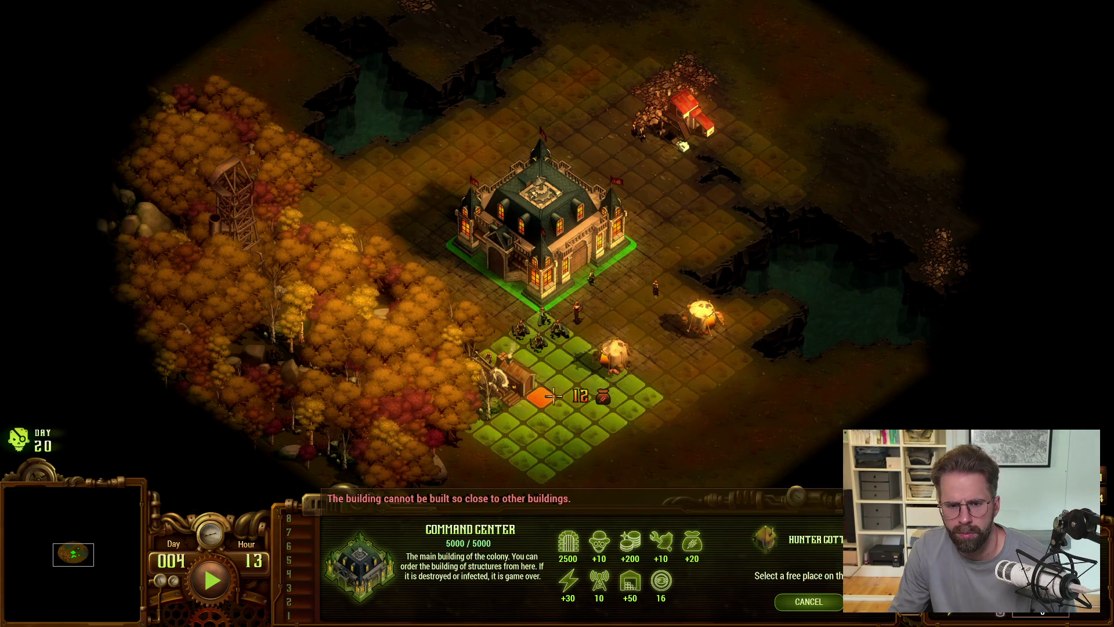
{"action": "left_click", "coordinate": [488, 325]}
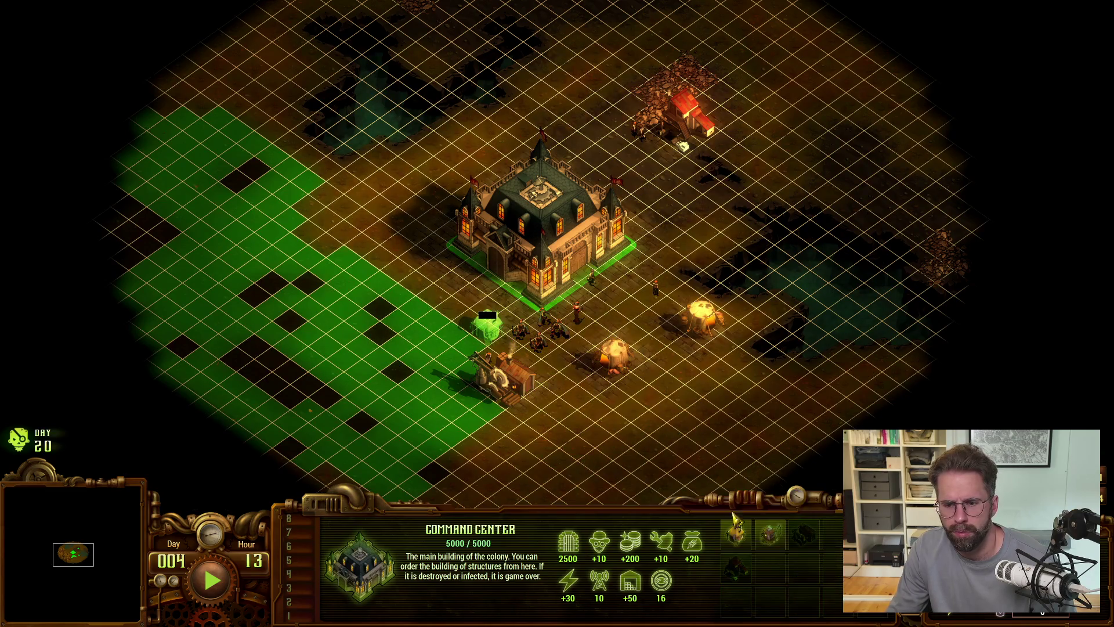
{"action": "left_click", "coordinate": [770, 535]}
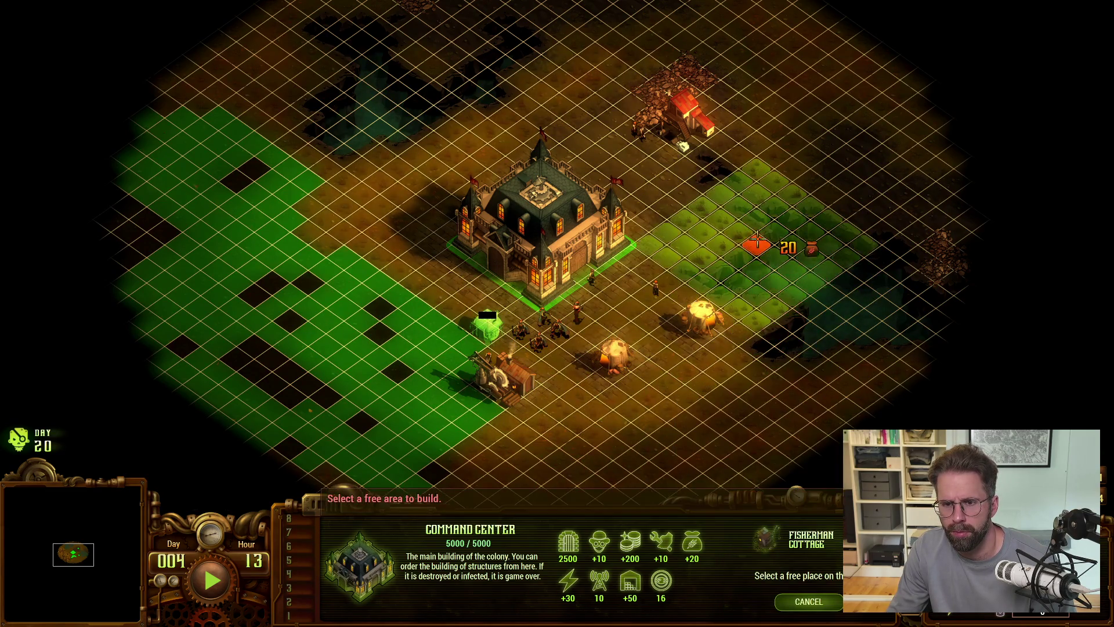
{"action": "left_click", "coordinate": [738, 224]}
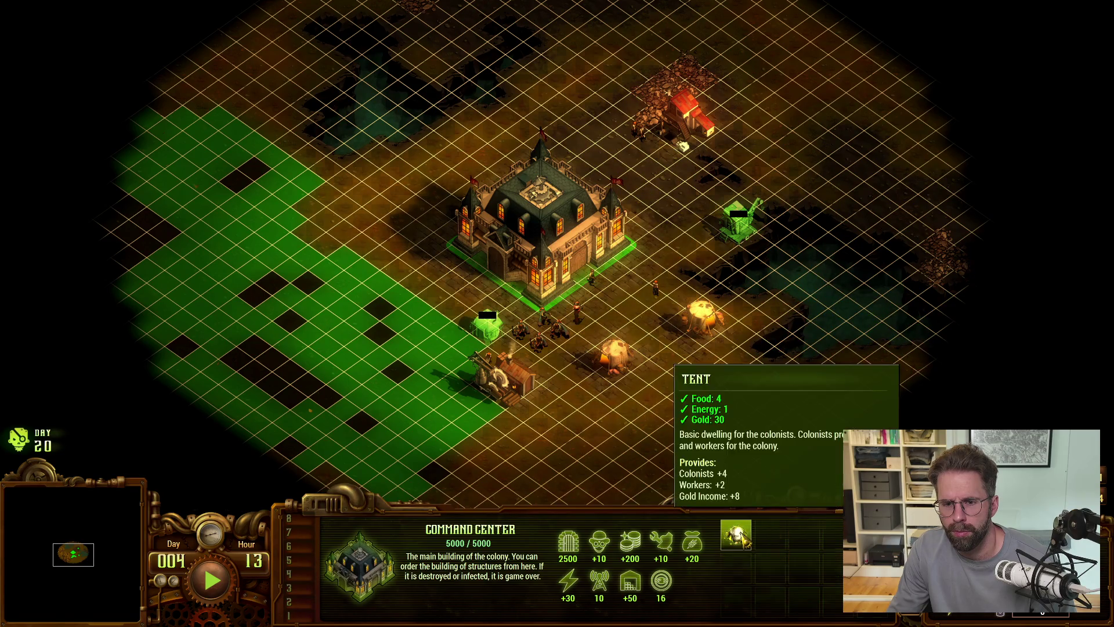
{"action": "left_click", "coordinate": [736, 536]}
{"action": "left_click", "coordinate": [667, 340]}
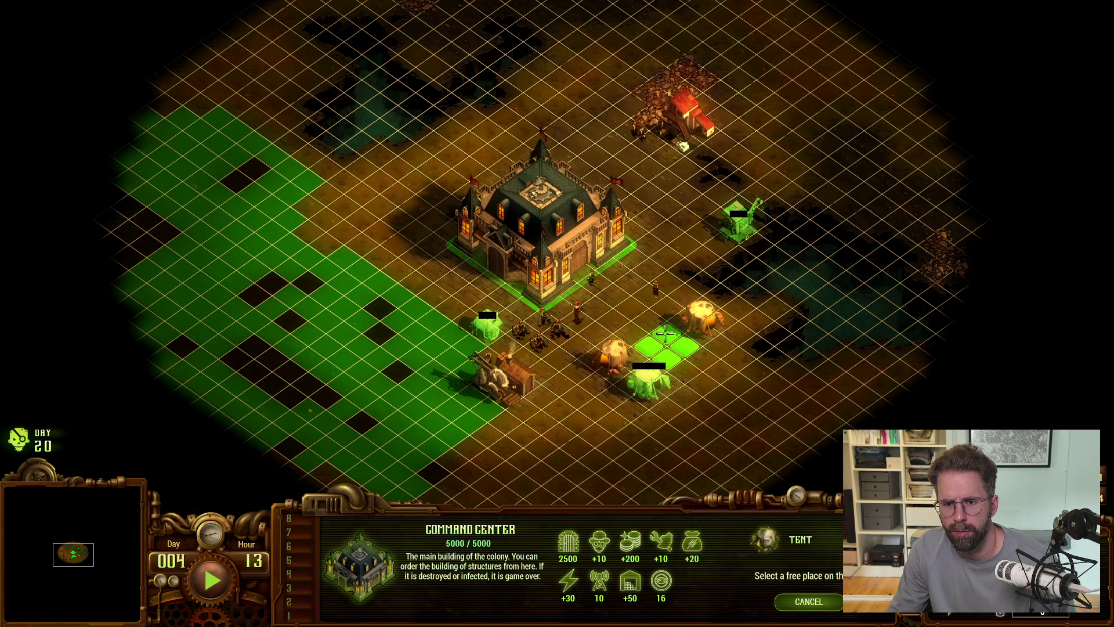
{"action": "right_click", "coordinate": [705, 375]}
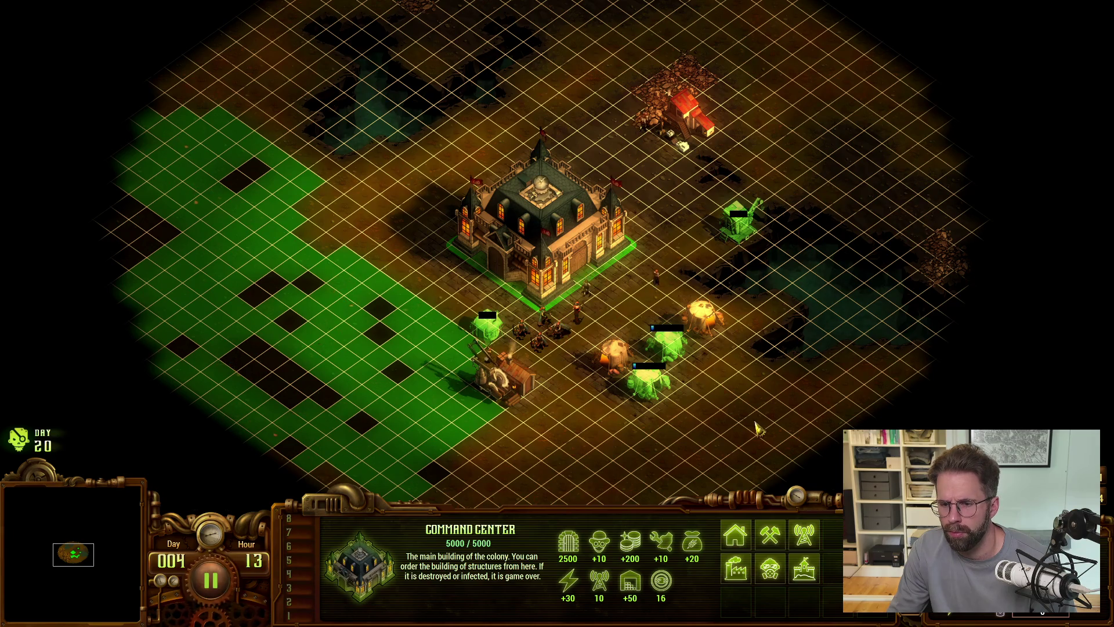
Step: Resume the game and send a Ranger south-east, then redirect it north-east
{"action": "key", "text": "space"}
{"action": "scroll", "coordinate": [710, 406], "scroll_direction": "down", "scroll_amount": 1}
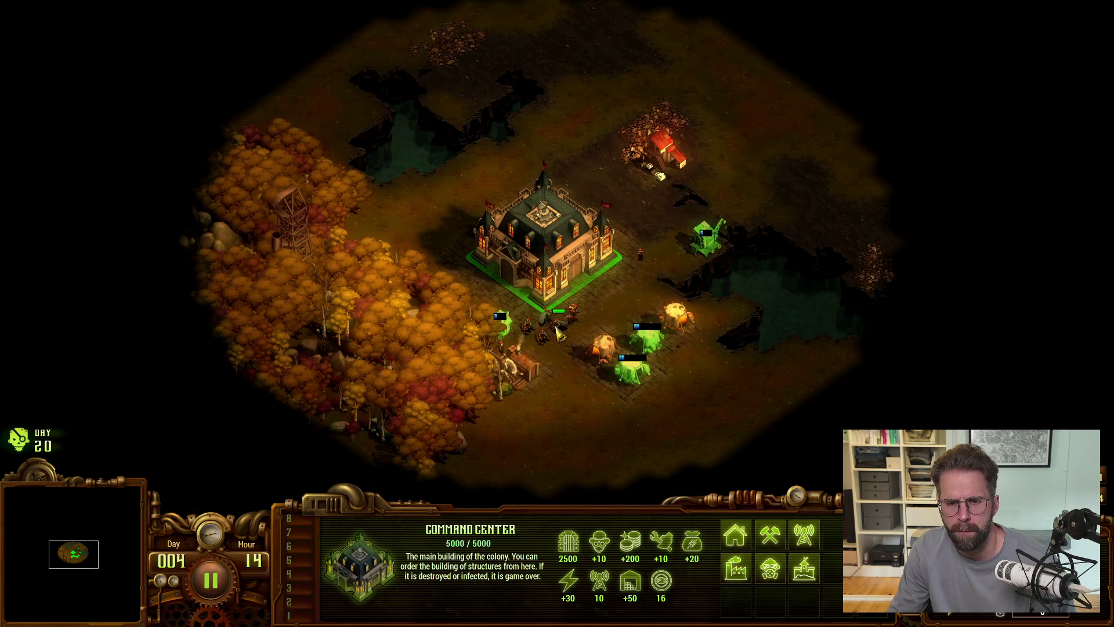
{"action": "left_click", "coordinate": [557, 332]}
{"action": "right_click", "coordinate": [662, 444]}
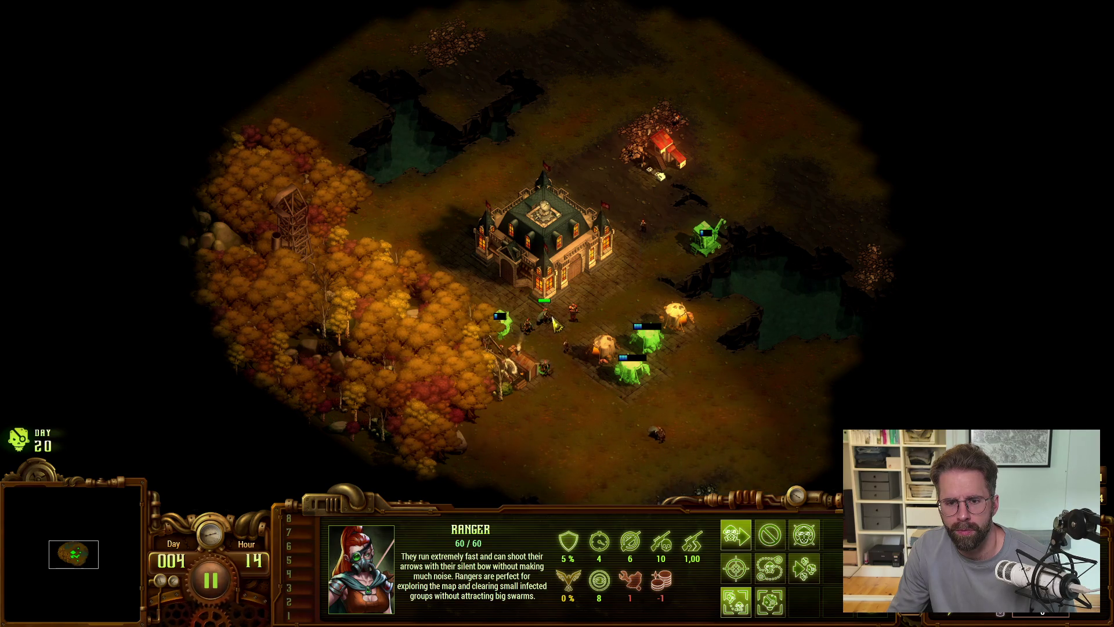
{"action": "key", "text": "s"}
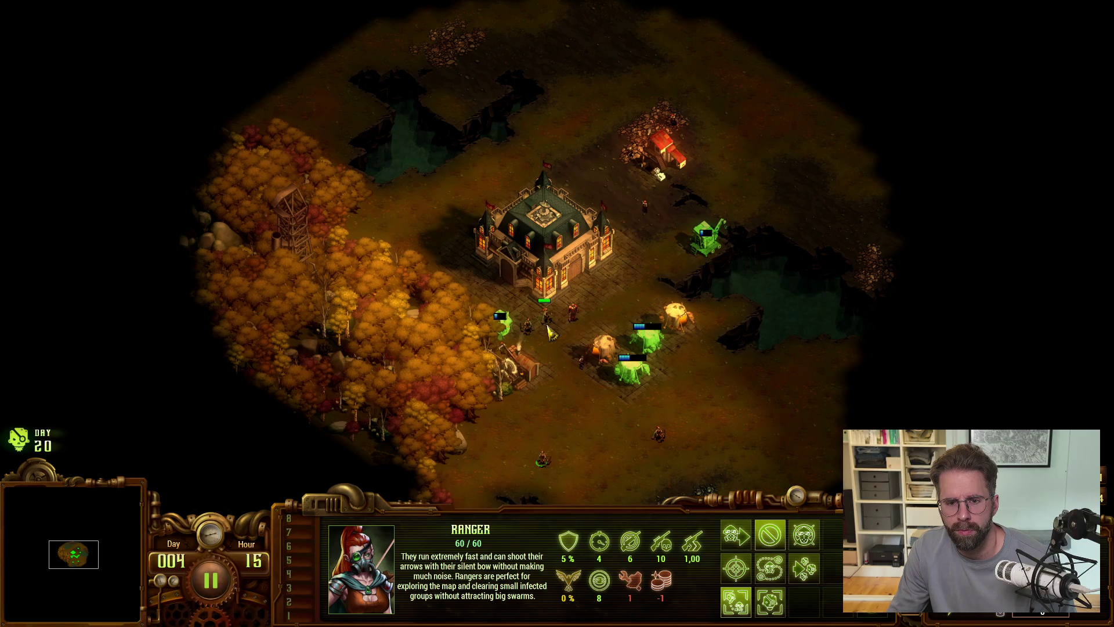
{"action": "right_click", "coordinate": [580, 326]}
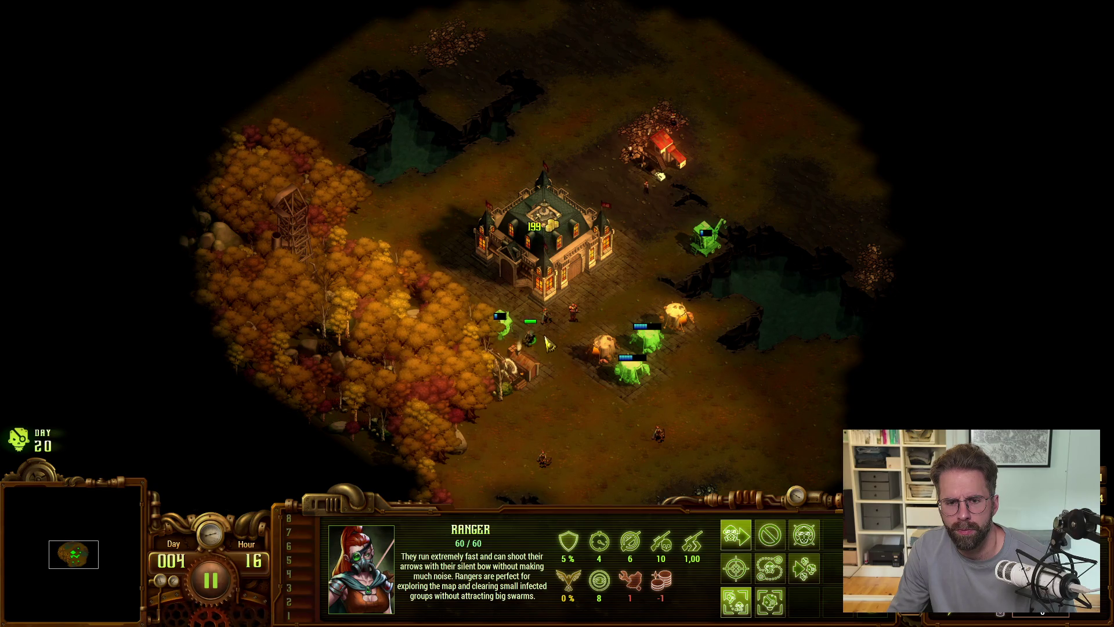
{"action": "left_click", "coordinate": [547, 316]}
{"action": "left_click", "coordinate": [572, 313]}
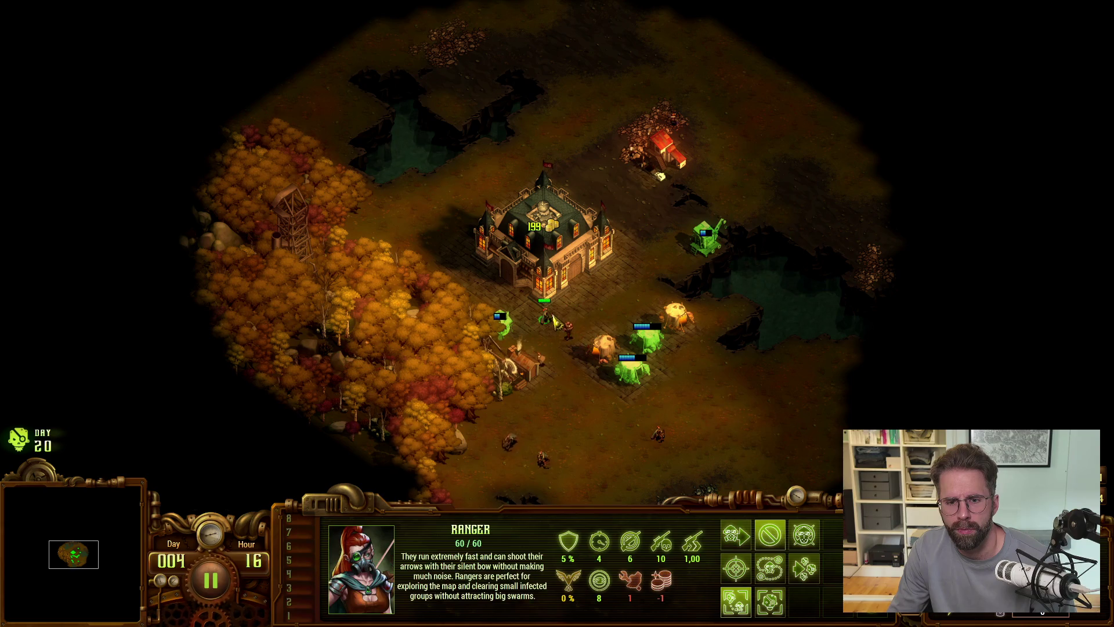
Step: Place a Tesla Tower south of the tents, then pause the game
{"action": "left_click", "coordinate": [543, 223]}
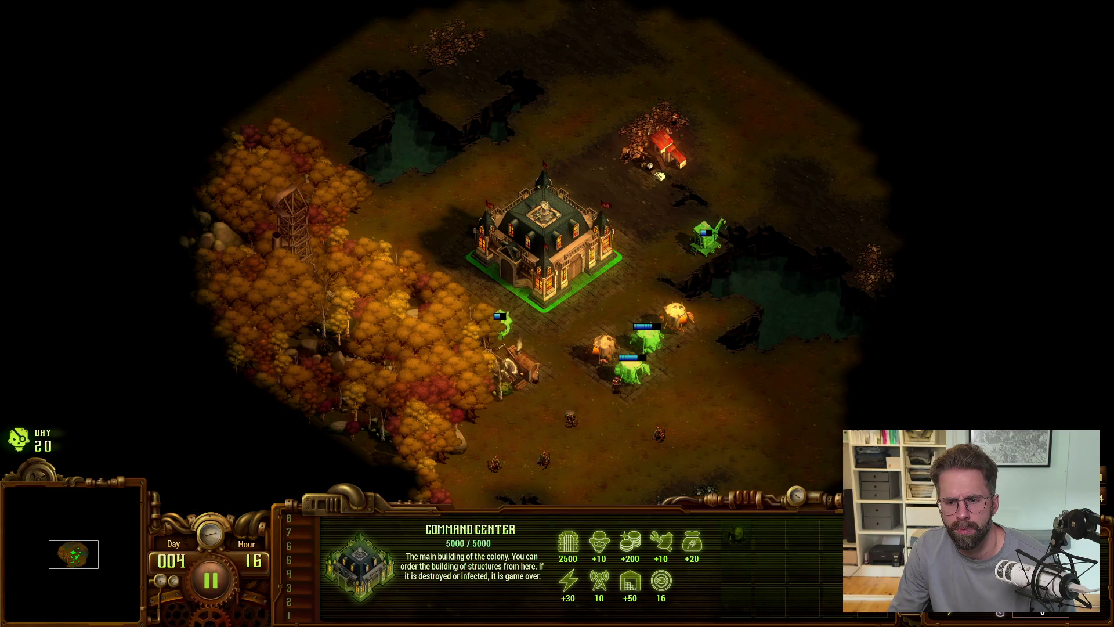
{"action": "left_click", "coordinate": [804, 534]}
{"action": "left_click", "coordinate": [737, 537]}
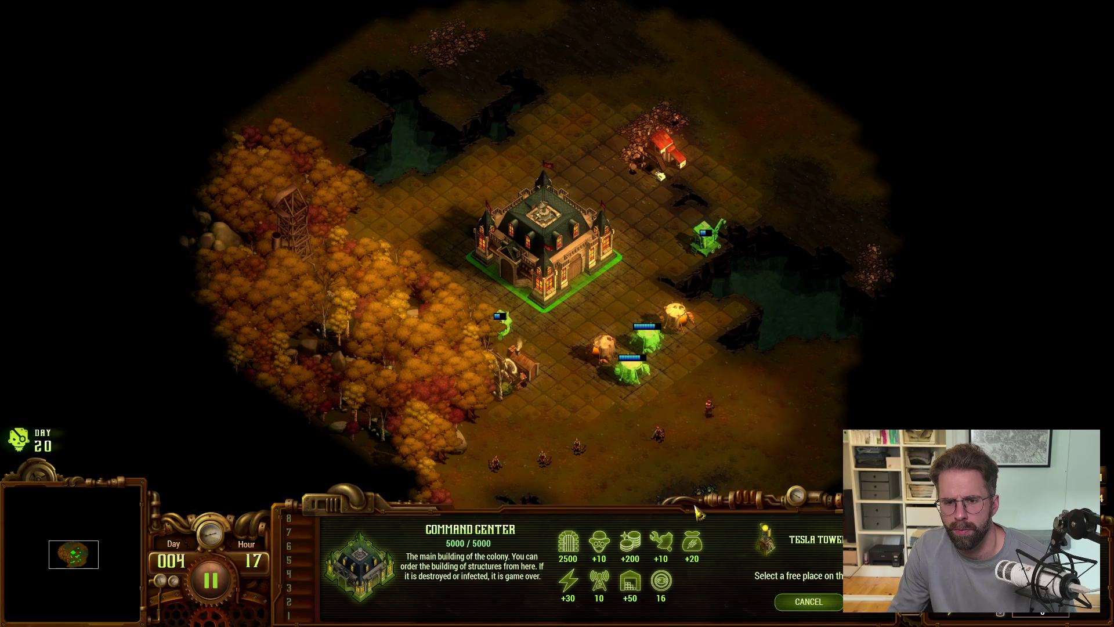
{"action": "left_click", "coordinate": [634, 399]}
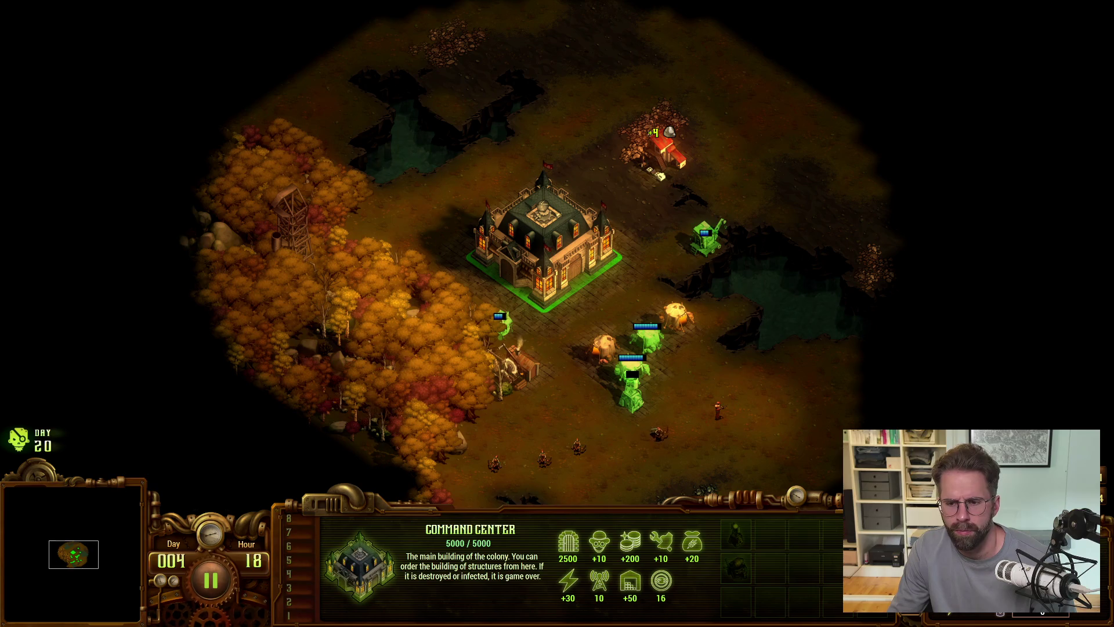
{"action": "right_click", "coordinate": [755, 458]}
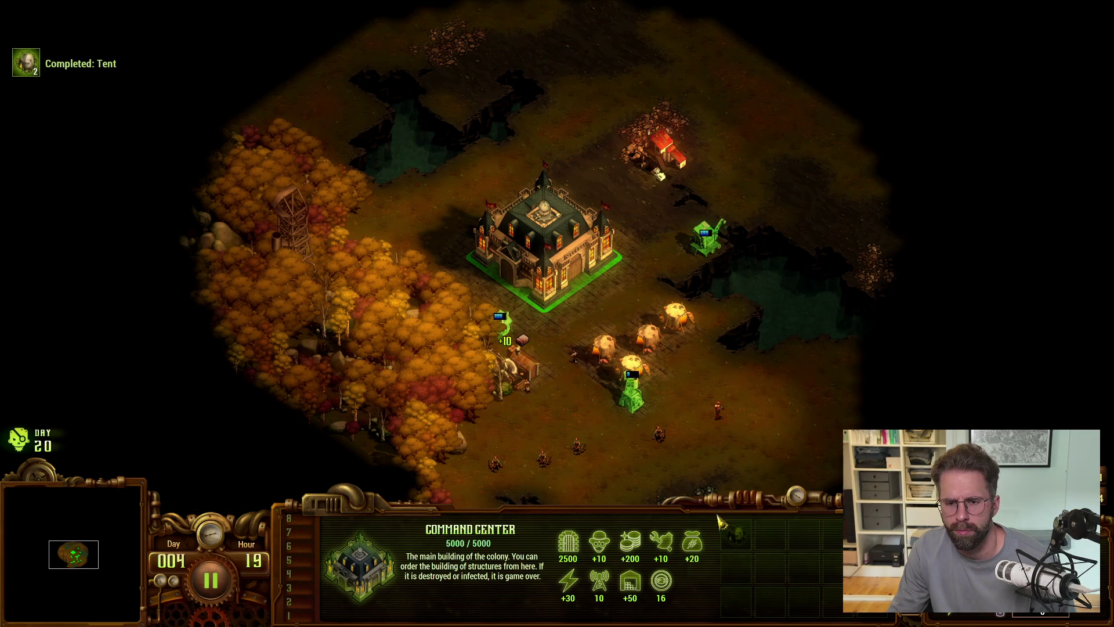
{"action": "key", "text": "space"}
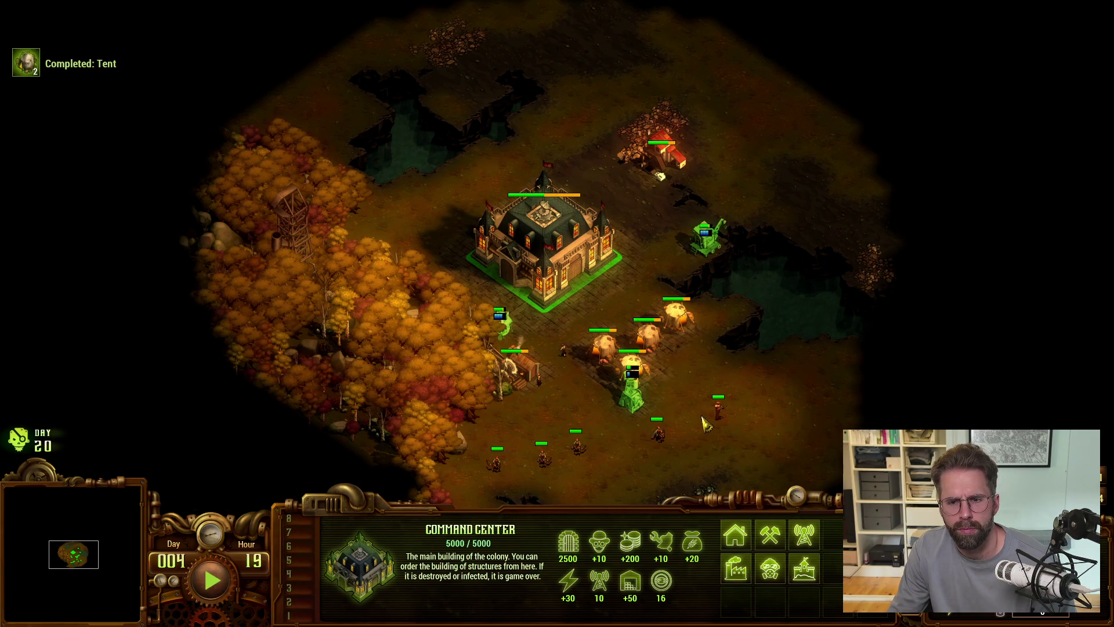
Step: Check Visual Studio's 35 FGameTime build errors, then return to the Claude Code terminal
{"action": "key", "text": "alt+Tab"}
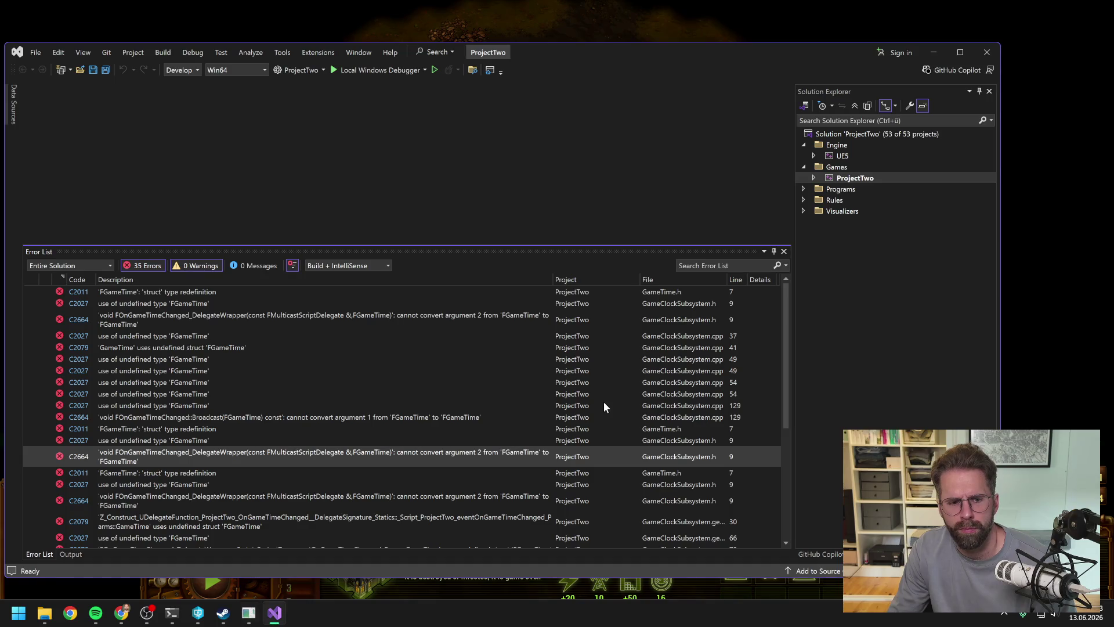
{"action": "left_click", "coordinate": [172, 613]}
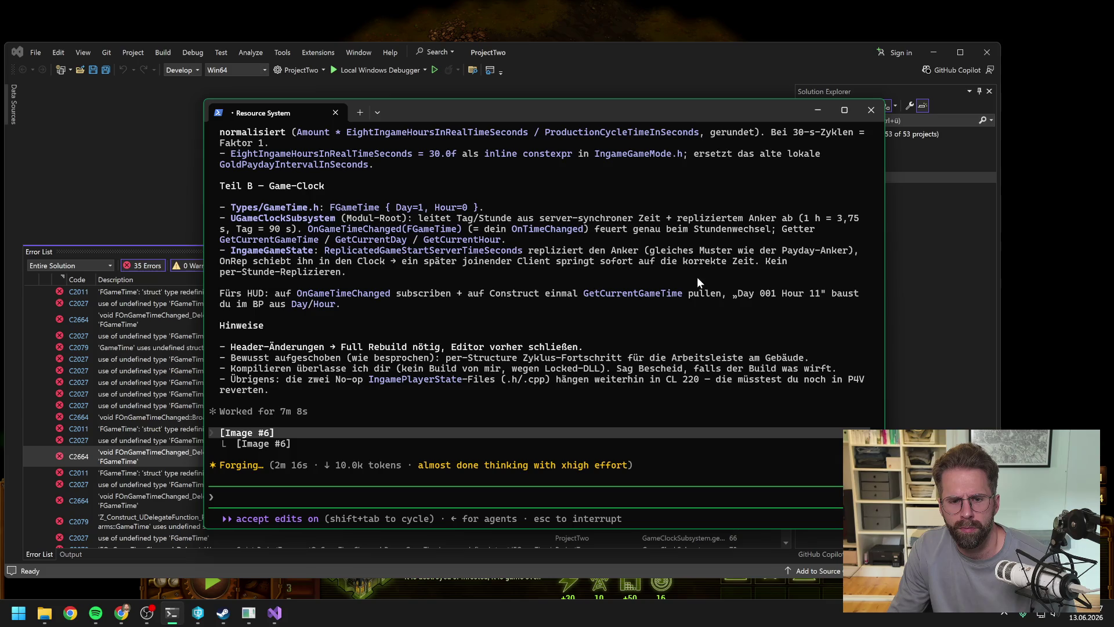
{"action": "left_click", "coordinate": [952, 355]}
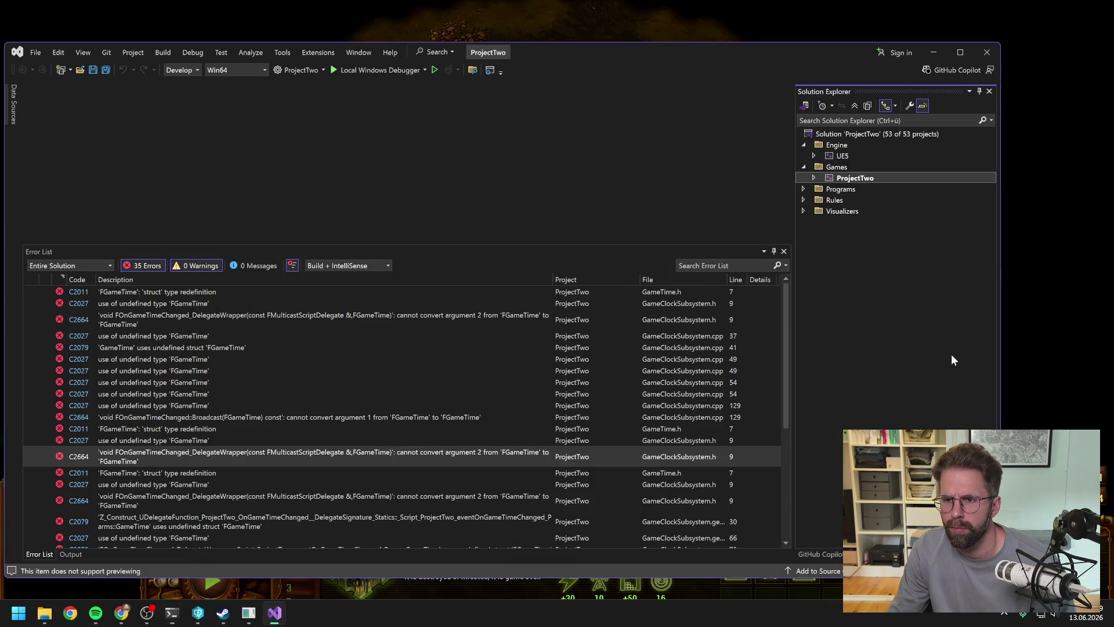
{"action": "key", "text": "alt+Tab"}
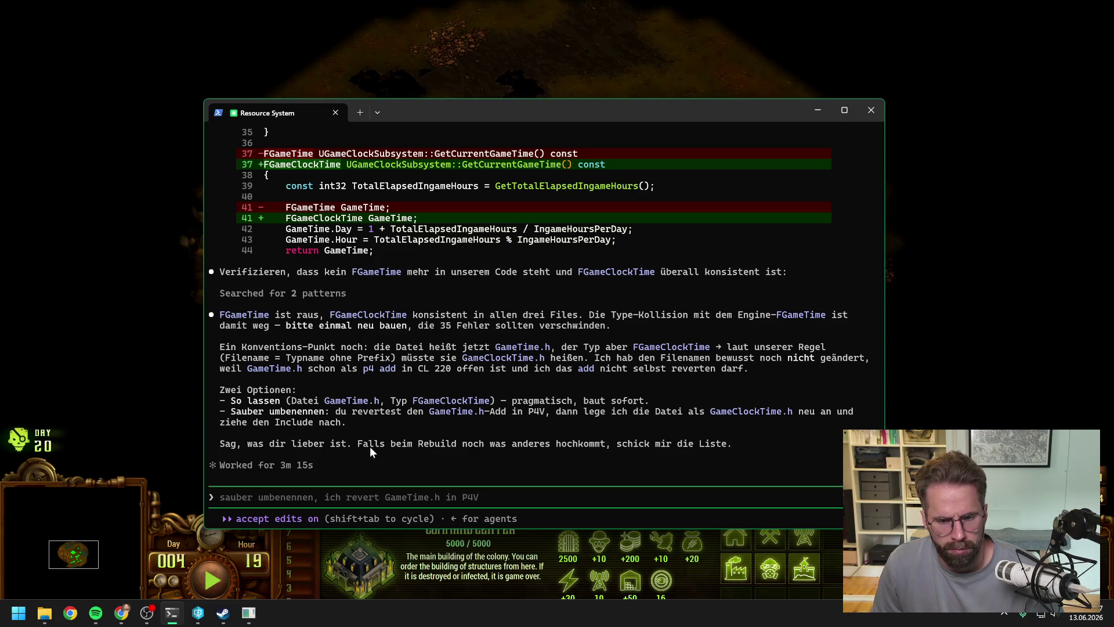
Step: Bring P4V forward, move it to the right and show the local workspace file tree
{"action": "left_click", "coordinate": [198, 619]}
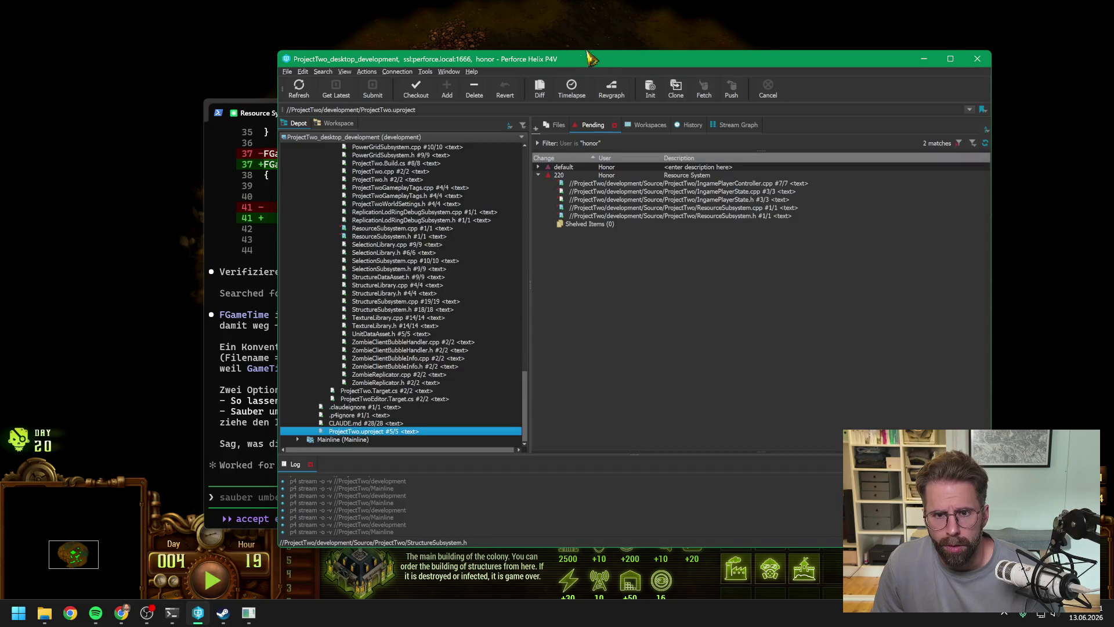
{"action": "mouse_move", "coordinate": [580, 58]}
{"action": "left_mouse_down"}
{"action": "mouse_move", "coordinate": [824, 9]}
{"action": "mouse_move", "coordinate": [845, 58]}
{"action": "left_mouse_up"}
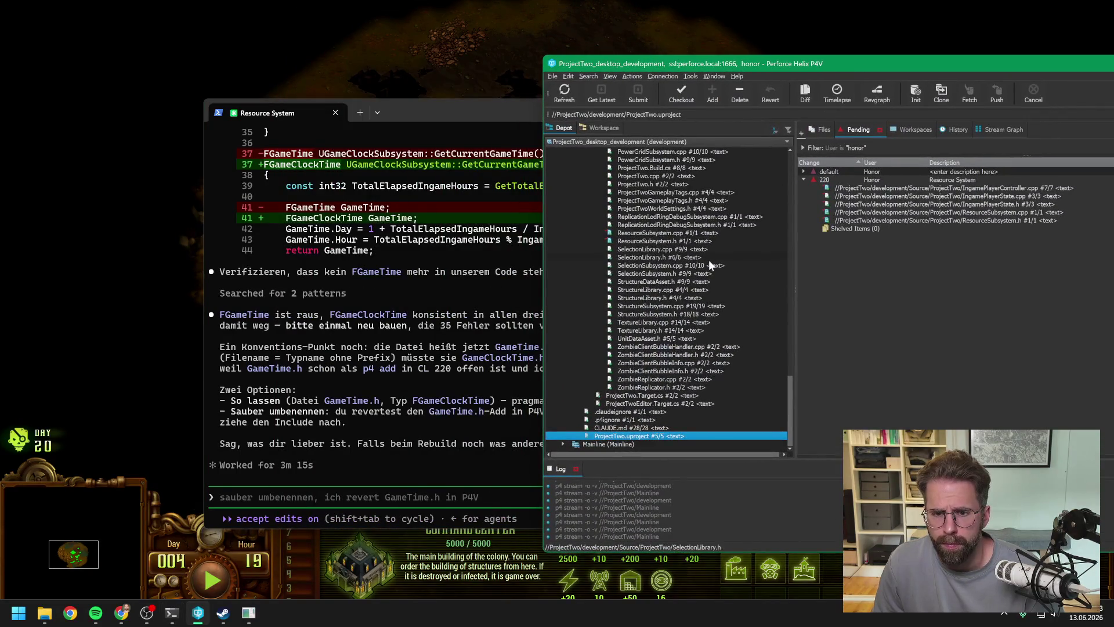
{"action": "scroll", "coordinate": [708, 260], "scroll_direction": "up", "scroll_amount": 10}
{"action": "left_click", "coordinate": [600, 124]}
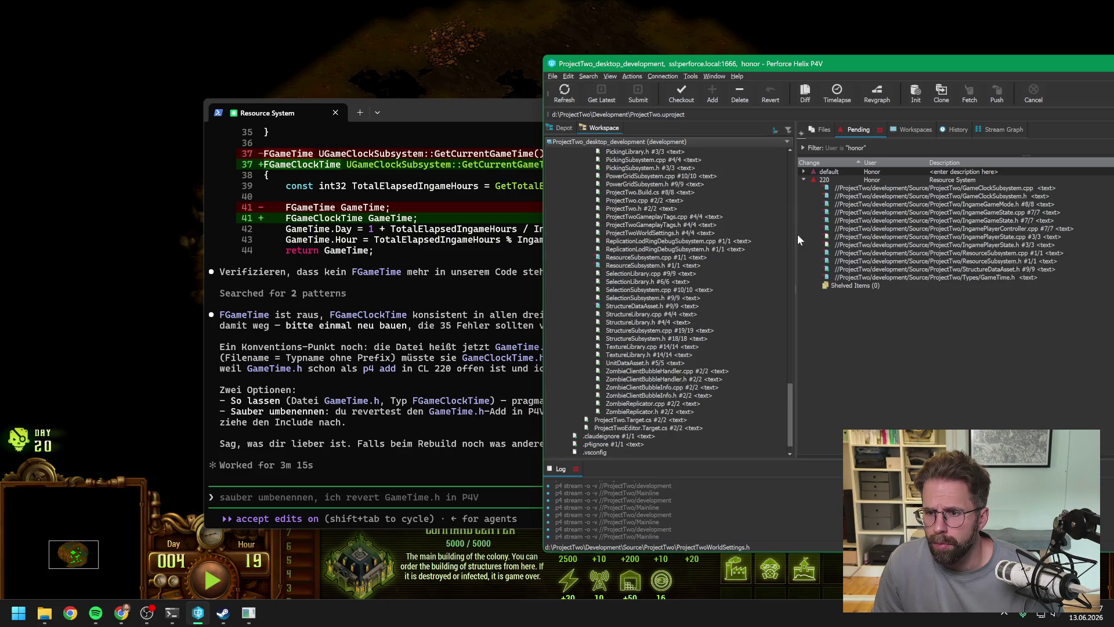
Step: Revert Types/GameTime.h out of pending changelist 220, confirming the revert
{"action": "left_click", "coordinate": [904, 277]}
{"action": "right_click", "coordinate": [904, 277]}
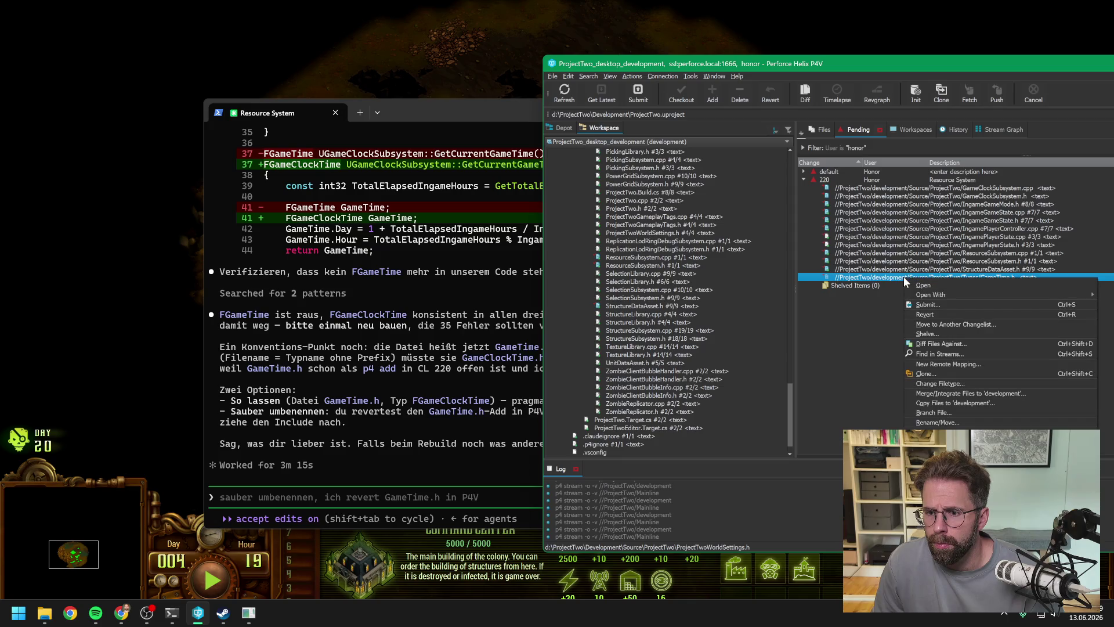
{"action": "left_click", "coordinate": [926, 315]}
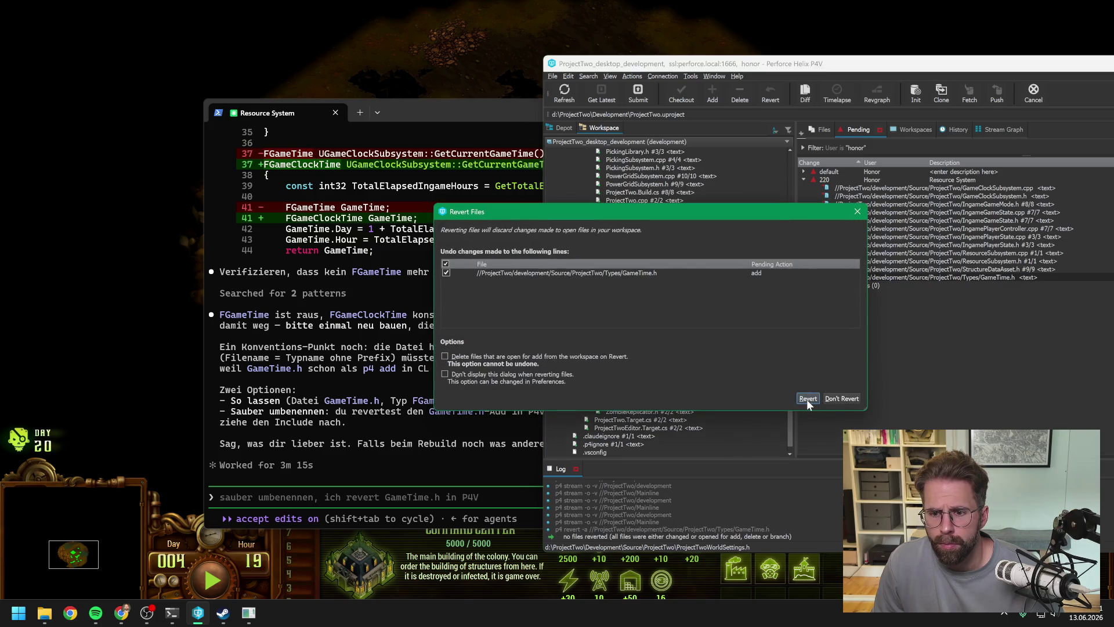
{"action": "left_click", "coordinate": [807, 399]}
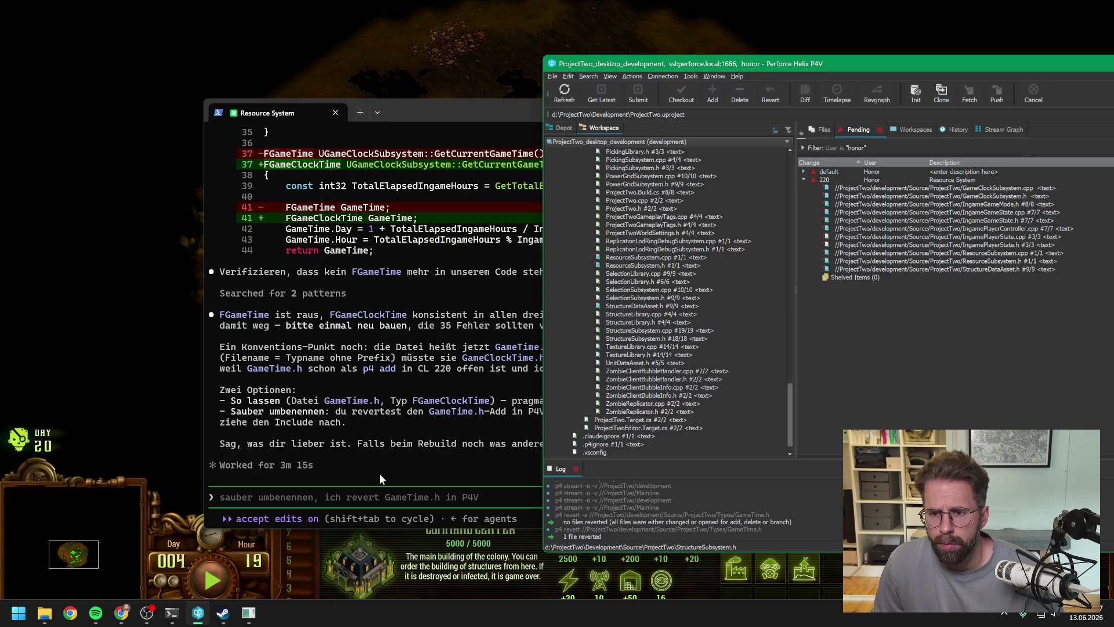
{"action": "left_click", "coordinate": [360, 496]}
Step: Send the assistant 'habe GameTime.h reverted. Bitte löschen und GameClockTime hinzufügen'
{"action": "type", "text": "habe"}
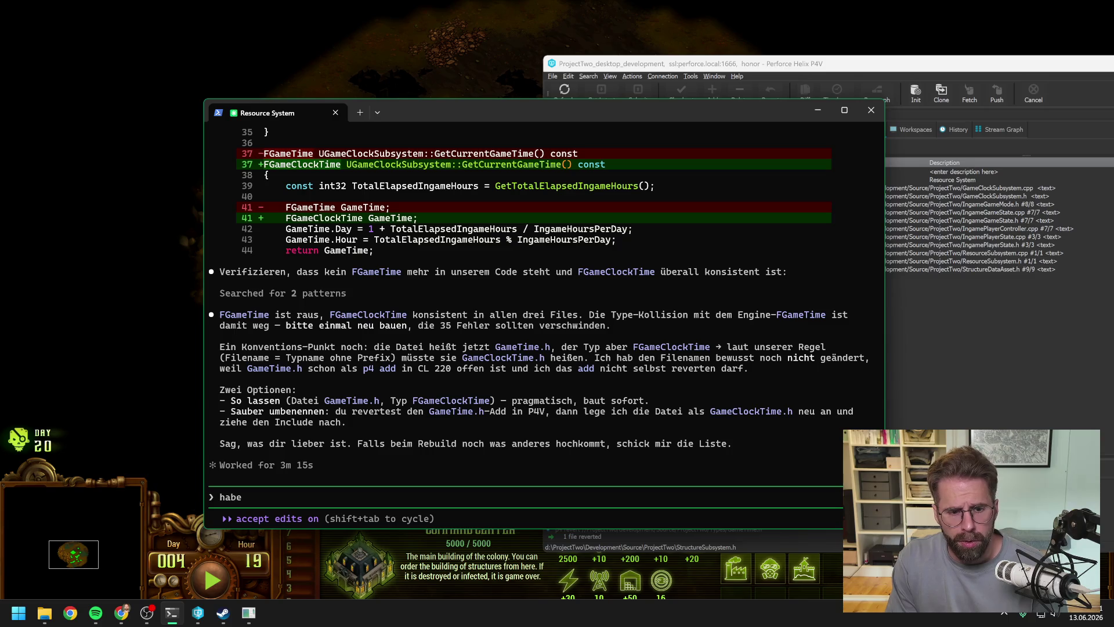
{"action": "type", "text": " gametime"}
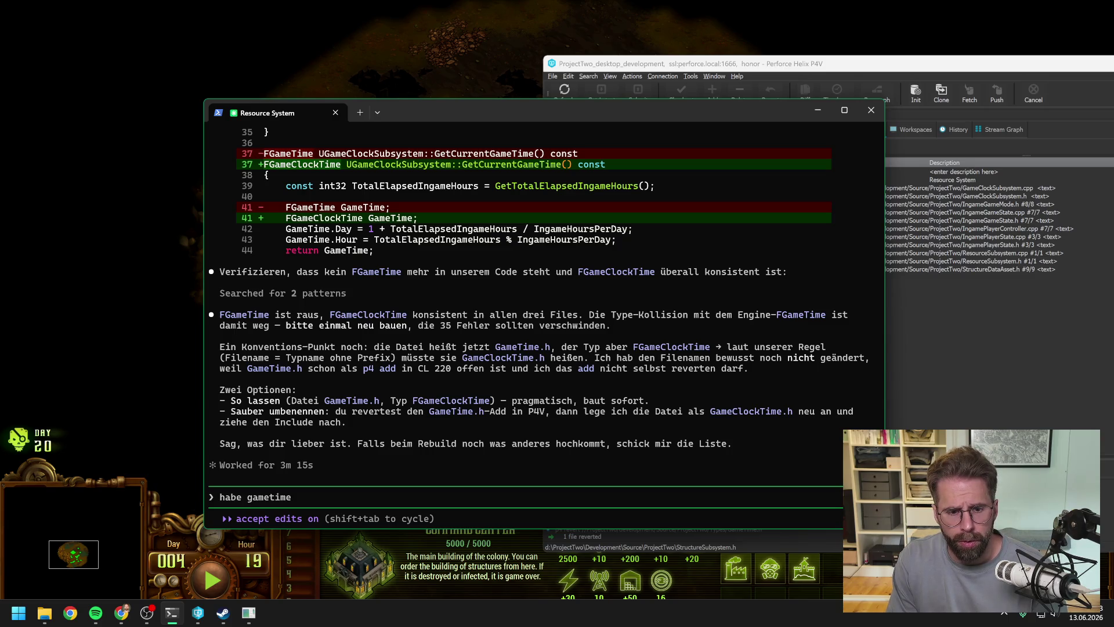
{"action": "key", "text": "BackSpace"}
{"action": "key", "text": "BackSpace"}
{"action": "key", "text": "BackSpace"}
{"action": "type", "text": "Game"}
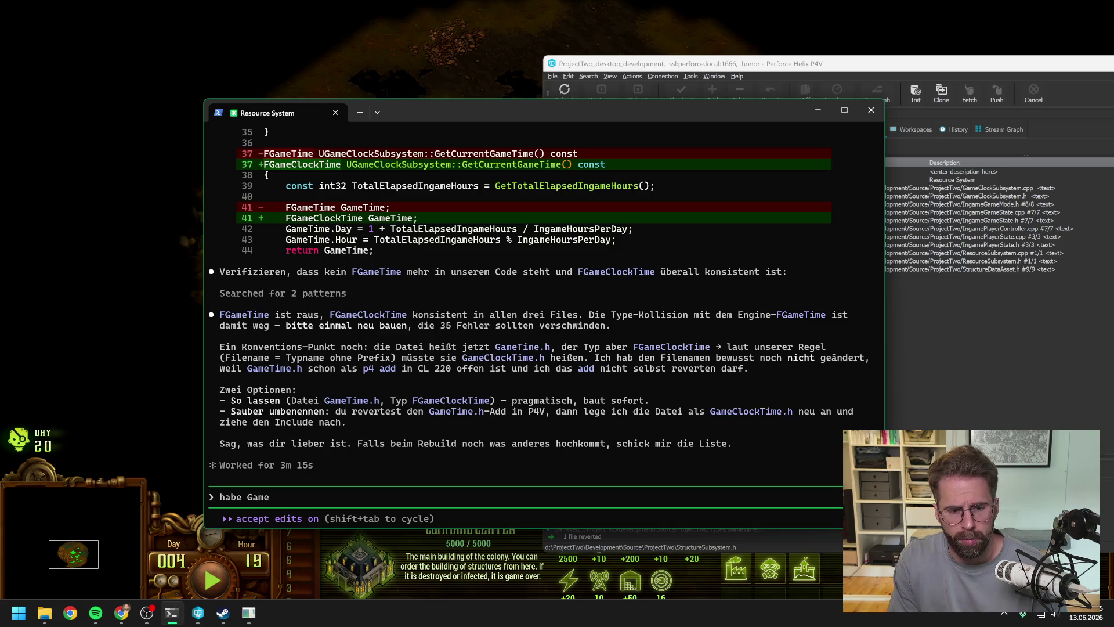
{"action": "type", "text": "Timeh"}
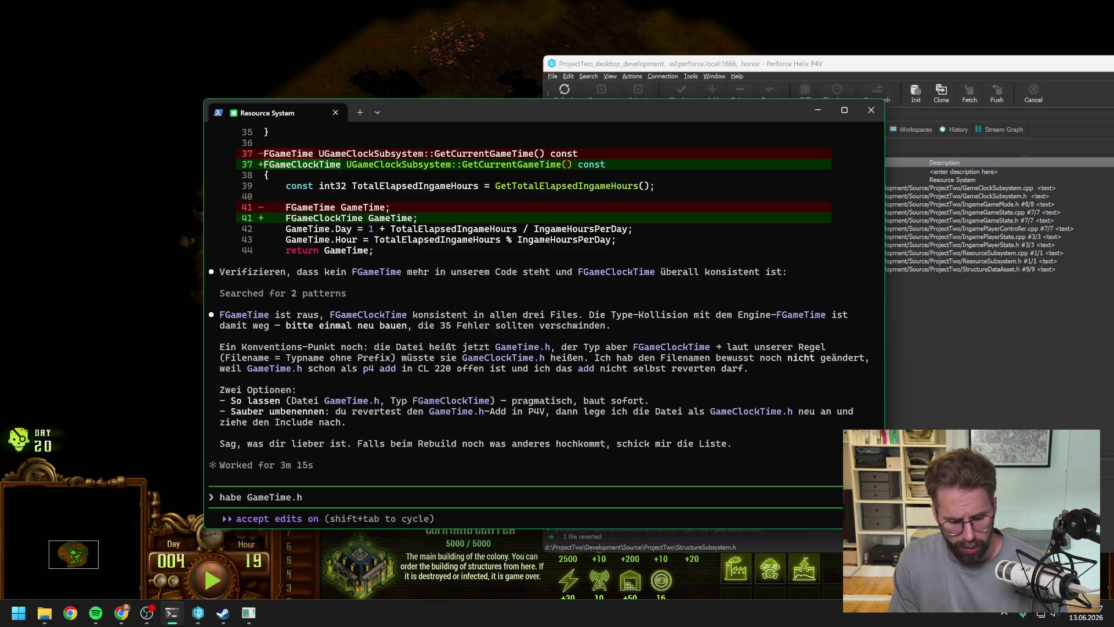
{"action": "type", "text": "everte"}
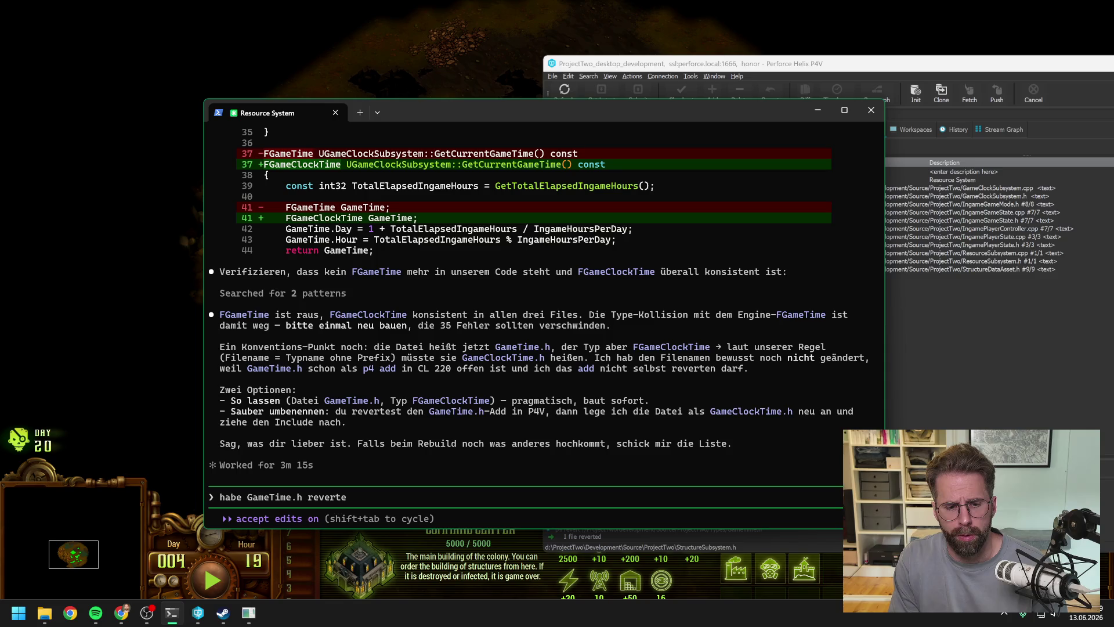
{"action": "type", "text": "d.tte löschen und di"}
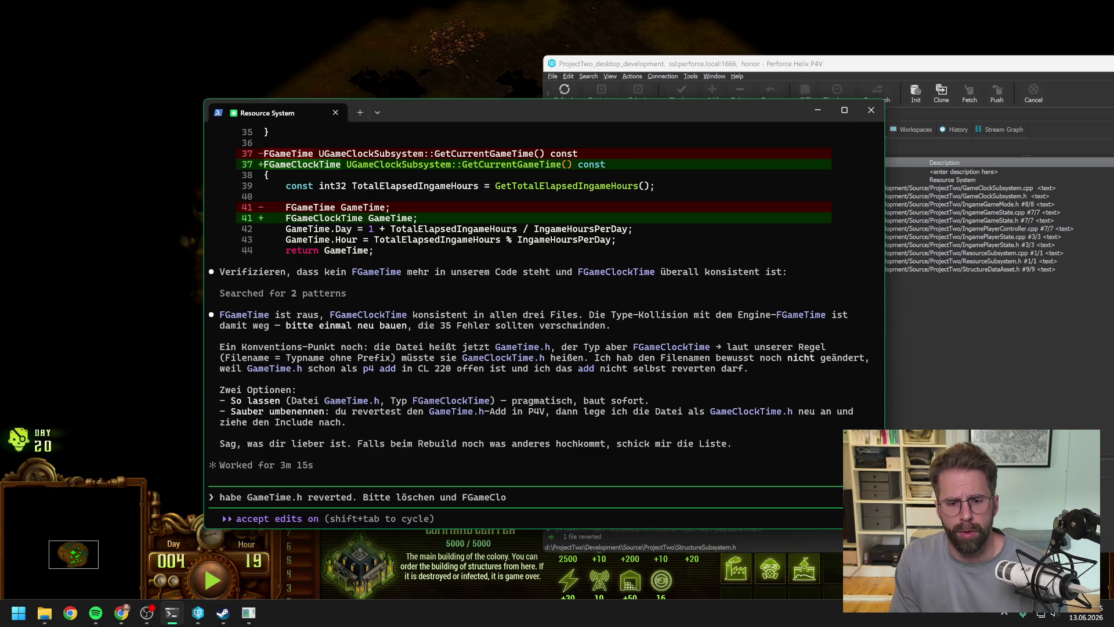
{"action": "type", "text": "ckTime hinzufü"}
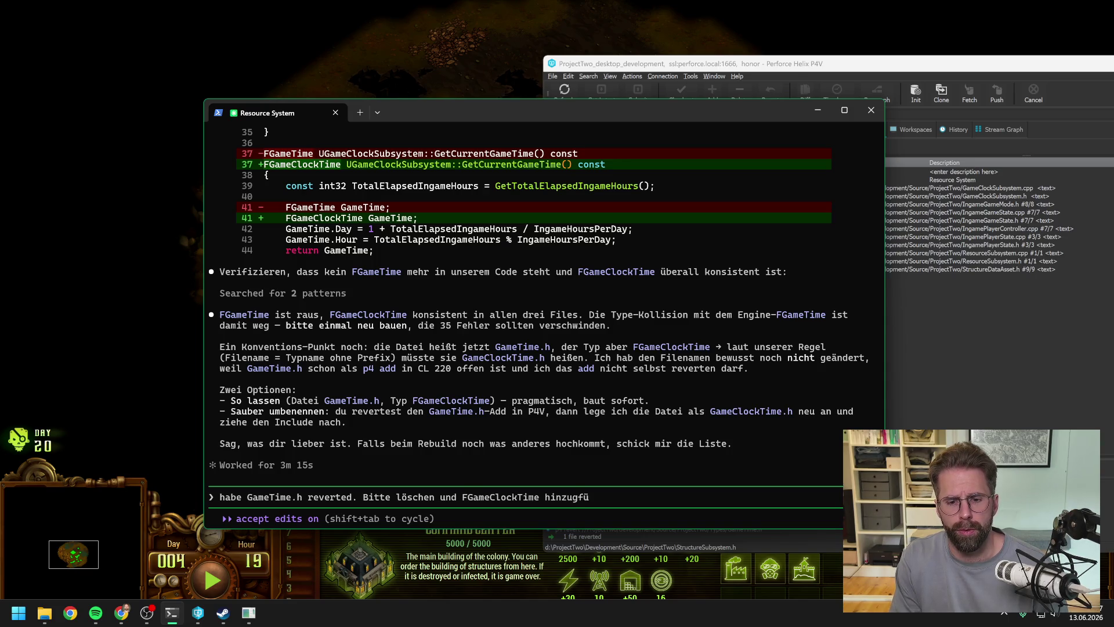
{"action": "type", "text": "fügen"}
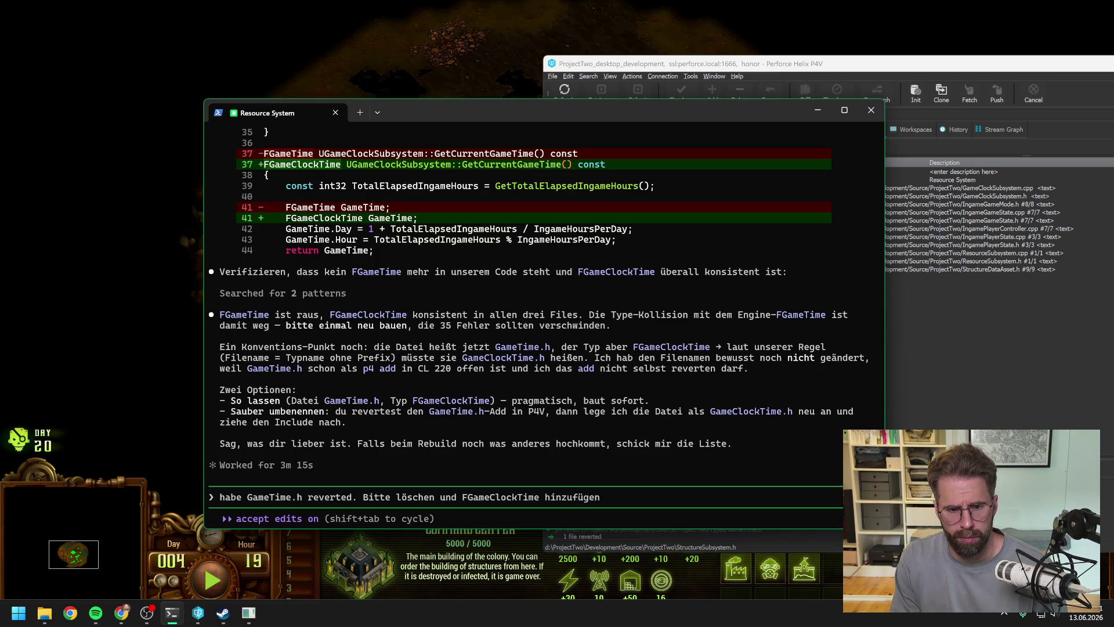
{"action": "key", "text": "BackSpace"}
{"action": "key", "text": "BackSpace"}
{"action": "key", "text": "BackSpace"}
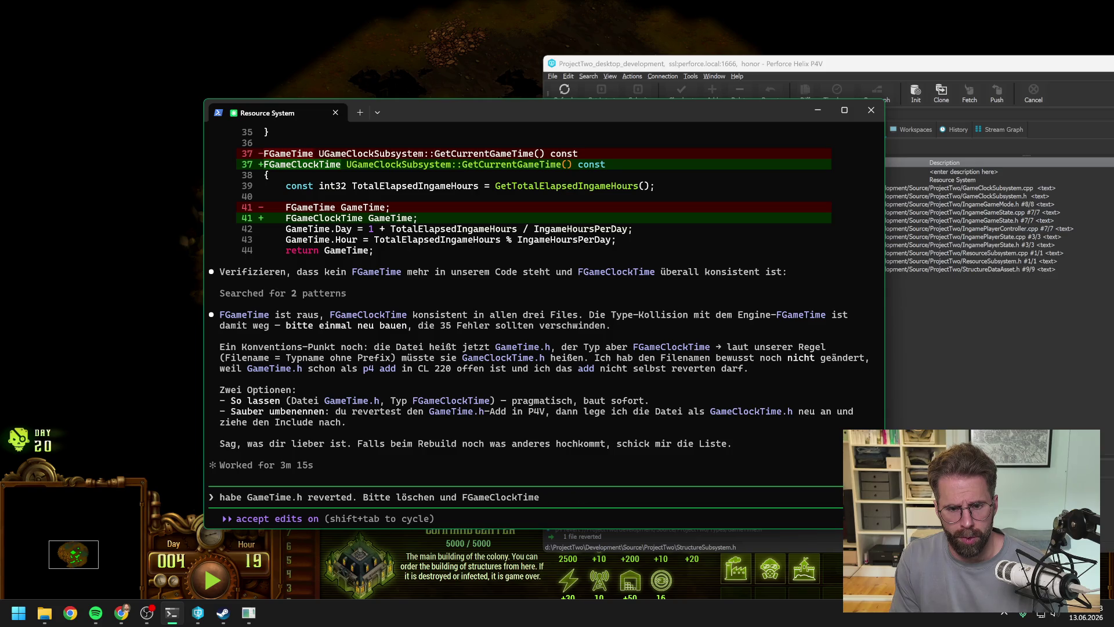
{"action": "type", "text": "ame"}
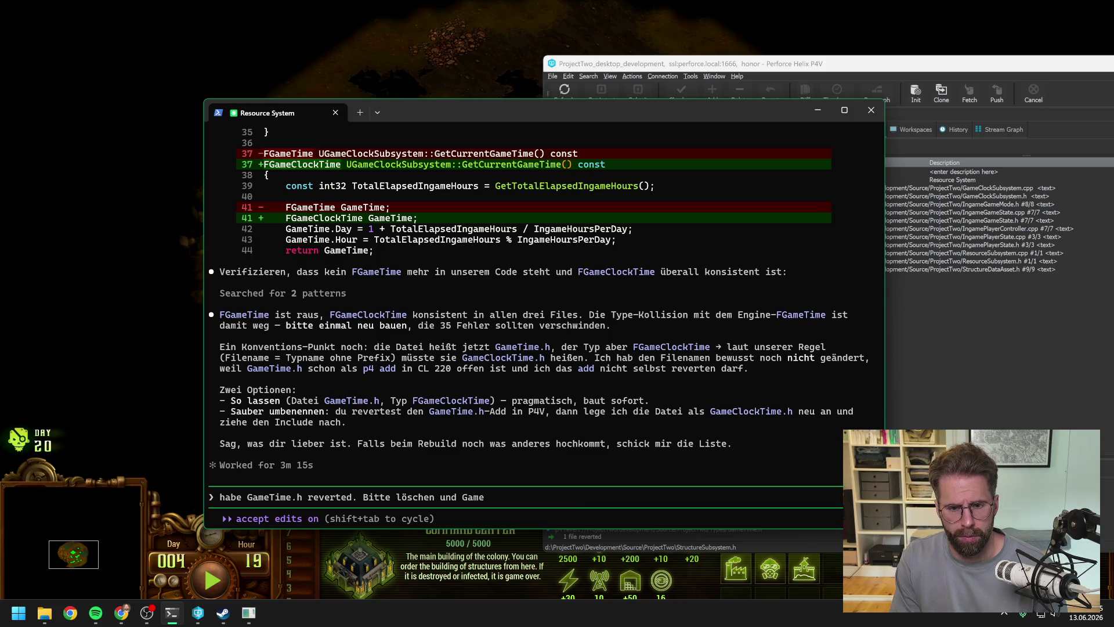
{"action": "type", "text": "Clioc"}
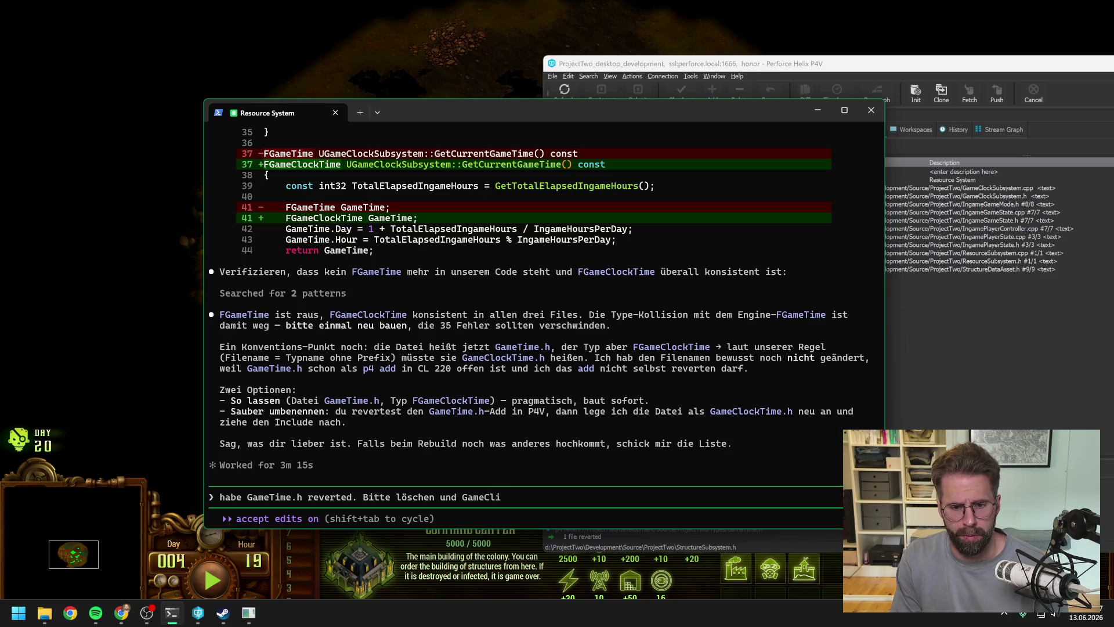
{"action": "key", "text": "BackSpace"}
{"action": "type", "text": "ockTime hinzufü"}
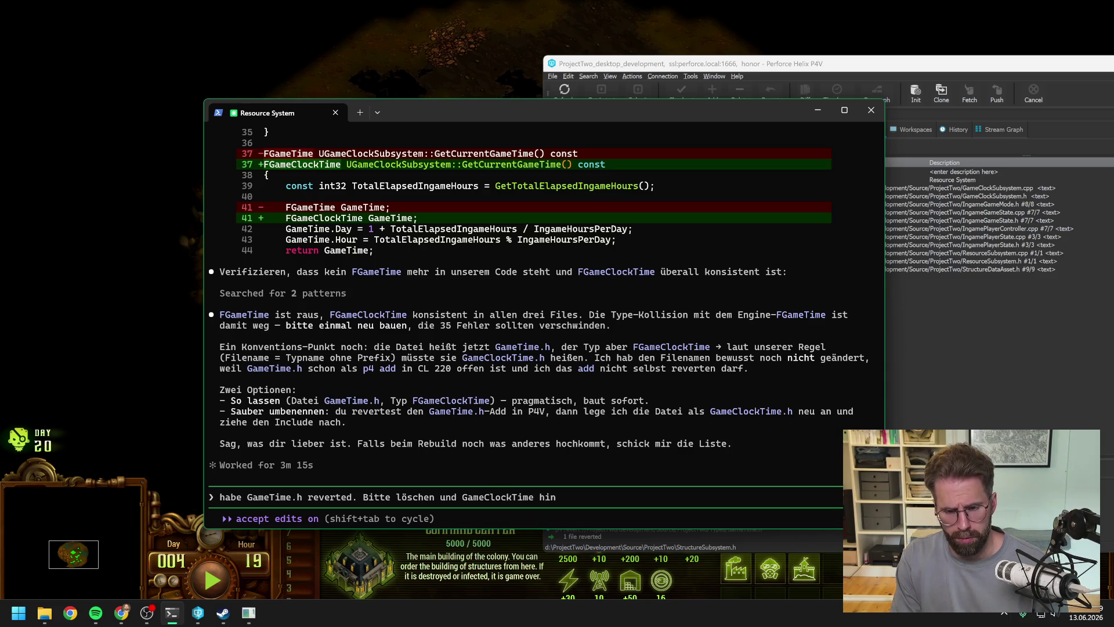
{"action": "type", "text": "ügen"}
{"action": "key", "text": "Return"}
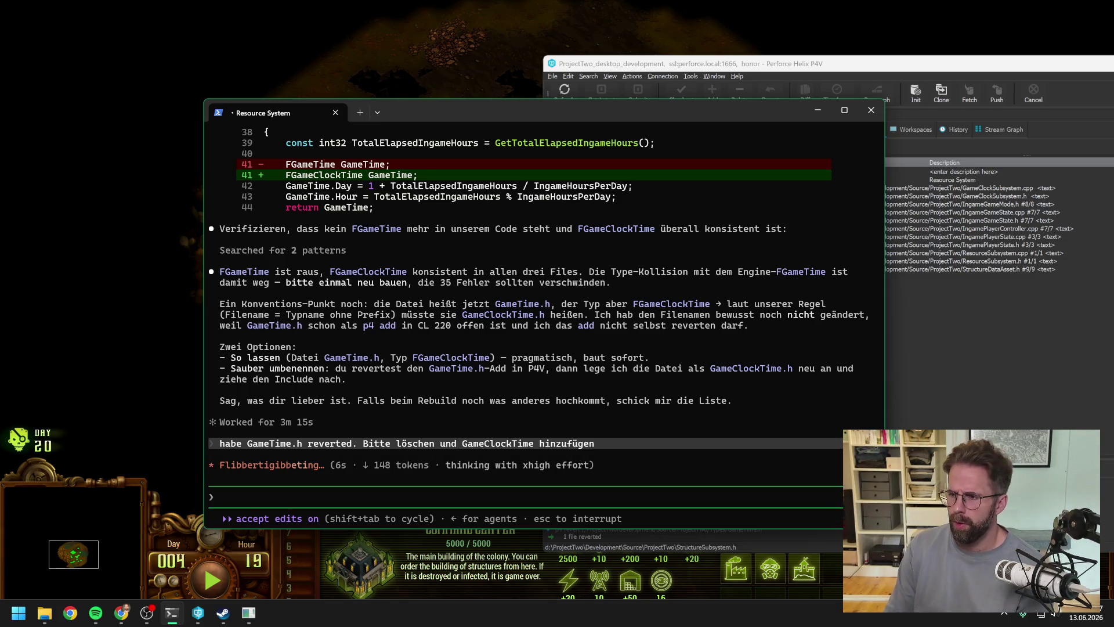
{"action": "key", "text": "alt+Tab"}
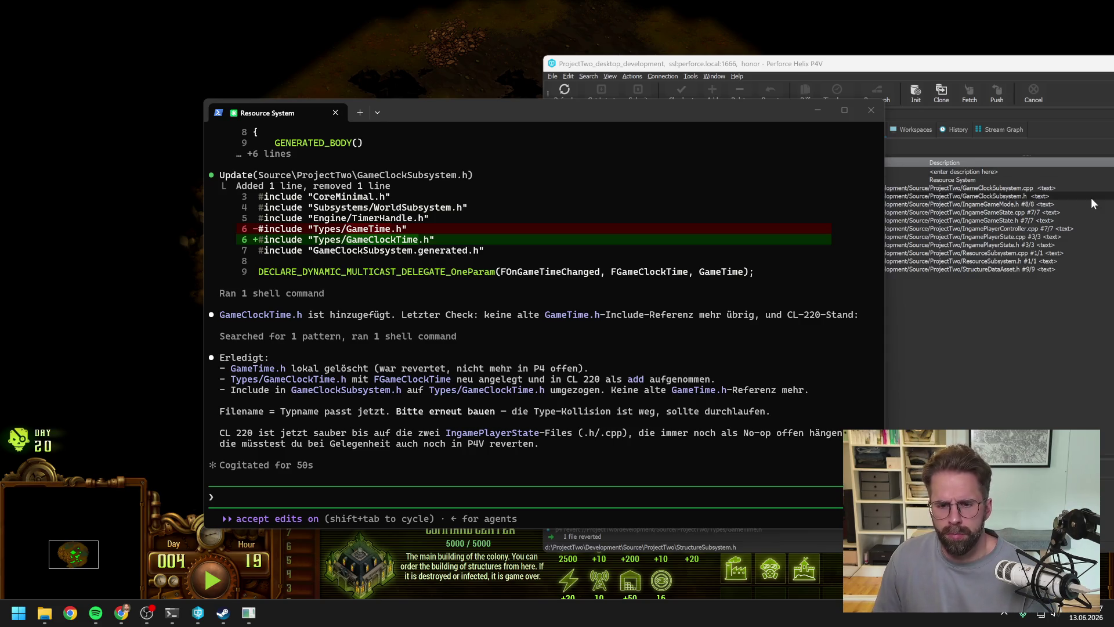
Step: Bring P4V forward and refresh the pending changelist view
{"action": "left_click", "coordinate": [378, 434]}
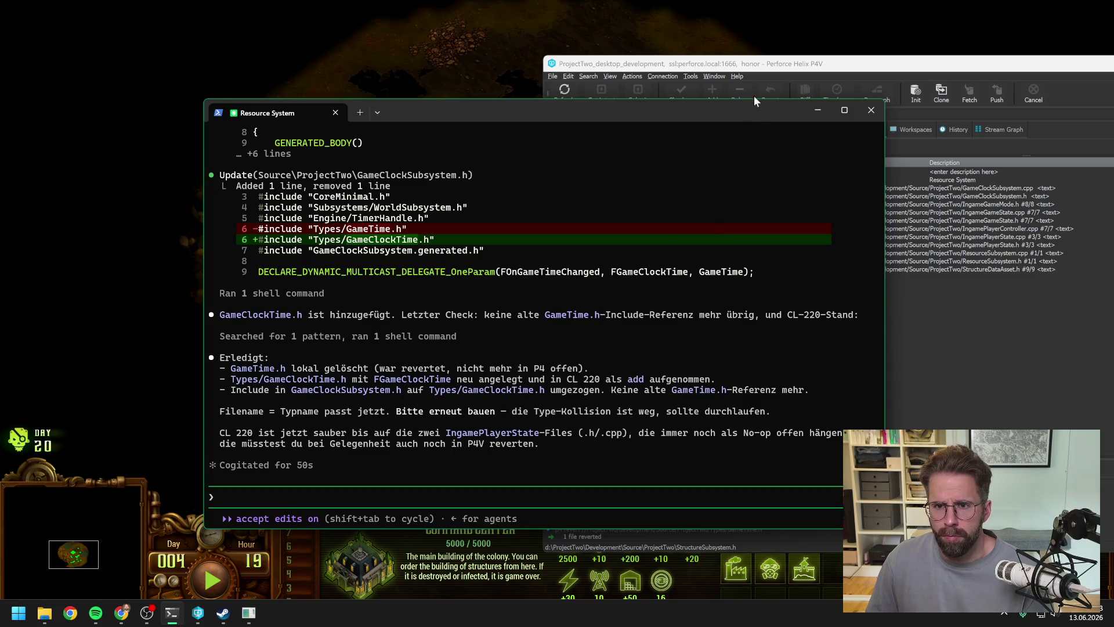
{"action": "left_click", "coordinate": [759, 66]}
{"action": "left_click", "coordinate": [574, 90]}
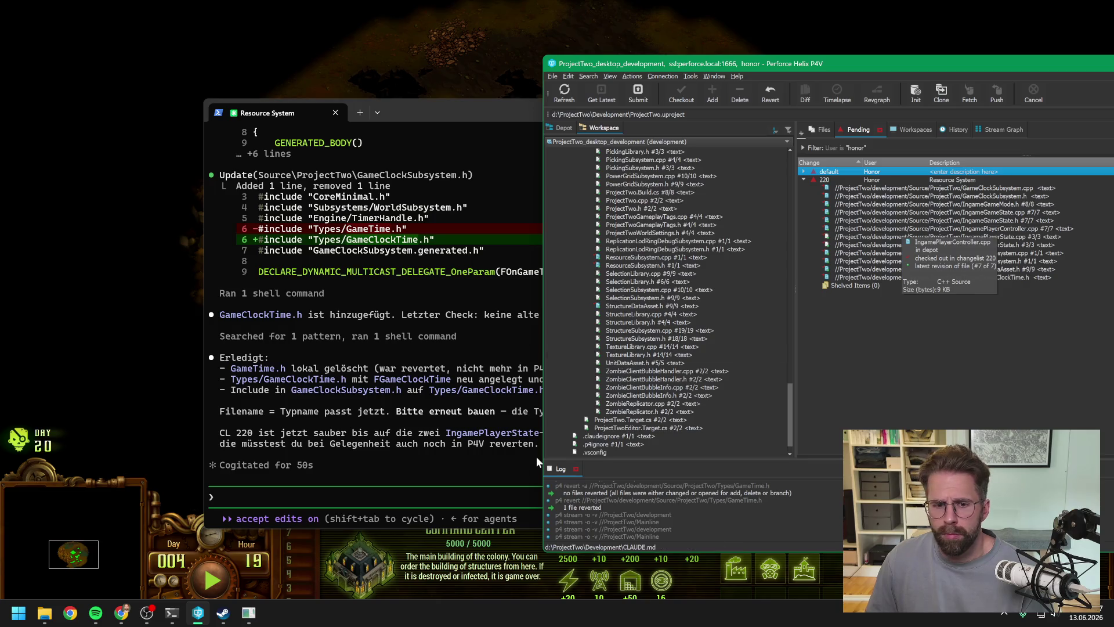
{"action": "left_click", "coordinate": [428, 443]}
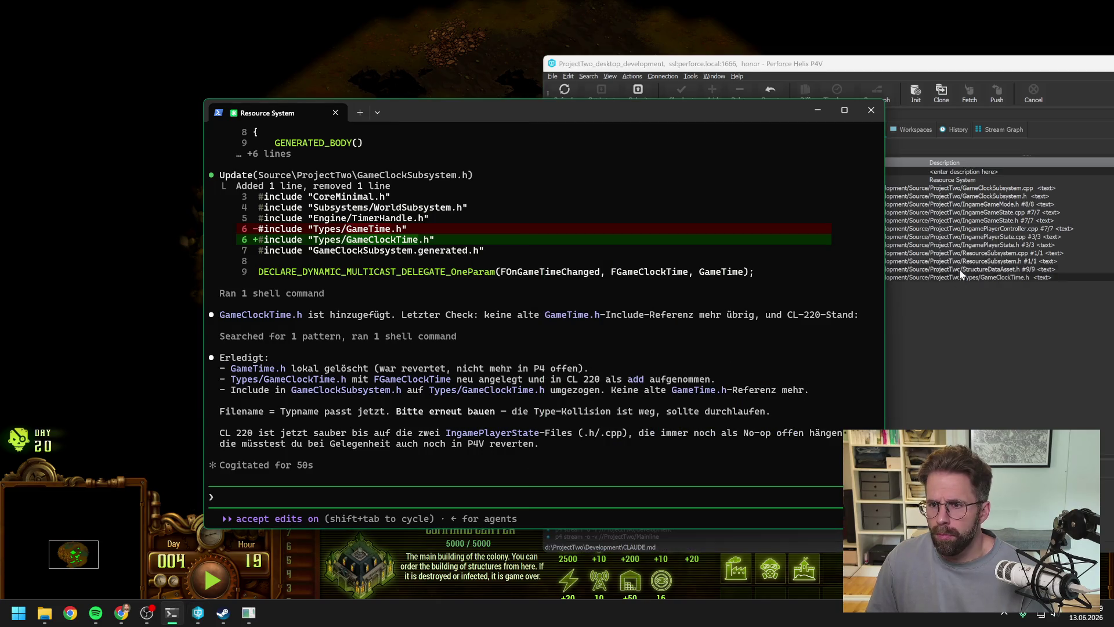
Step: Revert IngamePlayerState.cpp and IngamePlayerState.h out of changelist 220
{"action": "left_click", "coordinate": [962, 237]}
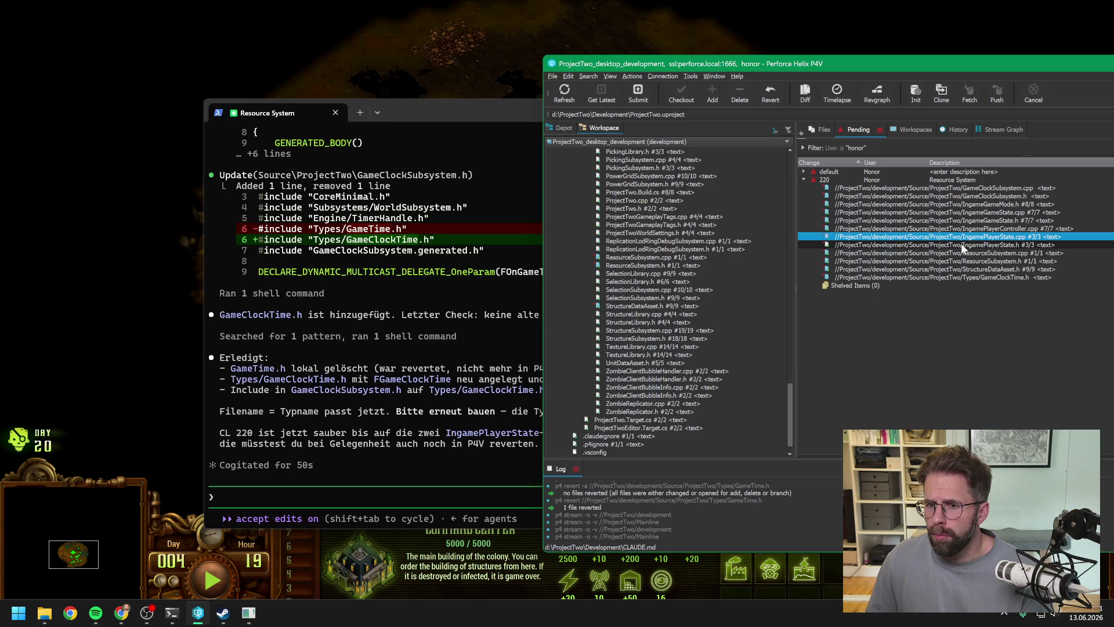
{"action": "left_click", "coordinate": [961, 245], "text": "shift"}
{"action": "right_click", "coordinate": [962, 244]}
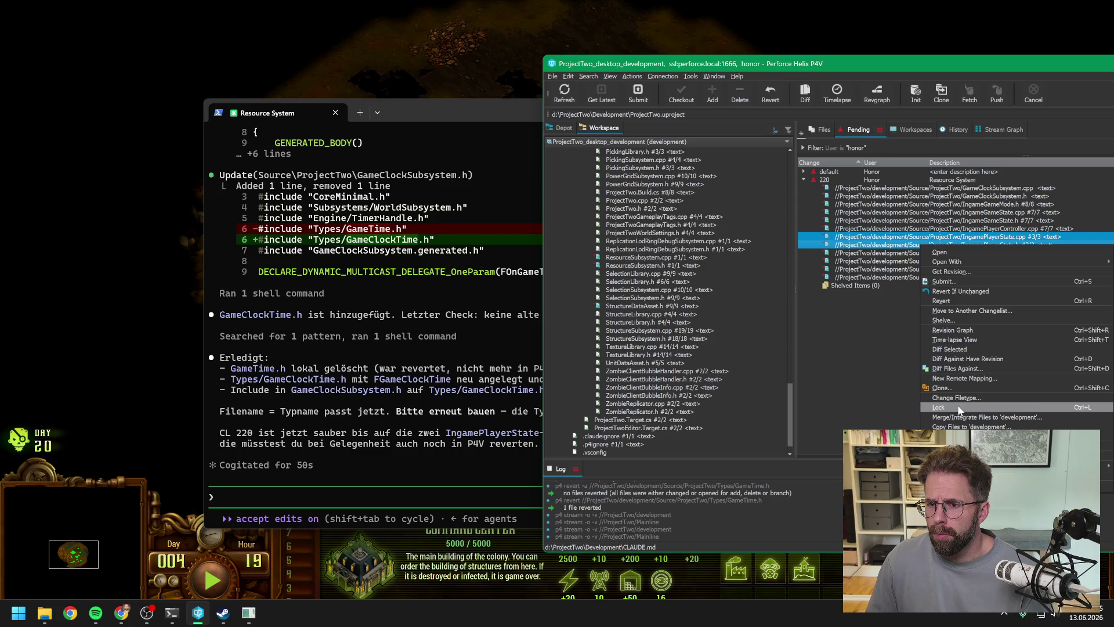
{"action": "left_click", "coordinate": [955, 301]}
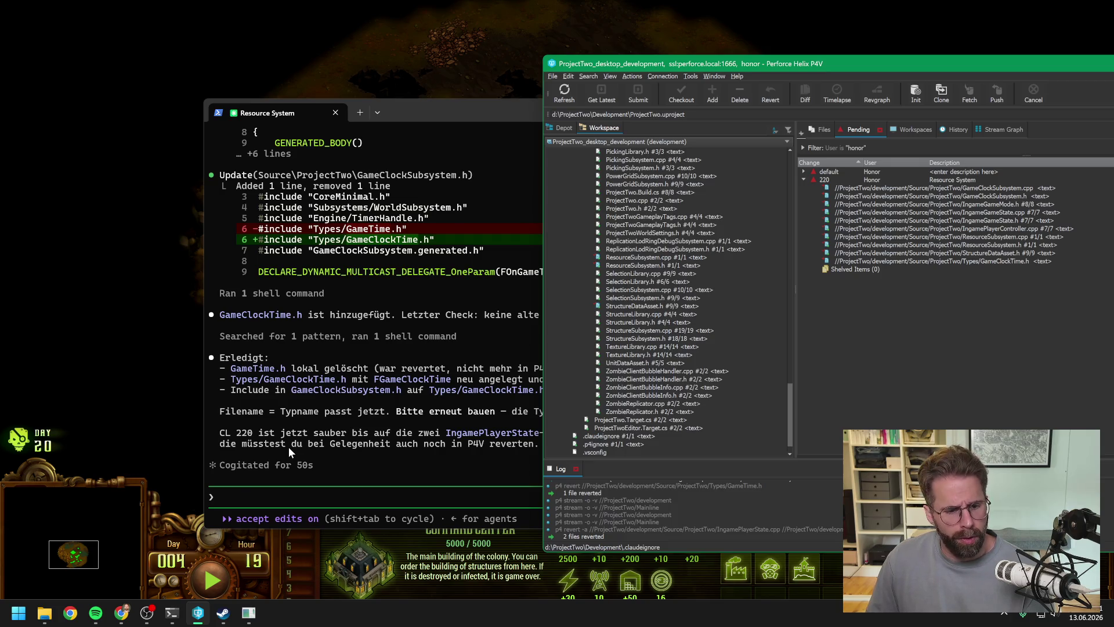
{"action": "left_click", "coordinate": [45, 613]}
{"action": "left_click", "coordinate": [69, 555]}
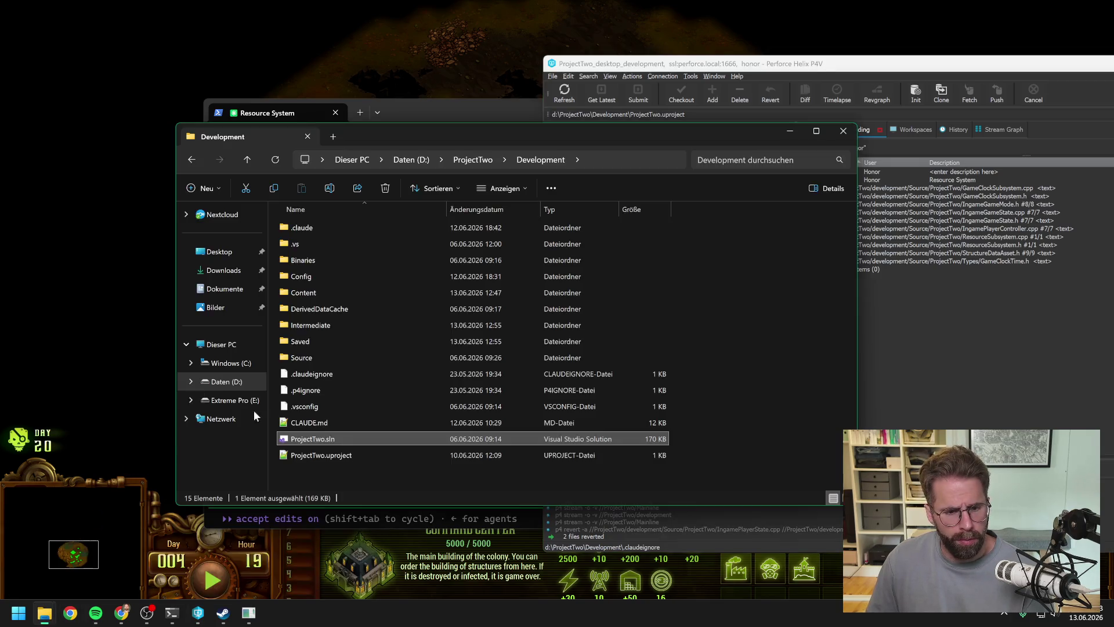
Step: Open ProjectTwo.sln, rebuild the ProjectTwo project until it succeeds, then close Visual Studio
{"action": "double_click", "coordinate": [415, 440]}
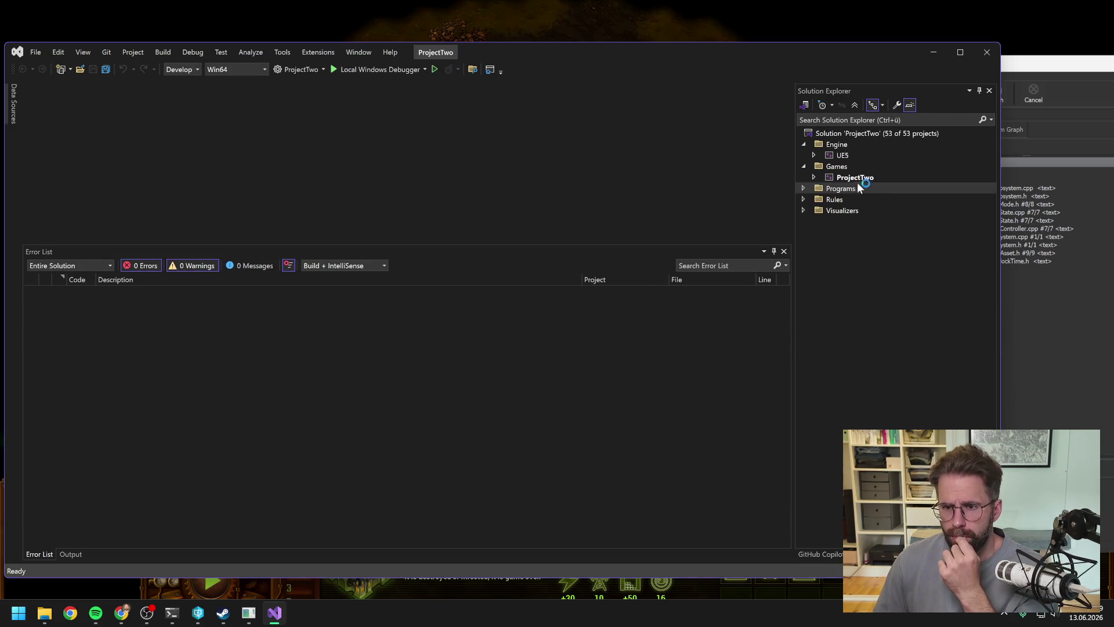
{"action": "left_click", "coordinate": [854, 177]}
{"action": "right_click", "coordinate": [854, 177]}
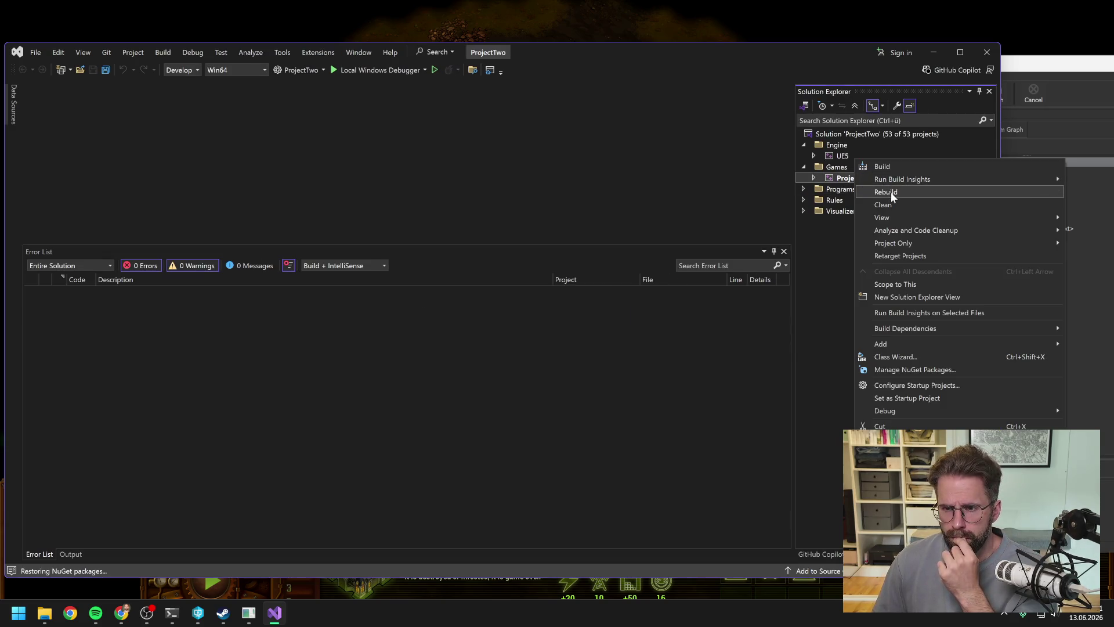
{"action": "left_click", "coordinate": [888, 192]}
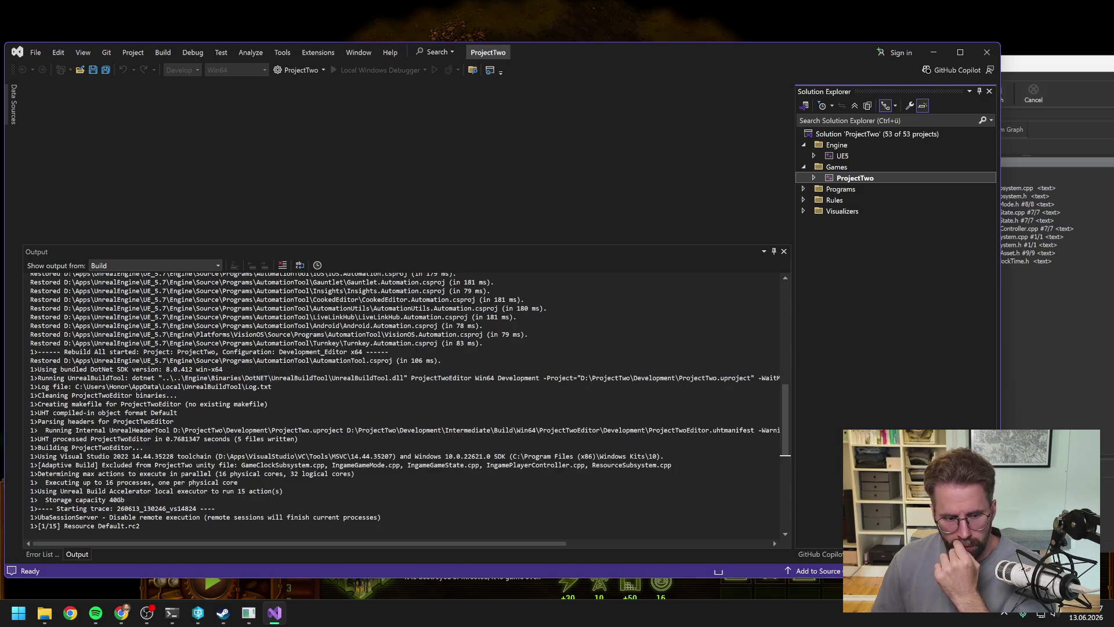
{"action": "scroll", "coordinate": [773, 540], "scroll_direction": "down", "scroll_amount": 5}
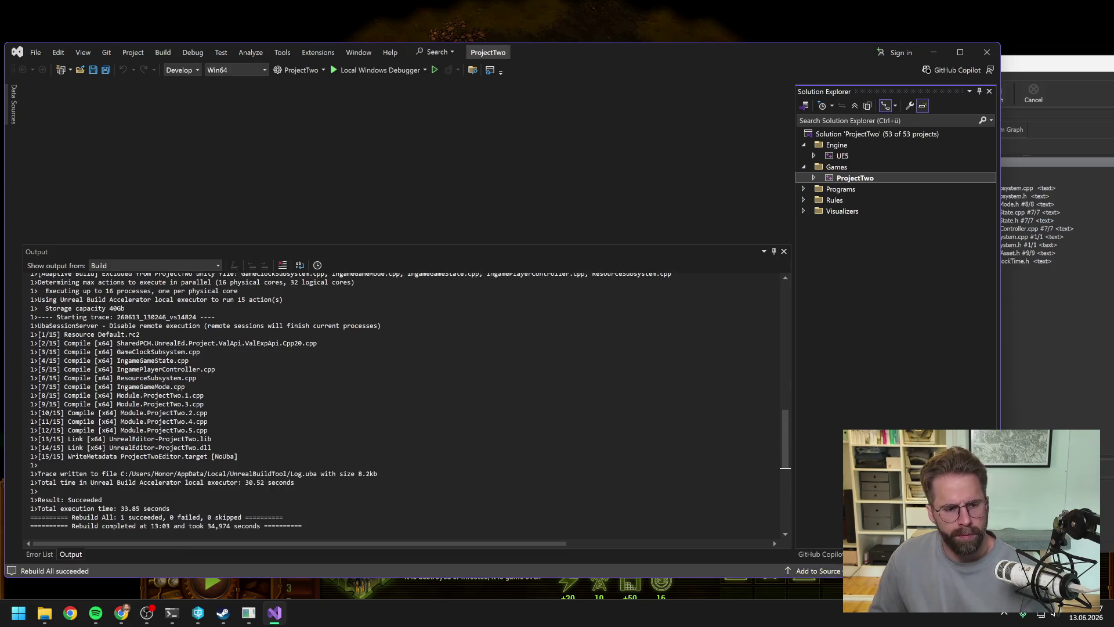
{"action": "scroll", "coordinate": [407, 406], "scroll_direction": "down", "scroll_amount": 3}
{"action": "left_click", "coordinate": [987, 52]}
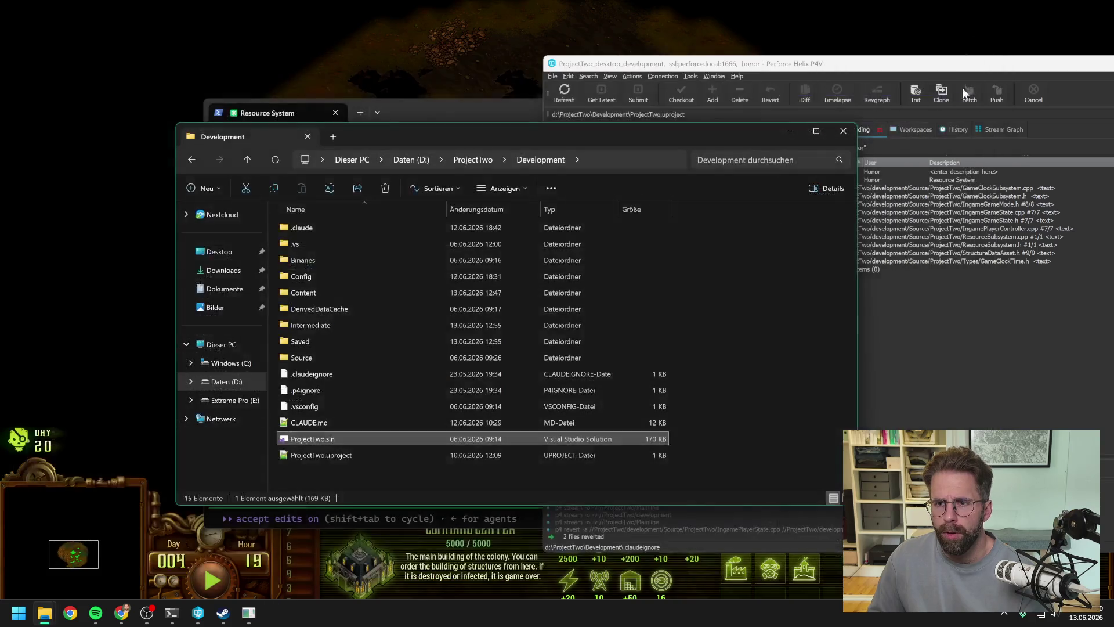
{"action": "left_click_drag", "start_coordinate": [963, 65], "coordinate": [730, 64]}
{"action": "scroll", "coordinate": [423, 447], "scroll_direction": "down", "scroll_amount": 1}
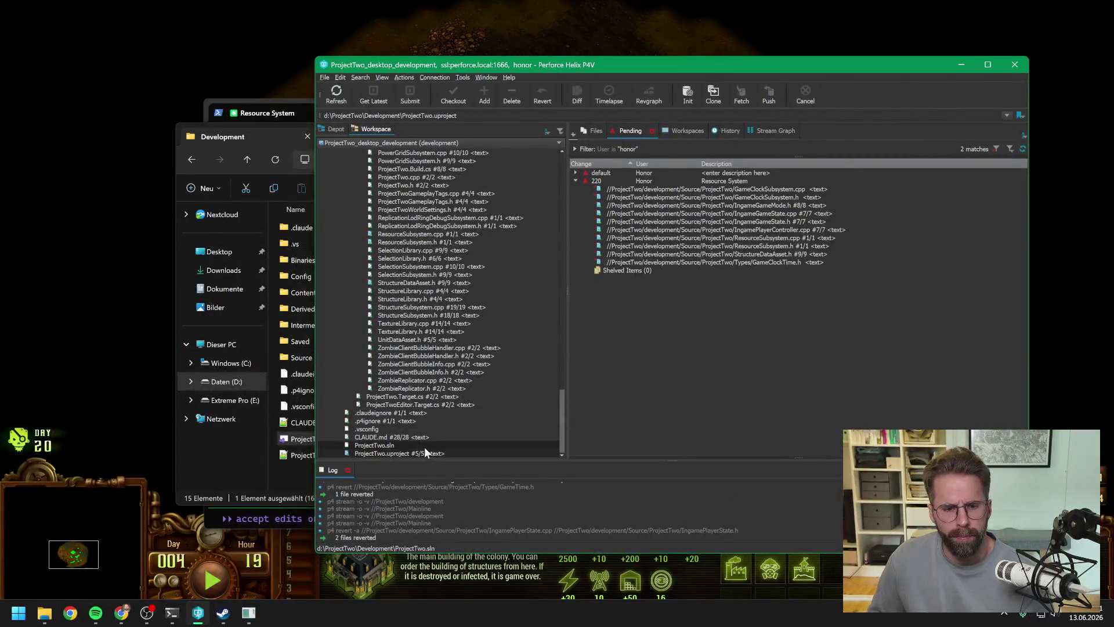
Step: Bring Unreal Editor forward, briefly play L_Map1, then open the WBP_UncappedResource tab
{"action": "left_click", "coordinate": [420, 452]}
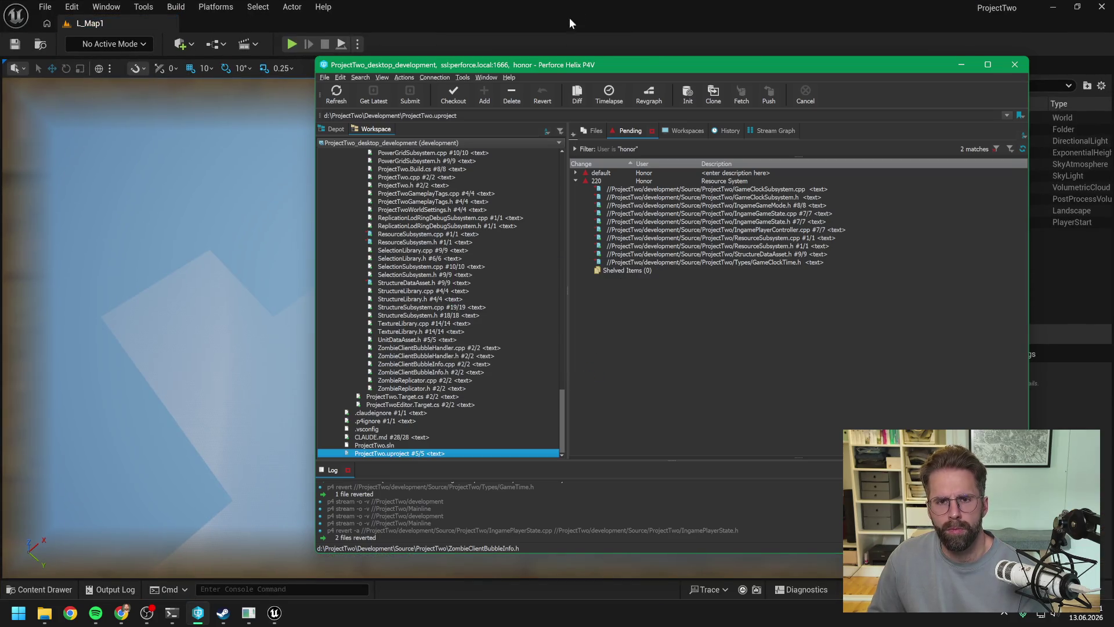
{"action": "left_click", "coordinate": [569, 18]}
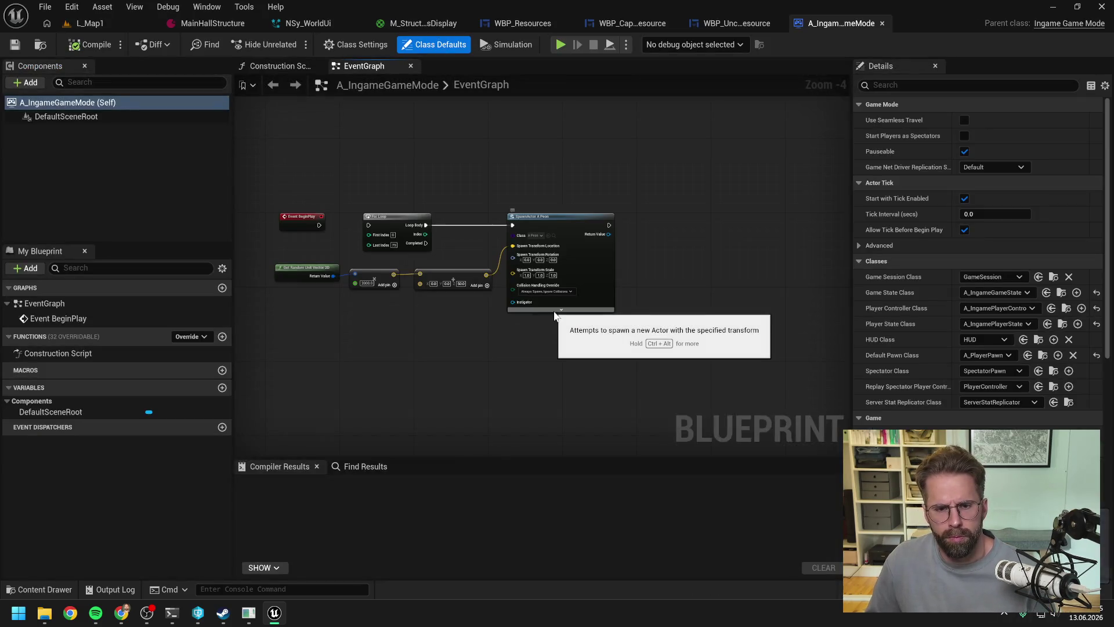
{"action": "left_click", "coordinate": [90, 23]}
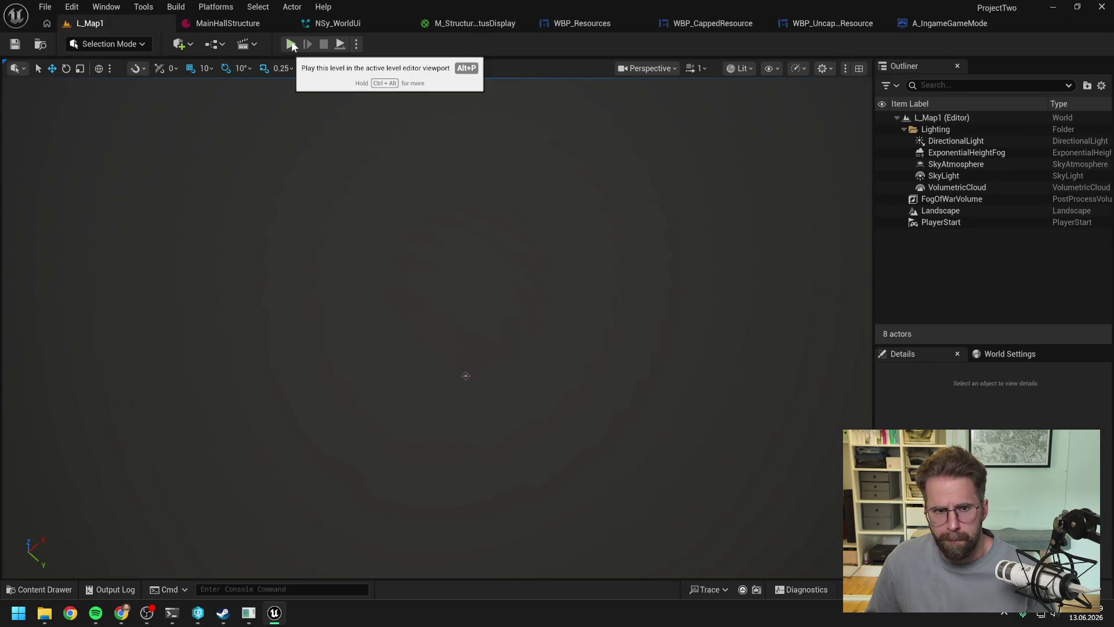
{"action": "left_click", "coordinate": [292, 45]}
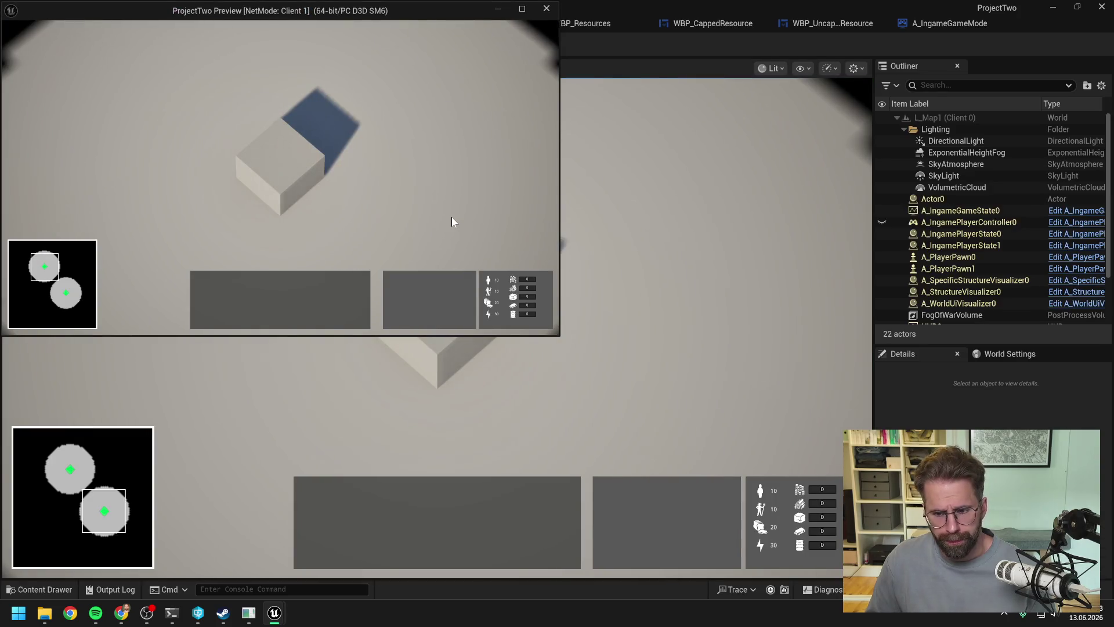
{"action": "key", "text": "Escape"}
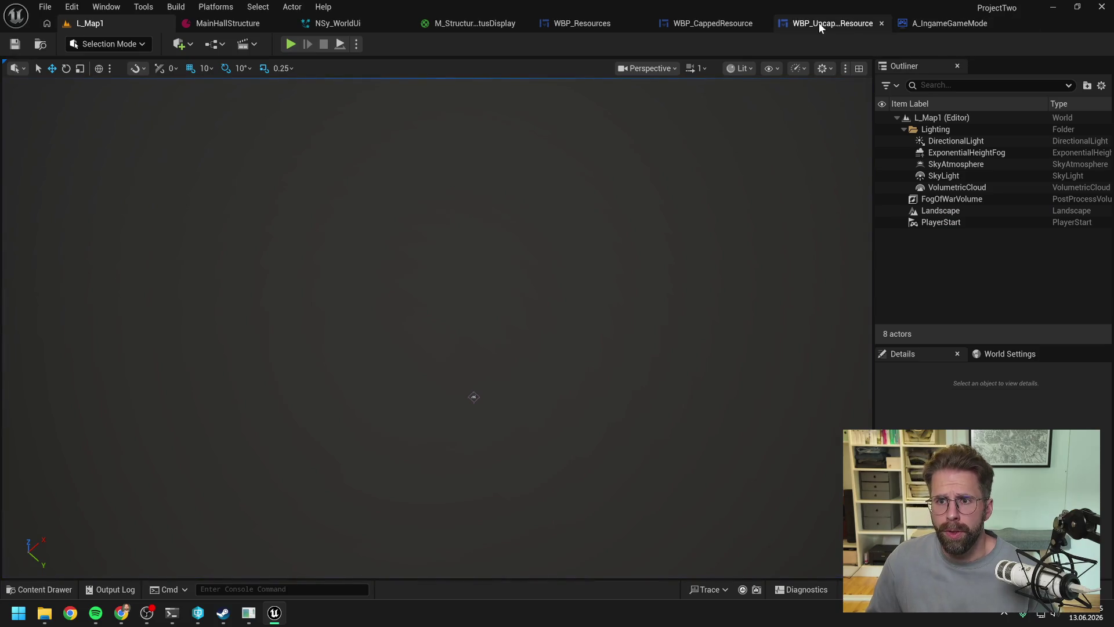
{"action": "left_click", "coordinate": [820, 25]}
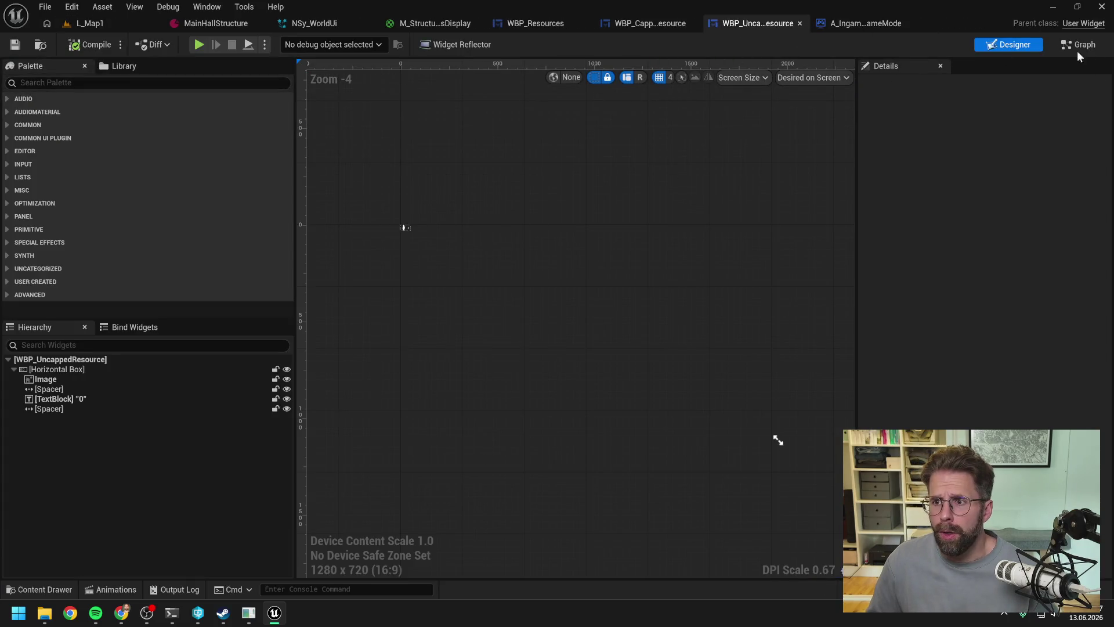
Step: In WBP_CappedResource's graph, add a Get Resource Per Payday node off Resource Subsystem
{"action": "left_click", "coordinate": [644, 23]}
{"action": "left_click", "coordinate": [1079, 45]}
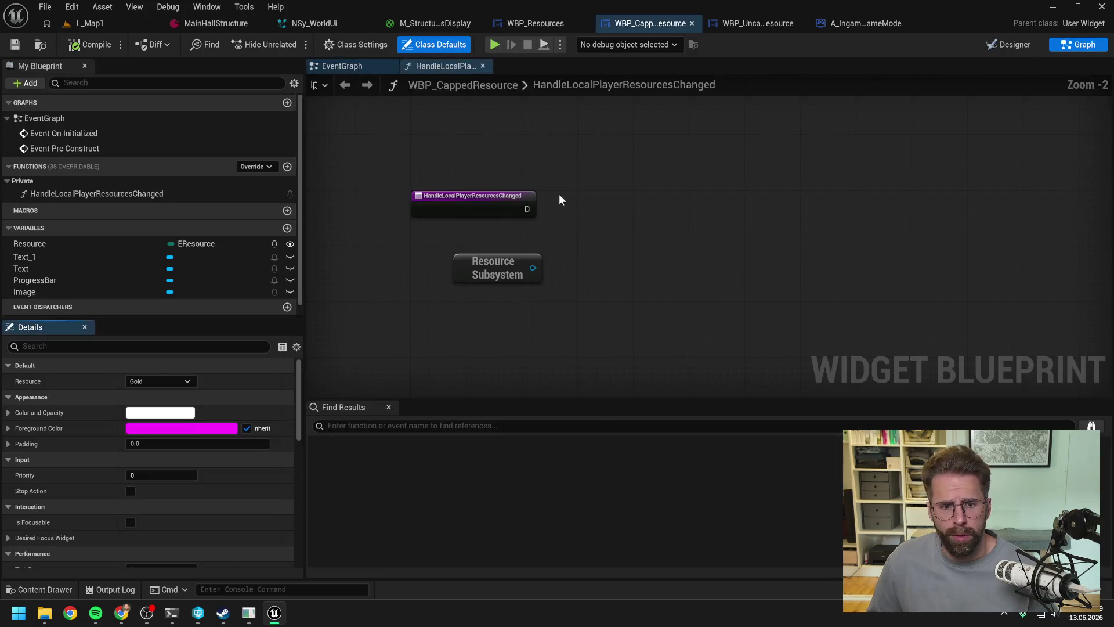
{"action": "mouse_move", "coordinate": [578, 242]}
{"action": "left_mouse_down"}
{"action": "mouse_move", "coordinate": [513, 282]}
{"action": "mouse_move", "coordinate": [563, 271]}
{"action": "left_mouse_up"}
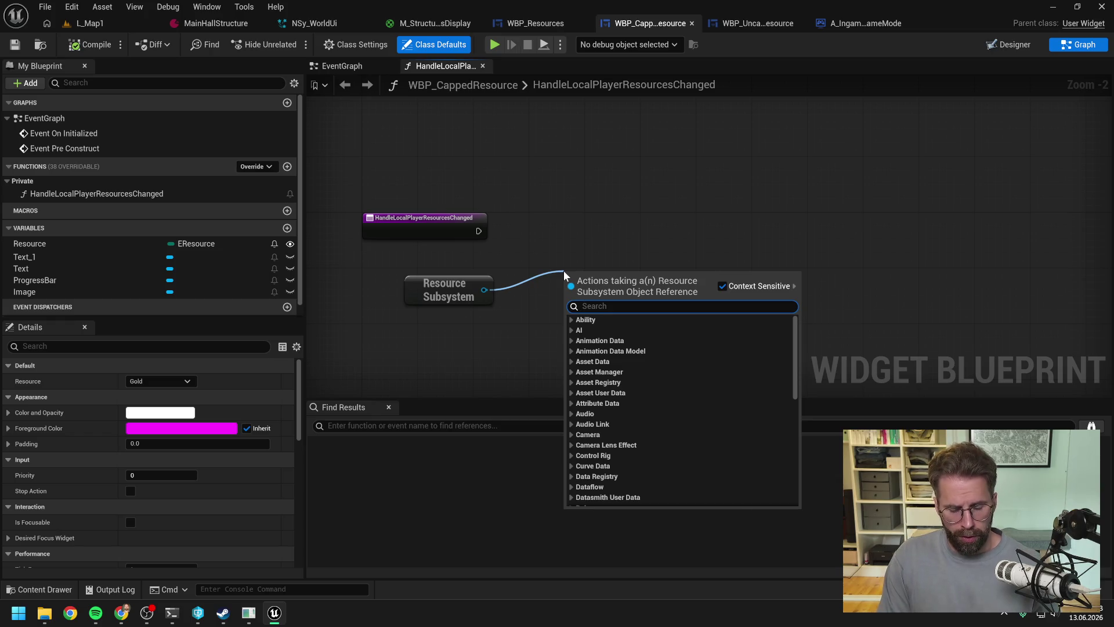
{"action": "type", "text": "get"}
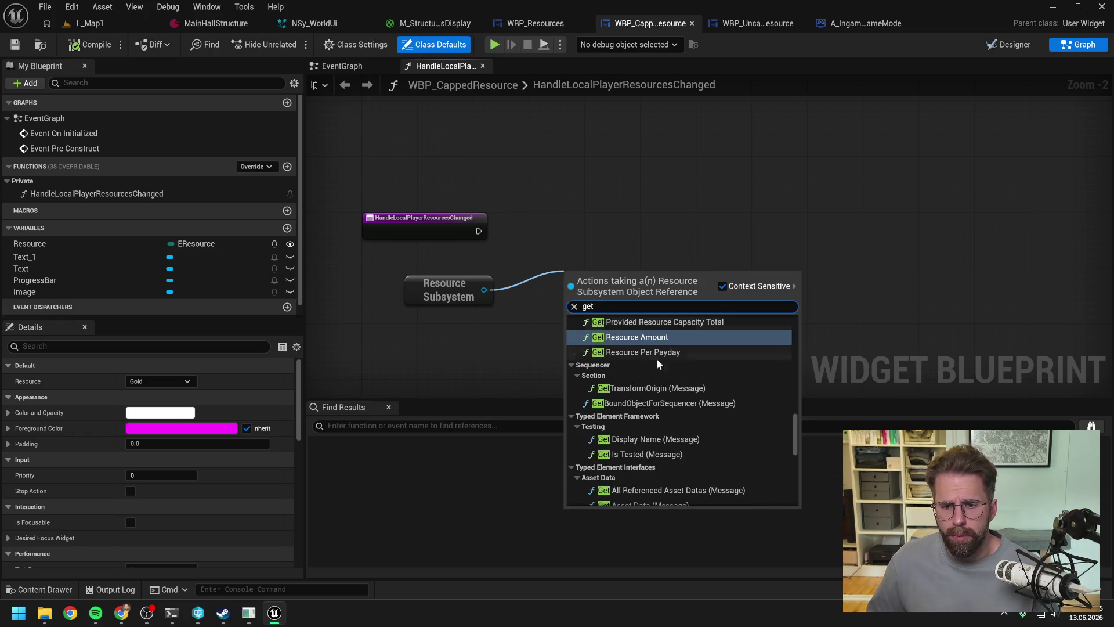
{"action": "scroll", "coordinate": [685, 363], "scroll_direction": "up", "scroll_amount": 3}
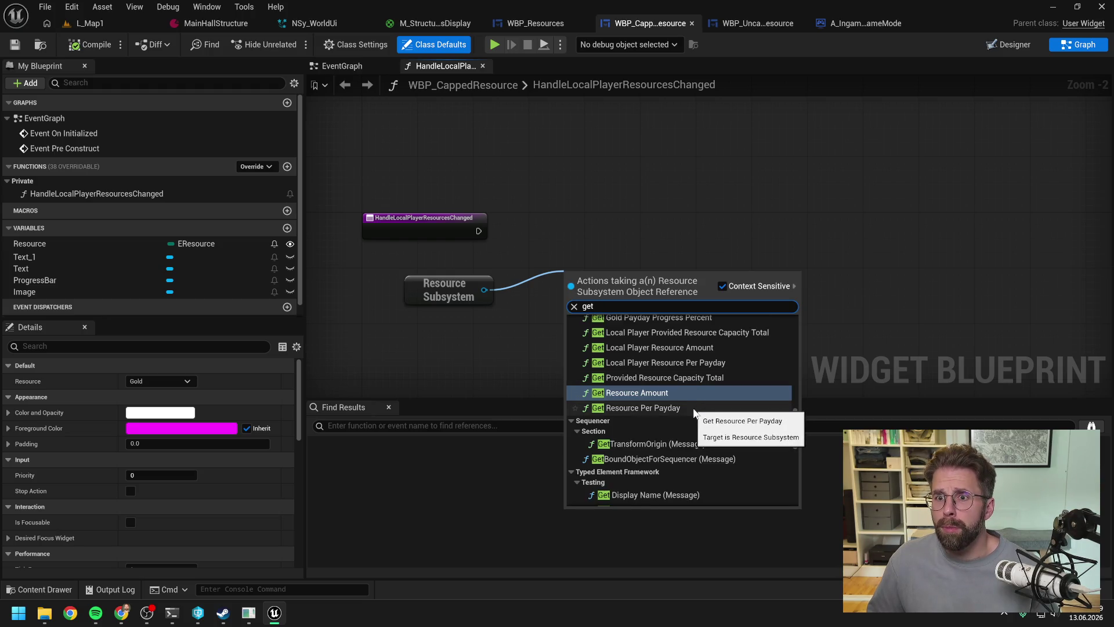
{"action": "left_click", "coordinate": [694, 409]}
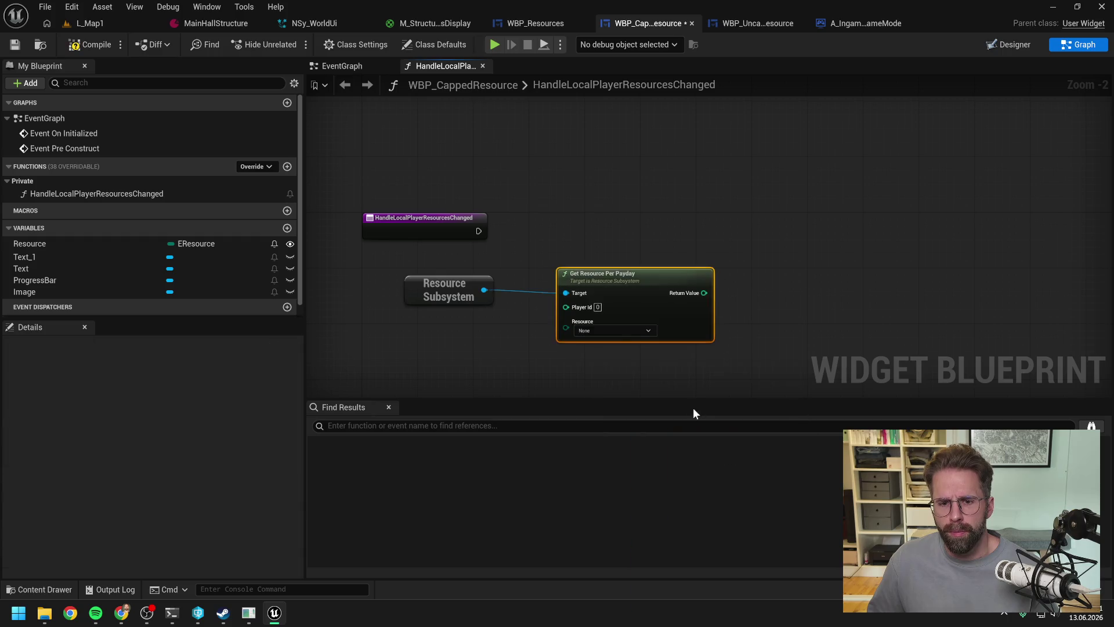
{"action": "left_click", "coordinate": [534, 347]}
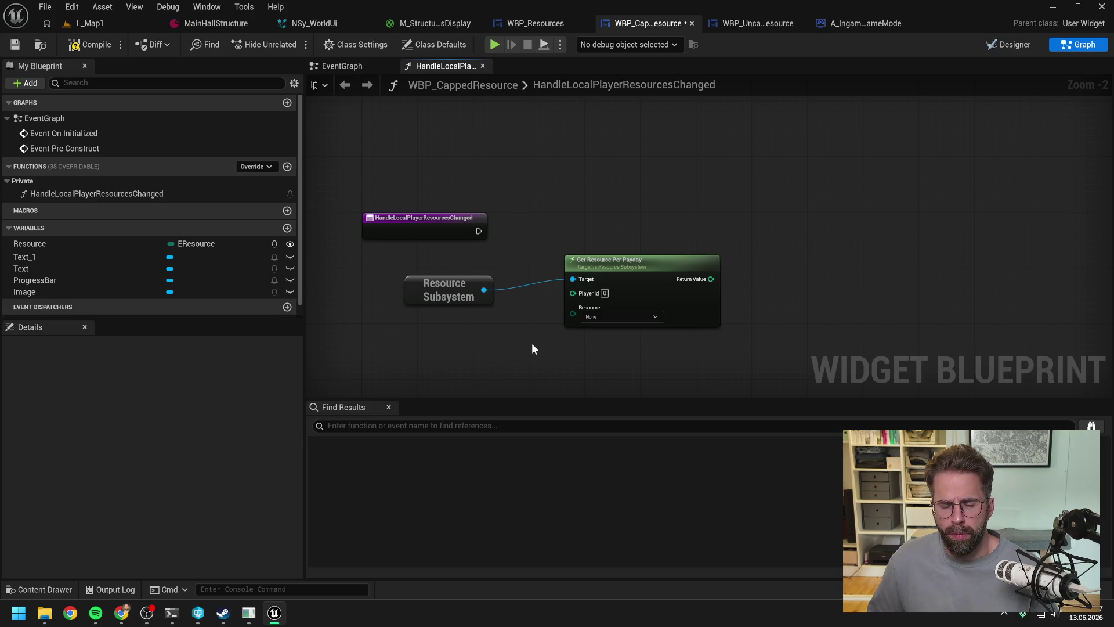
Step: Replace that node with a Get Local Player Resource Per Payday node in its place
{"action": "left_click_drag", "start_coordinate": [484, 290], "coordinate": [514, 341]}
{"action": "type", "text": "g"}
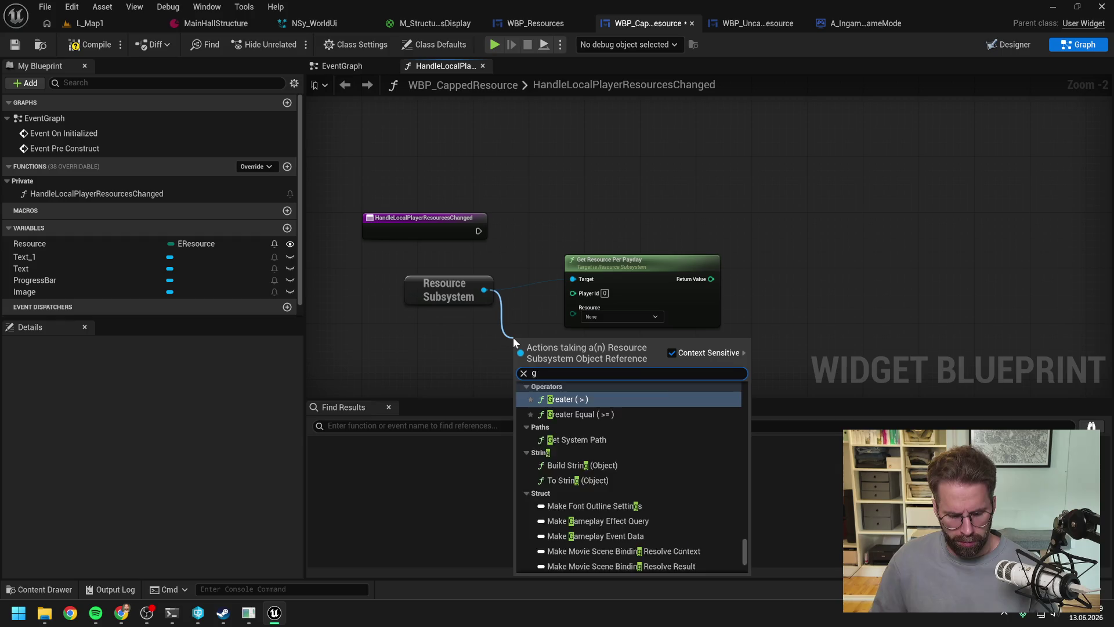
{"action": "type", "text": "et resou pe"}
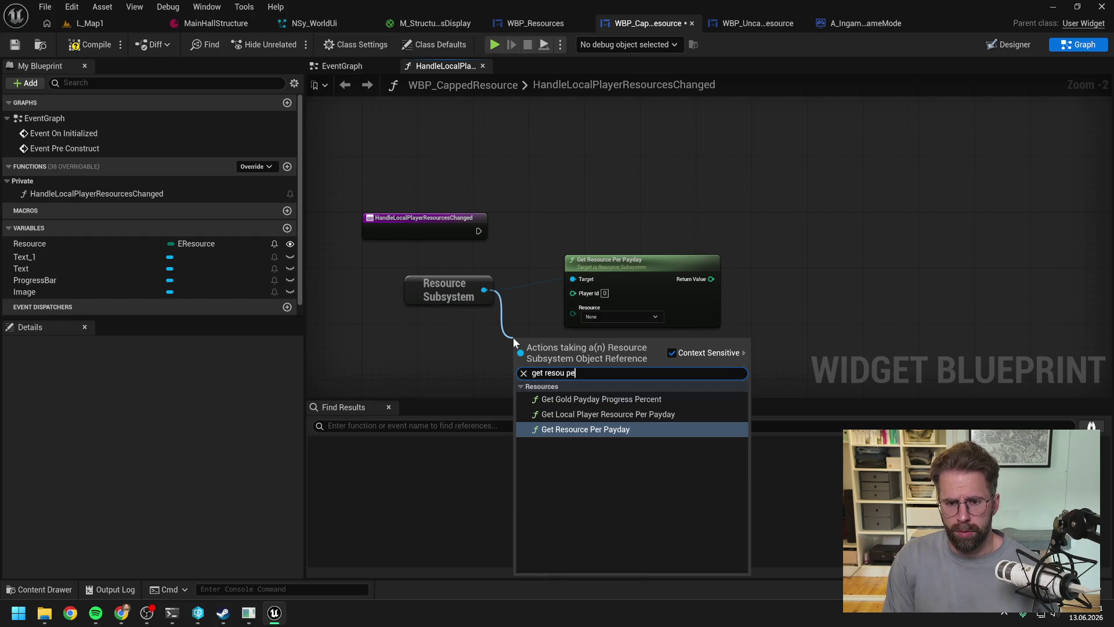
{"action": "type", "text": "r"}
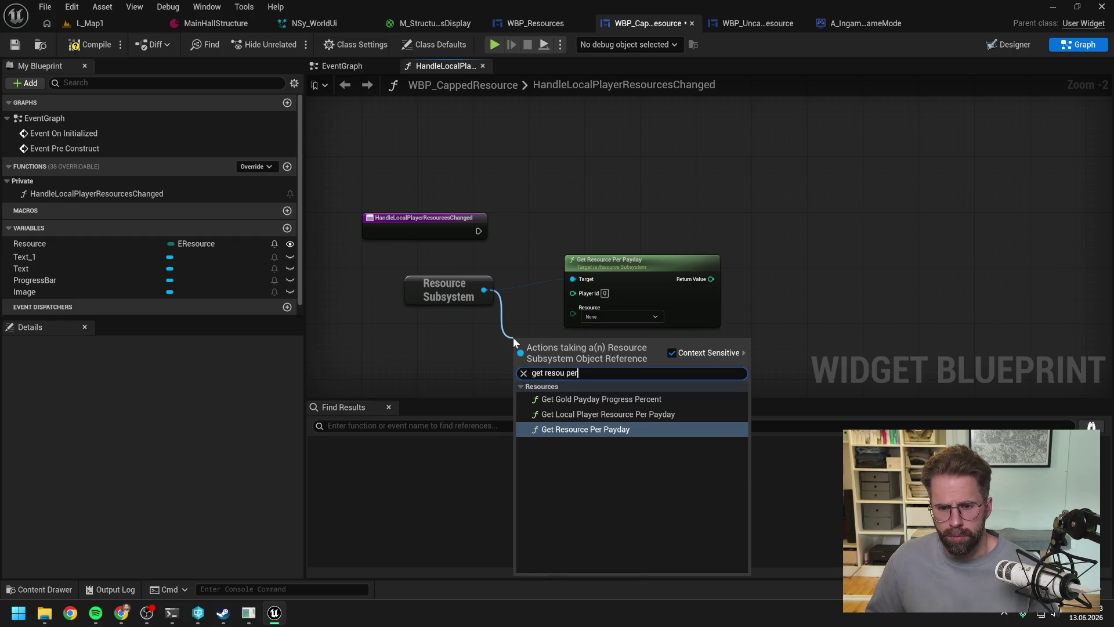
{"action": "left_click", "coordinate": [620, 413]}
{"action": "left_click", "coordinate": [647, 281]}
{"action": "key", "text": "Delete"}
{"action": "left_click_drag", "start_coordinate": [625, 339], "coordinate": [620, 265]}
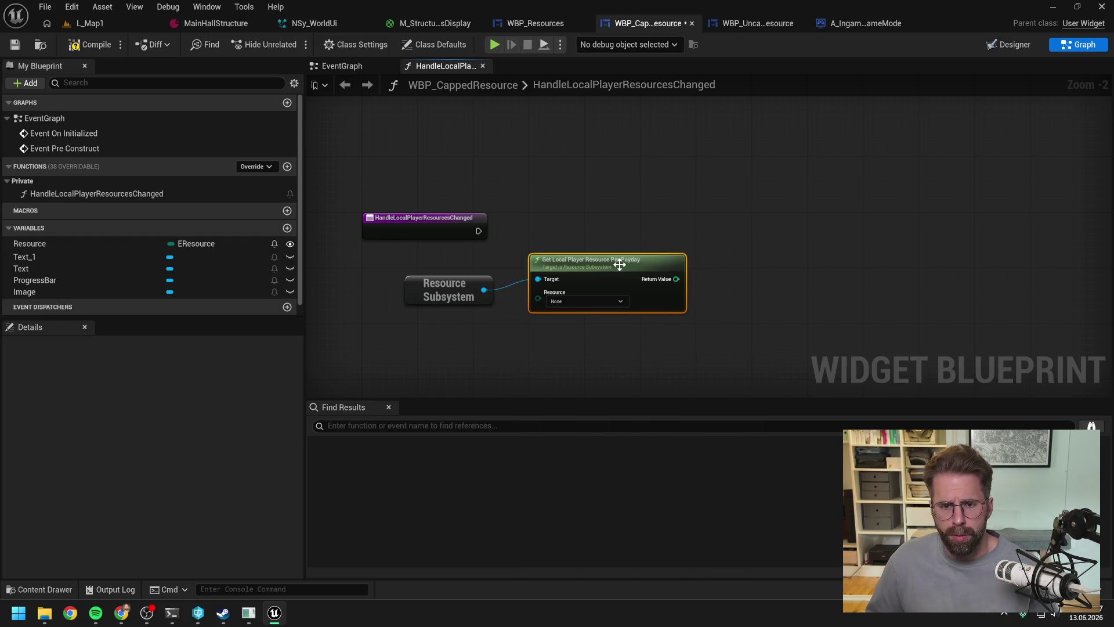
Step: Add a Resource variable getter and wire it into the Payday node's Resource input
{"action": "left_click", "coordinate": [518, 334]}
{"action": "mouse_move", "coordinate": [72, 244]}
{"action": "left_mouse_down"}
{"action": "mouse_move", "coordinate": [425, 333]}
{"action": "mouse_move", "coordinate": [454, 360]}
{"action": "mouse_move", "coordinate": [538, 292]}
{"action": "left_mouse_up"}
{"action": "left_click", "coordinate": [454, 360]}
{"action": "left_click_drag", "start_coordinate": [452, 341], "coordinate": [452, 326]}
{"action": "left_click", "coordinate": [576, 349]}
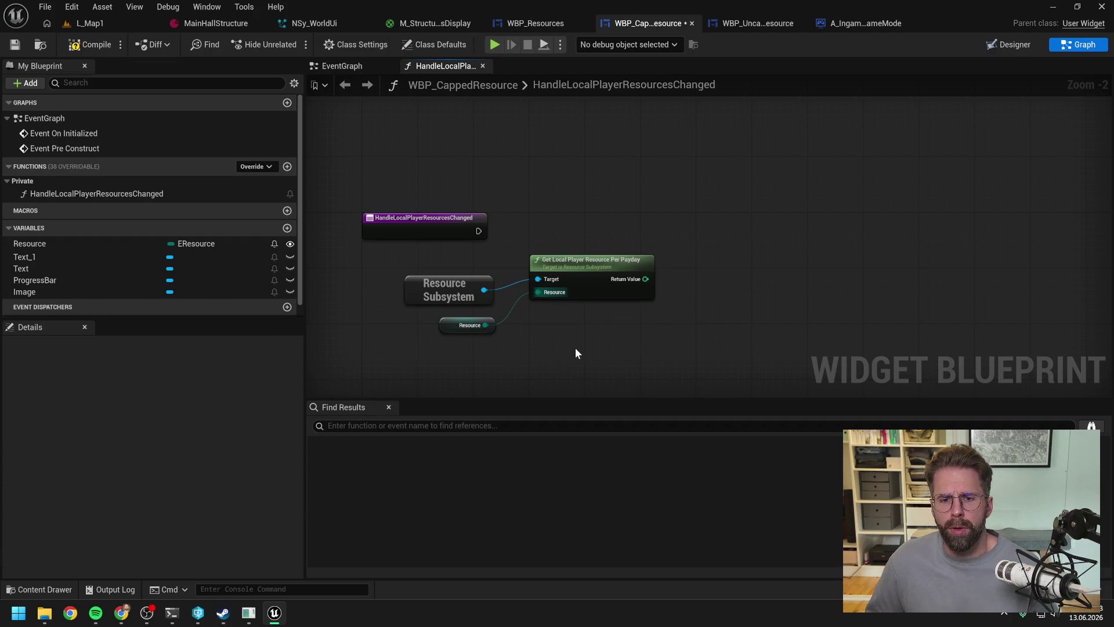
{"action": "mouse_move", "coordinate": [573, 261]}
{"action": "left_mouse_down"}
{"action": "mouse_move", "coordinate": [573, 282]}
{"action": "mouse_move", "coordinate": [608, 274]}
{"action": "left_mouse_up"}
{"action": "left_click", "coordinate": [622, 243]}
{"action": "left_click", "coordinate": [594, 350]}
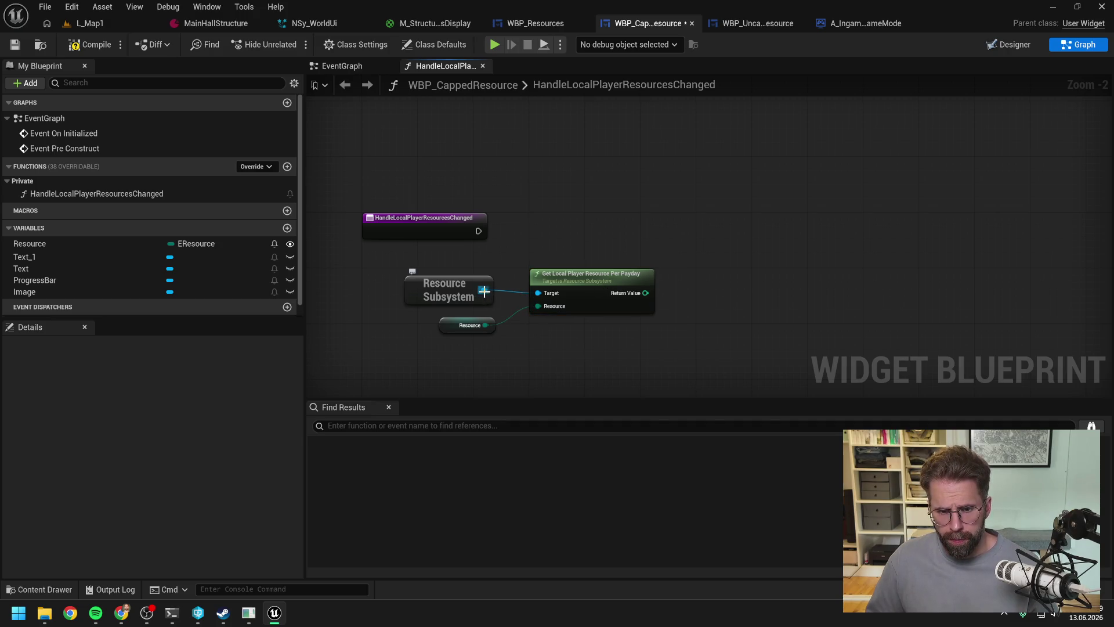
Step: Add a Get Local Player Resource Amount node below, fed by Resource Subsystem and Resource
{"action": "left_click_drag", "start_coordinate": [484, 292], "coordinate": [542, 333]}
{"action": "type", "text": "get "}
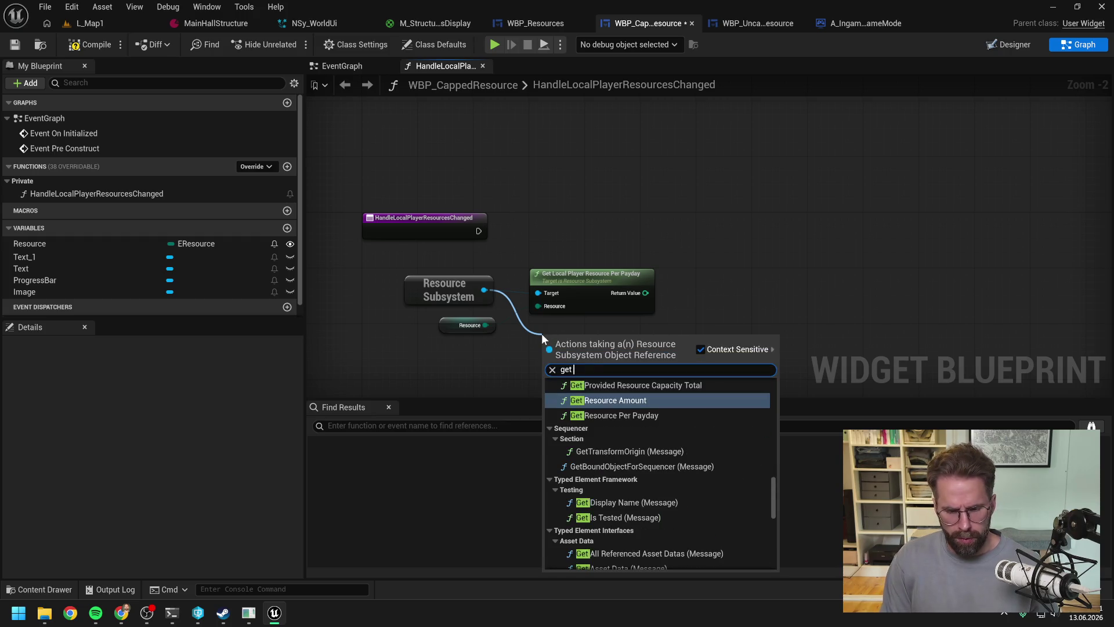
{"action": "type", "text": "re"}
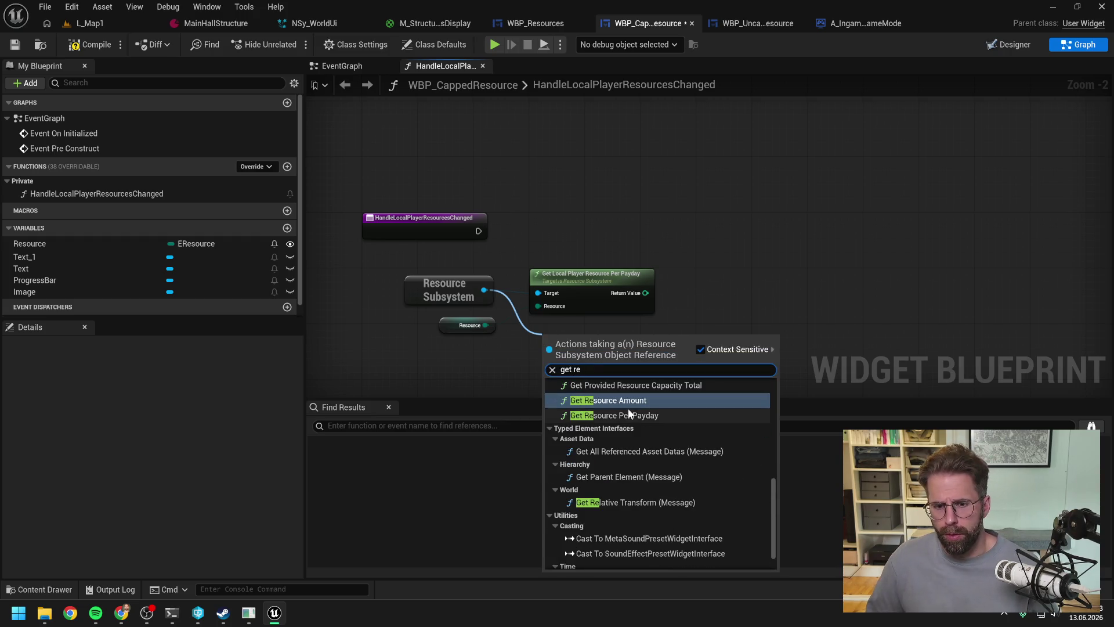
{"action": "scroll", "coordinate": [657, 430], "scroll_direction": "up", "scroll_amount": 1}
{"action": "left_click", "coordinate": [643, 439]}
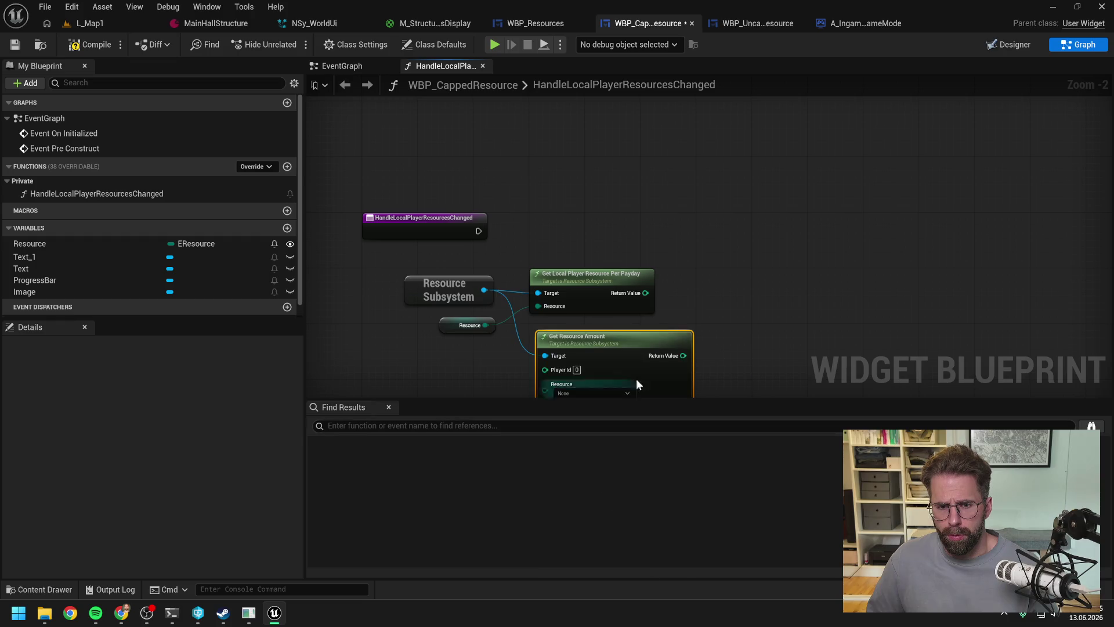
{"action": "mouse_move", "coordinate": [470, 254]}
{"action": "left_mouse_down"}
{"action": "mouse_move", "coordinate": [501, 339]}
{"action": "mouse_move", "coordinate": [454, 256]}
{"action": "mouse_move", "coordinate": [502, 318]}
{"action": "left_mouse_up"}
{"action": "type", "text": "get r"}
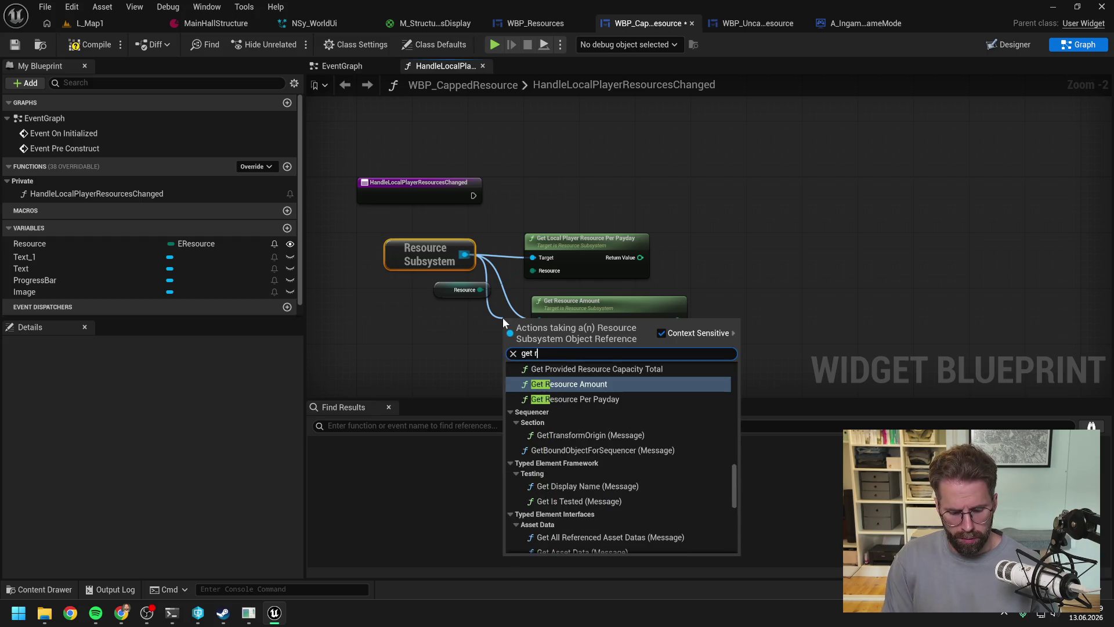
{"action": "type", "text": "esource amo"}
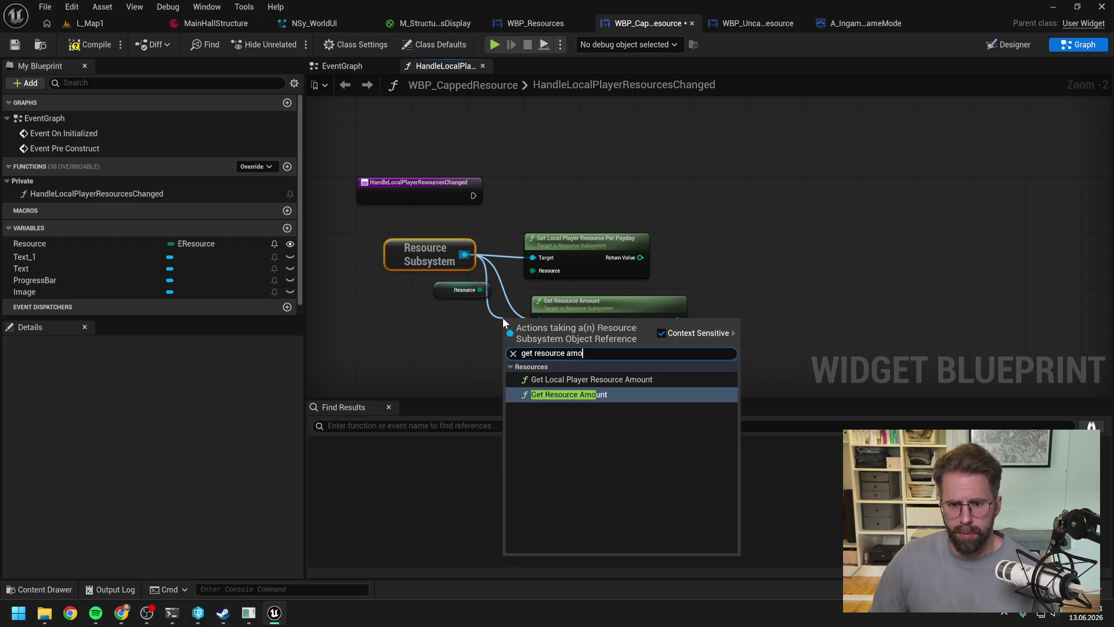
{"action": "left_click", "coordinate": [589, 379]}
{"action": "left_click_drag", "start_coordinate": [574, 329], "coordinate": [604, 294]}
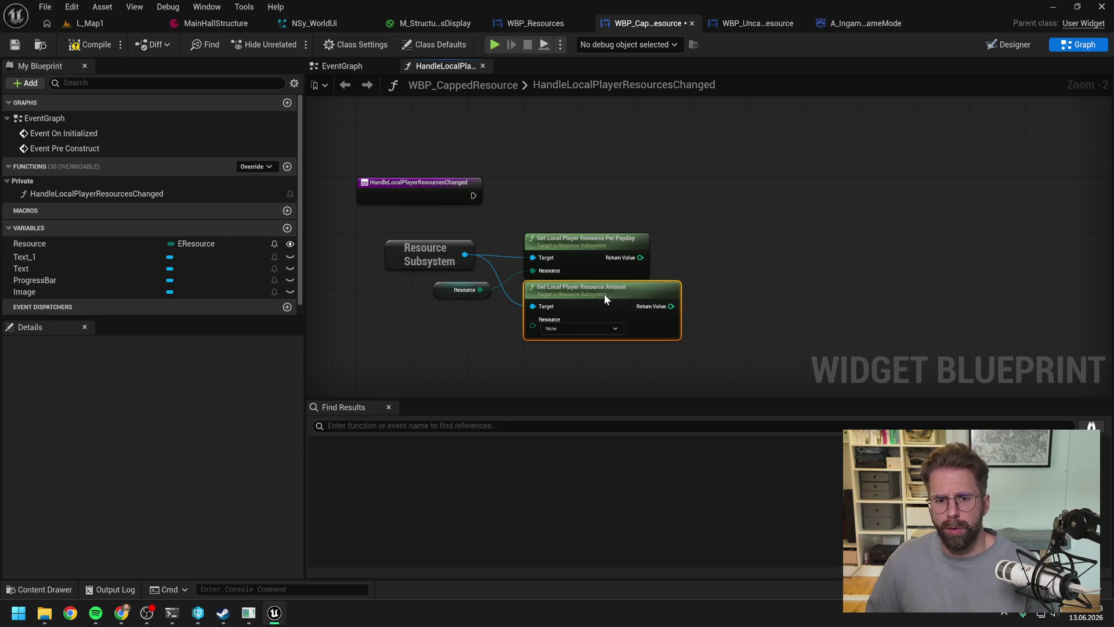
{"action": "left_click_drag", "start_coordinate": [480, 290], "coordinate": [533, 319]}
{"action": "left_click", "coordinate": [693, 254]}
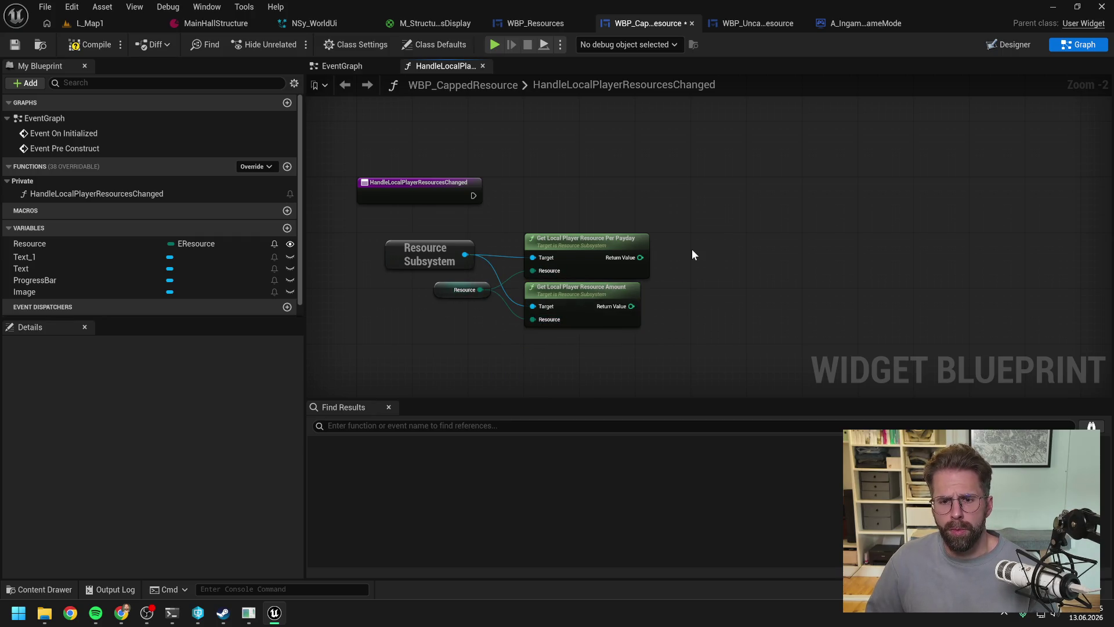
Step: Straighten the Resource Subsystem connections and nudge the Resource getter right
{"action": "left_click_drag", "start_coordinate": [691, 255], "coordinate": [428, 292]}
{"action": "key", "text": "q"}
{"action": "left_click", "coordinate": [699, 206]}
{"action": "left_click", "coordinate": [459, 328]}
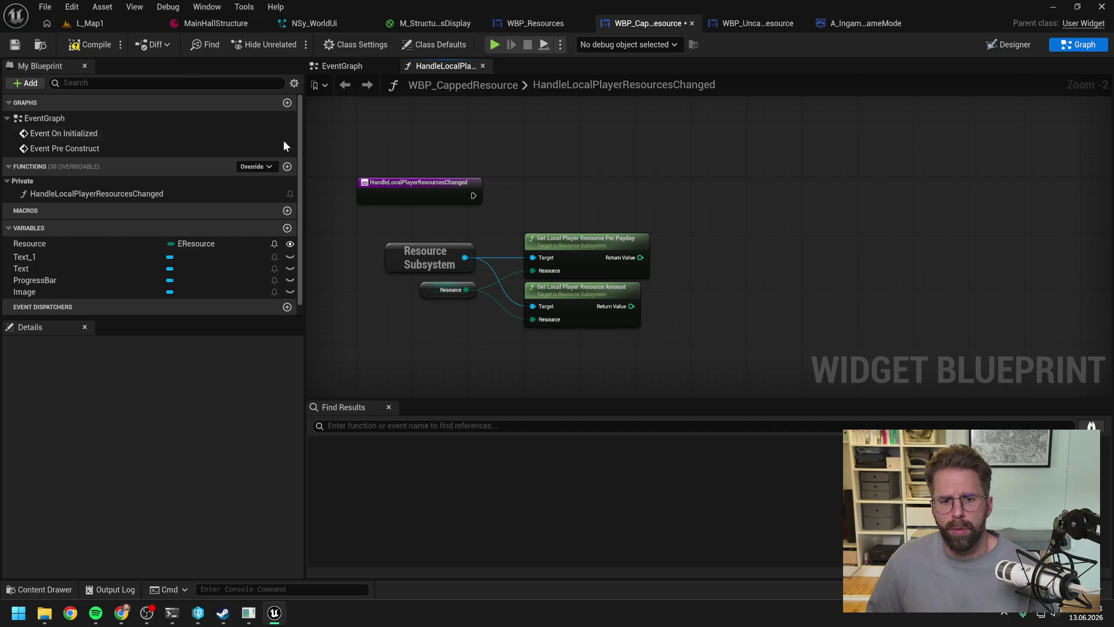
{"action": "left_click", "coordinate": [87, 44]}
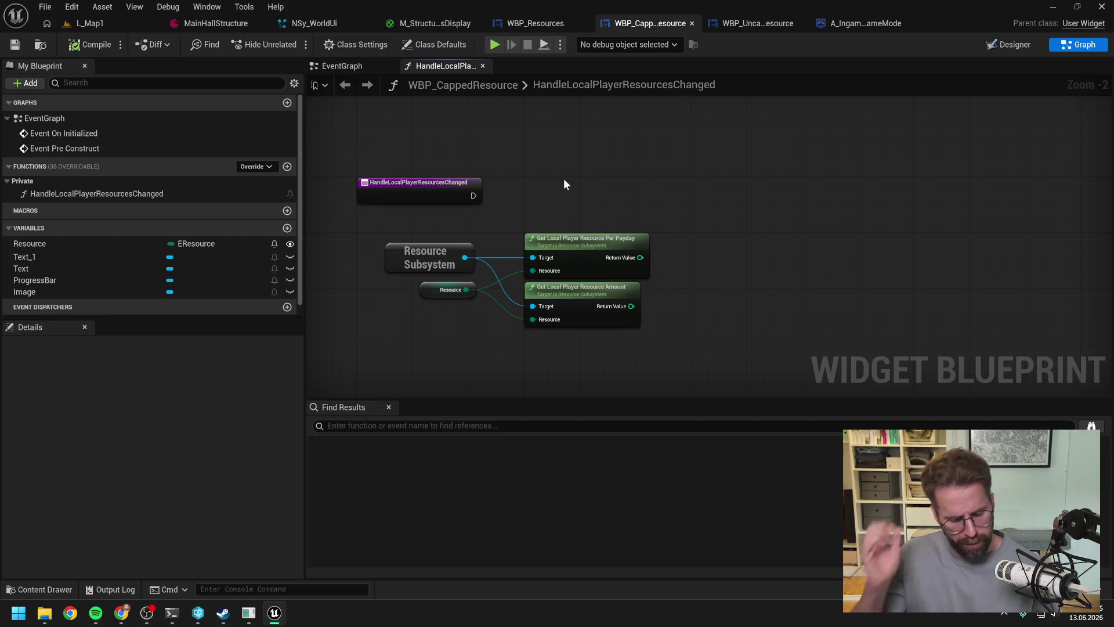
Step: Add a reroute point carrying the Target connection to both getter nodes, aligning them
{"action": "double_click", "coordinate": [500, 256]}
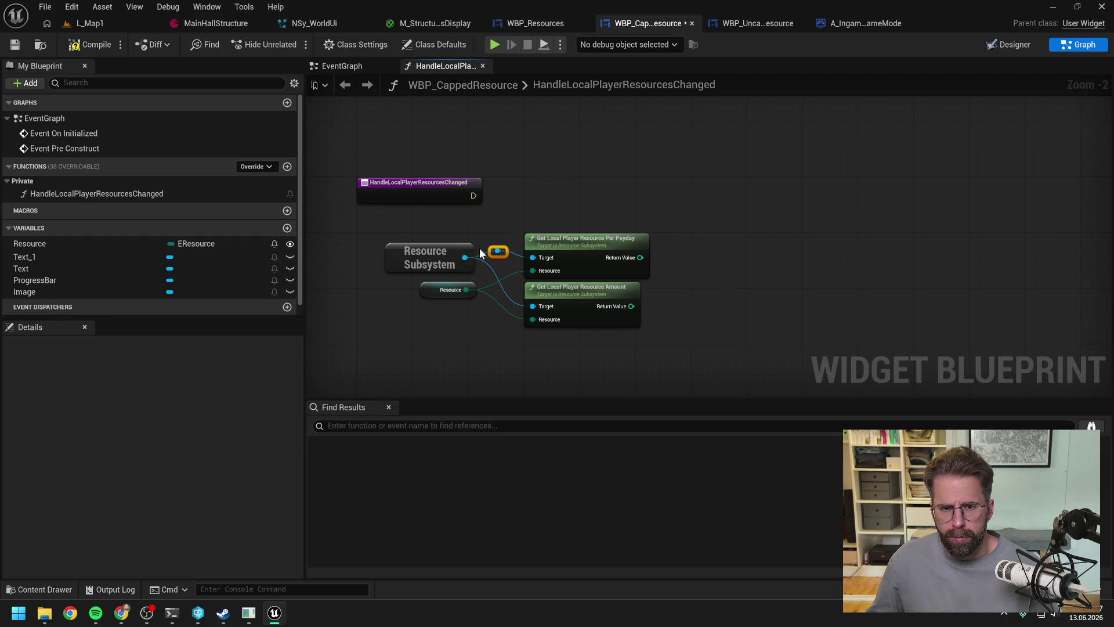
{"action": "key", "text": "q"}
{"action": "left_click", "coordinate": [507, 224]}
{"action": "left_click_drag", "start_coordinate": [498, 251], "coordinate": [532, 306]}
{"action": "left_click", "coordinate": [572, 245]}
{"action": "key", "text": "q"}
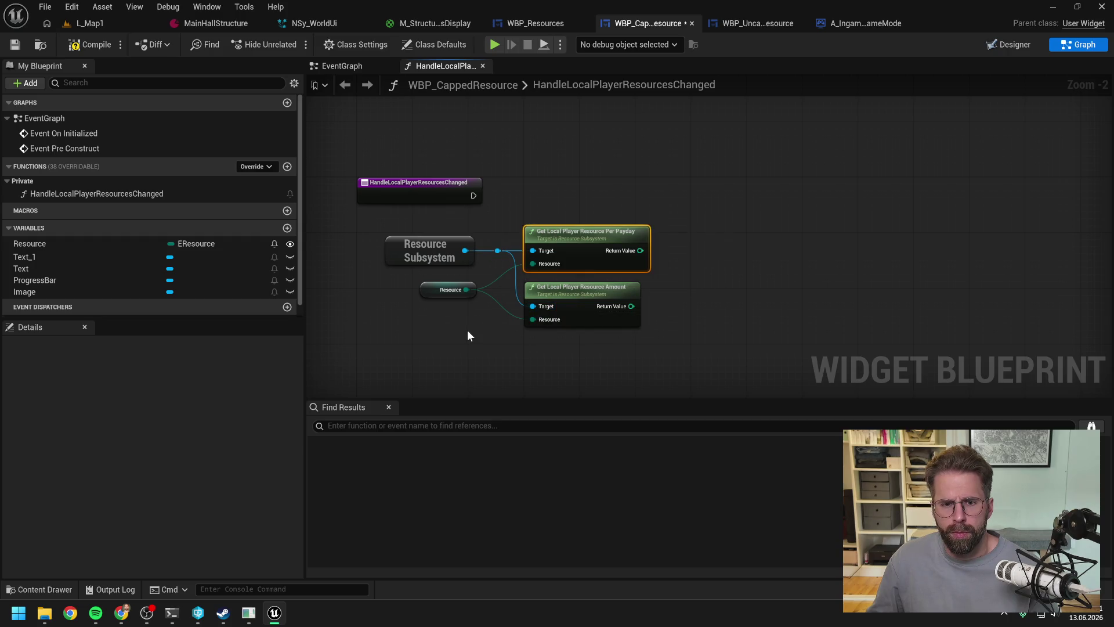
{"action": "left_click", "coordinate": [468, 330]}
{"action": "left_click_drag", "start_coordinate": [441, 297], "coordinate": [433, 296]}
{"action": "left_click", "coordinate": [468, 330]}
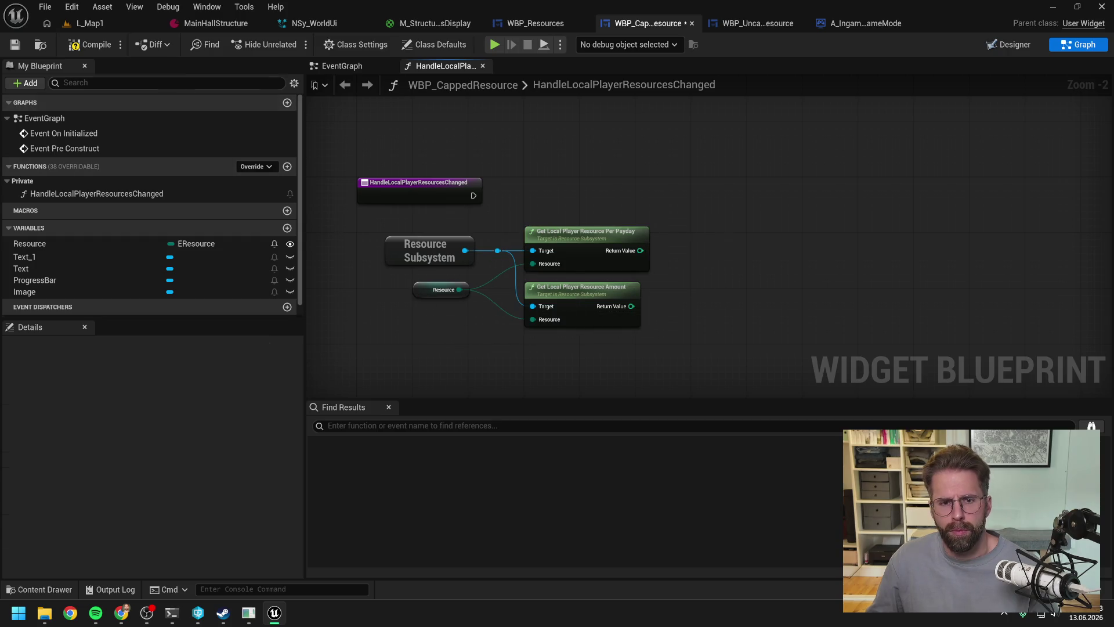
Step: Compile the widget blueprint and return to its Designer layout
{"action": "left_click", "coordinate": [109, 47]}
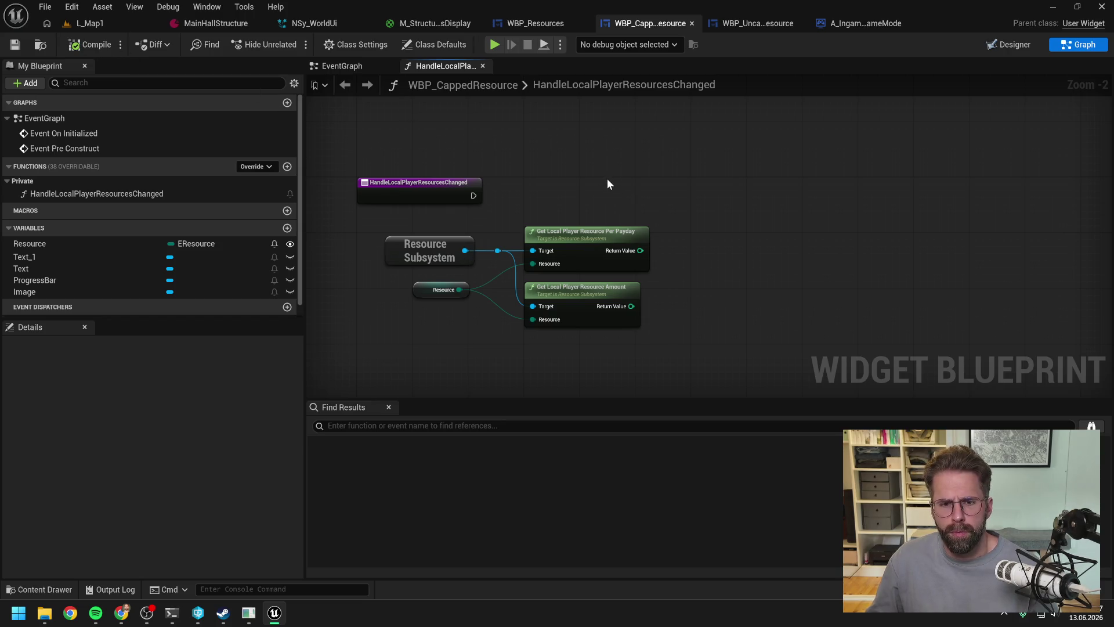
{"action": "left_click_drag", "start_coordinate": [609, 178], "coordinate": [637, 238]}
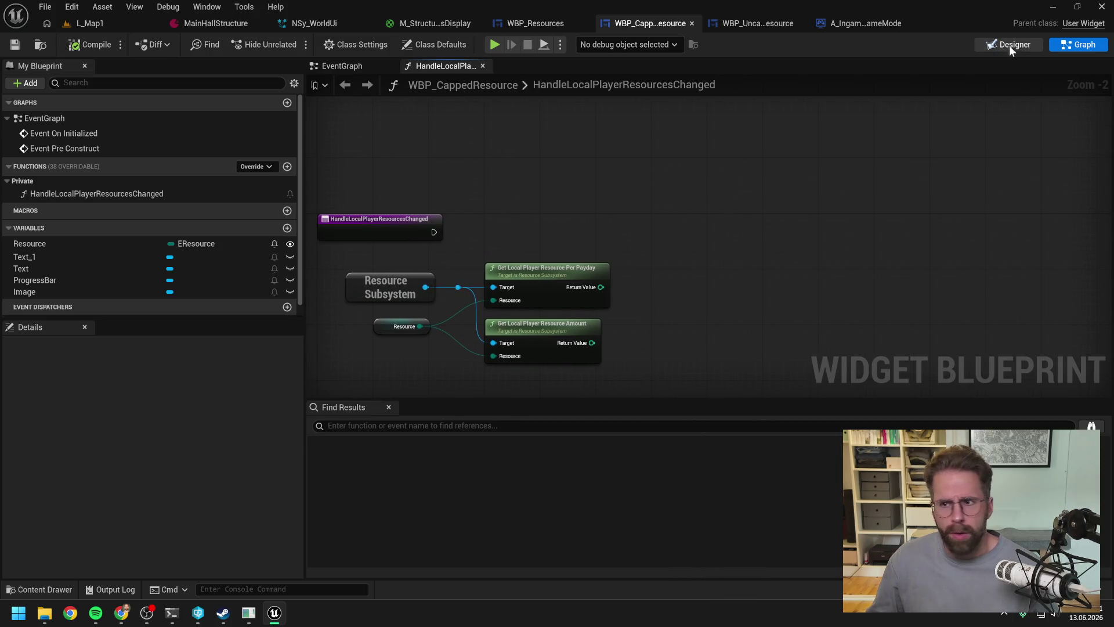
{"action": "key", "text": "shift+F12"}
Step: Rename the Text_1 widget showing 0 to CurrentAmountText and save the widget blueprint
{"action": "scroll", "coordinate": [409, 239], "scroll_direction": "up", "scroll_amount": 13}
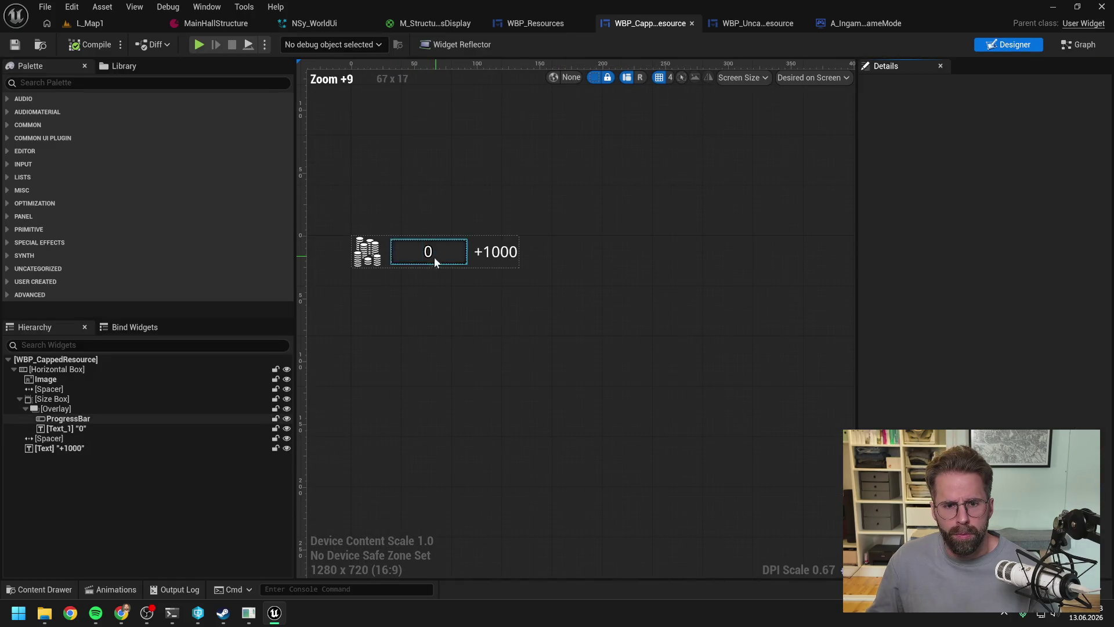
{"action": "left_click", "coordinate": [80, 428]}
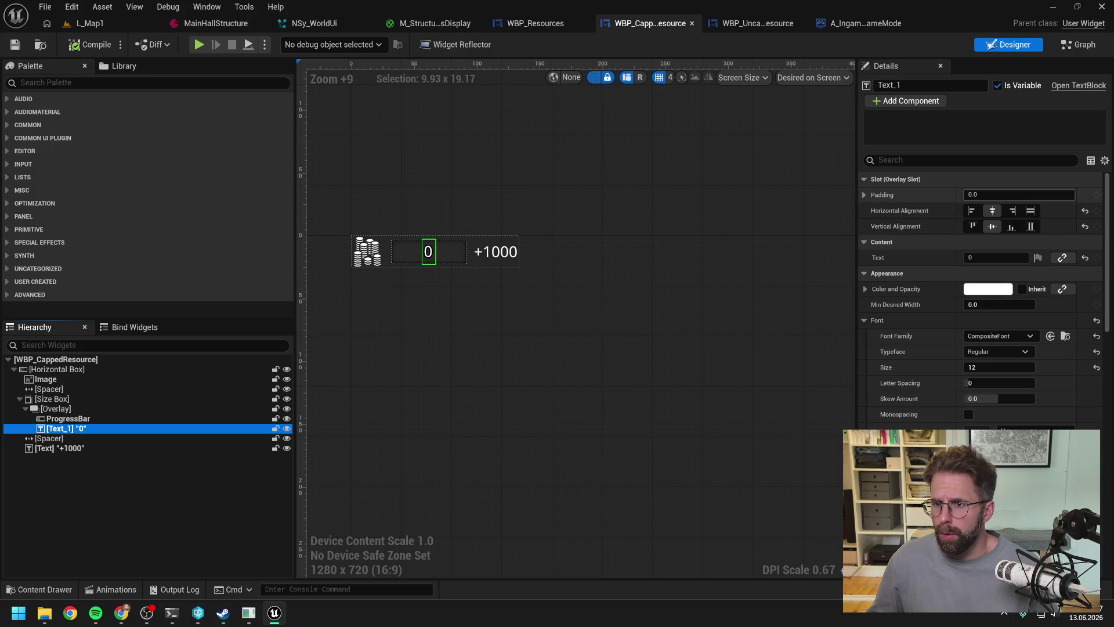
{"action": "left_click", "coordinate": [917, 85]}
{"action": "type", "text": "C"}
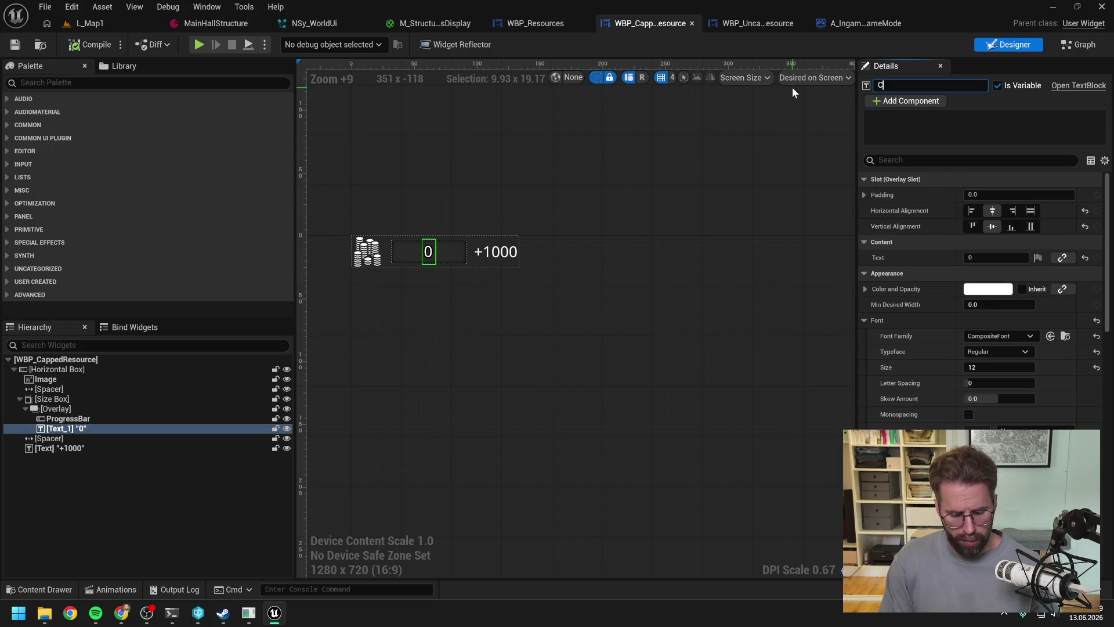
{"action": "type", "text": "urrentAmountText"}
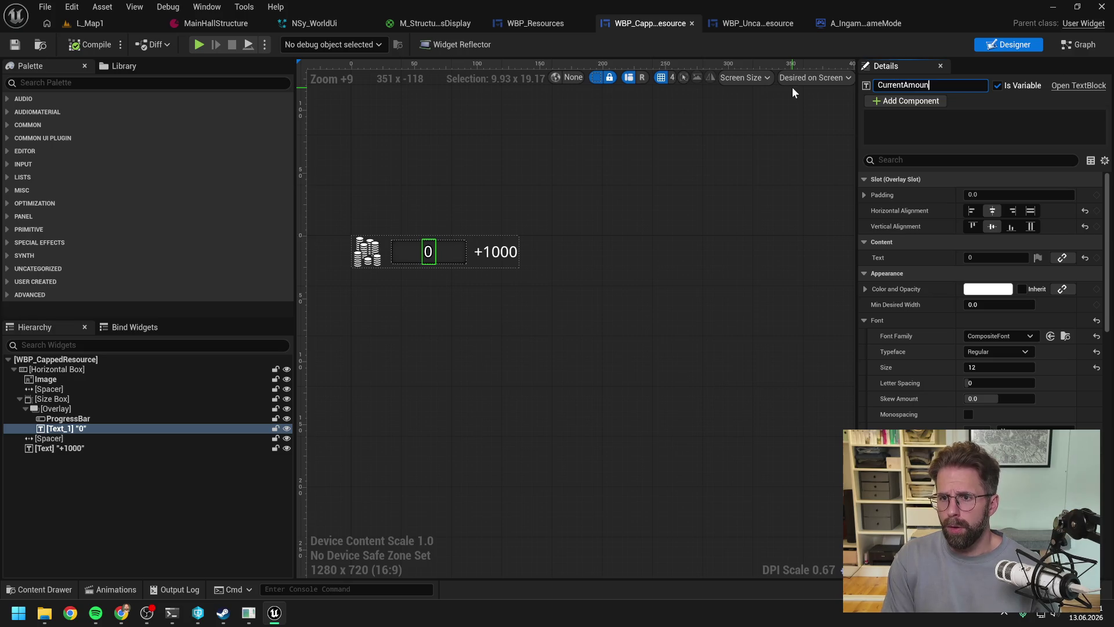
{"action": "key", "text": "Return"}
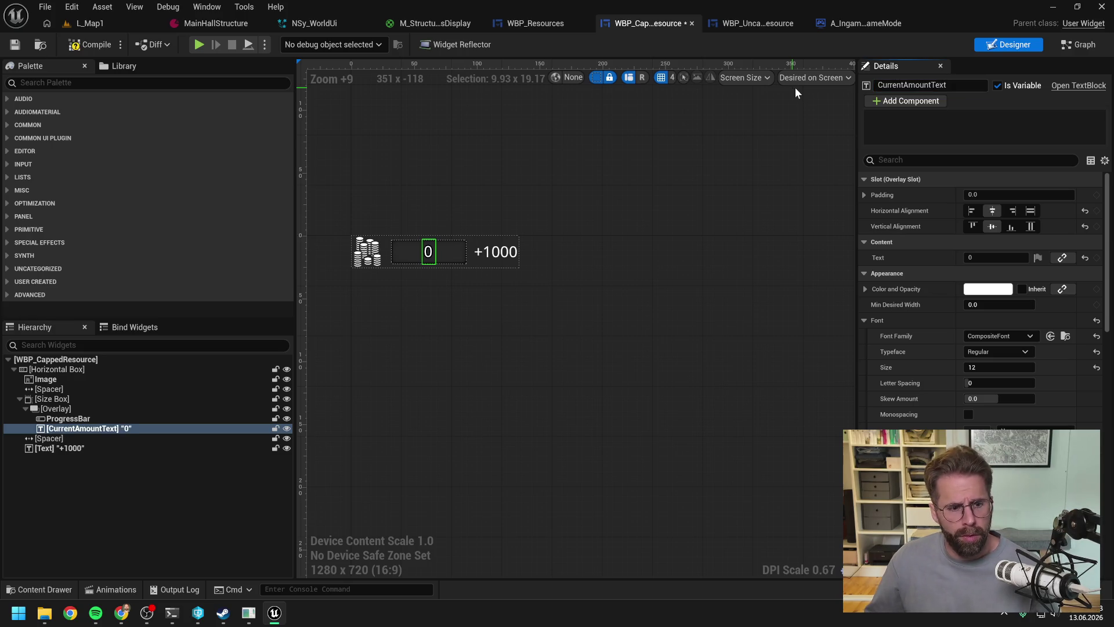
{"action": "key", "text": "ctrl+s"}
Step: Rename the +1000 label to PerCycleAmountText, compile, then correct it to PerPaydayAmountText and switch to Graph
{"action": "left_click", "coordinate": [85, 448]}
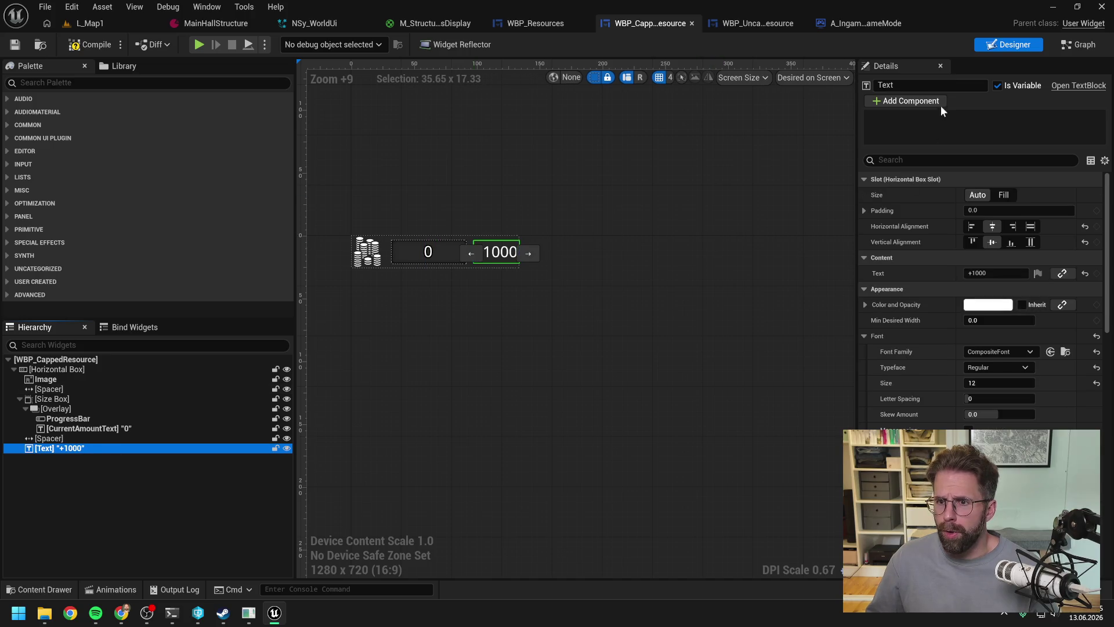
{"action": "left_click", "coordinate": [910, 87]}
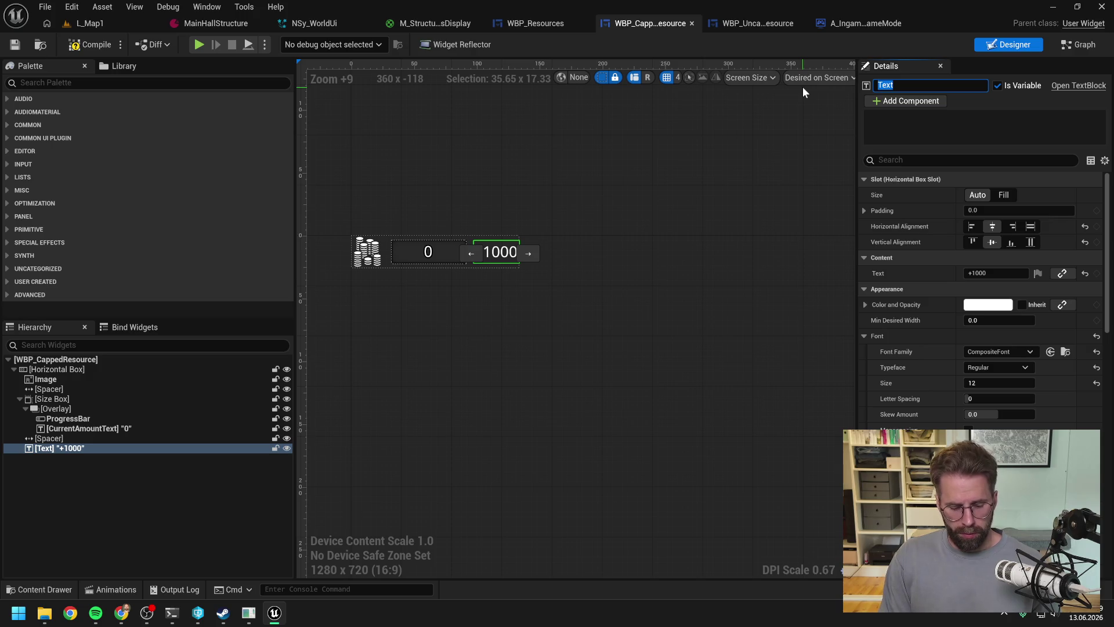
{"action": "type", "text": "Pe"}
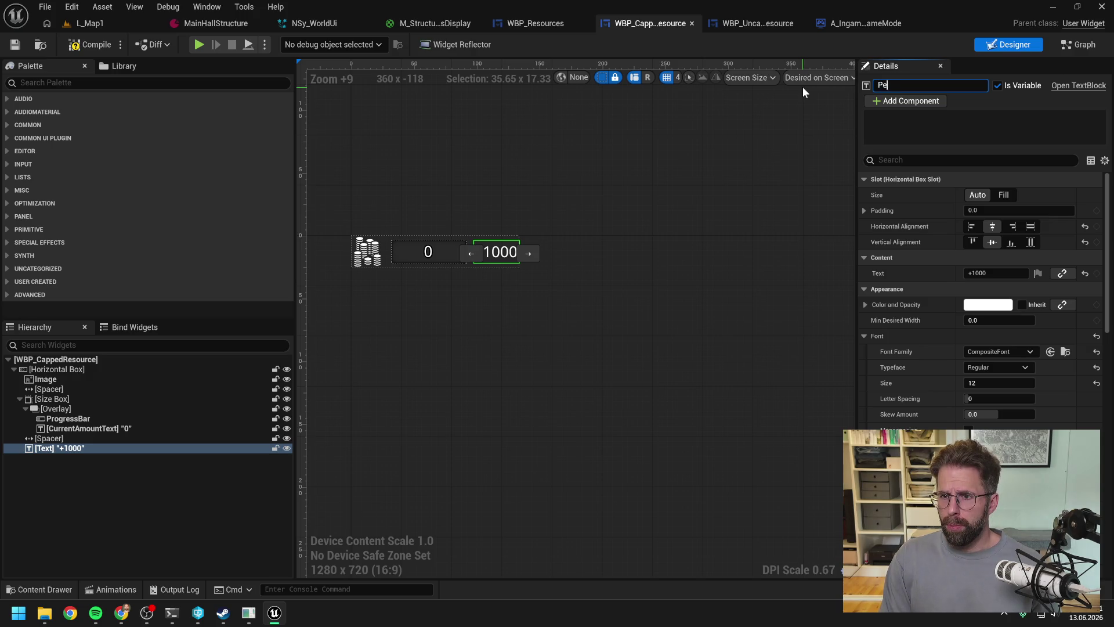
{"action": "type", "text": "rCycleAmountText"}
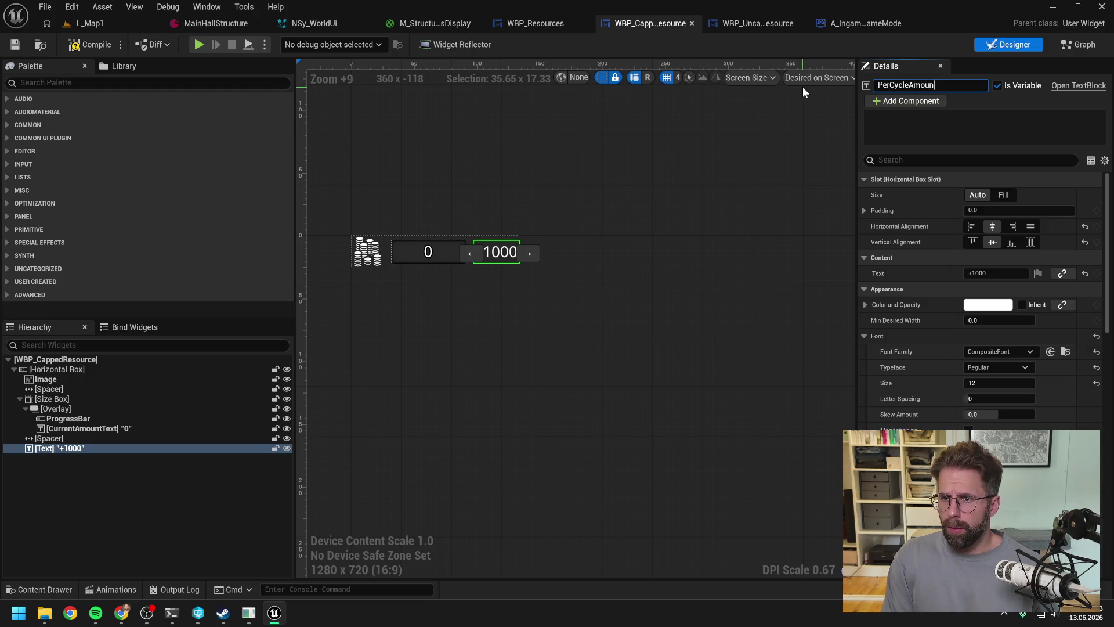
{"action": "key", "text": "Return"}
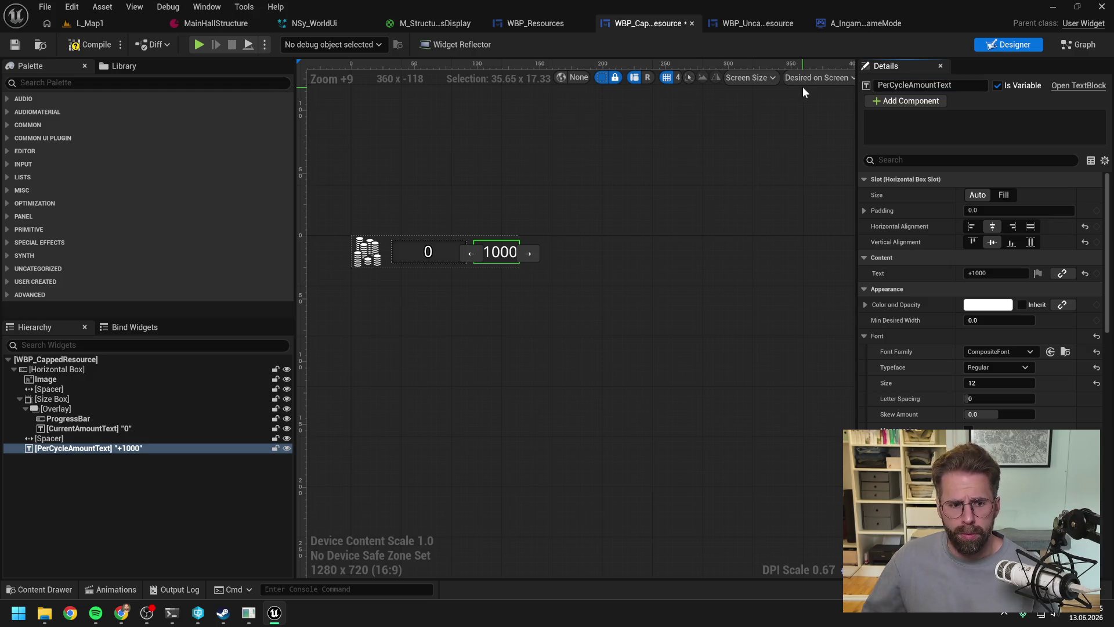
{"action": "left_click", "coordinate": [78, 46]}
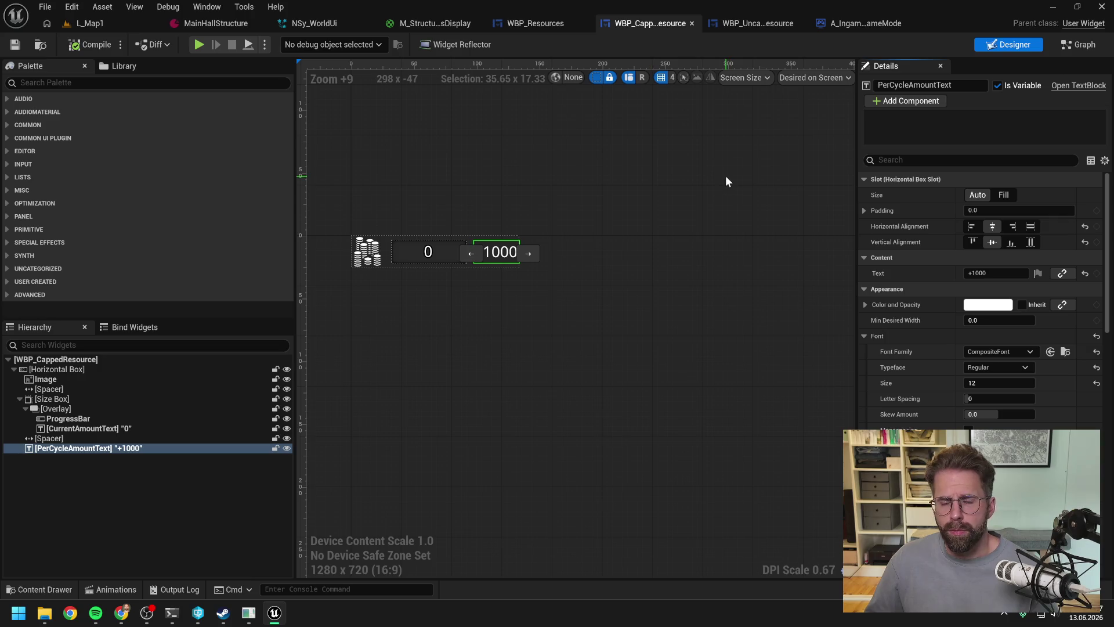
{"action": "left_click", "coordinate": [952, 85]}
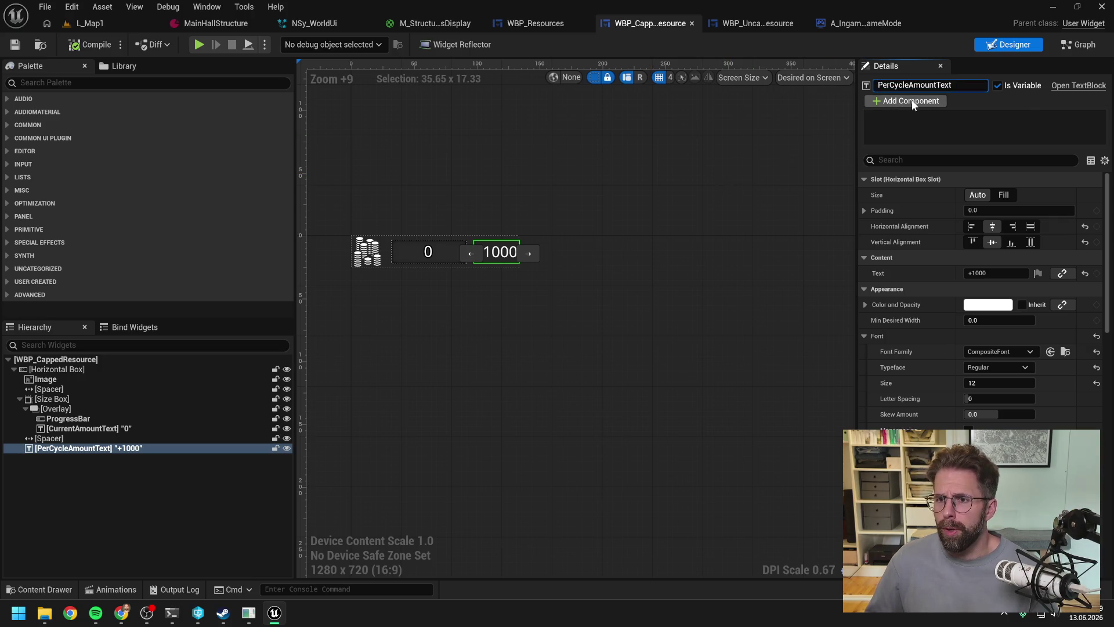
{"action": "key", "text": "Home"}
{"action": "key", "text": "Right"}
{"action": "key", "text": "Right"}
{"action": "key", "text": "Right"}
{"action": "key", "text": "Delete"}
{"action": "key", "text": "Delete"}
{"action": "key", "text": "Delete"}
{"action": "type", "text": "Payday"}
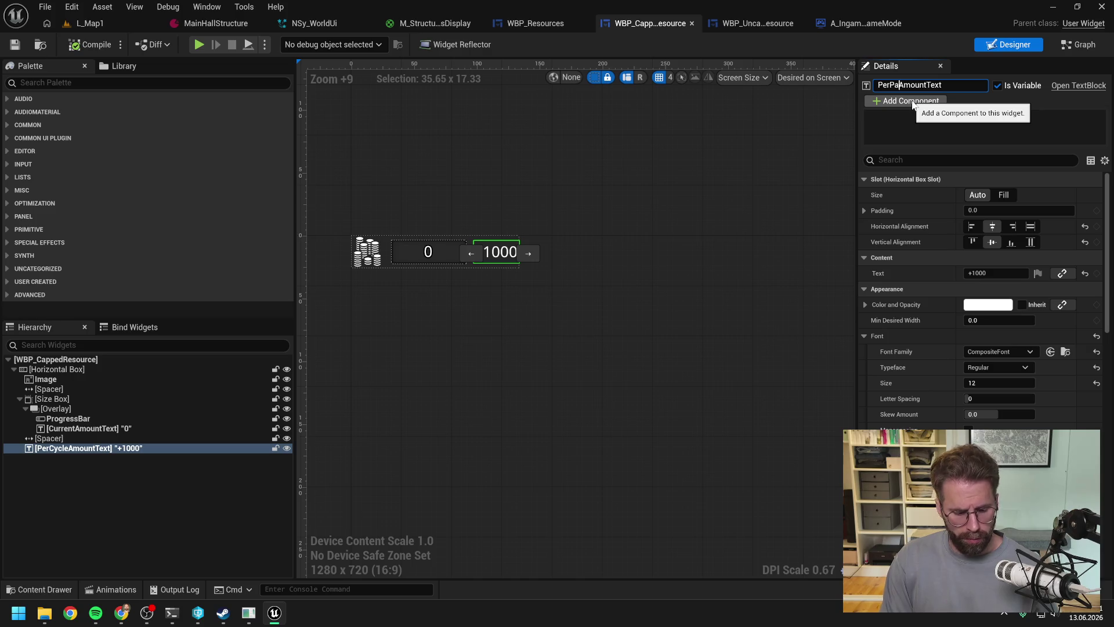
{"action": "key", "text": "Return"}
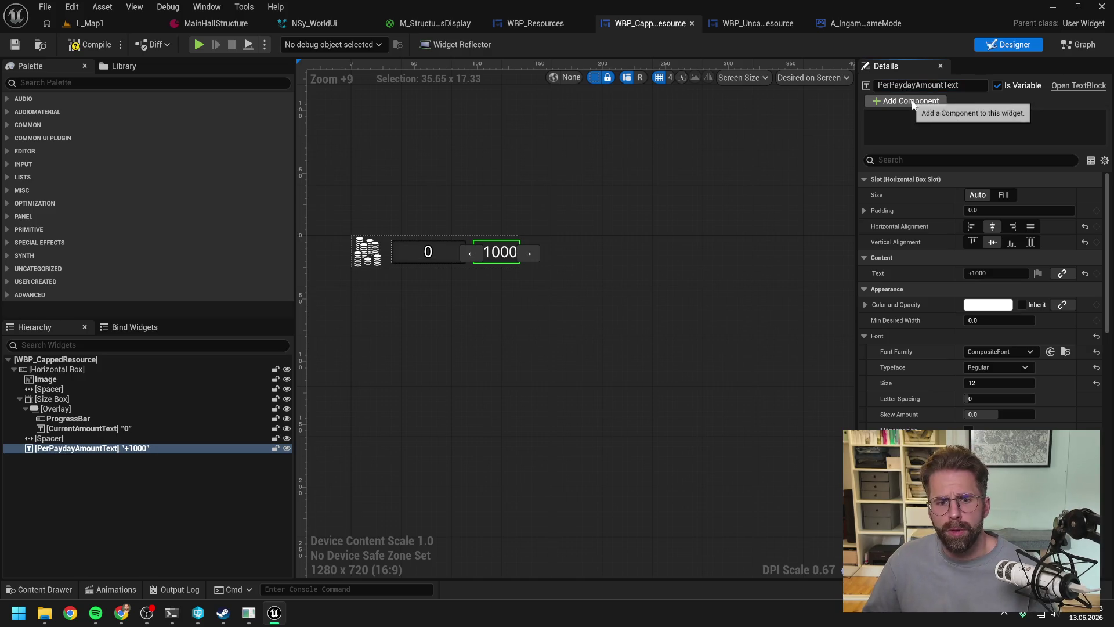
{"action": "left_click", "coordinate": [1080, 45]}
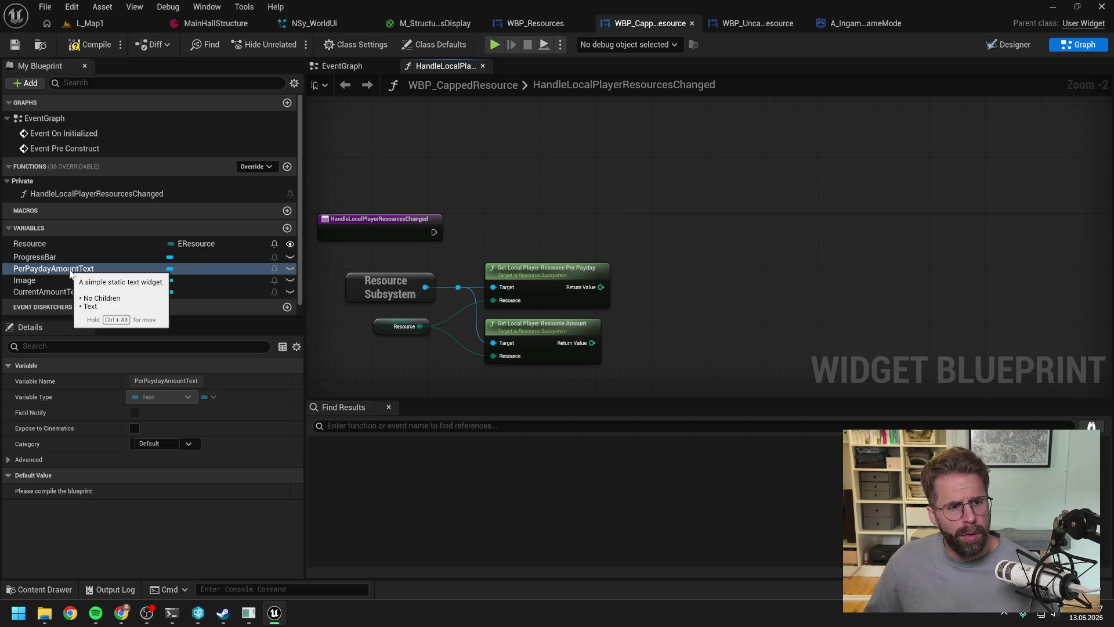
Step: Place a PerPaydayAmountText getter in the graph and attach a SetText node to it
{"action": "mouse_move", "coordinate": [70, 273]}
{"action": "left_mouse_down"}
{"action": "mouse_move", "coordinate": [642, 234]}
{"action": "mouse_move", "coordinate": [559, 202]}
{"action": "mouse_move", "coordinate": [631, 210]}
{"action": "left_mouse_up"}
{"action": "left_click", "coordinate": [666, 254]}
{"action": "type", "text": "set text"}
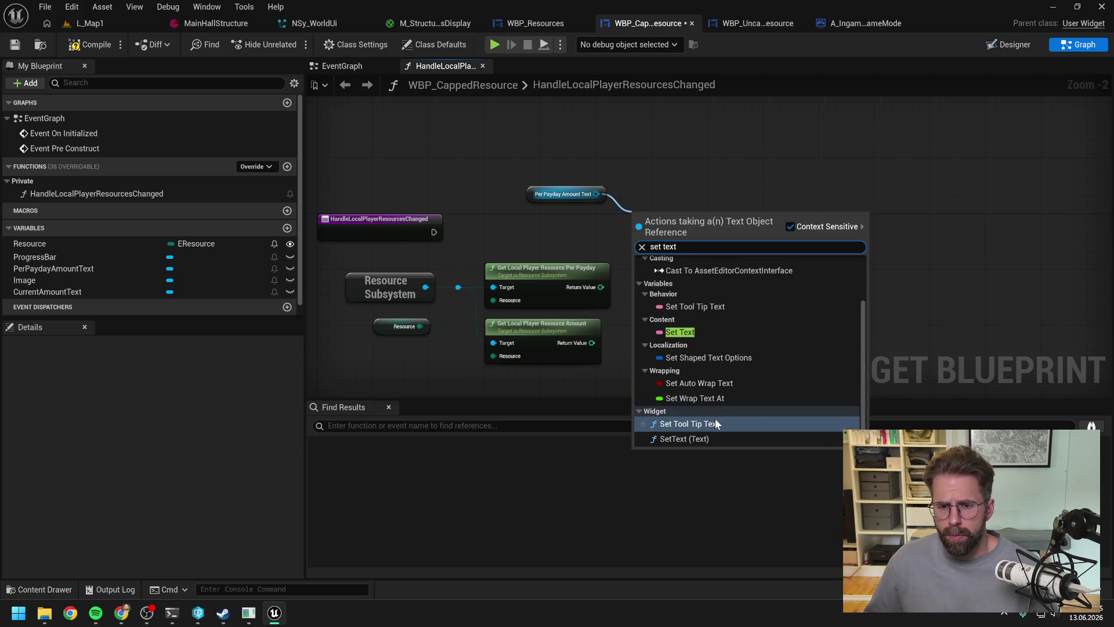
{"action": "left_click", "coordinate": [710, 438]}
{"action": "left_click_drag", "start_coordinate": [685, 258], "coordinate": [755, 238]}
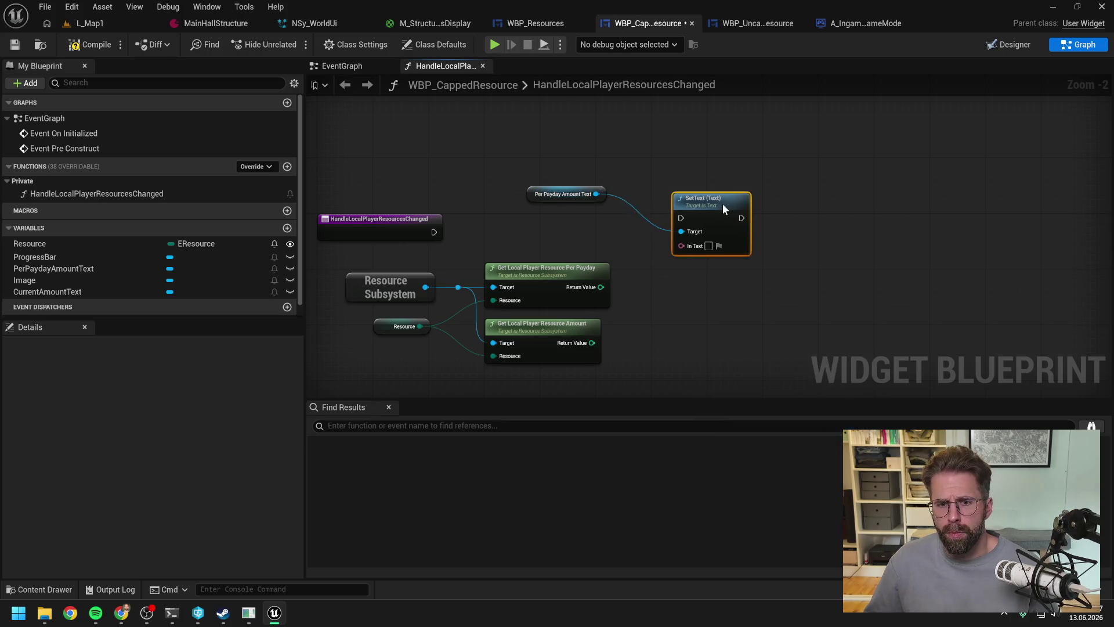
Step: Compare the Per Payday Return Value with > and feed the result into a Branch
{"action": "left_click_drag", "start_coordinate": [599, 288], "coordinate": [639, 270]}
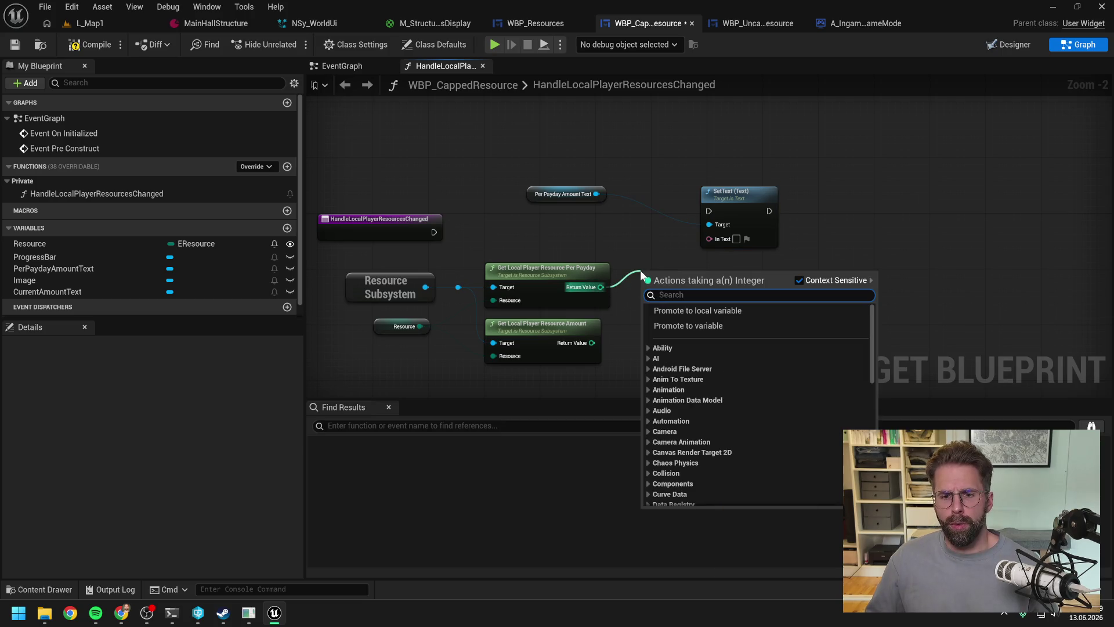
{"action": "type", "text": ">"}
{"action": "left_click", "coordinate": [670, 325]}
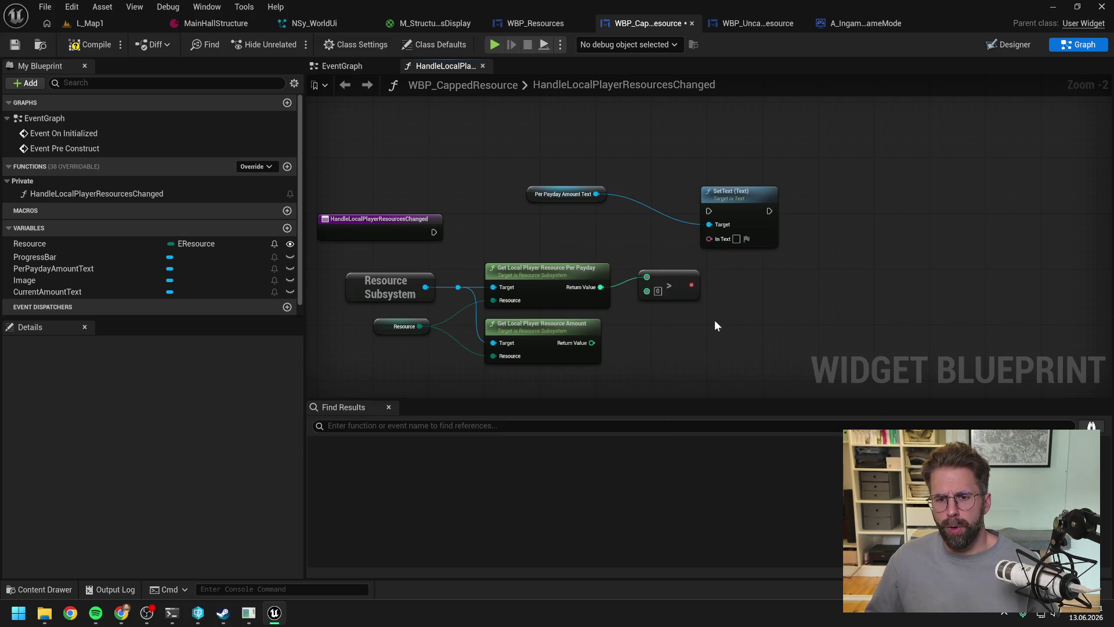
{"action": "left_click", "coordinate": [714, 216]}
{"action": "mouse_move", "coordinate": [608, 305]}
{"action": "left_mouse_down"}
{"action": "mouse_move", "coordinate": [600, 299]}
{"action": "mouse_move", "coordinate": [633, 261]}
{"action": "left_mouse_up"}
{"action": "type", "text": "branch"}
{"action": "key", "text": "Return"}
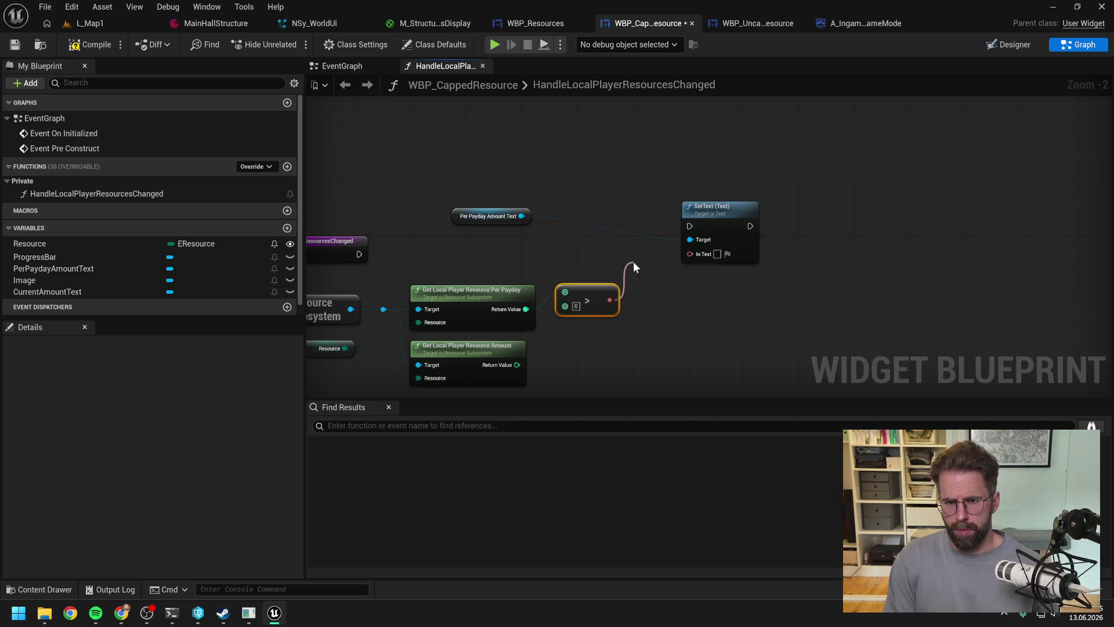
Step: Connect the handler's execution to the Branch and tidy the nodes with a reroute point
{"action": "left_click_drag", "start_coordinate": [360, 254], "coordinate": [641, 275]}
{"action": "left_click_drag", "start_coordinate": [648, 234], "coordinate": [778, 199]}
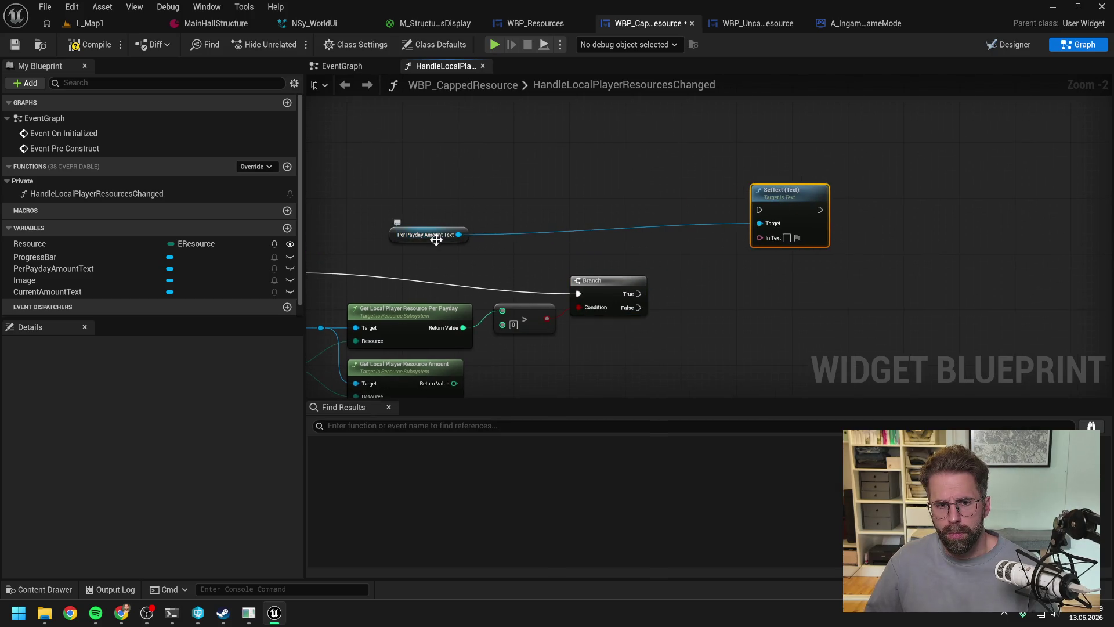
{"action": "left_click_drag", "start_coordinate": [438, 236], "coordinate": [706, 197]}
{"action": "mouse_move", "coordinate": [602, 282]}
{"action": "left_mouse_down"}
{"action": "mouse_move", "coordinate": [615, 218]}
{"action": "mouse_move", "coordinate": [752, 222]}
{"action": "left_mouse_up"}
{"action": "left_click", "coordinate": [411, 235]}
{"action": "left_click_drag", "start_coordinate": [410, 233], "coordinate": [414, 225]}
{"action": "left_click", "coordinate": [584, 260]}
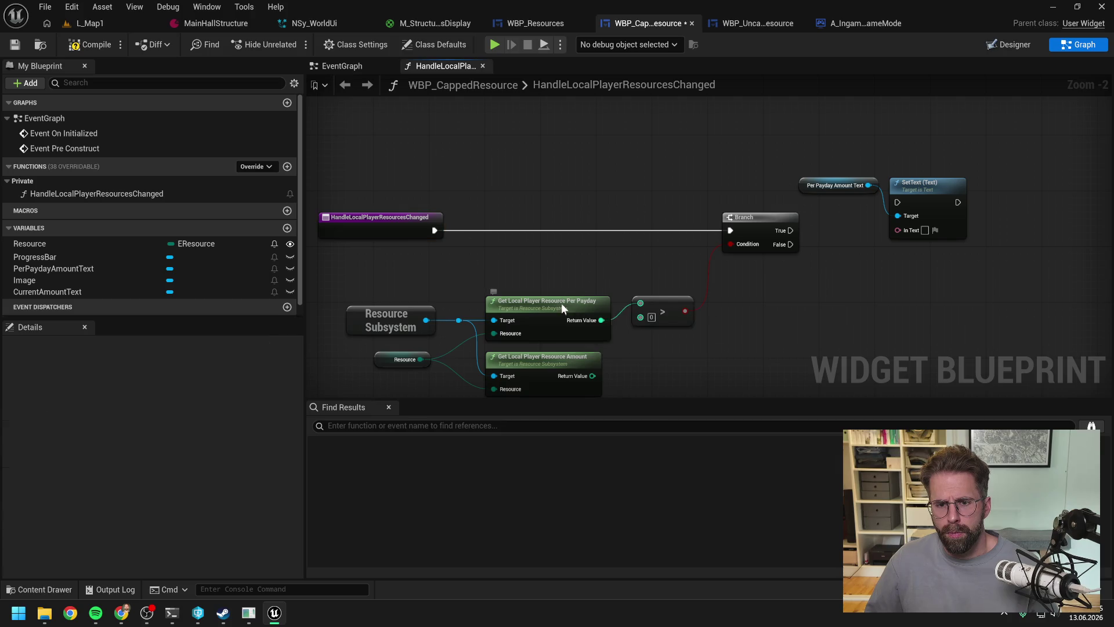
{"action": "mouse_move", "coordinate": [562, 303]}
{"action": "left_mouse_down"}
{"action": "mouse_move", "coordinate": [560, 259]}
{"action": "mouse_move", "coordinate": [561, 315]}
{"action": "left_mouse_up"}
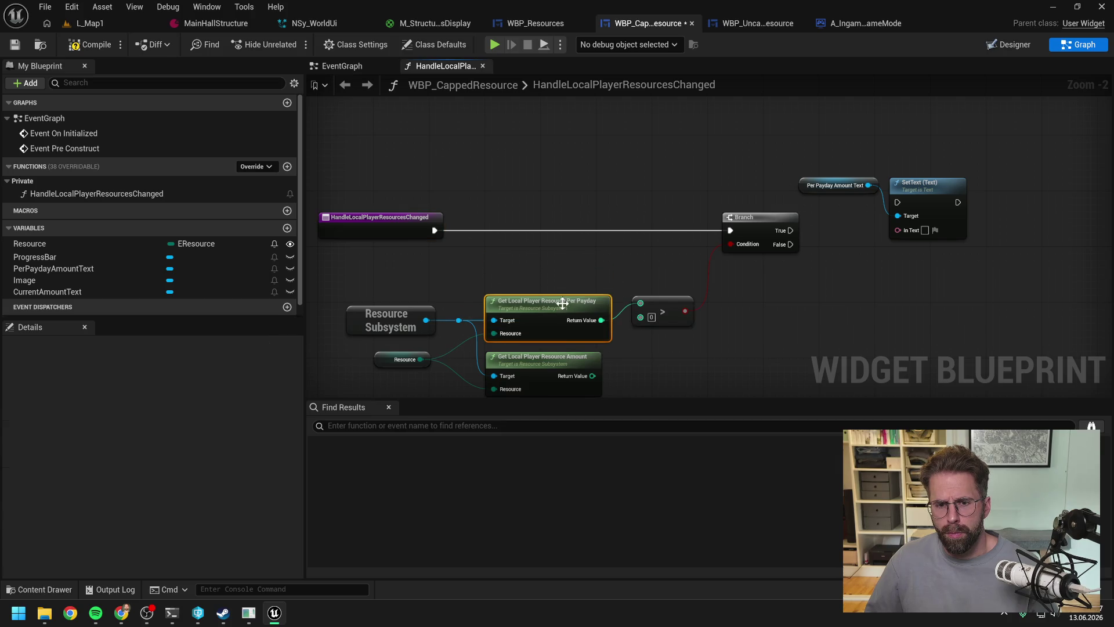
{"action": "left_click_drag", "start_coordinate": [654, 265], "coordinate": [571, 256]}
{"action": "left_click", "coordinate": [571, 257]}
{"action": "double_click", "coordinate": [542, 299]}
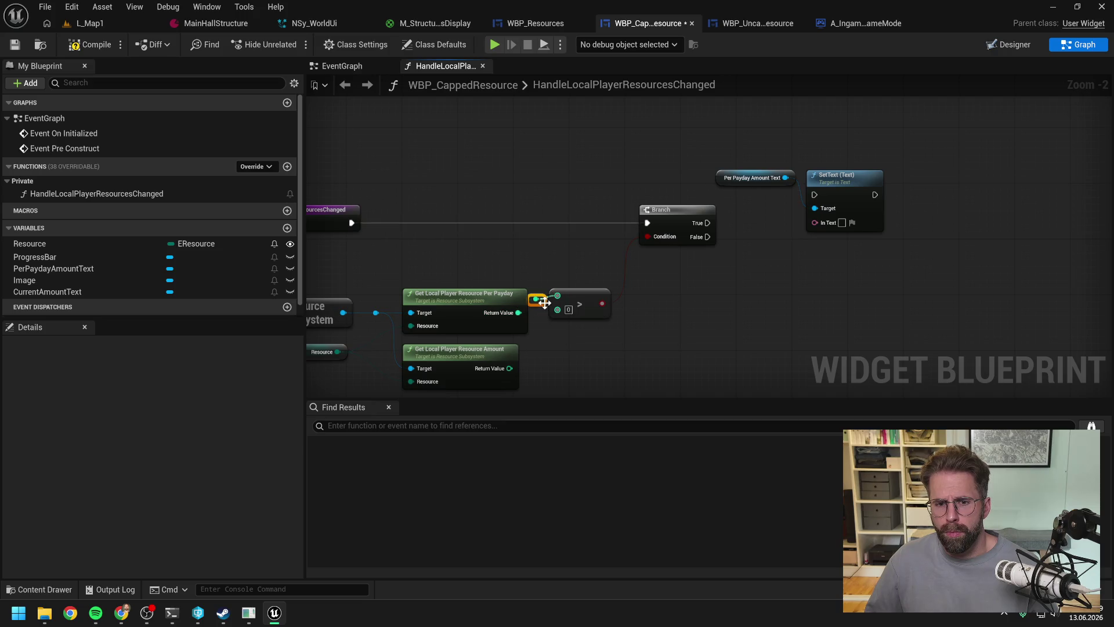
{"action": "left_click_drag", "start_coordinate": [542, 299], "coordinate": [548, 189]}
{"action": "mouse_move", "coordinate": [587, 303]}
{"action": "left_mouse_down"}
{"action": "mouse_move", "coordinate": [606, 297]}
{"action": "mouse_move", "coordinate": [601, 289]}
{"action": "left_mouse_up"}
{"action": "left_click", "coordinate": [633, 258]}
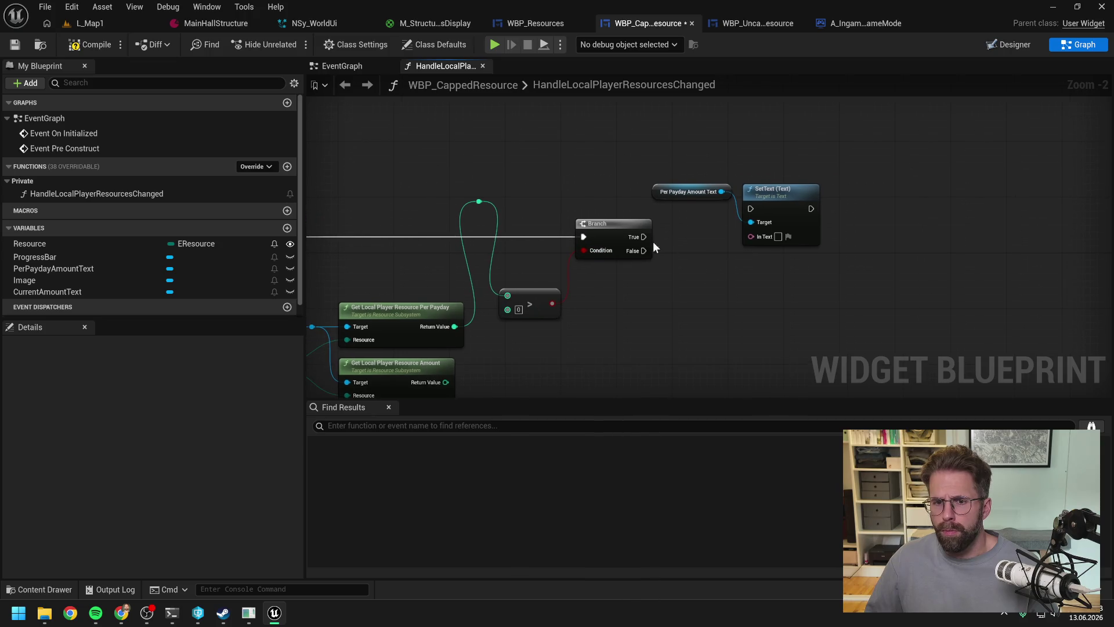
Step: Wire the Branch's True output into SetText and reposition the SetText and getter nodes
{"action": "left_click_drag", "start_coordinate": [644, 237], "coordinate": [750, 208]}
{"action": "left_click_drag", "start_coordinate": [694, 162], "coordinate": [848, 230]}
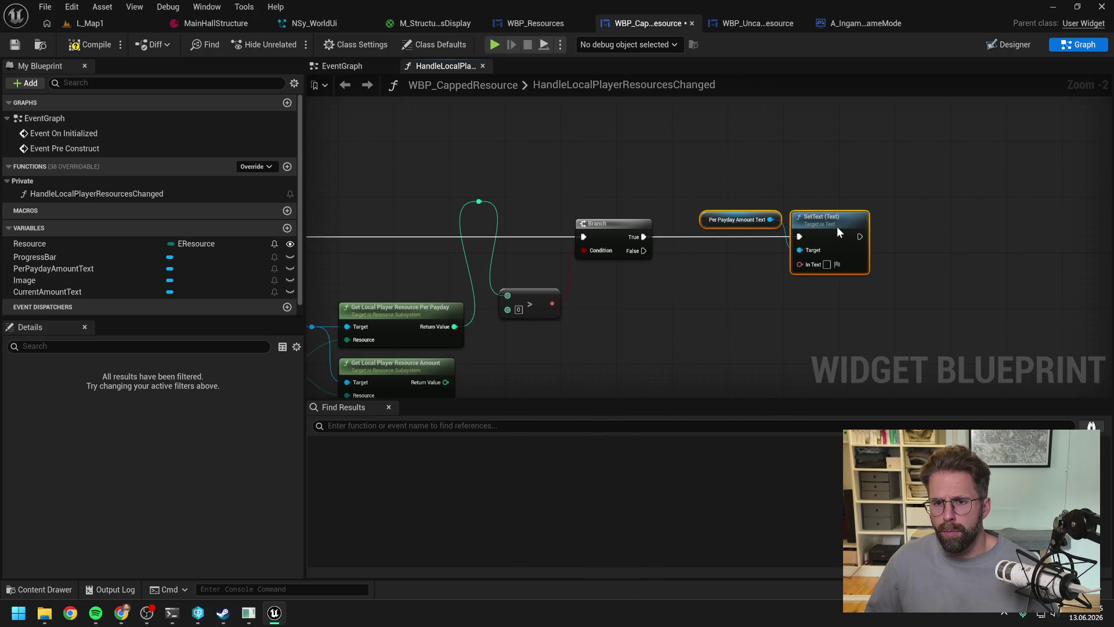
{"action": "left_click", "coordinate": [688, 163]}
{"action": "mouse_move", "coordinate": [478, 202]}
{"action": "left_mouse_down"}
{"action": "mouse_move", "coordinate": [806, 275]}
{"action": "mouse_move", "coordinate": [803, 266]}
{"action": "mouse_move", "coordinate": [718, 298]}
{"action": "mouse_move", "coordinate": [735, 274]}
{"action": "mouse_move", "coordinate": [779, 266]}
{"action": "mouse_move", "coordinate": [718, 280]}
{"action": "left_mouse_up"}
Step: Add a Format Text node for SetText's In Text with the format +{Amount}
{"action": "type", "text": "format"}
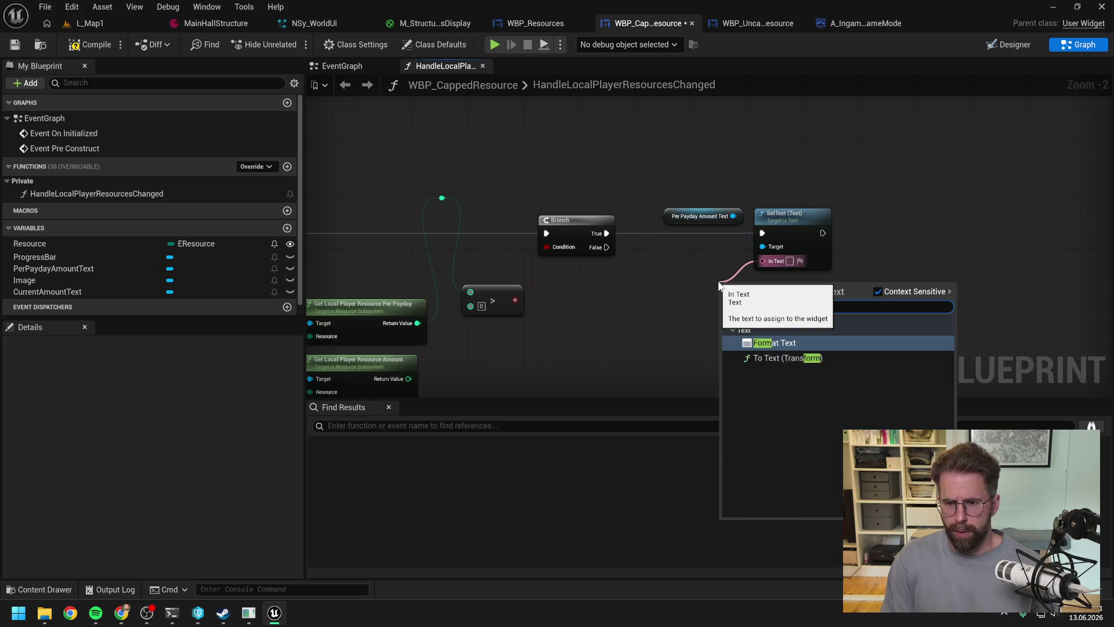
{"action": "key", "text": "Return"}
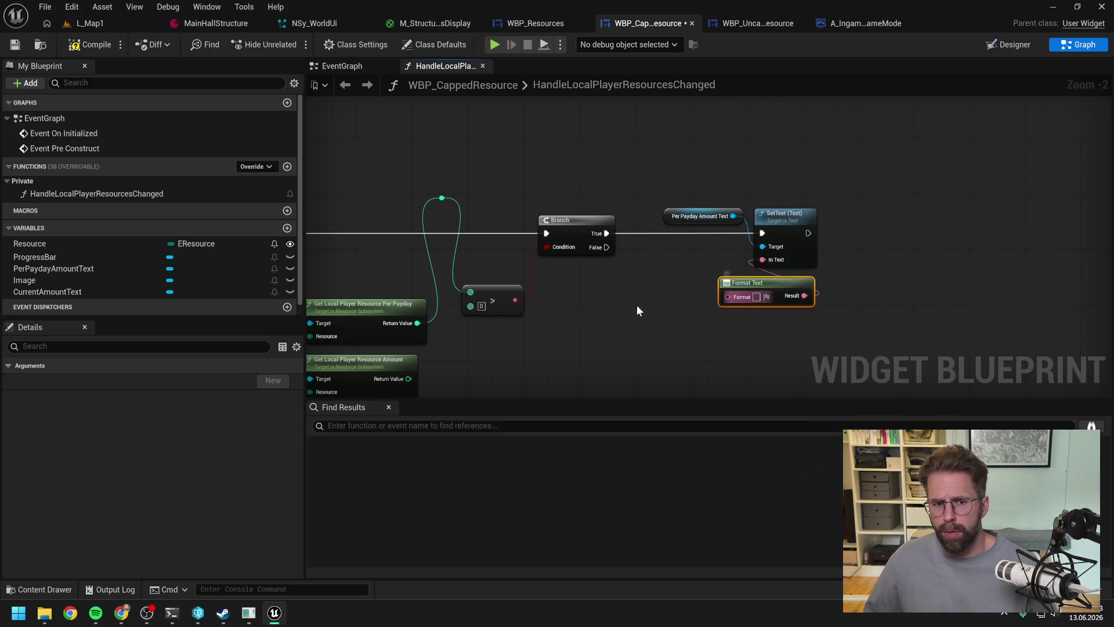
{"action": "left_click_drag", "start_coordinate": [636, 304], "coordinate": [758, 283]}
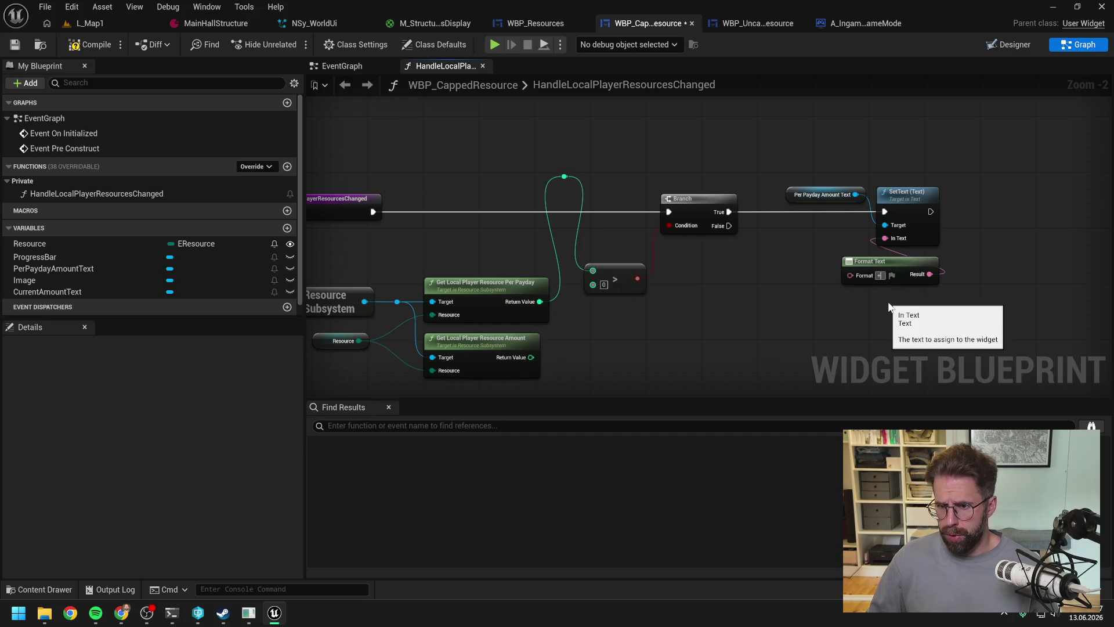
{"action": "type", "text": "{0"}
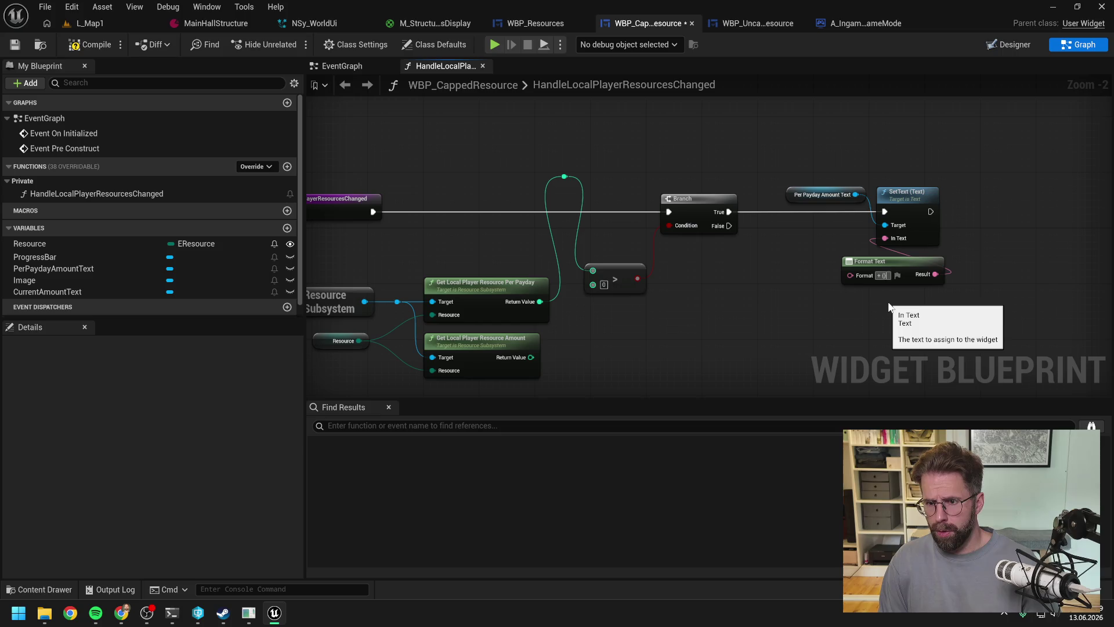
{"action": "type", "text": "}amount"}
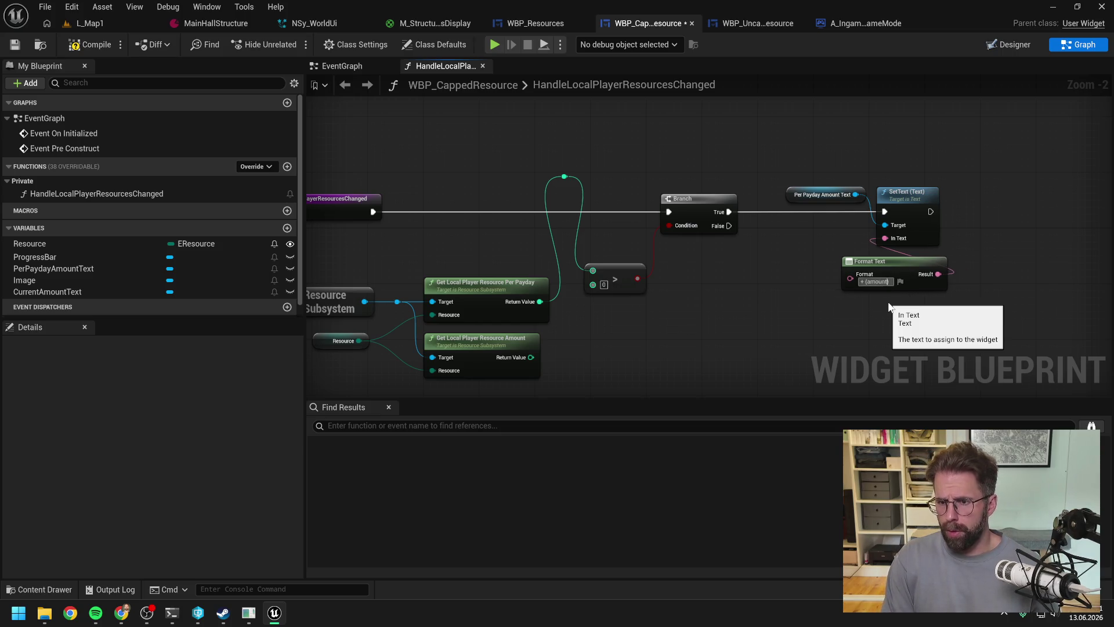
{"action": "left_click_drag", "start_coordinate": [886, 264], "coordinate": [815, 236]}
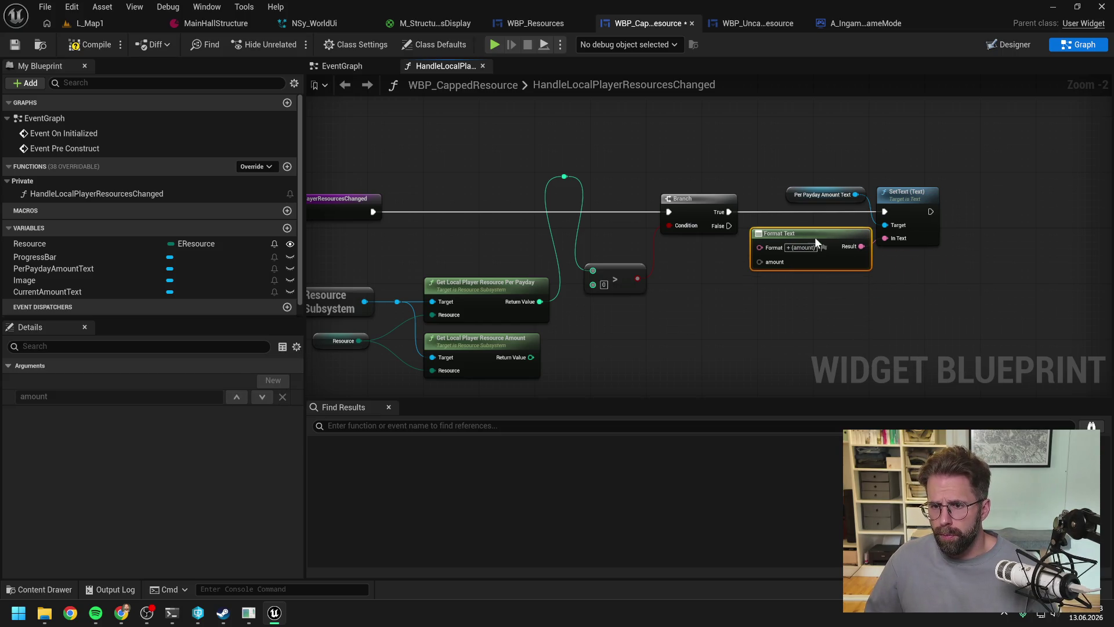
{"action": "left_click_drag", "start_coordinate": [838, 200], "coordinate": [907, 202]}
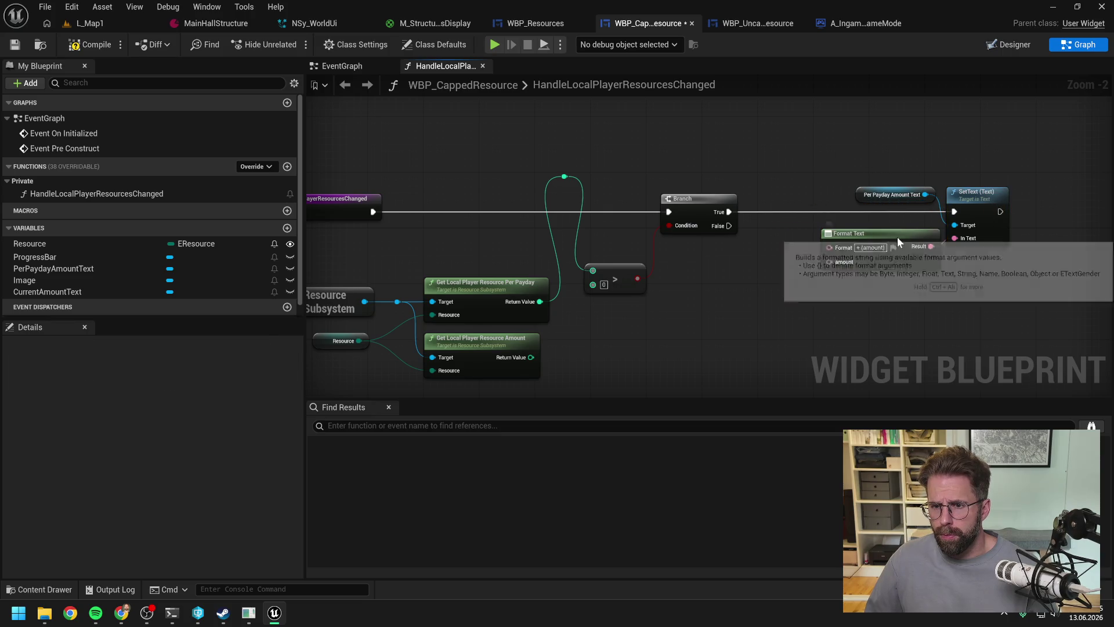
{"action": "left_click_drag", "start_coordinate": [895, 269], "coordinate": [896, 262]}
{"action": "left_click", "coordinate": [829, 218]}
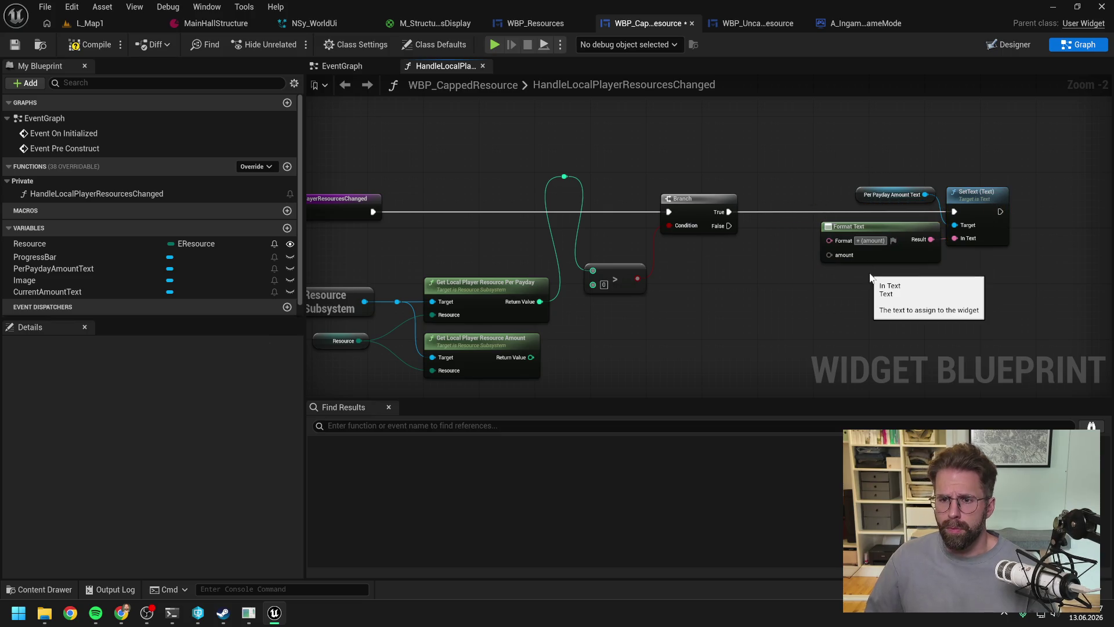
{"action": "type", "text": "Amount"}
{"action": "key", "text": "Return"}
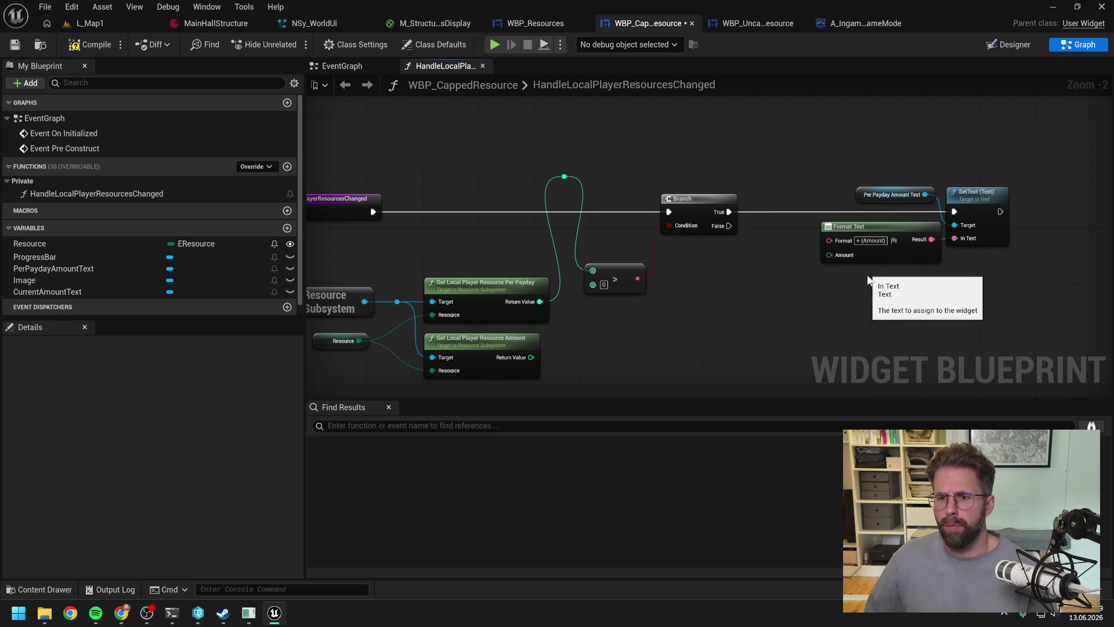
Step: Wire the per-payday Return Value into the Amount pin through a reroute point
{"action": "mouse_move", "coordinate": [564, 176]}
{"action": "left_mouse_down"}
{"action": "mouse_move", "coordinate": [803, 262]}
{"action": "mouse_move", "coordinate": [833, 257]}
{"action": "mouse_move", "coordinate": [767, 178]}
{"action": "left_mouse_up"}
{"action": "double_click", "coordinate": [776, 249]}
{"action": "left_click_drag", "start_coordinate": [974, 189], "coordinate": [846, 200]}
{"action": "left_click_drag", "start_coordinate": [765, 212], "coordinate": [890, 233]}
{"action": "type", "text": "set visi"}
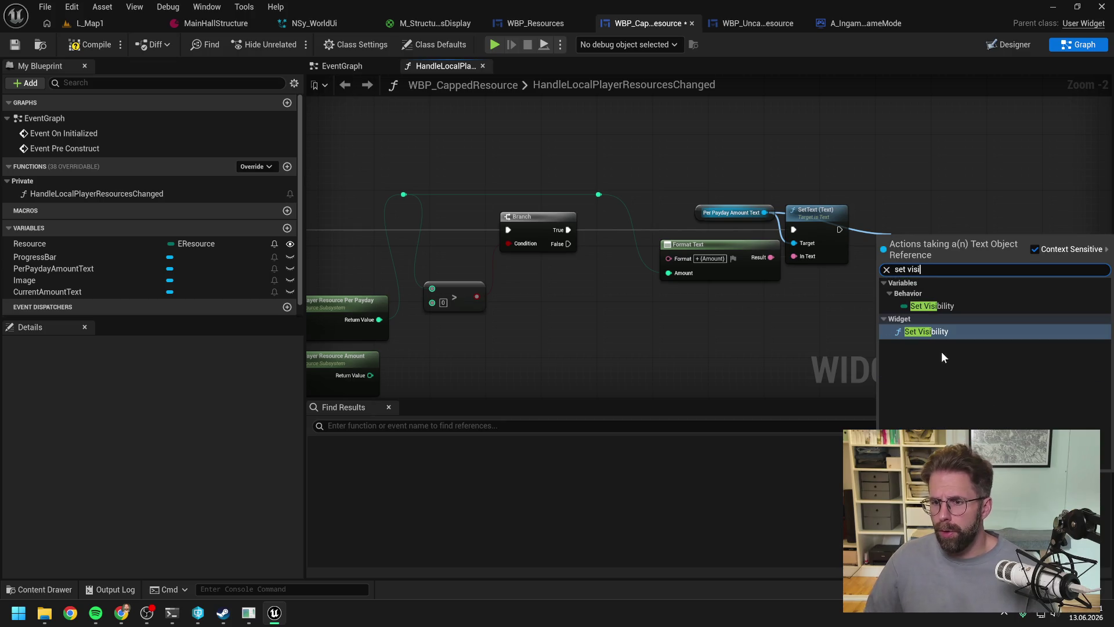
Step: Chain a Set Visibility node after SetText, set to Not Hit-Testable (Self Only)
{"action": "left_click", "coordinate": [926, 331]}
{"action": "left_click_drag", "start_coordinate": [921, 250], "coordinate": [938, 222]}
{"action": "scroll", "coordinate": [844, 294], "scroll_direction": "down", "scroll_amount": 1}
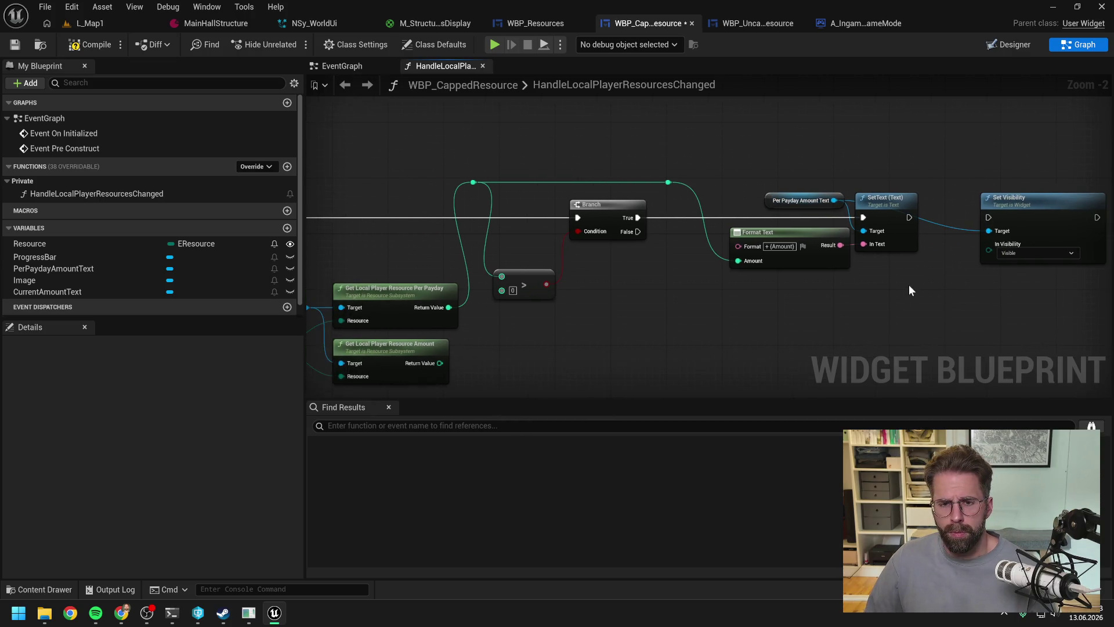
{"action": "left_click_drag", "start_coordinate": [907, 283], "coordinate": [959, 272]}
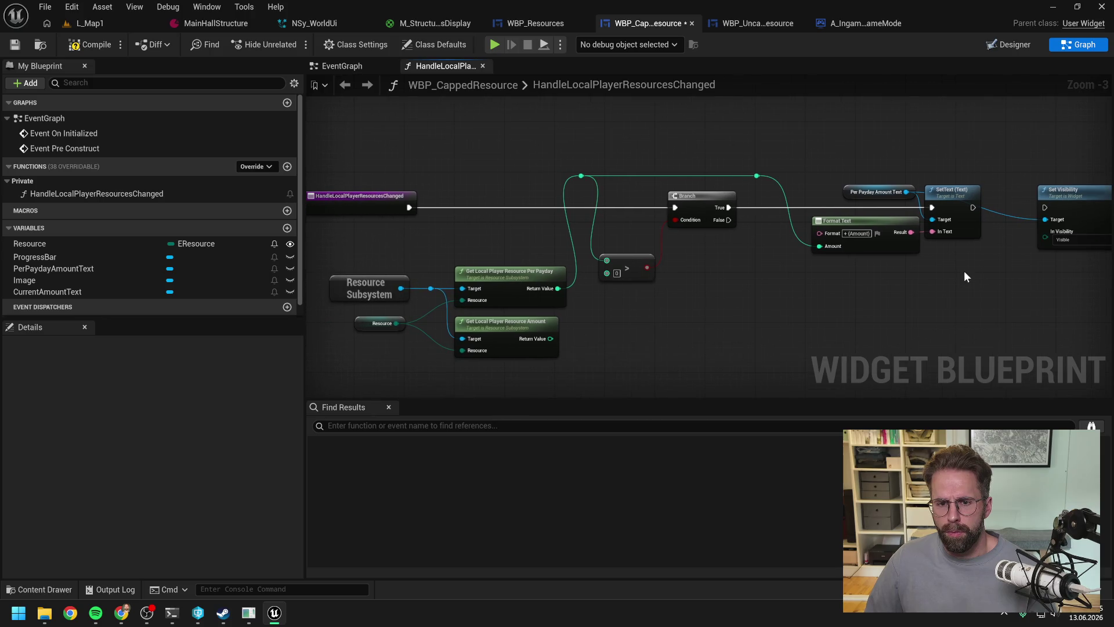
{"action": "left_click_drag", "start_coordinate": [718, 290], "coordinate": [601, 297]}
{"action": "left_click_drag", "start_coordinate": [864, 218], "coordinate": [922, 215]}
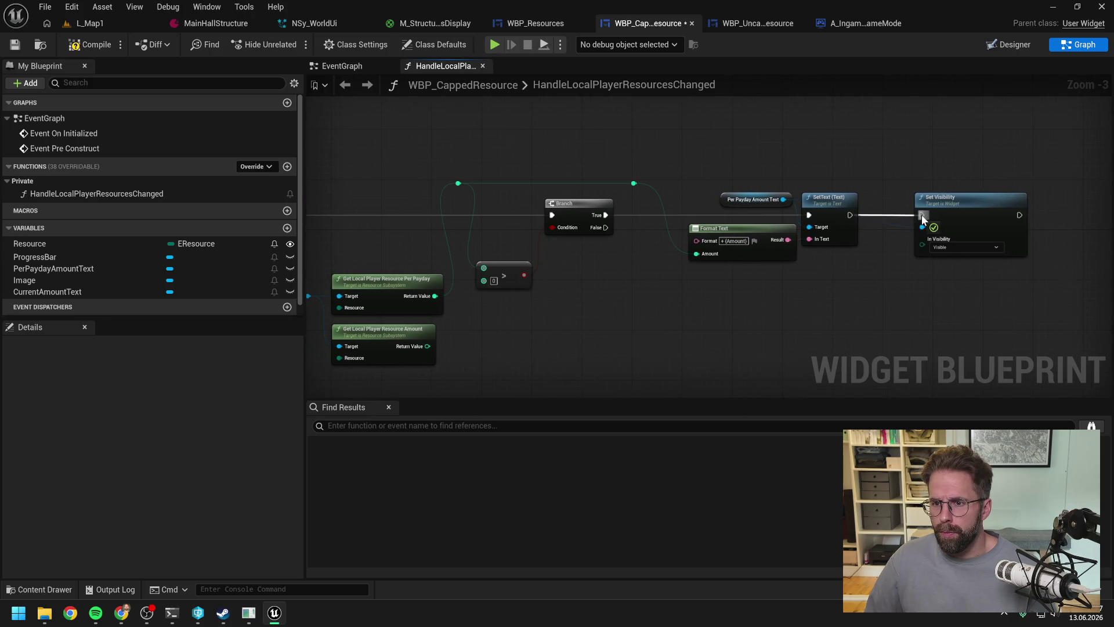
{"action": "left_click", "coordinate": [966, 247]}
{"action": "left_click", "coordinate": [961, 304]}
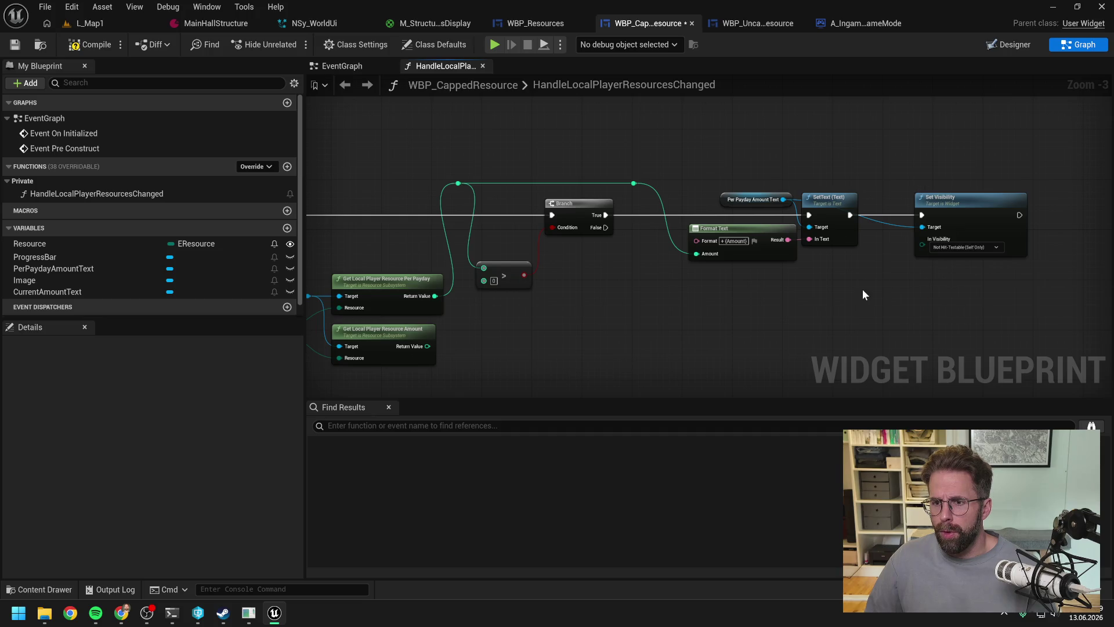
Step: Route the label's target wire over SetText with reroute points and save the blueprint
{"action": "double_click", "coordinate": [886, 223]}
{"action": "mouse_move", "coordinate": [890, 226]}
{"action": "left_mouse_down"}
{"action": "mouse_move", "coordinate": [888, 181]}
{"action": "mouse_move", "coordinate": [797, 178]}
{"action": "left_mouse_up"}
{"action": "double_click", "coordinate": [853, 177]}
{"action": "left_click_drag", "start_coordinate": [815, 227], "coordinate": [823, 230]}
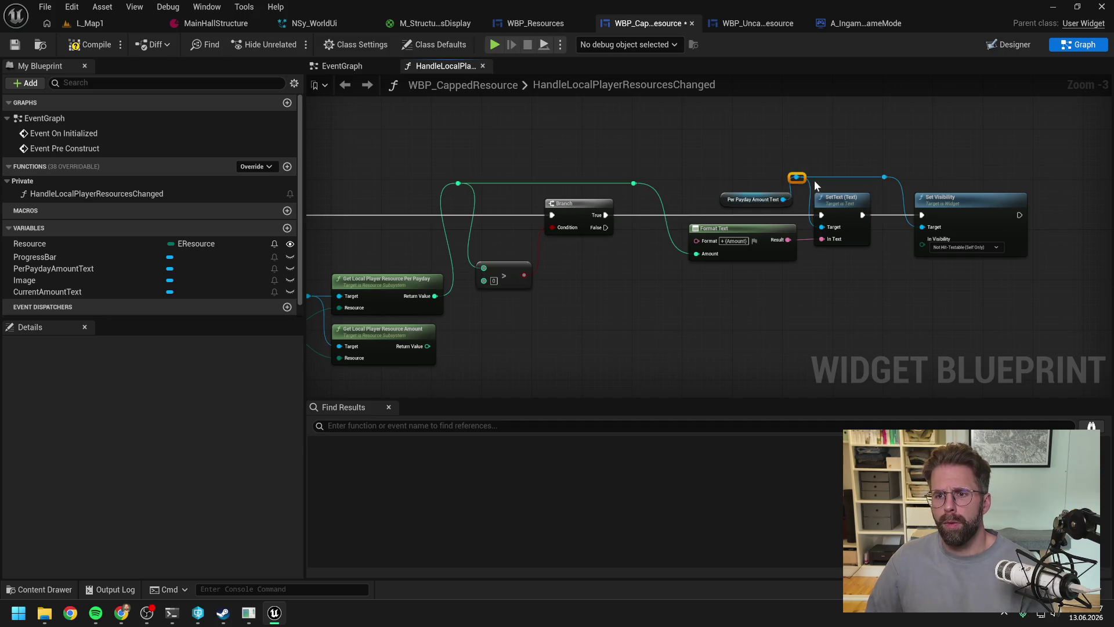
{"action": "left_click_drag", "start_coordinate": [797, 177], "coordinate": [803, 177]}
{"action": "left_click", "coordinate": [885, 177]}
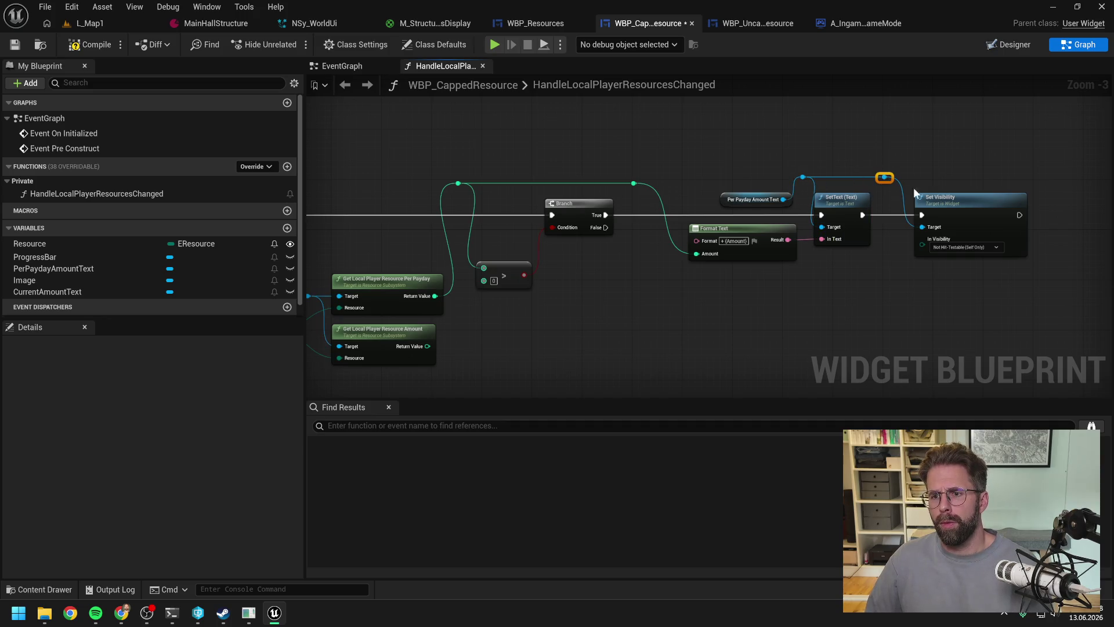
{"action": "left_click_drag", "start_coordinate": [955, 204], "coordinate": [943, 204]}
{"action": "left_click", "coordinate": [946, 168]}
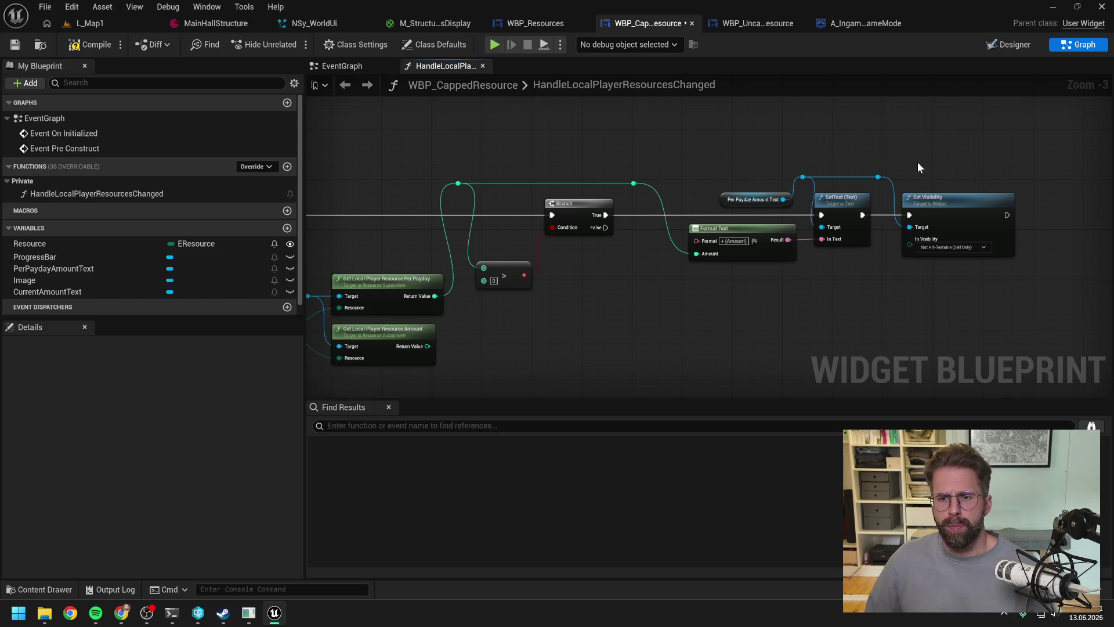
{"action": "key", "text": "ctrl+s"}
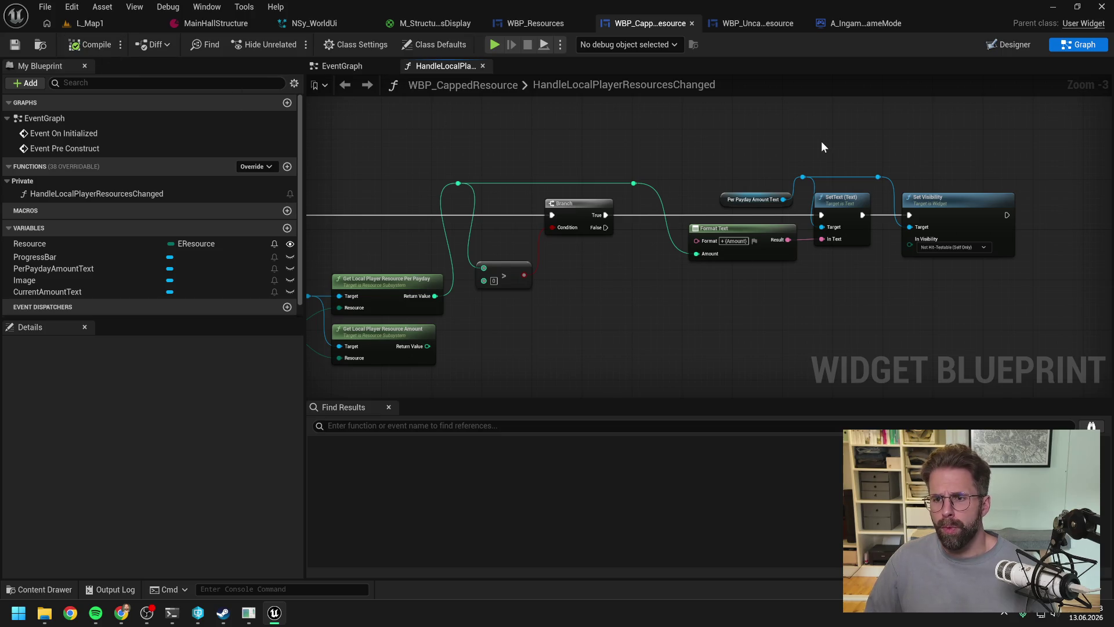
Step: Duplicate the getter and Set Visibility nodes and set the copy's visibility to Hidden
{"action": "left_click", "coordinate": [740, 199]}
{"action": "key", "text": "ctrl+c"}
{"action": "key", "text": "ctrl+v"}
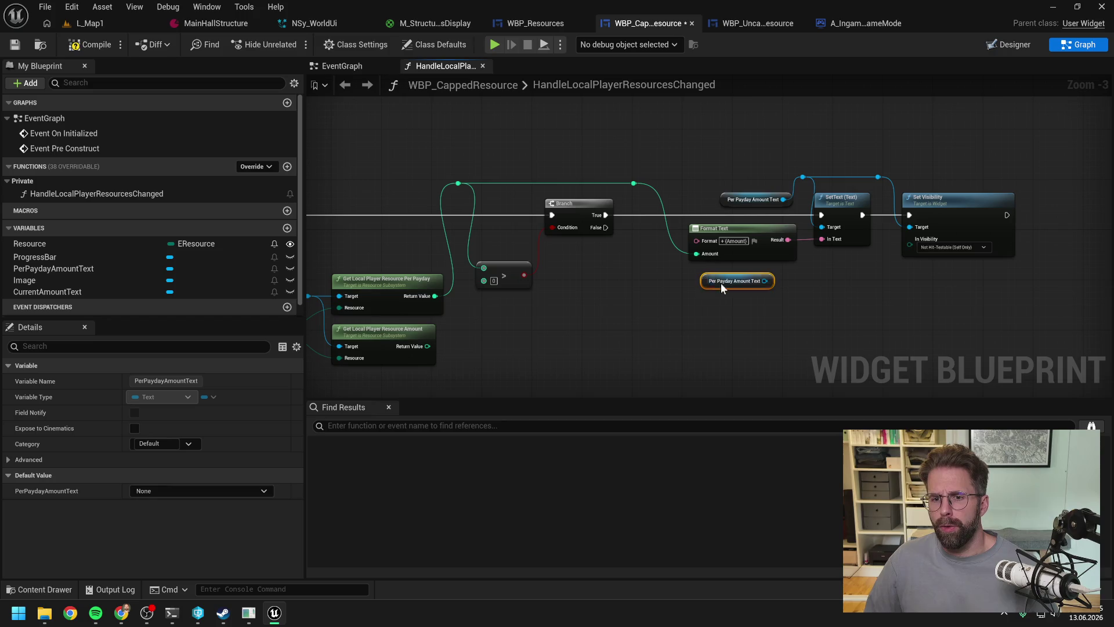
{"action": "left_click", "coordinate": [941, 204]}
{"action": "key", "text": "ctrl+c"}
{"action": "key", "text": "ctrl+v"}
{"action": "mouse_move", "coordinate": [765, 281]}
{"action": "left_mouse_down"}
{"action": "mouse_move", "coordinate": [815, 315]}
{"action": "mouse_move", "coordinate": [963, 281]}
{"action": "left_mouse_up"}
{"action": "key", "text": "Escape"}
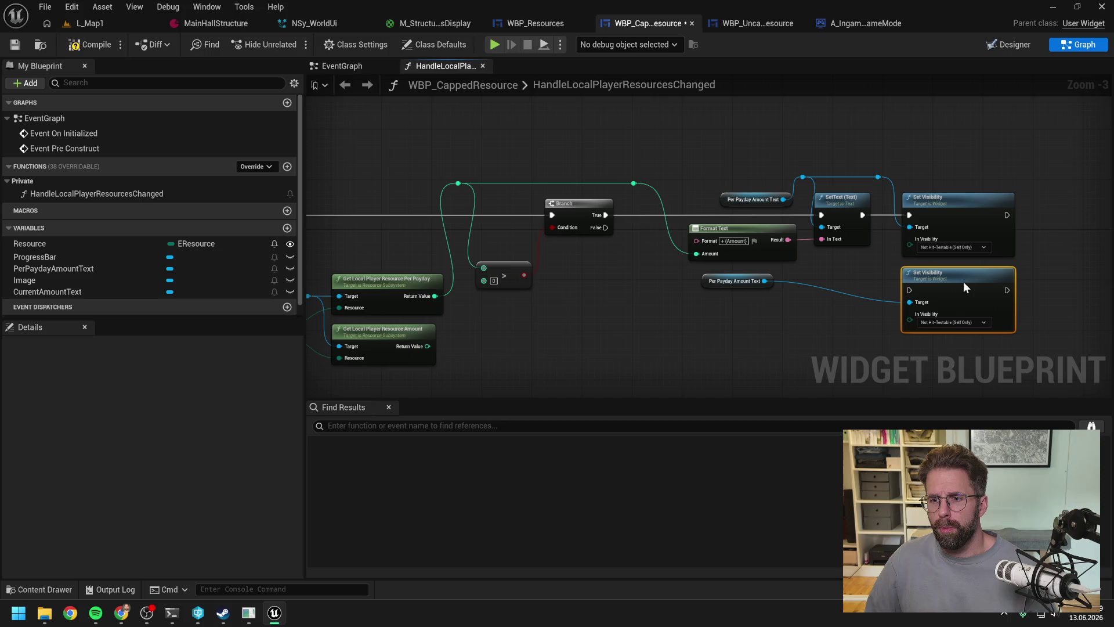
{"action": "left_click", "coordinate": [950, 322]}
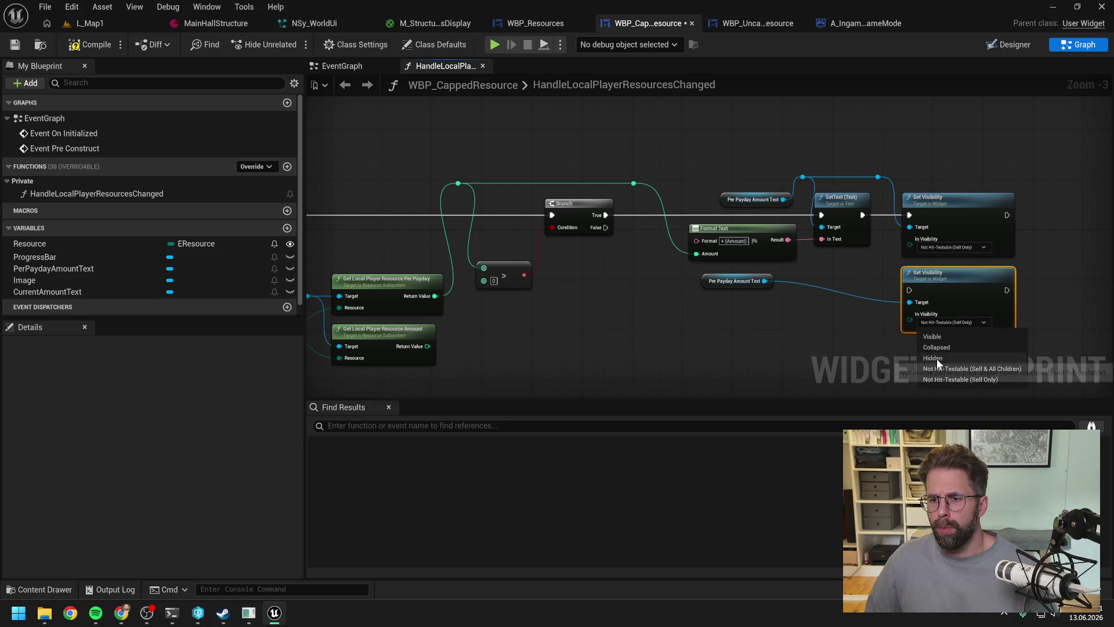
{"action": "left_click", "coordinate": [937, 358]}
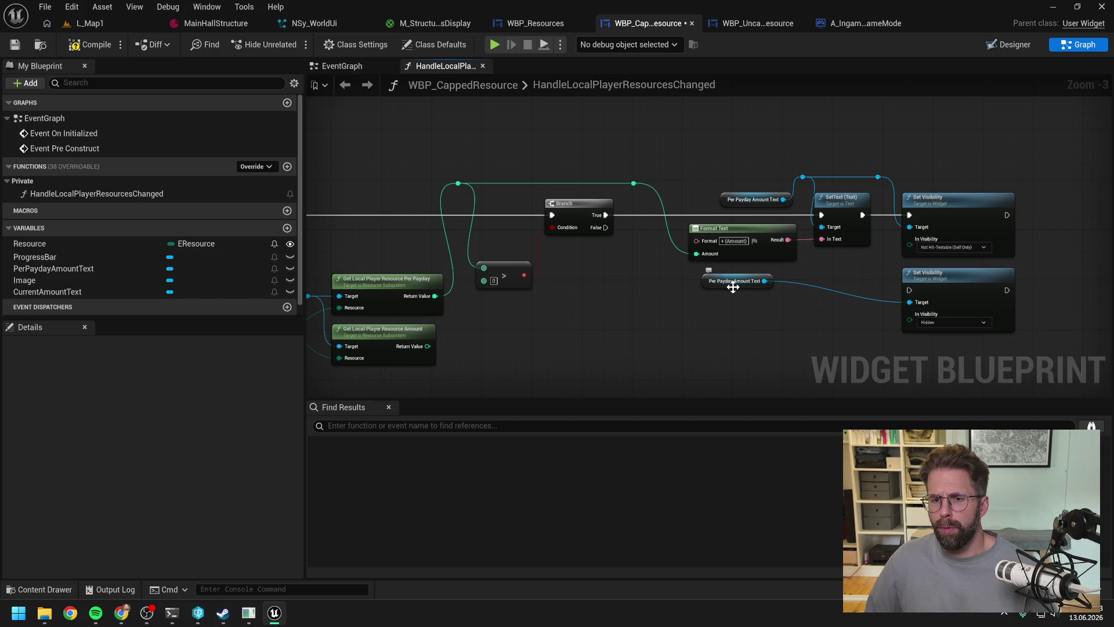
Step: Run the Branch's False output into the Hidden Set Visibility node, adding a reroute point
{"action": "left_click_drag", "start_coordinate": [730, 285], "coordinate": [855, 277]}
{"action": "left_click", "coordinate": [653, 243]}
{"action": "mouse_move", "coordinate": [604, 228]}
{"action": "left_mouse_down"}
{"action": "mouse_move", "coordinate": [921, 294]}
{"action": "mouse_move", "coordinate": [641, 284]}
{"action": "left_mouse_up"}
{"action": "double_click", "coordinate": [877, 294]}
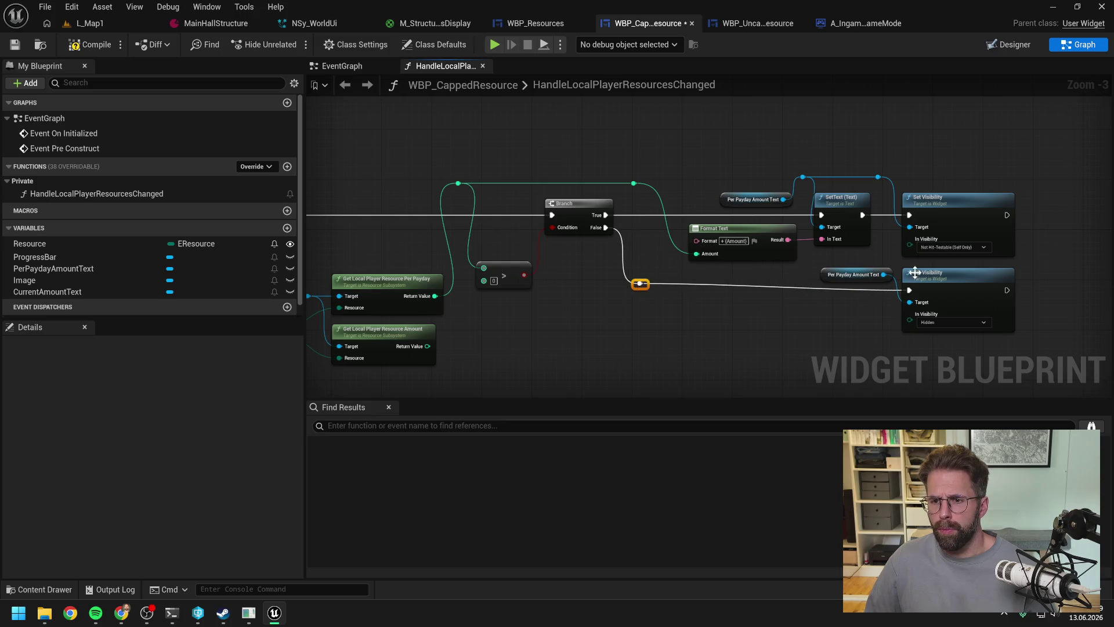
Step: Add a Sequence node, route the handler entry into it, and drive the Branch from Then 0
{"action": "right_click", "coordinate": [661, 309]}
{"action": "type", "text": "seq"}
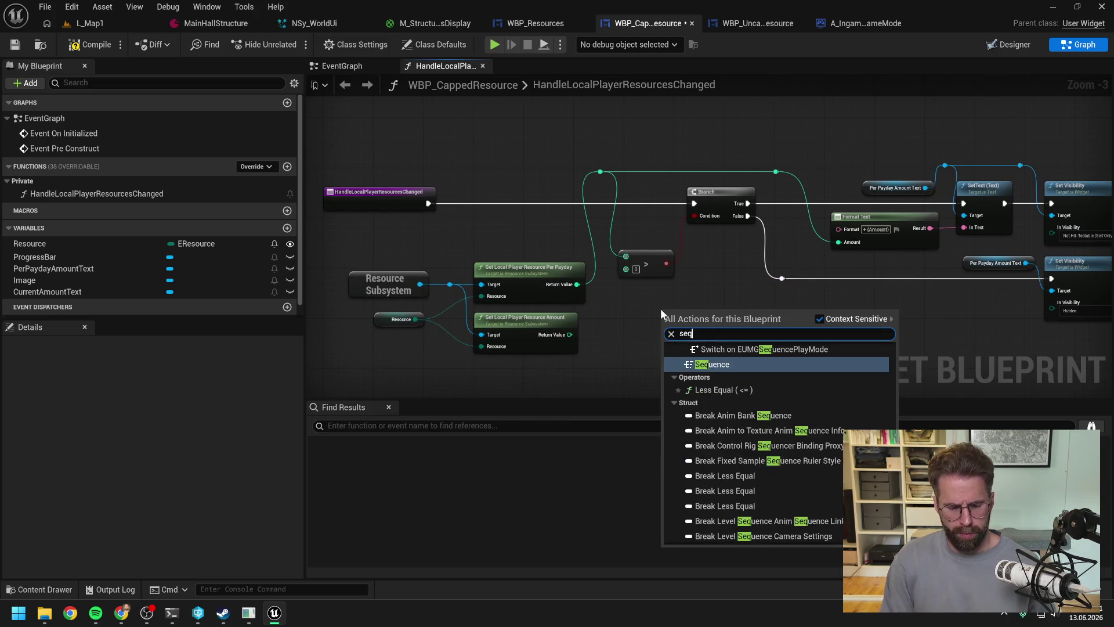
{"action": "type", "text": "uenc"}
{"action": "key", "text": "Return"}
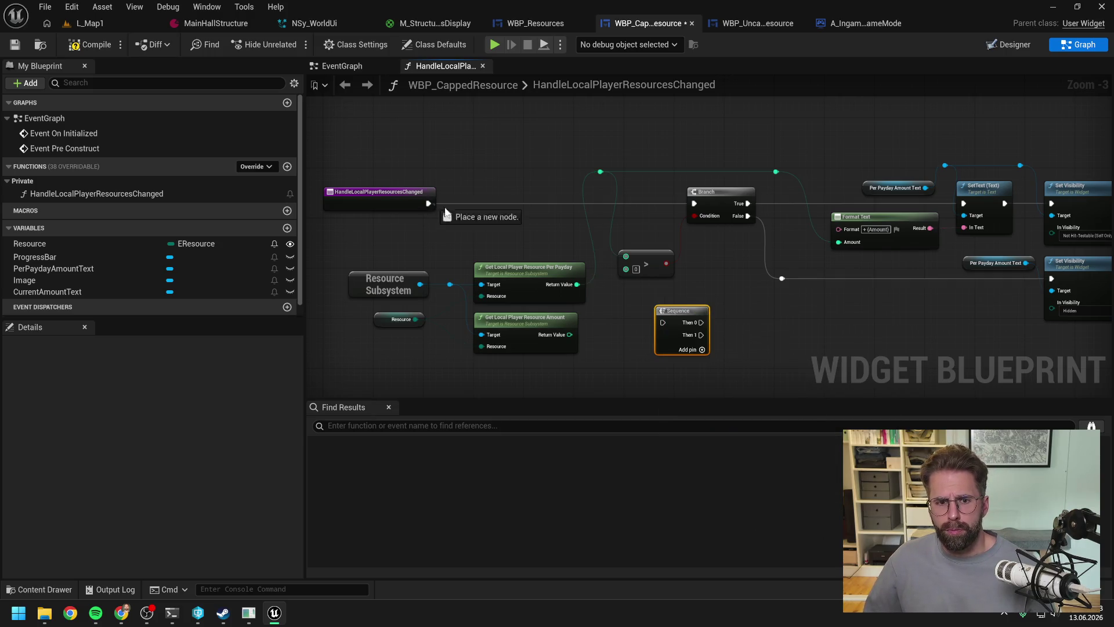
{"action": "mouse_move", "coordinate": [447, 215]}
{"action": "left_mouse_down"}
{"action": "mouse_move", "coordinate": [663, 323]}
{"action": "mouse_move", "coordinate": [608, 198]}
{"action": "mouse_move", "coordinate": [657, 204]}
{"action": "mouse_move", "coordinate": [664, 318]}
{"action": "mouse_move", "coordinate": [694, 309]}
{"action": "left_mouse_up"}
{"action": "left_click", "coordinate": [667, 196]}
Step: Delete the accidentally duplicated extra Branch node from the graph
{"action": "key", "text": "ctrl+c"}
{"action": "key", "text": "ctrl+v"}
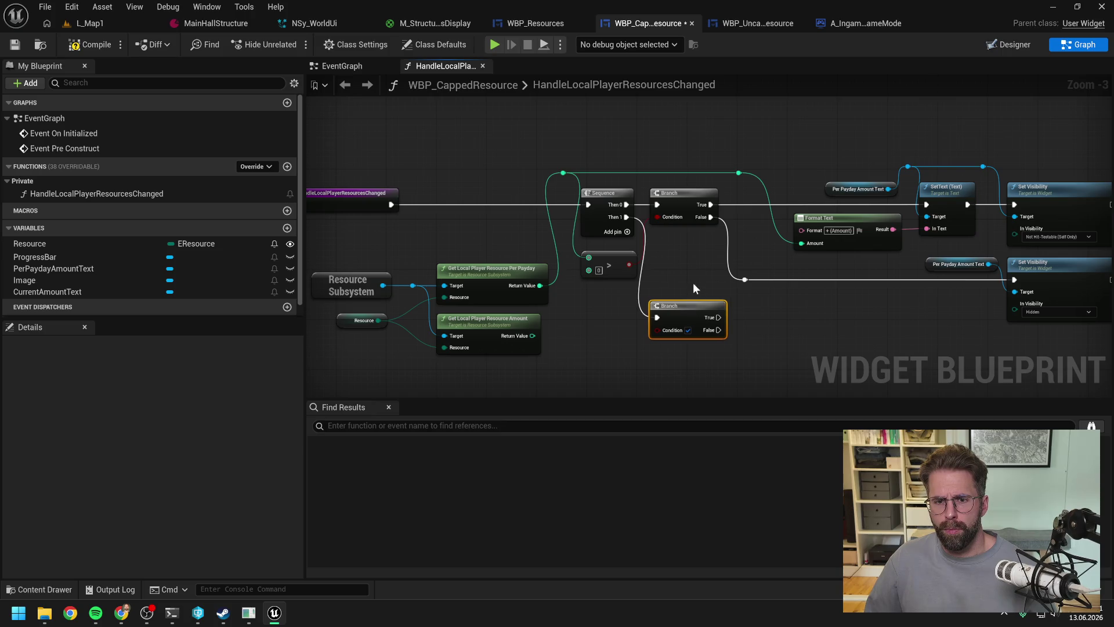
{"action": "left_click", "coordinate": [693, 283]}
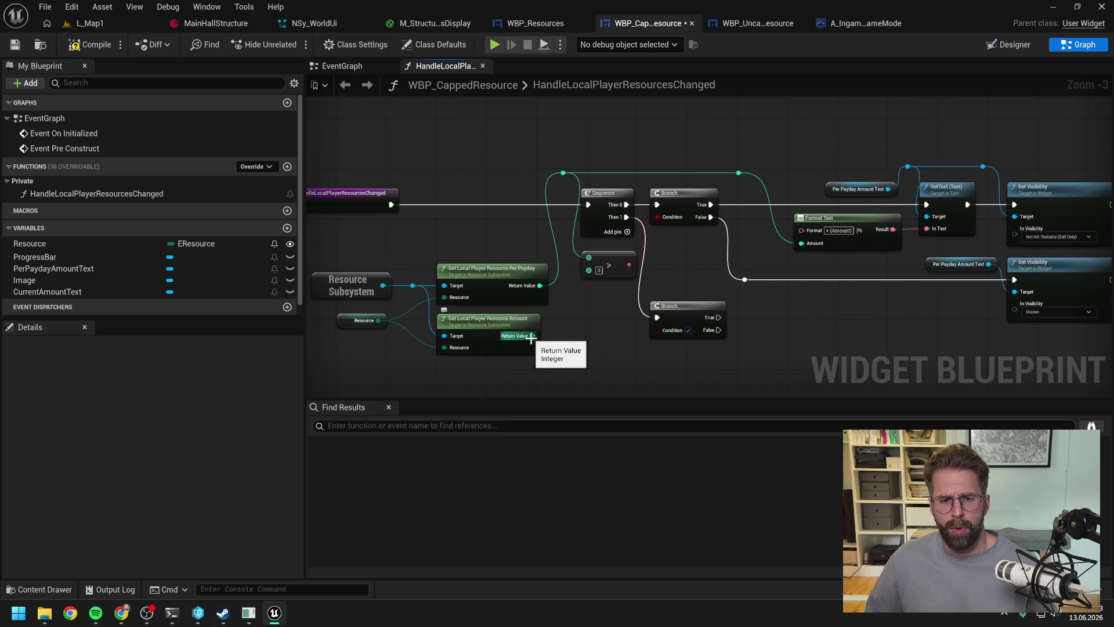
{"action": "left_click_drag", "start_coordinate": [532, 337], "coordinate": [582, 329]}
{"action": "left_click", "coordinate": [590, 299]}
{"action": "left_click", "coordinate": [642, 286]}
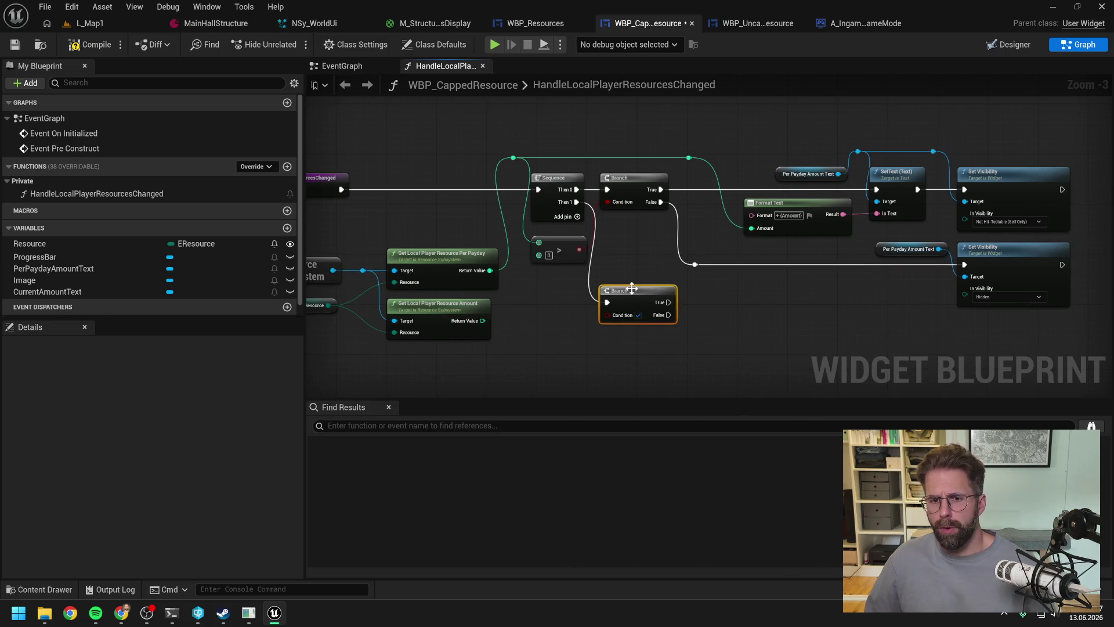
{"action": "key", "text": "Delete"}
{"action": "left_click", "coordinate": [819, 181]}
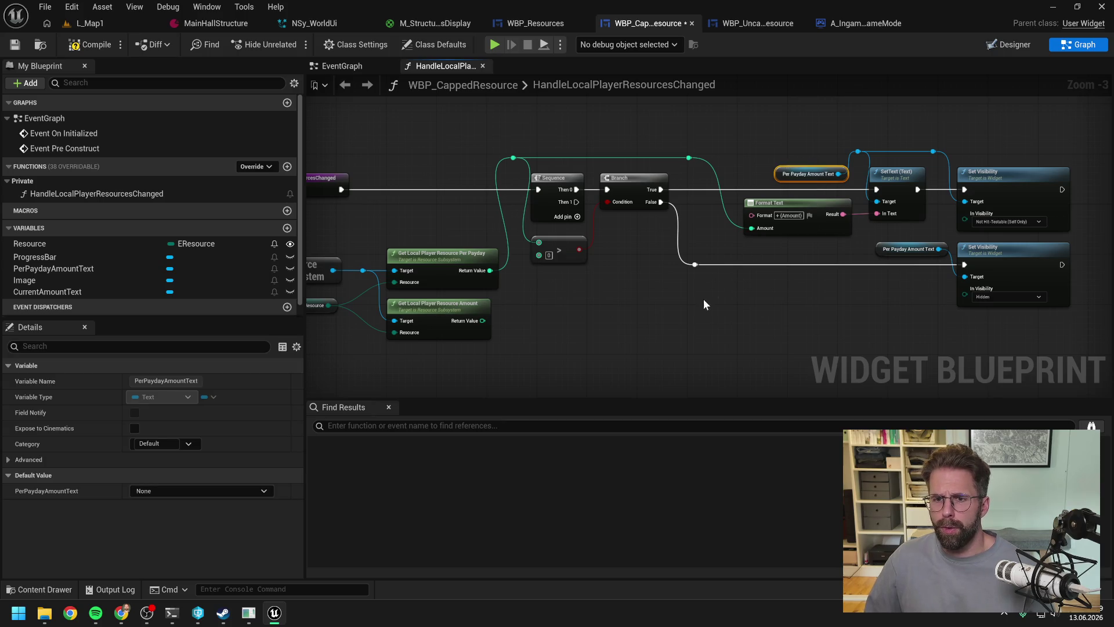
{"action": "left_click", "coordinate": [679, 307]}
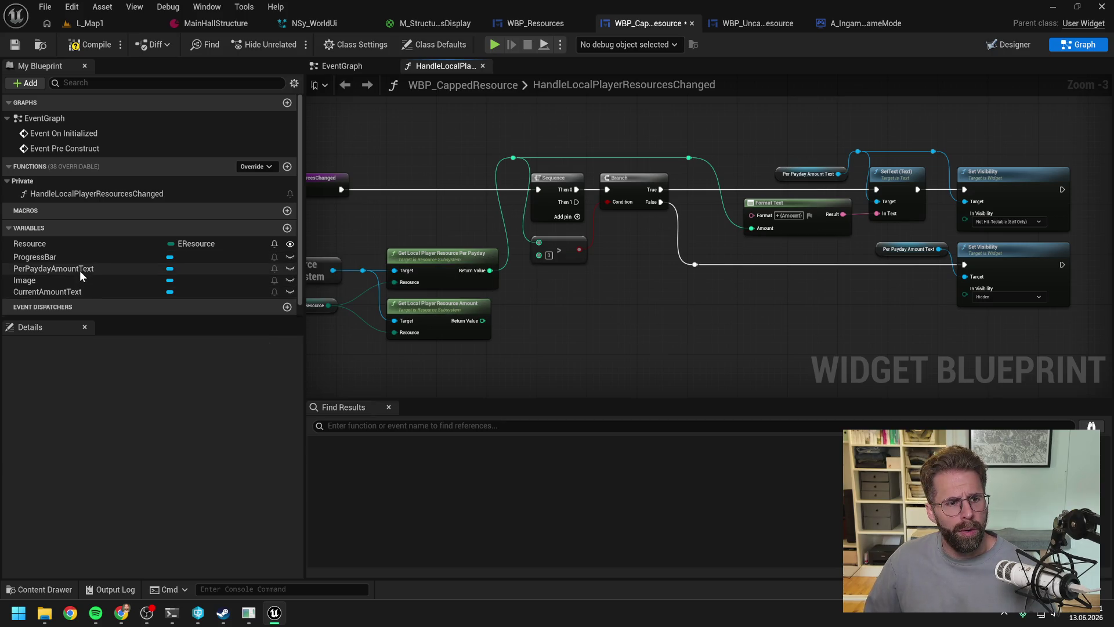
Step: Add a CurrentAmountText getter with a SetText node driven by the Sequence's Then 1
{"action": "mouse_move", "coordinate": [82, 290]}
{"action": "left_mouse_down"}
{"action": "mouse_move", "coordinate": [556, 289]}
{"action": "mouse_move", "coordinate": [646, 300]}
{"action": "left_mouse_up"}
{"action": "left_click", "coordinate": [576, 317]}
{"action": "type", "text": "set text"}
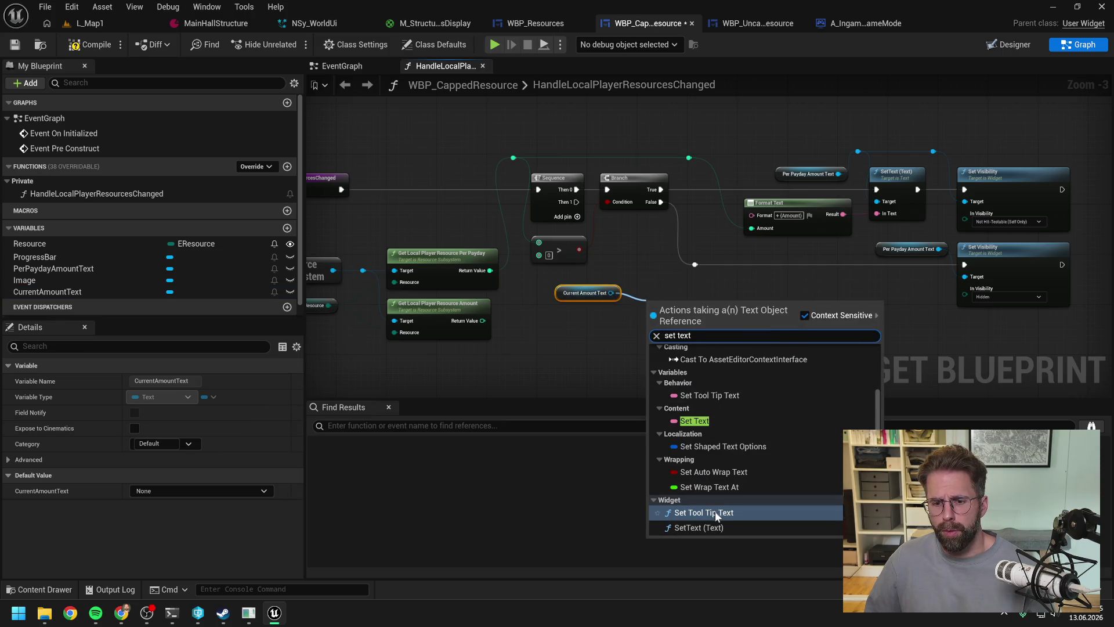
{"action": "left_click", "coordinate": [716, 526]}
{"action": "left_click_drag", "start_coordinate": [576, 202], "coordinate": [657, 317]}
Step: Feed the local player's resource amount through To Text (Integer) into SetText and tidy the nodes
{"action": "left_click_drag", "start_coordinate": [598, 295], "coordinate": [575, 289]}
{"action": "mouse_move", "coordinate": [675, 310]}
{"action": "left_mouse_down"}
{"action": "mouse_move", "coordinate": [643, 273]}
{"action": "mouse_move", "coordinate": [631, 279]}
{"action": "left_mouse_up"}
{"action": "left_click_drag", "start_coordinate": [482, 320], "coordinate": [608, 315]}
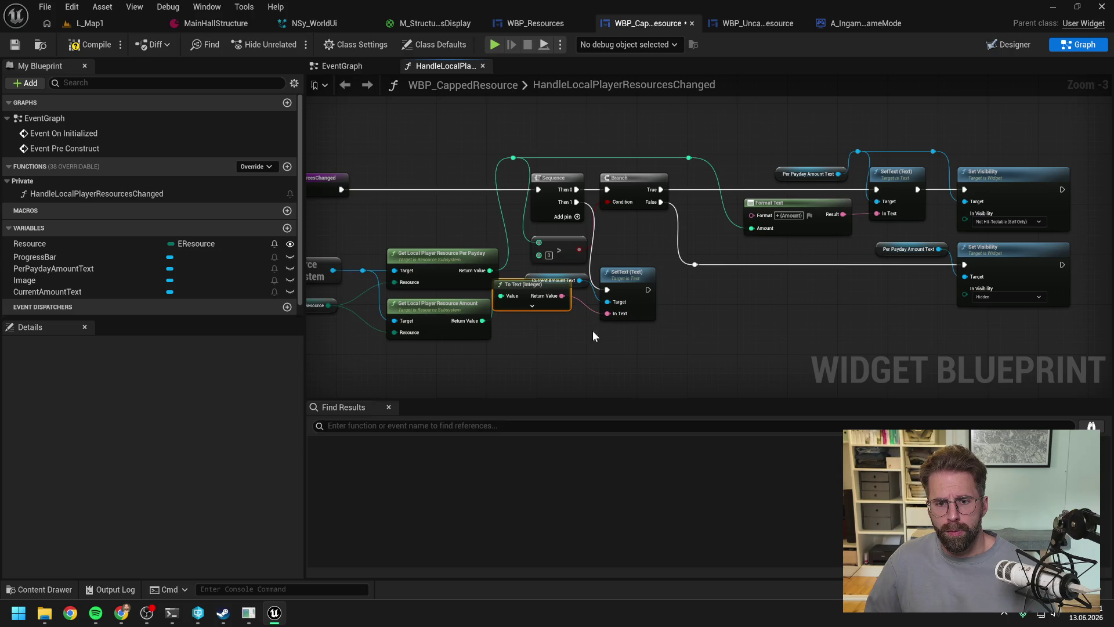
{"action": "left_click_drag", "start_coordinate": [540, 313], "coordinate": [534, 312]}
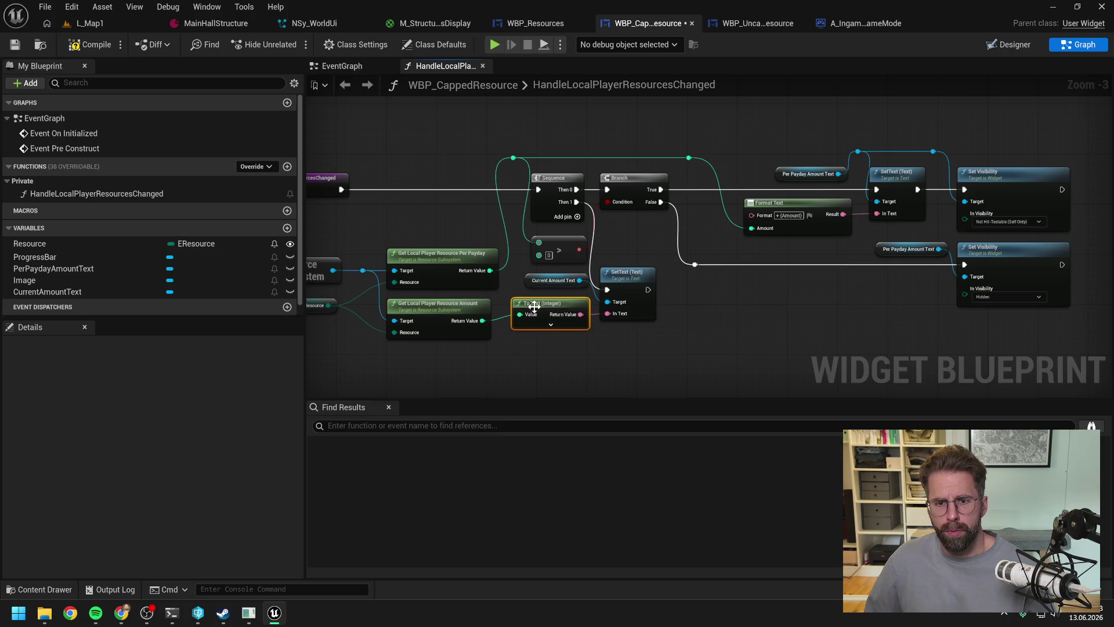
{"action": "left_click_drag", "start_coordinate": [573, 250], "coordinate": [567, 245]}
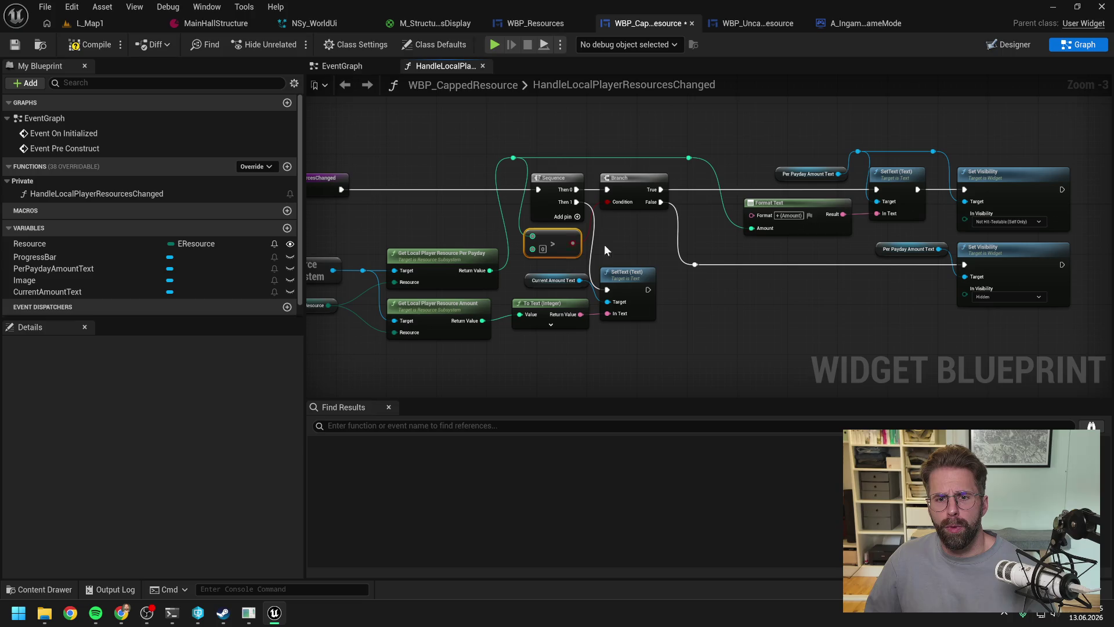
{"action": "left_click_drag", "start_coordinate": [622, 273], "coordinate": [629, 249]}
{"action": "left_click", "coordinate": [635, 225]}
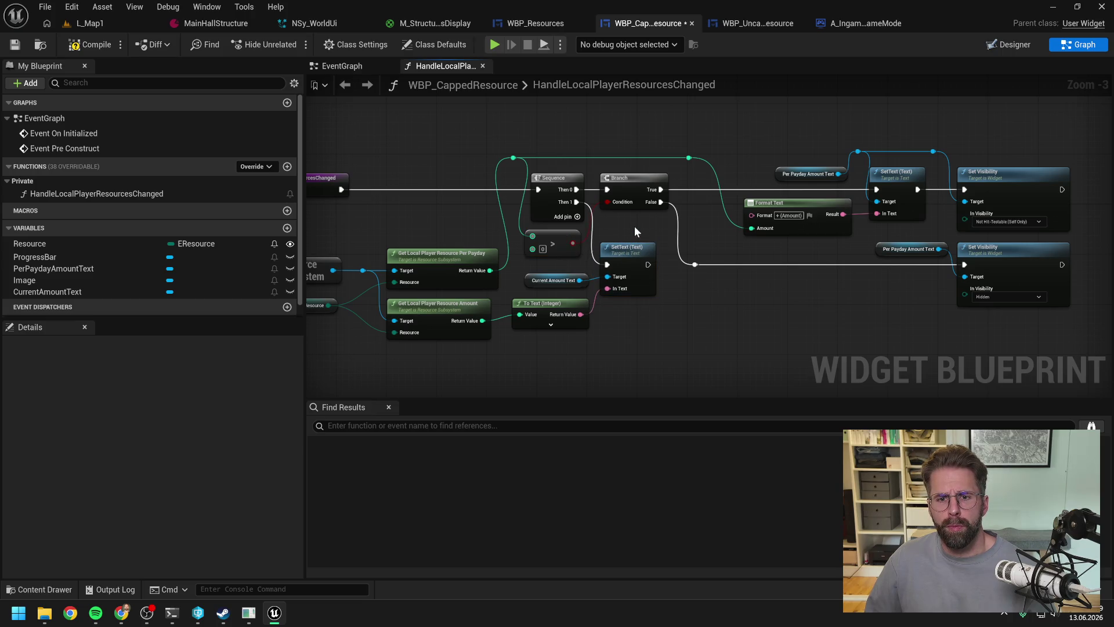
Step: Compile, save, play-test in L_Map1, then switch to the WBP_UncappedResource and A_IngameGameMode tabs
{"action": "left_click", "coordinate": [90, 45]}
{"action": "key", "text": "ctrl+s"}
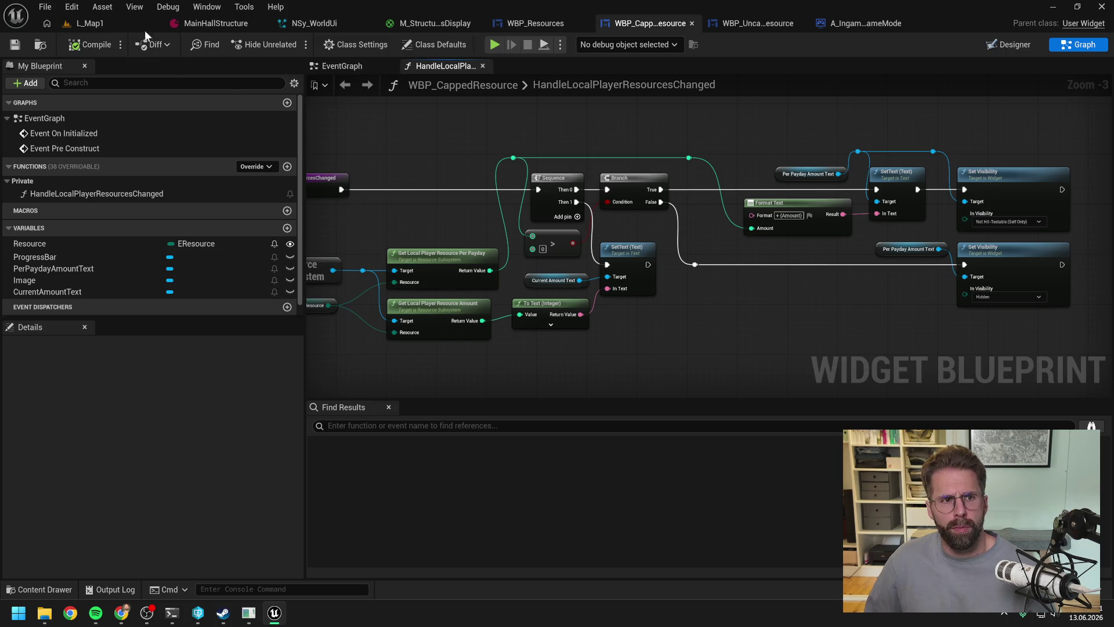
{"action": "left_click", "coordinate": [116, 22]}
{"action": "left_click", "coordinate": [290, 44]}
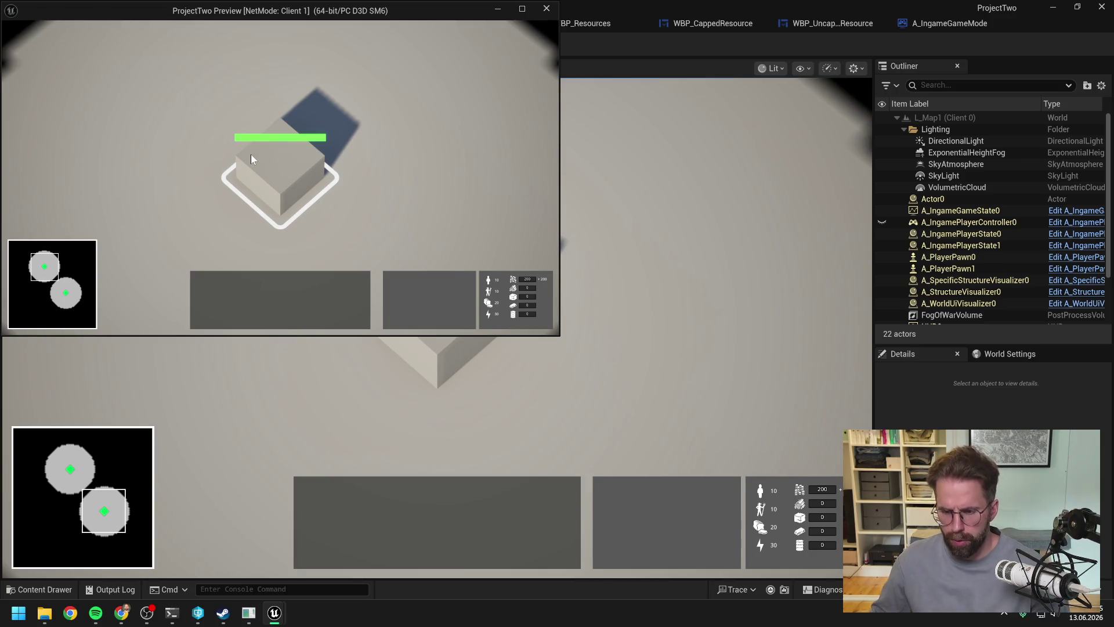
{"action": "key", "text": "Escape"}
{"action": "left_click", "coordinate": [823, 22]}
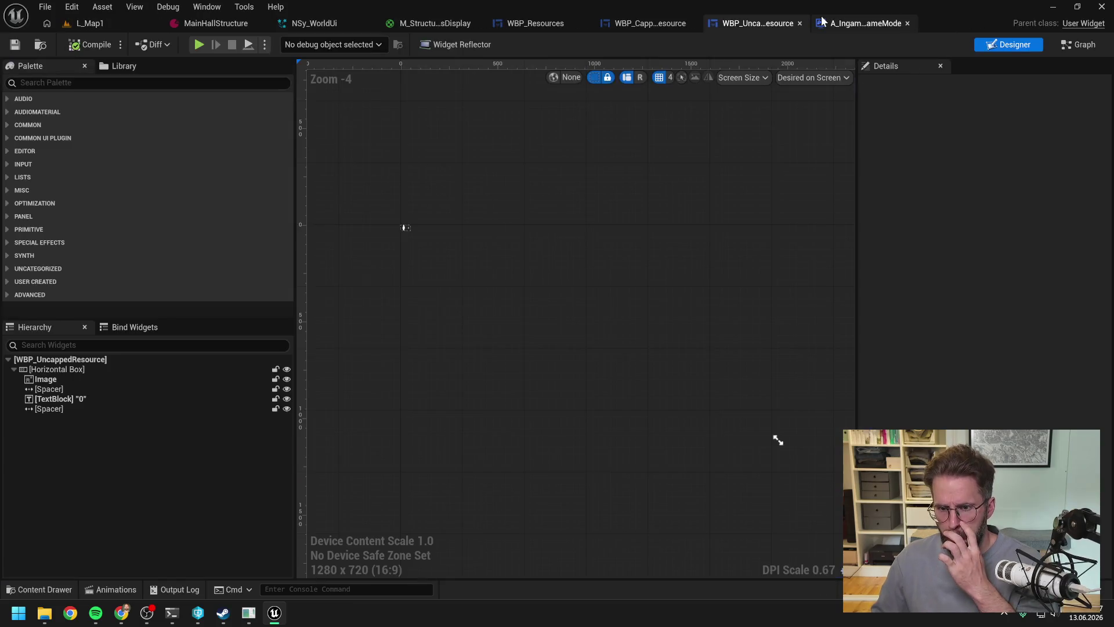
{"action": "left_click", "coordinate": [860, 23]}
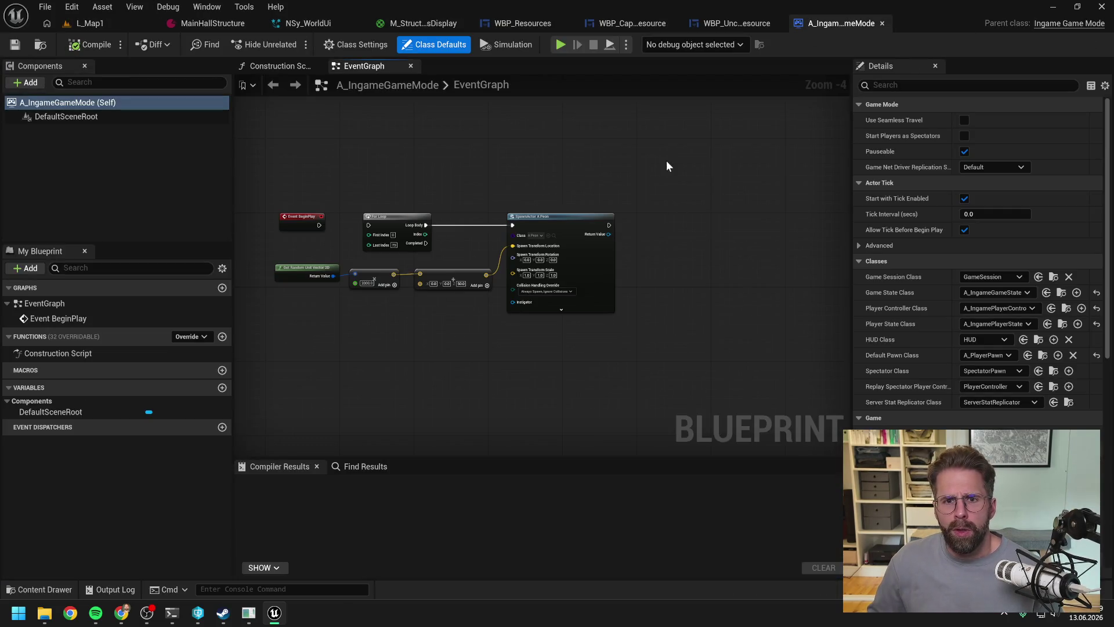
Step: Compact the Claude Code conversation with /compact
{"action": "left_click", "coordinate": [172, 613]}
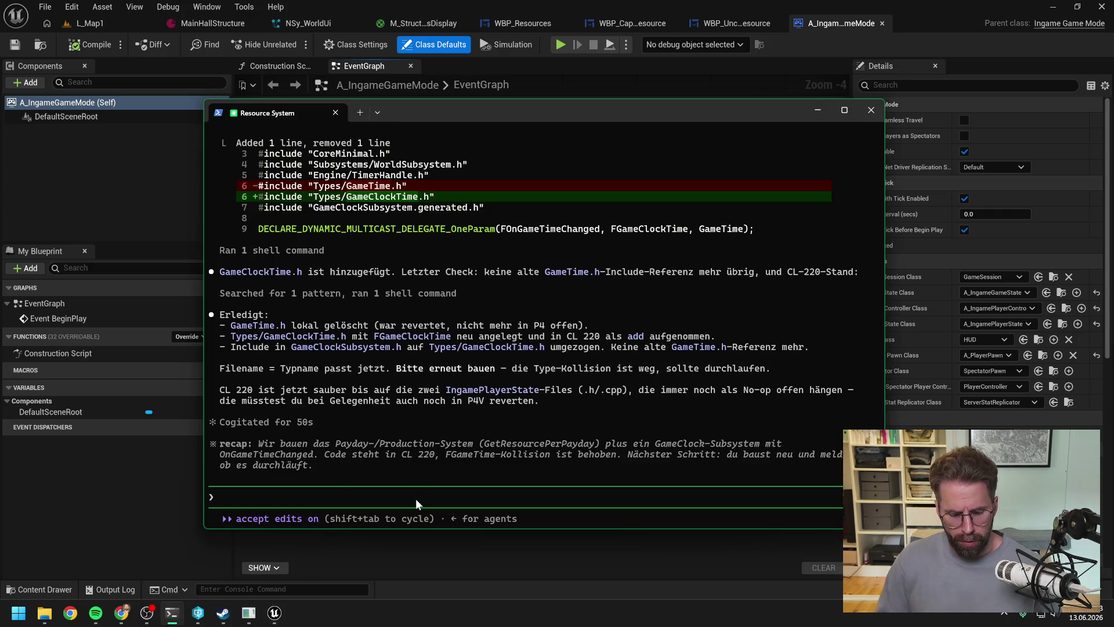
{"action": "type", "text": "/compact"}
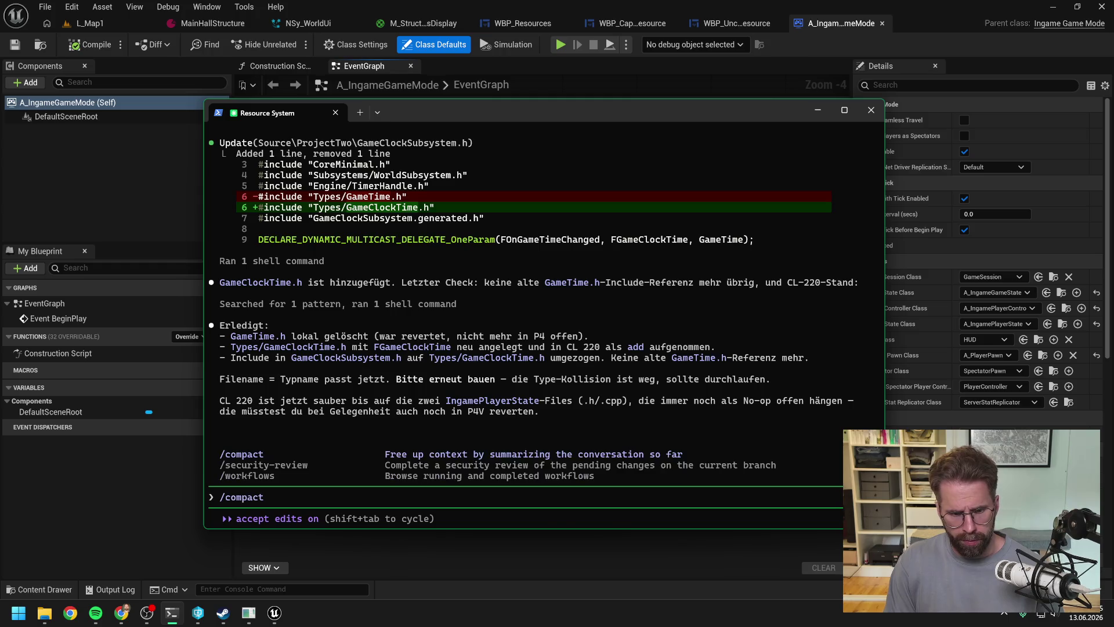
{"action": "key", "text": "Return"}
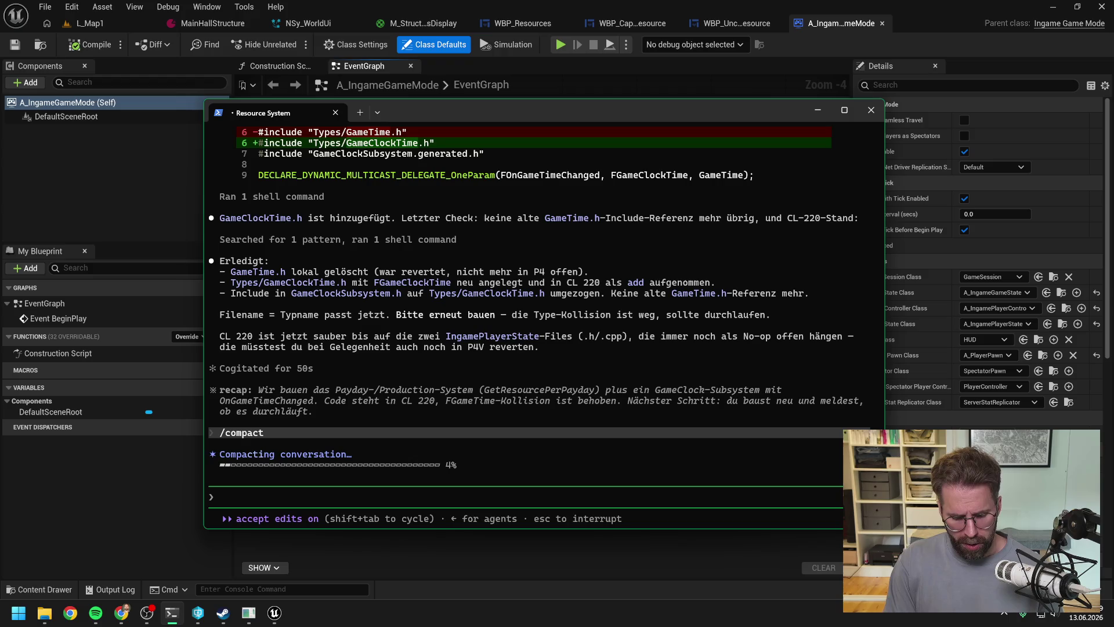
Step: Begin a German prompt about granting the Main Hall's gold at start, noting its special role
{"action": "type", "text": "Als nächstes"}
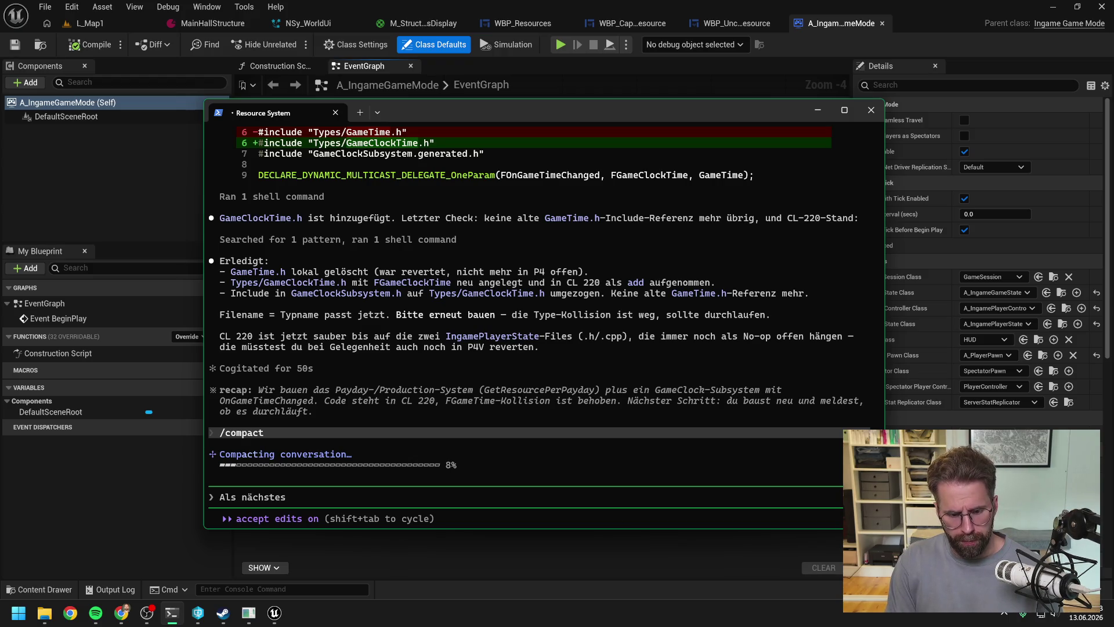
{"action": "type", "text": " möchten wir uns direkt zum Start"}
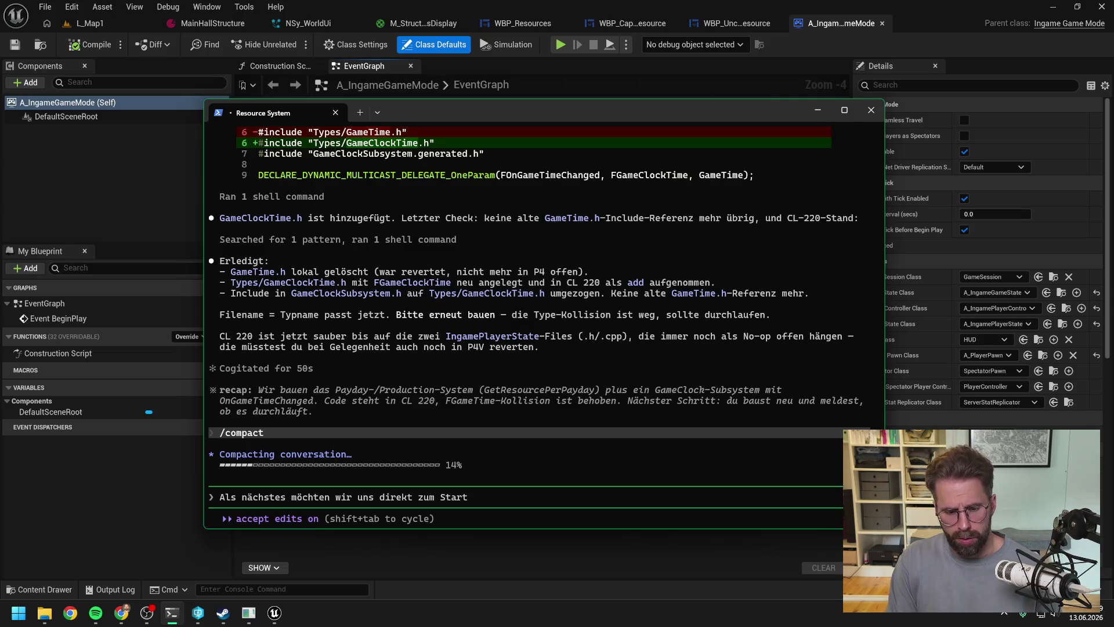
{"action": "type", "text": " einmal"}
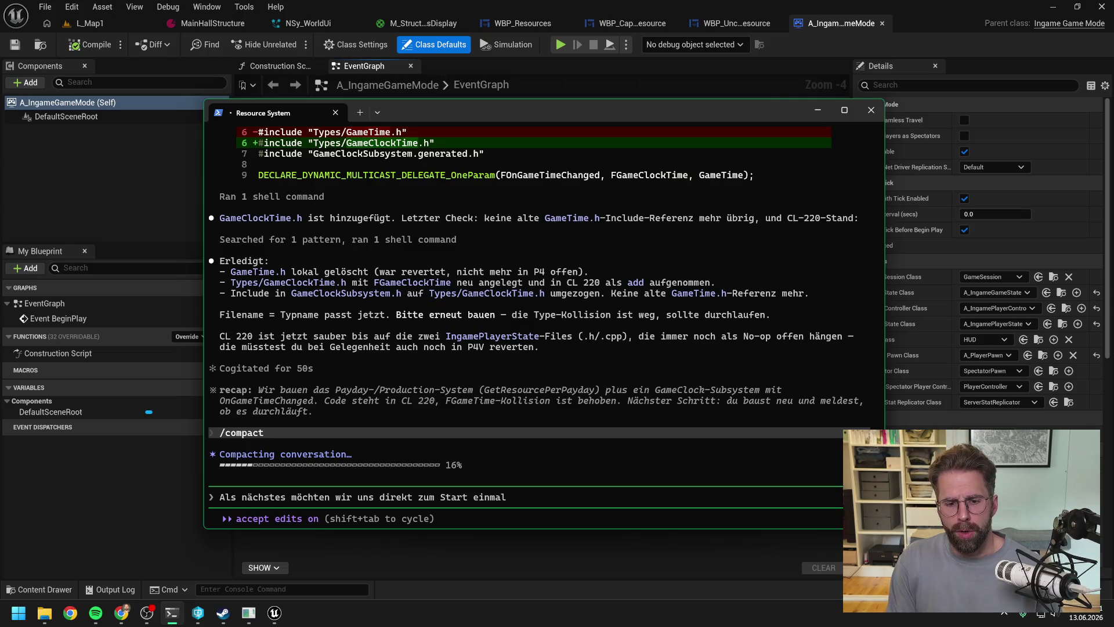
{"action": "type", "text": " das Gold g"}
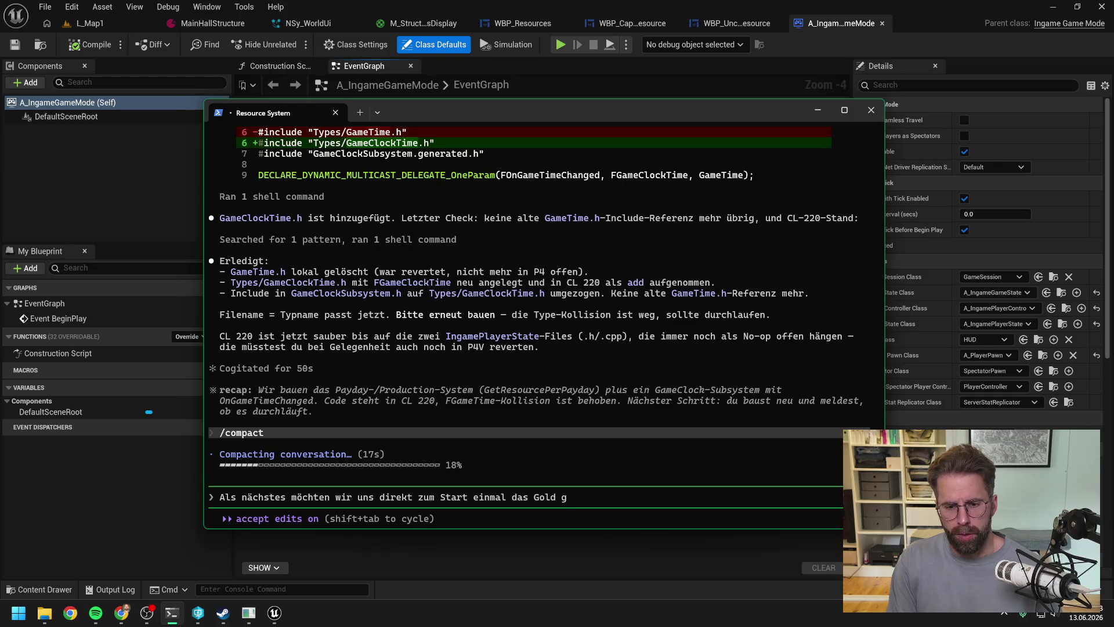
{"action": "type", "text": "eben"}
{"action": "key", "text": "BackSpace"}
{"action": "key", "text": "BackSpace"}
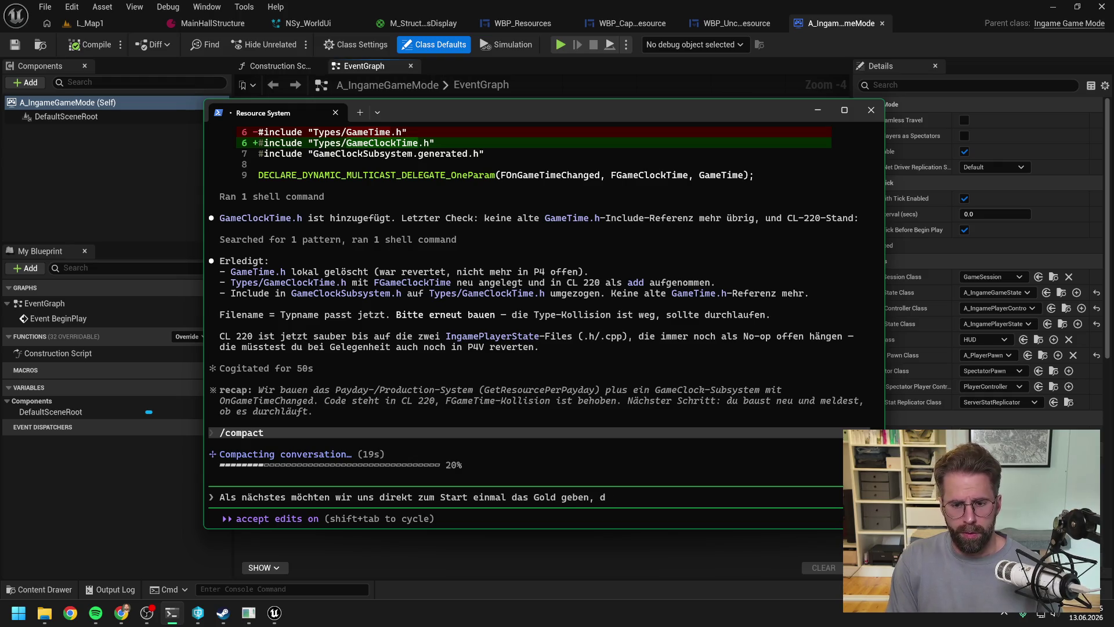
{"action": "type", "text": "ches une"}
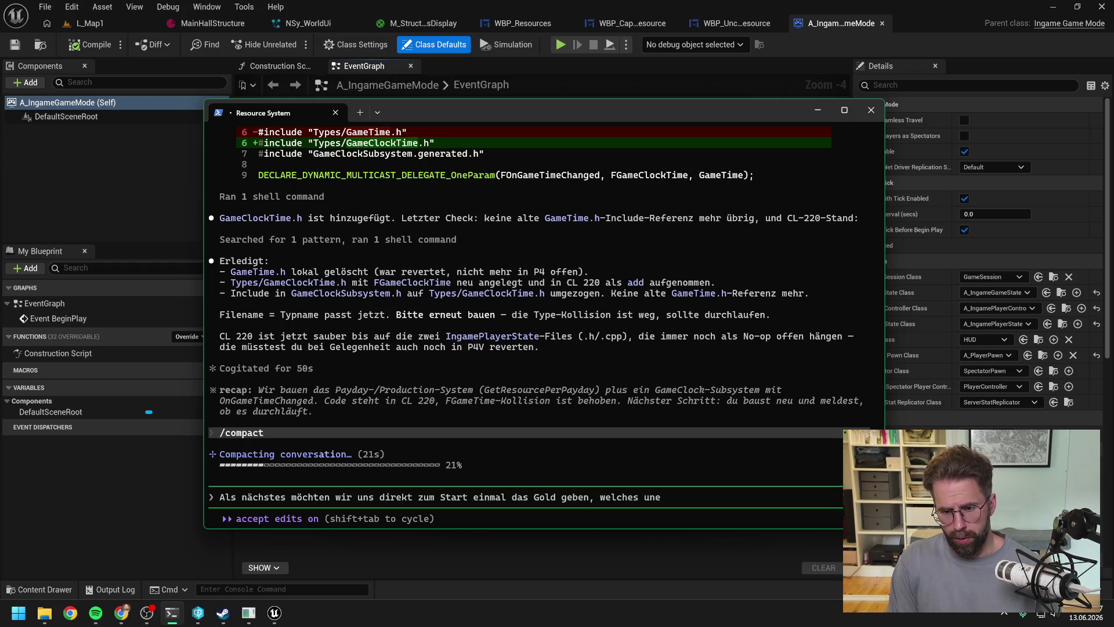
{"action": "key", "text": "BackSpace"}
{"action": "type", "text": "sere Main Hal"}
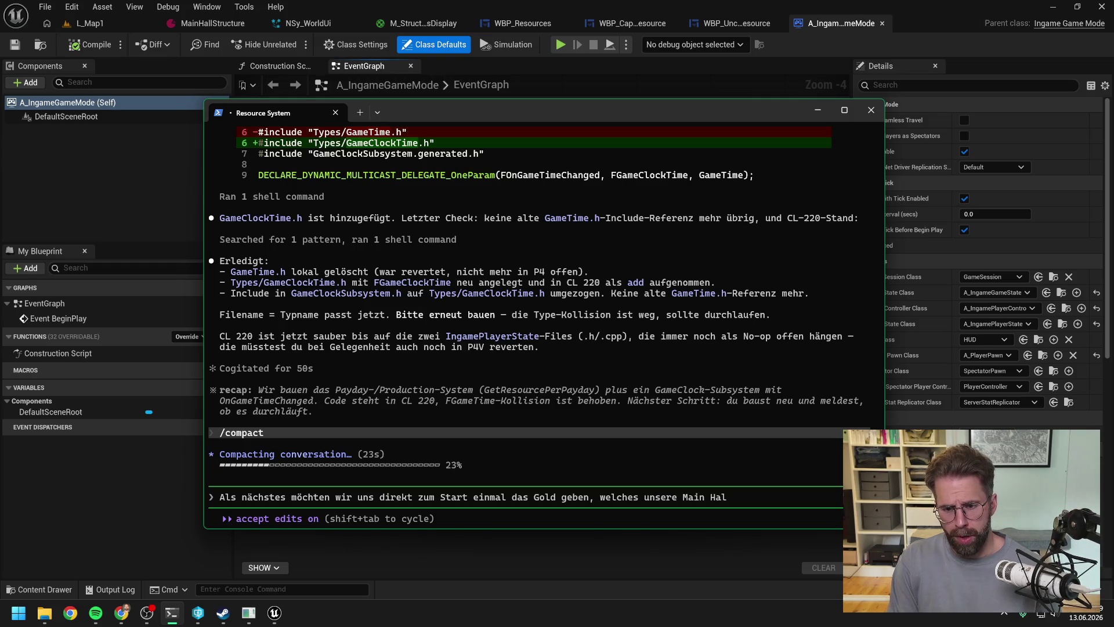
{"action": "type", "text": "l generiert. D"}
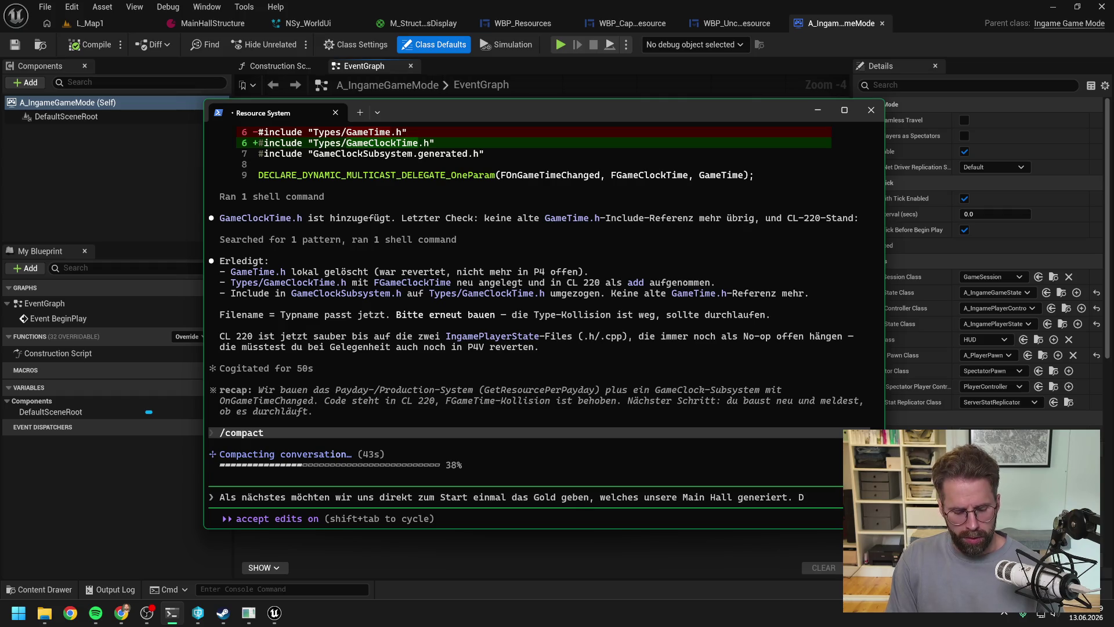
{"action": "type", "text": "as ist ab"}
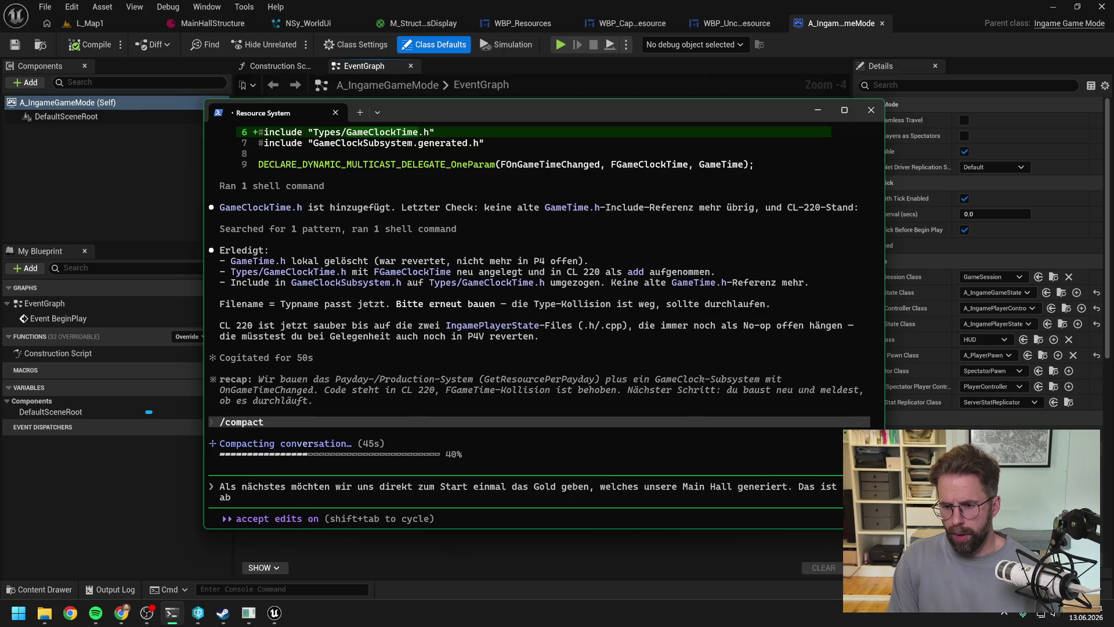
{"action": "type", "text": "solute Sond"}
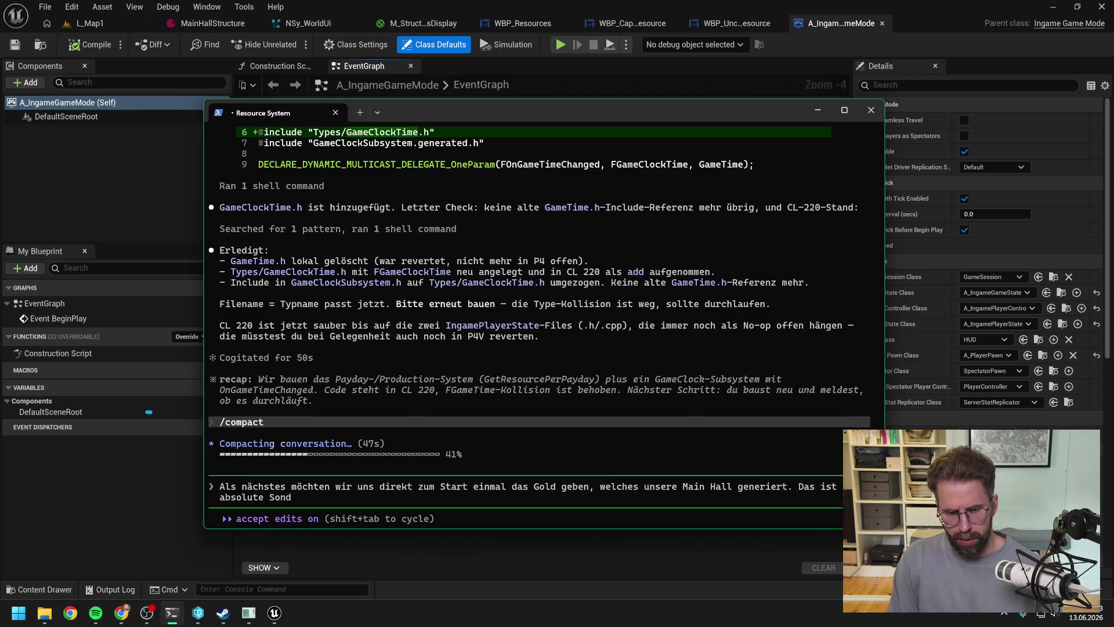
{"action": "type", "text": "errolle, woi"}
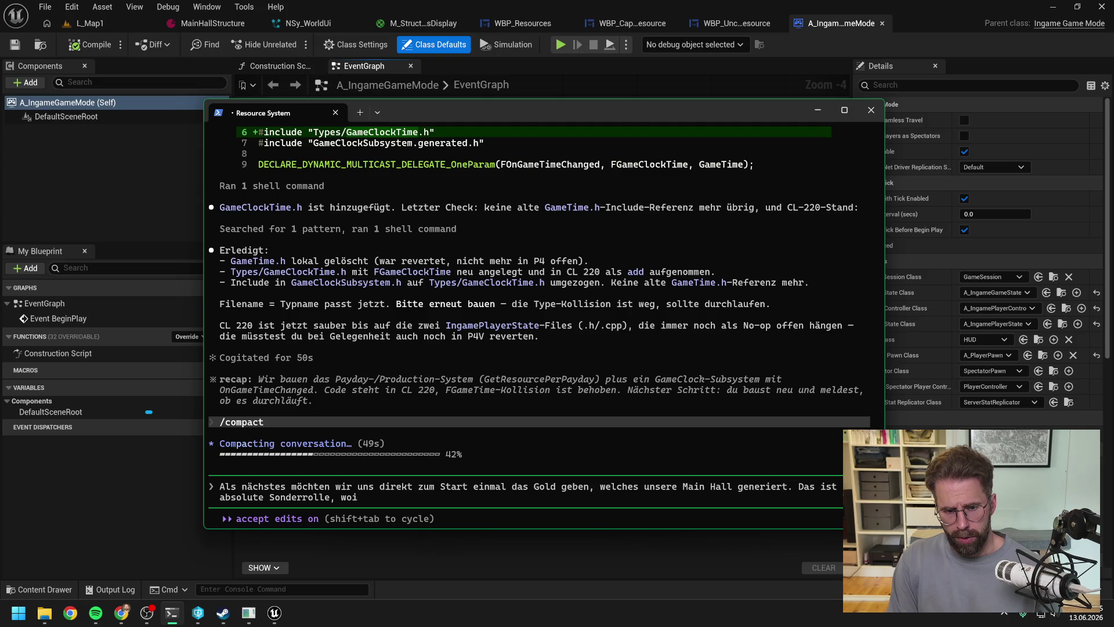
{"action": "key", "text": "BackSpace"}
{"action": "key", "text": "BackSpace"}
{"action": "key", "text": "BackSpace"}
{"action": "type", "text": "denke nicht"}
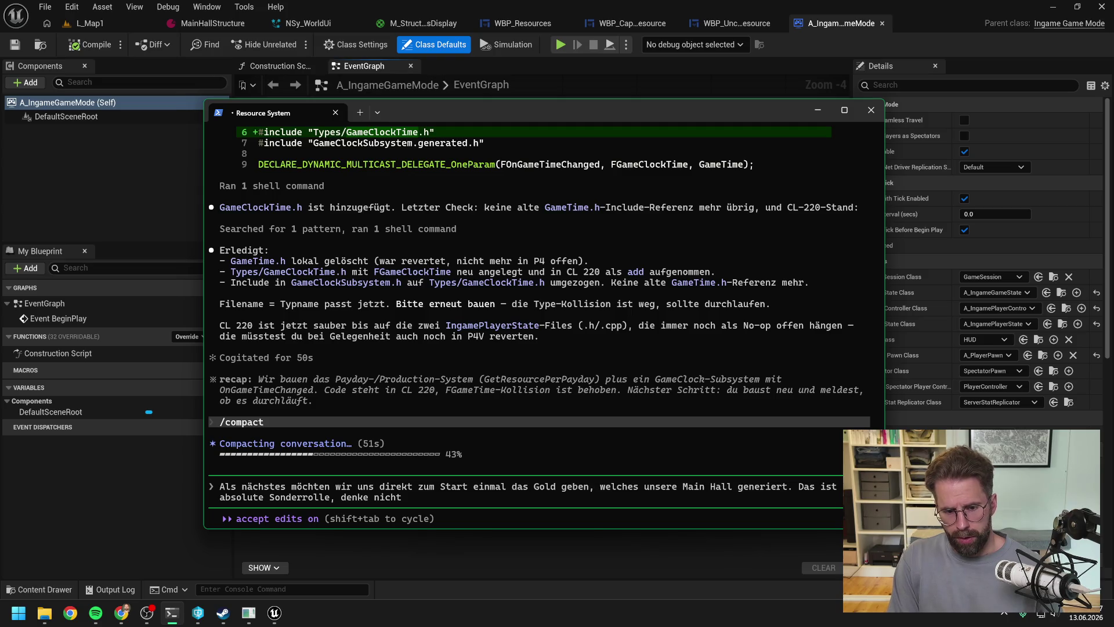
{"action": "type", "text": " dass es noch ein andere"}
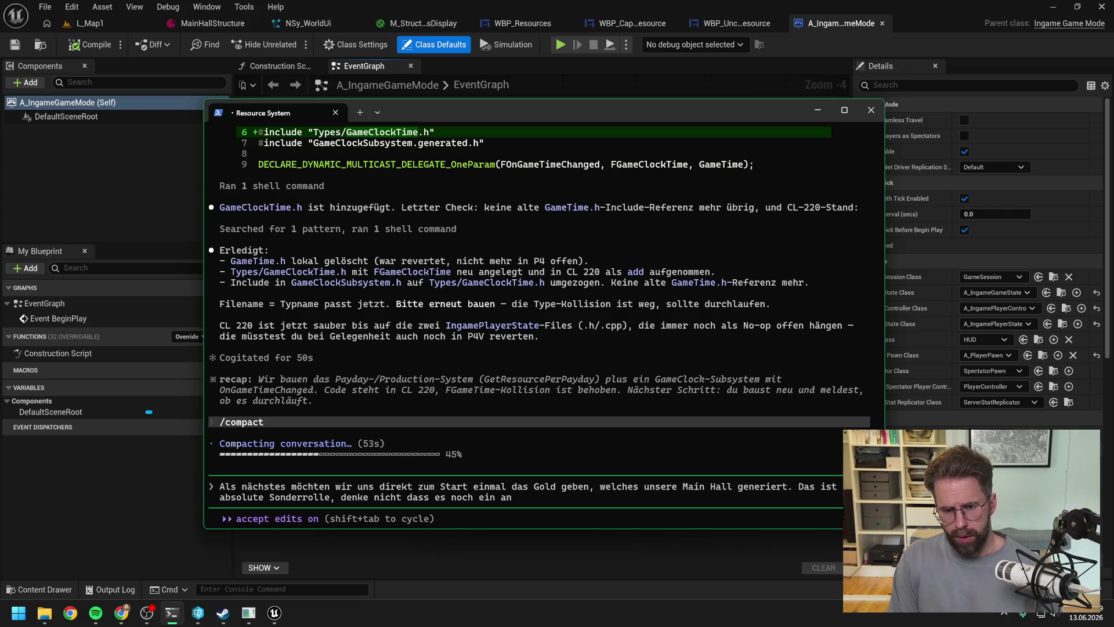
{"action": "key", "text": "BackSpace"}
{"action": "key", "text": "BackSpace"}
{"action": "key", "text": "BackSpace"}
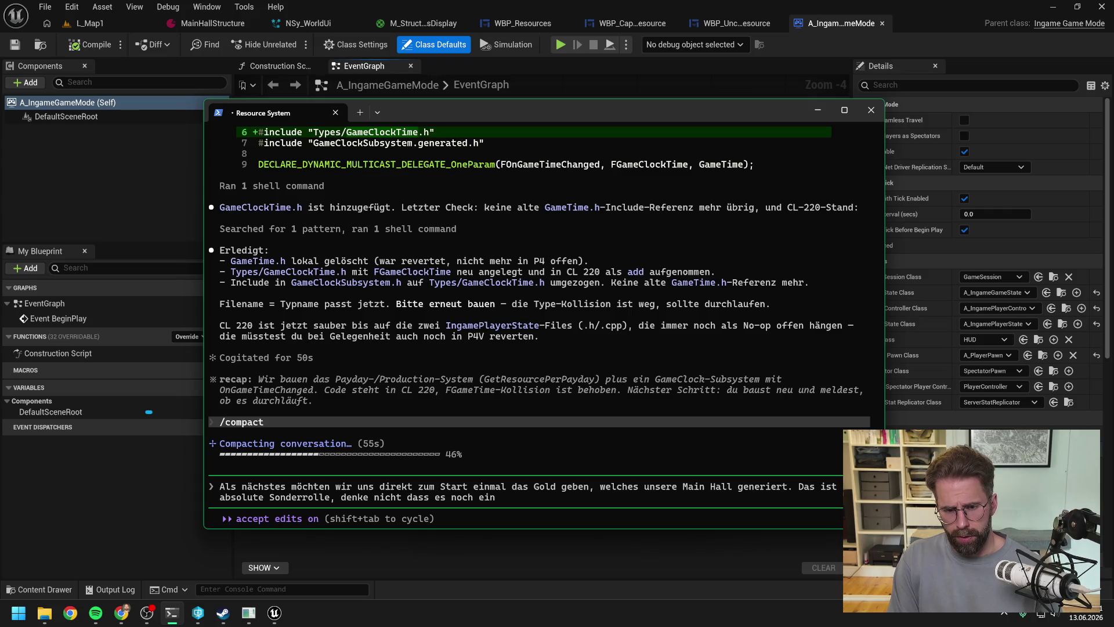
{"action": "type", "text": "ne andere S"}
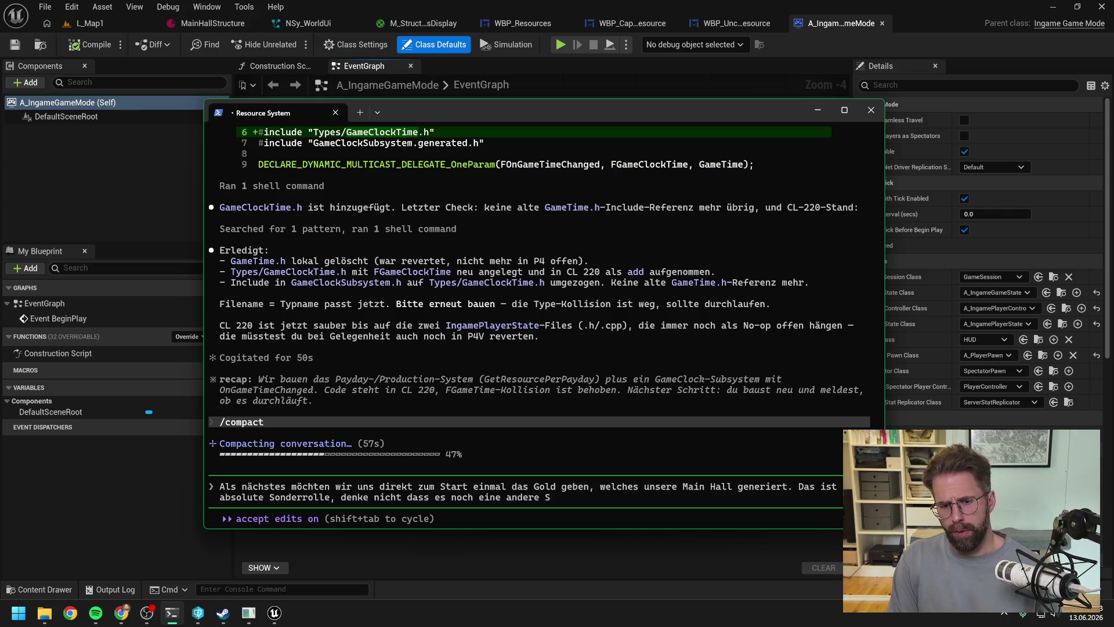
{"action": "type", "text": "tructure geb"}
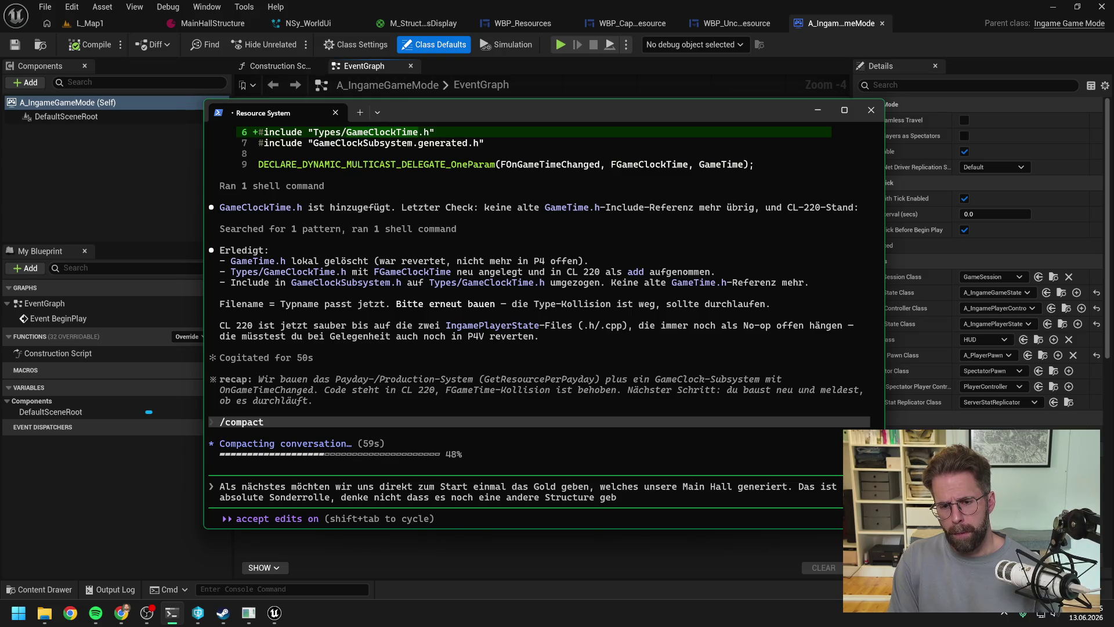
{"action": "type", "text": "en wird, die uns bei Fe"}
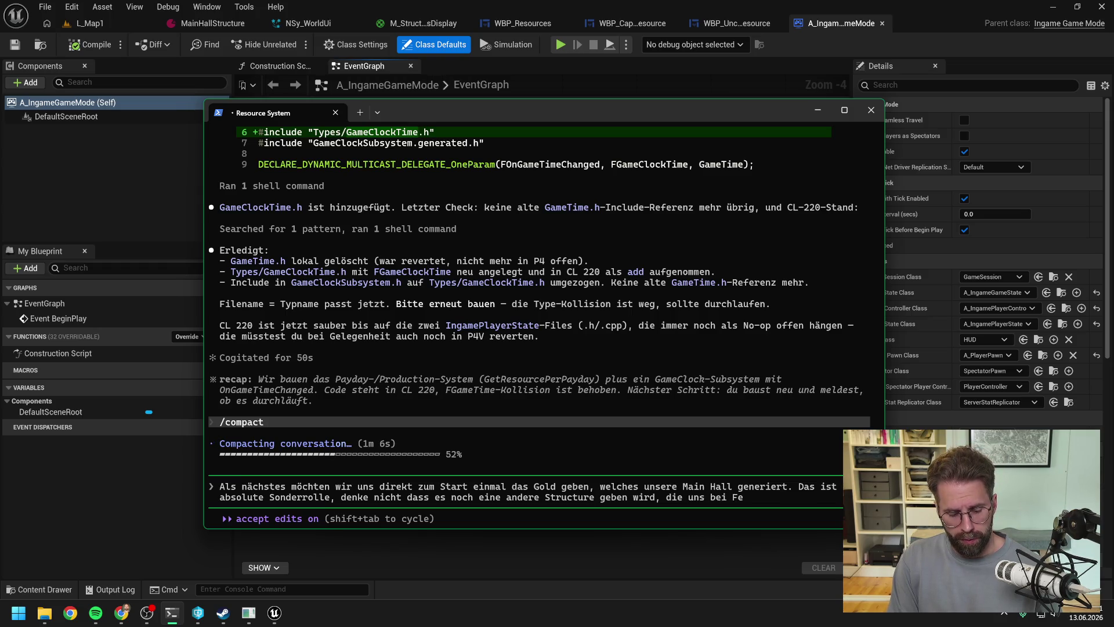
Step: Add that a DataAsset field is unnecessary, ask where to push it ending 'Ideen?', and send
{"action": "type", "text": "rtigstellung G"}
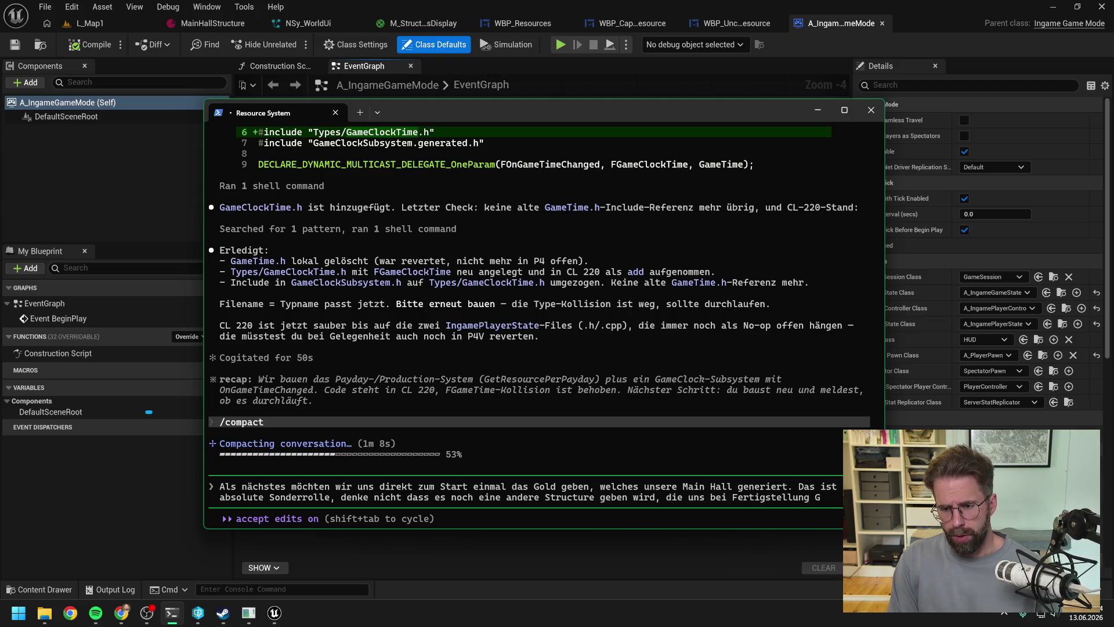
{"action": "key", "text": "BackSpace"}
{"action": "type", "text": "Resources"}
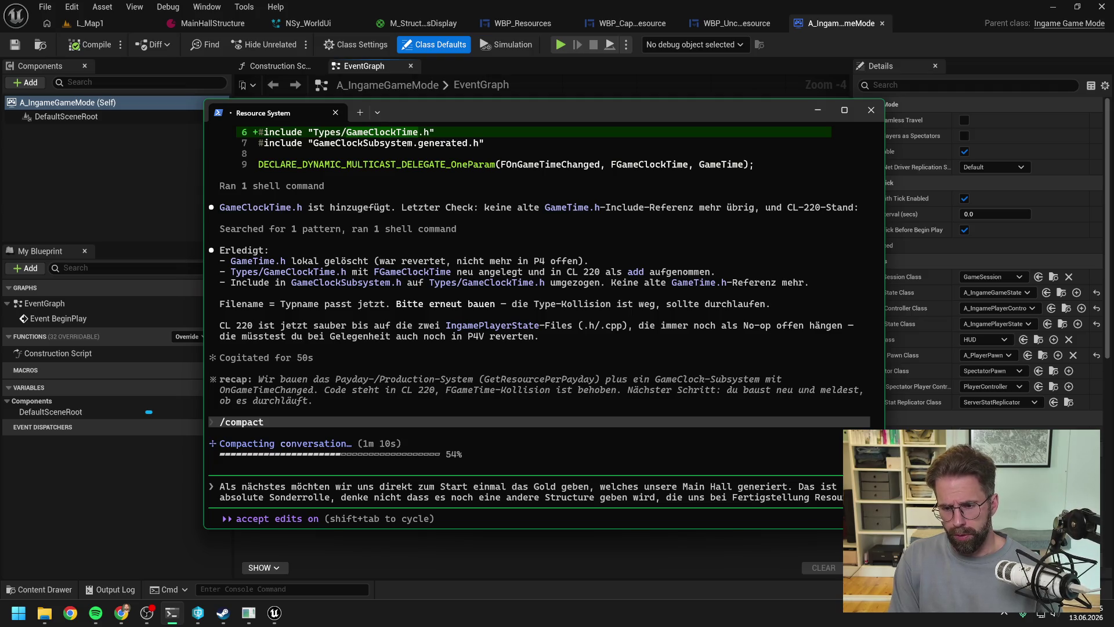
{"action": "type", "text": " gibt. Ein extra F"}
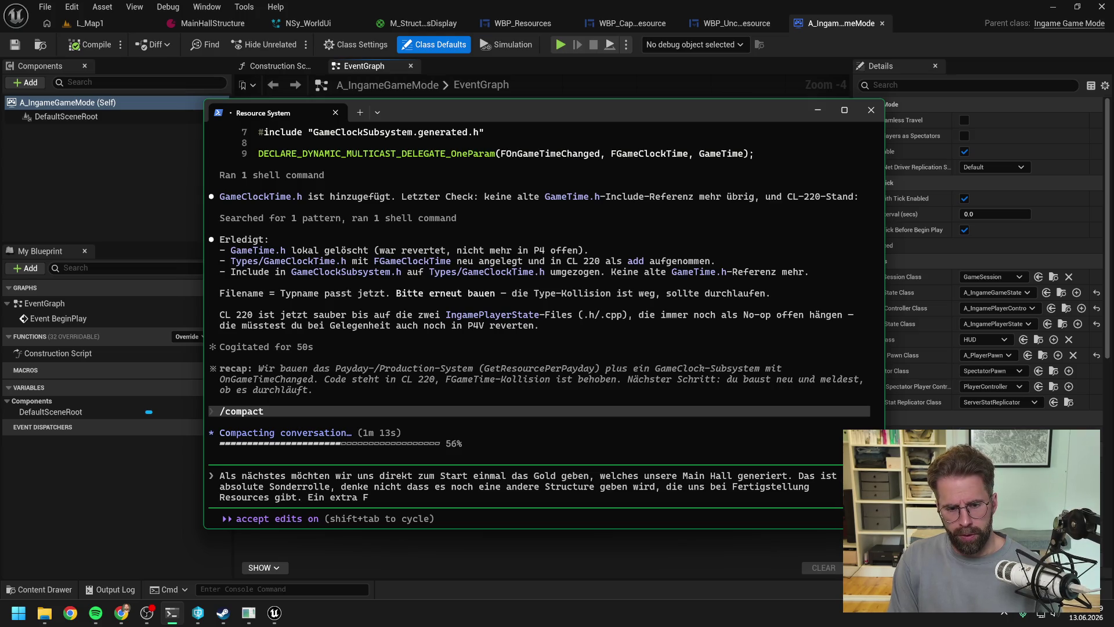
{"action": "type", "text": "eld im DataAs"}
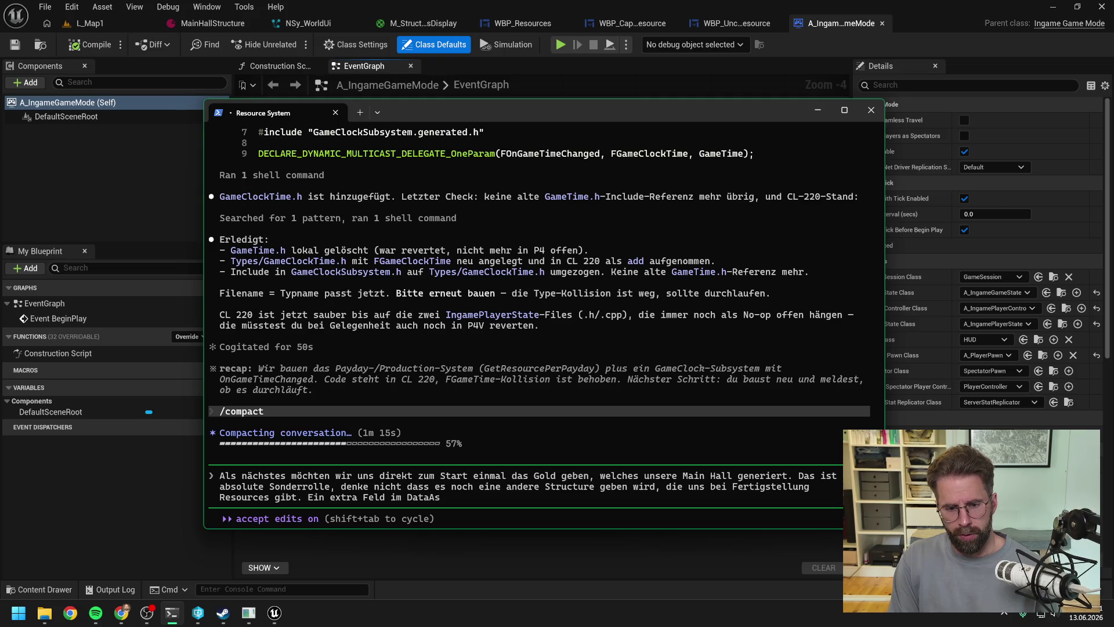
{"action": "type", "text": "set ist also eher"}
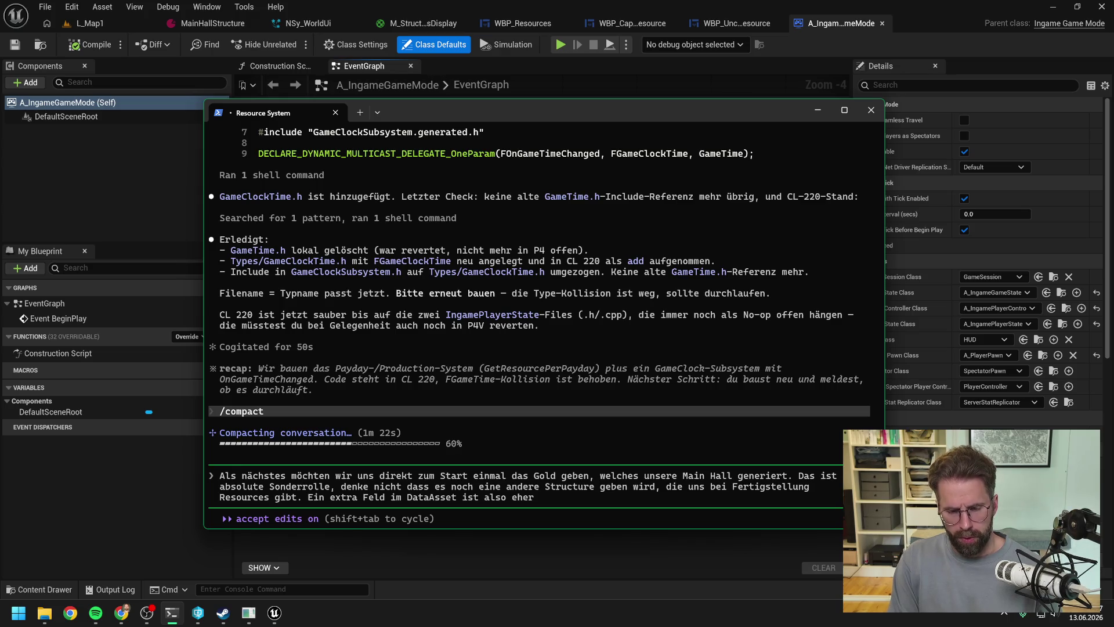
{"action": "type", "text": " unnötig."}
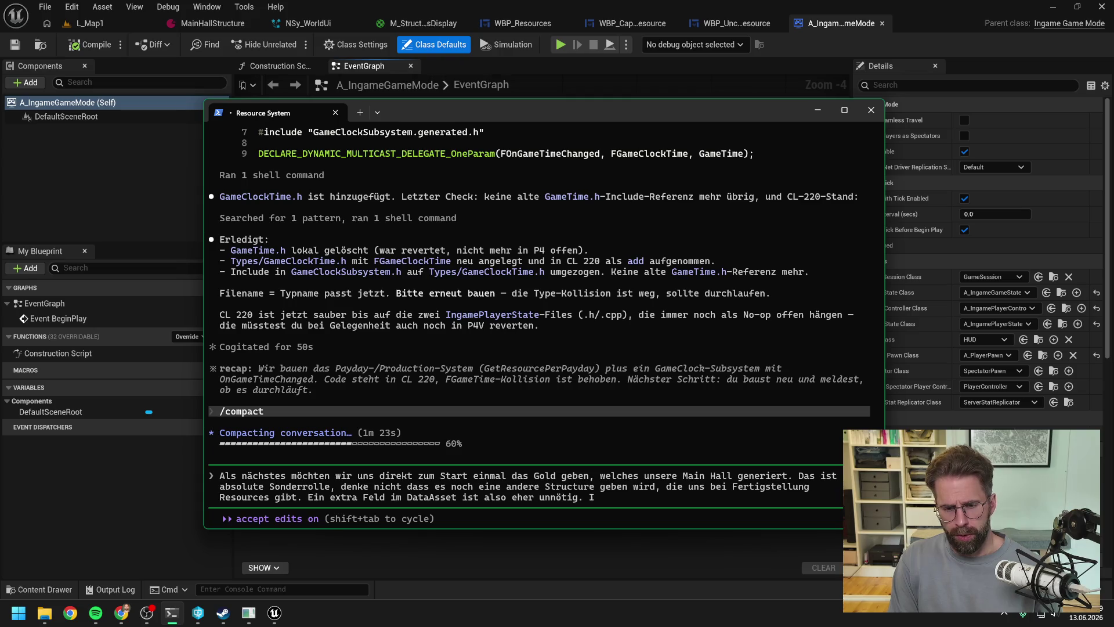
{"action": "type", "text": " Ist die Frag"}
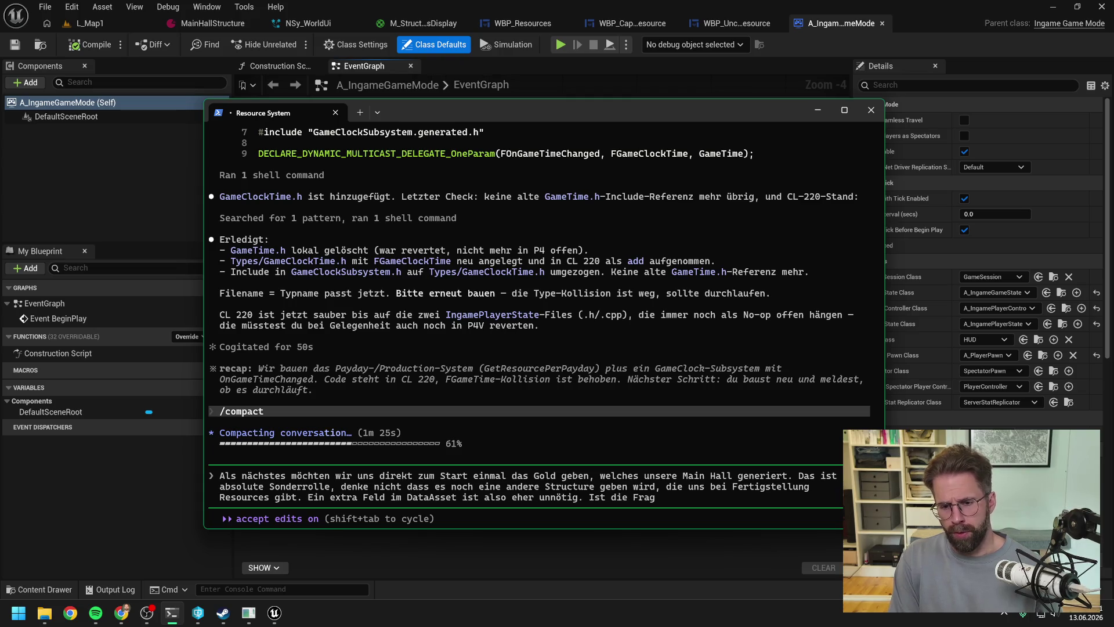
{"action": "type", "text": "e wo wir es sonst"}
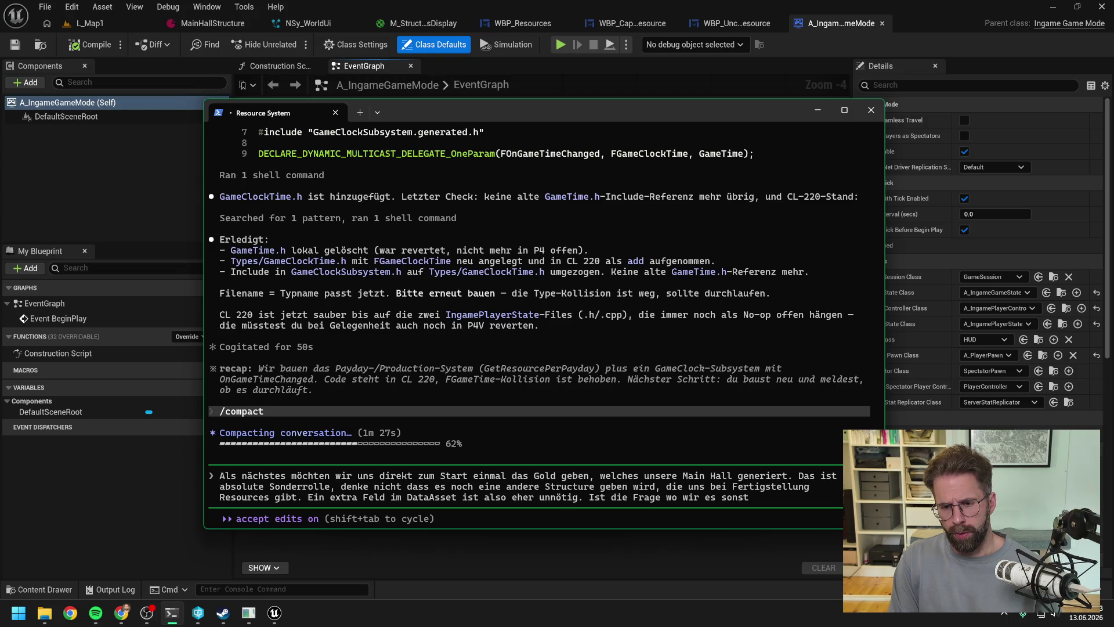
{"action": "type", "text": " pushen."}
{"action": "key", "text": "BackSpace"}
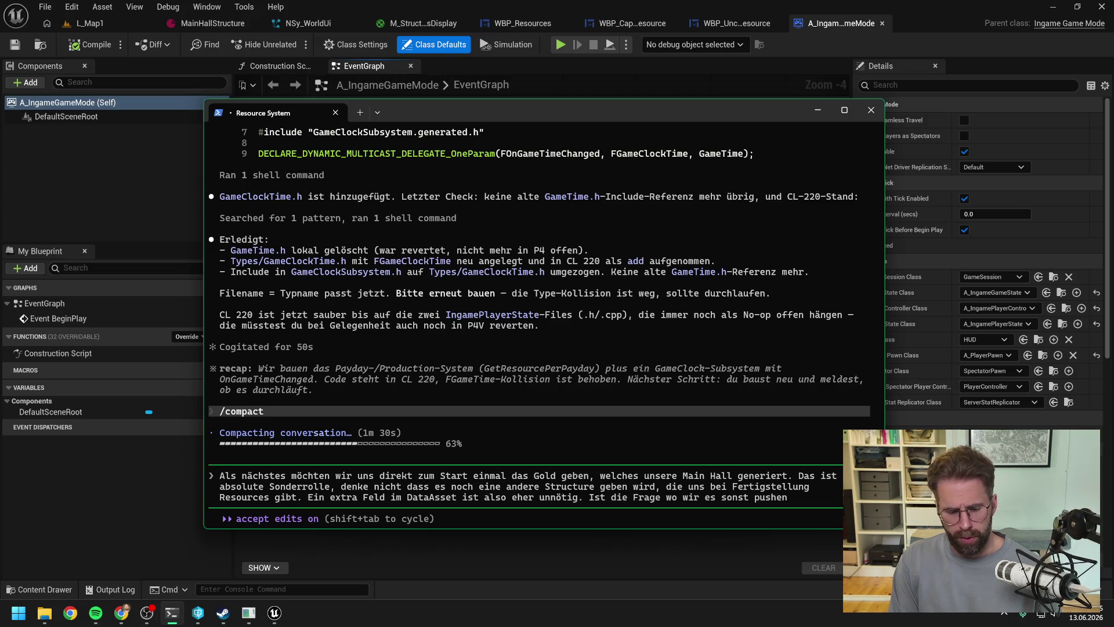
{"action": "type", "text": ", Ideen?"}
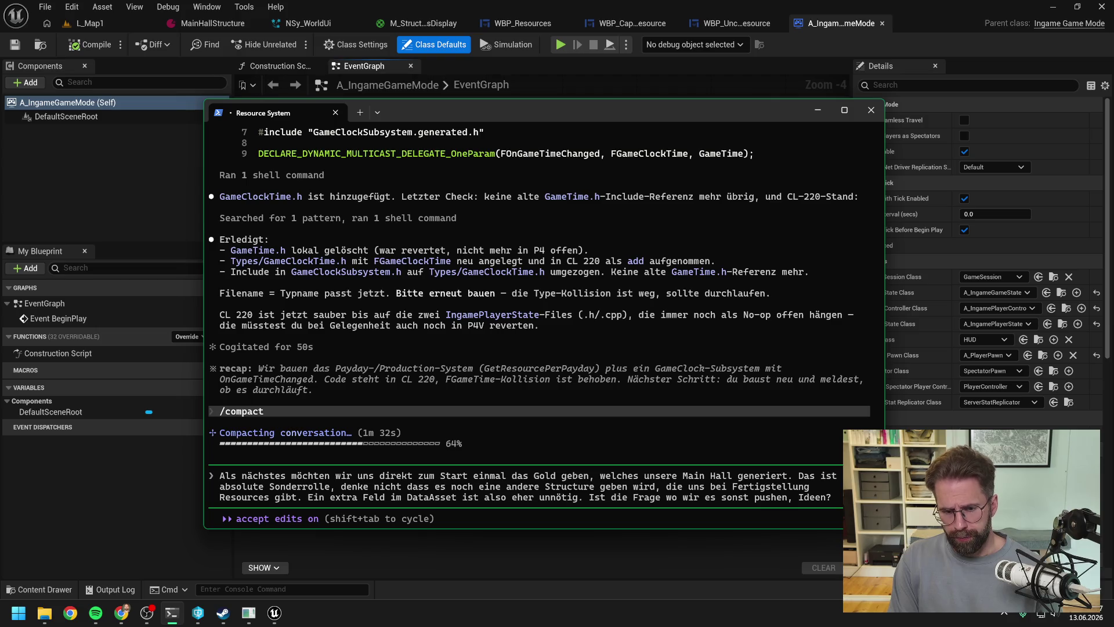
{"action": "key", "text": "Return"}
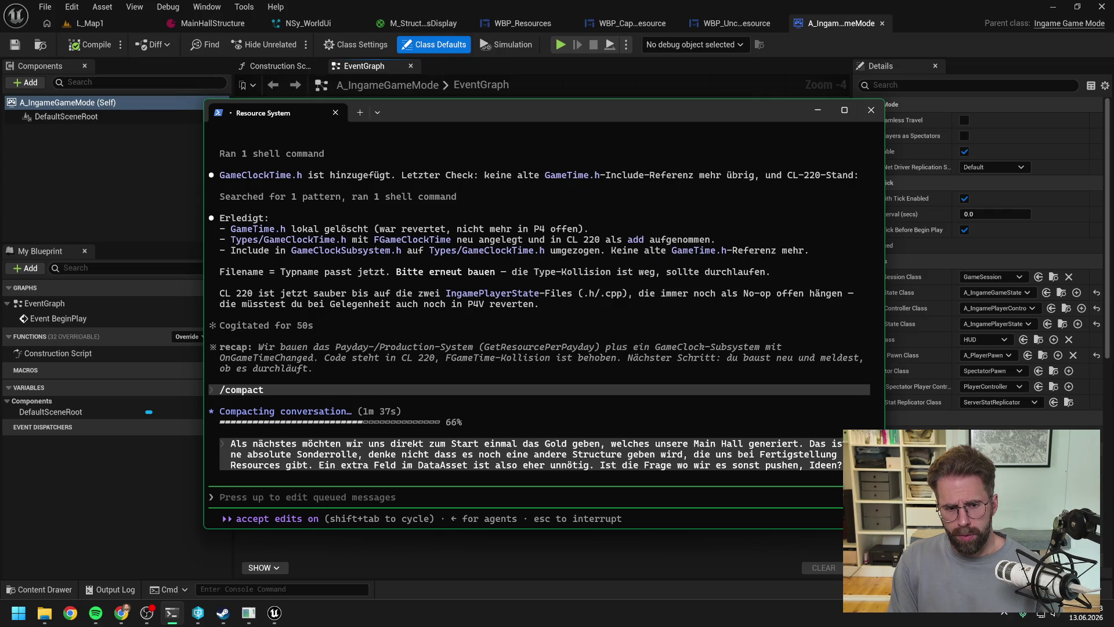
Step: Type that capped resources have a maximum, so full Gold stays at maximum on payday, then return to Unreal
{"action": "type", "text": "Ansonsten:"}
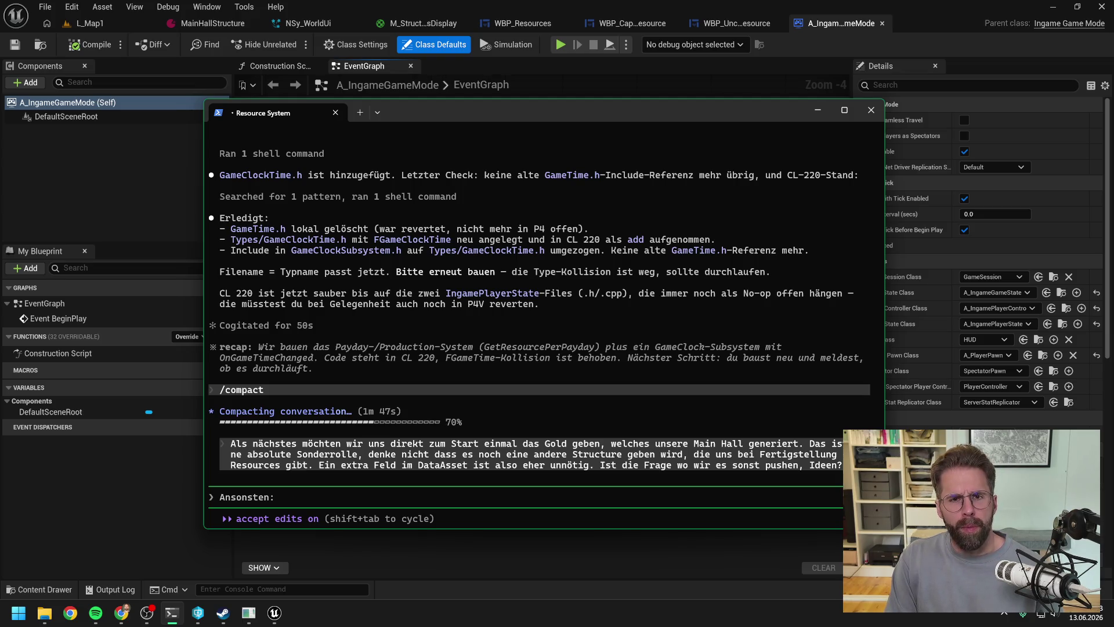
{"action": "type", "text": " Capped"}
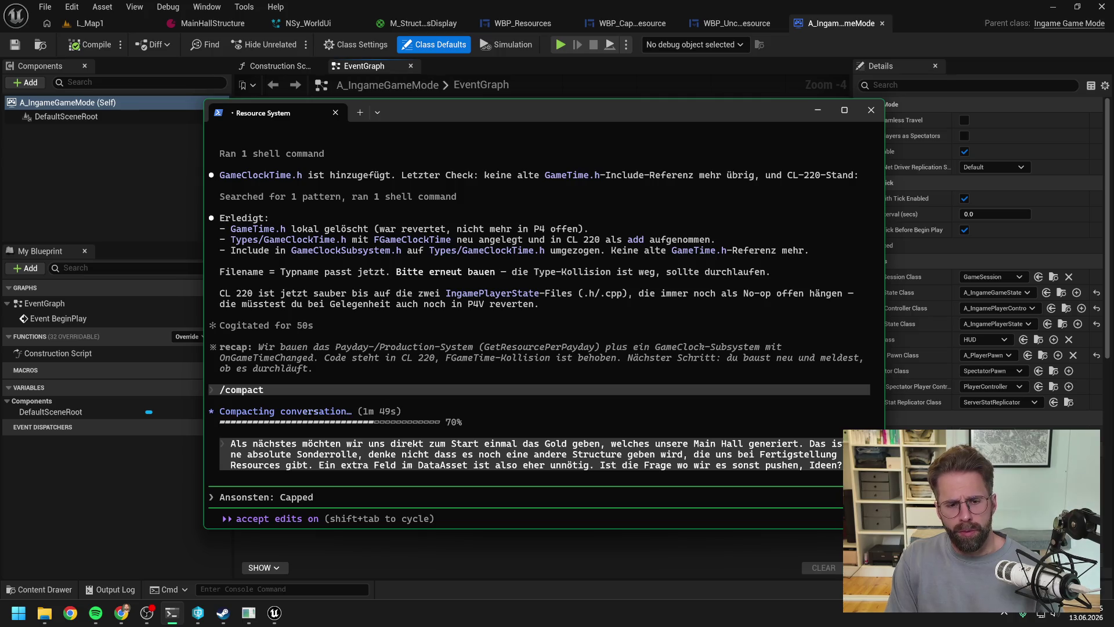
{"action": "type", "text": " Resources heiß"}
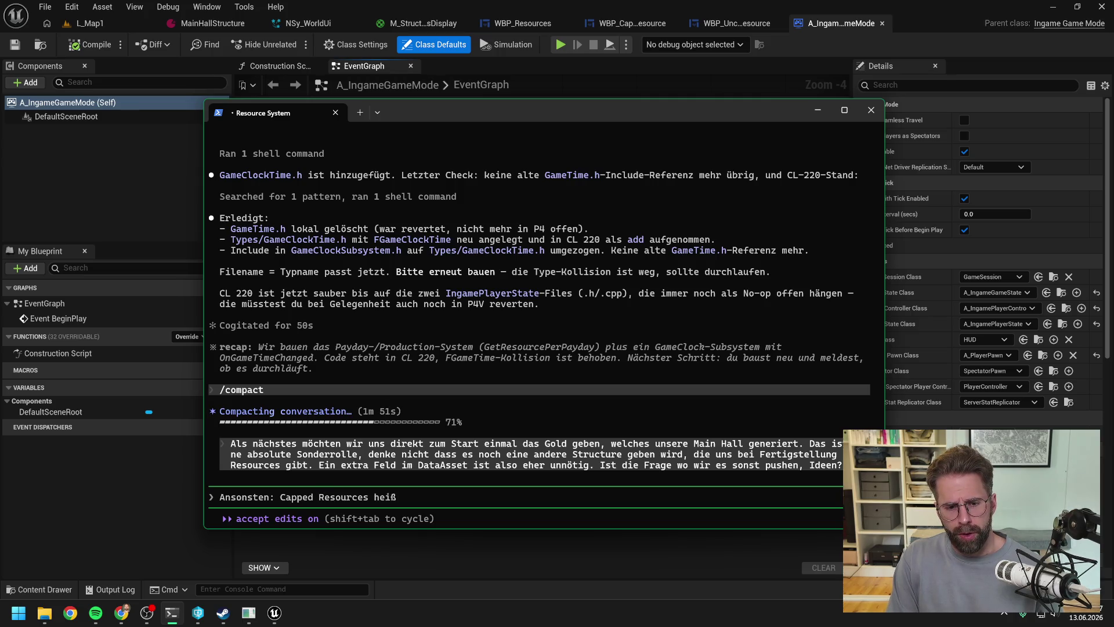
{"action": "type", "text": "en so, da"}
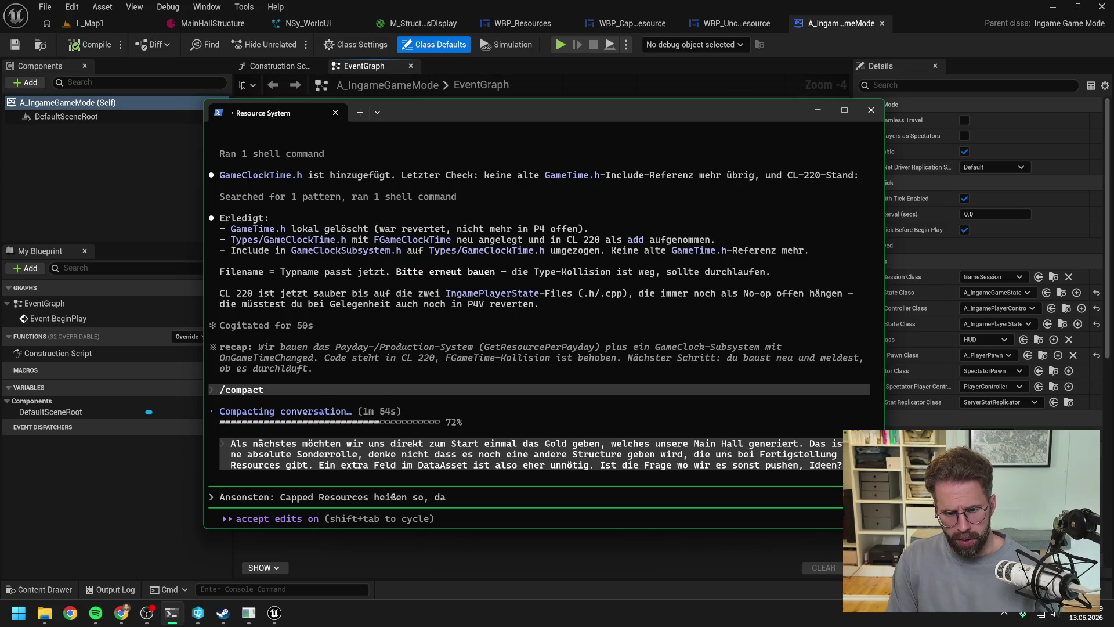
{"action": "type", "text": " wir"}
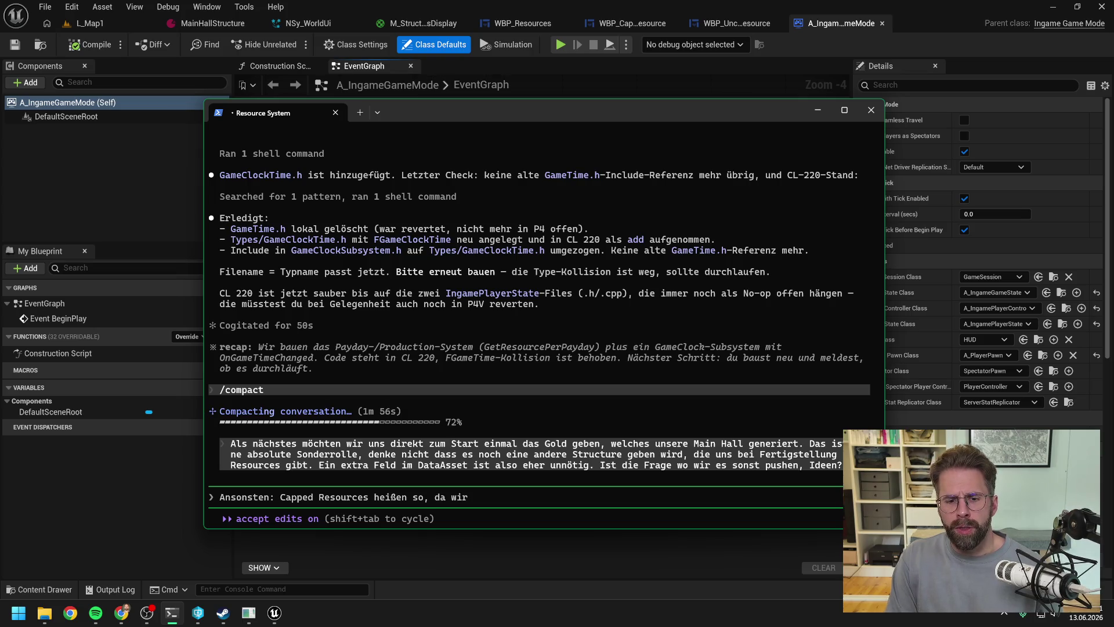
{"action": "type", "text": " nur"}
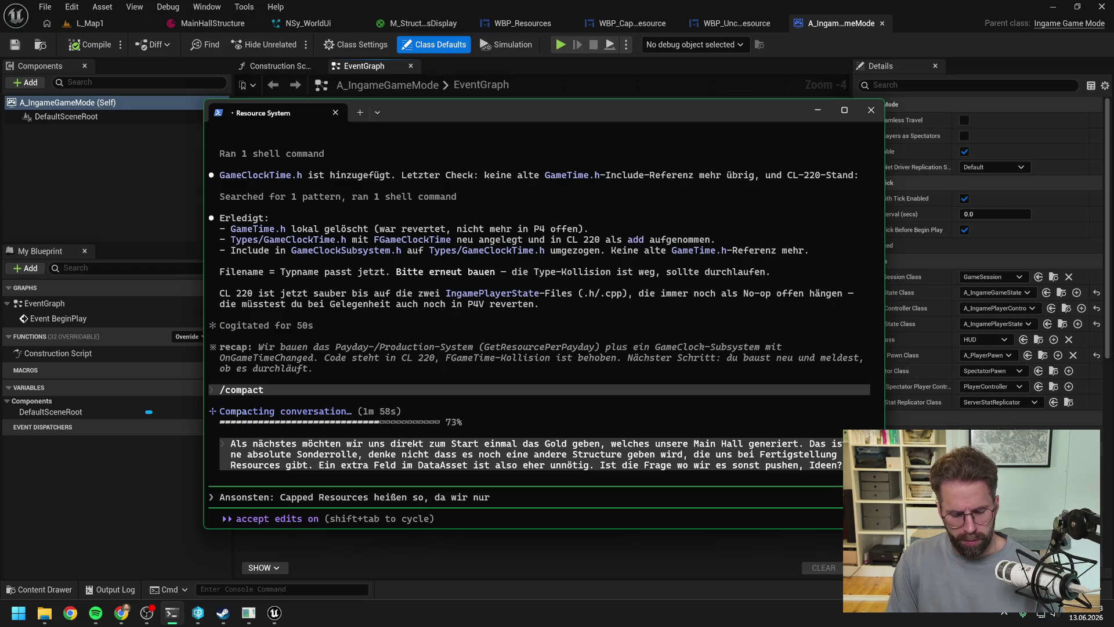
{"action": "key", "text": "BackSpace"}
{"action": "key", "text": "BackSpace"}
{"action": "key", "text": "BackSpace"}
{"action": "type", "text": "es"}
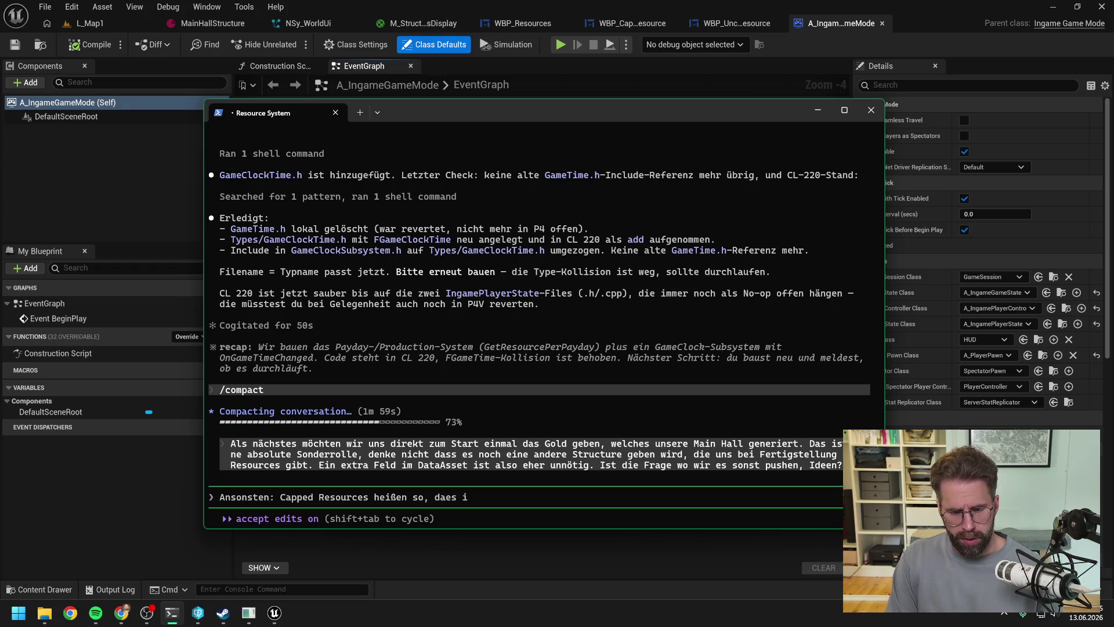
{"action": "key", "text": "BackSpace"}
{"action": "key", "text": "BackSpace"}
{"action": "type", "text": "es"}
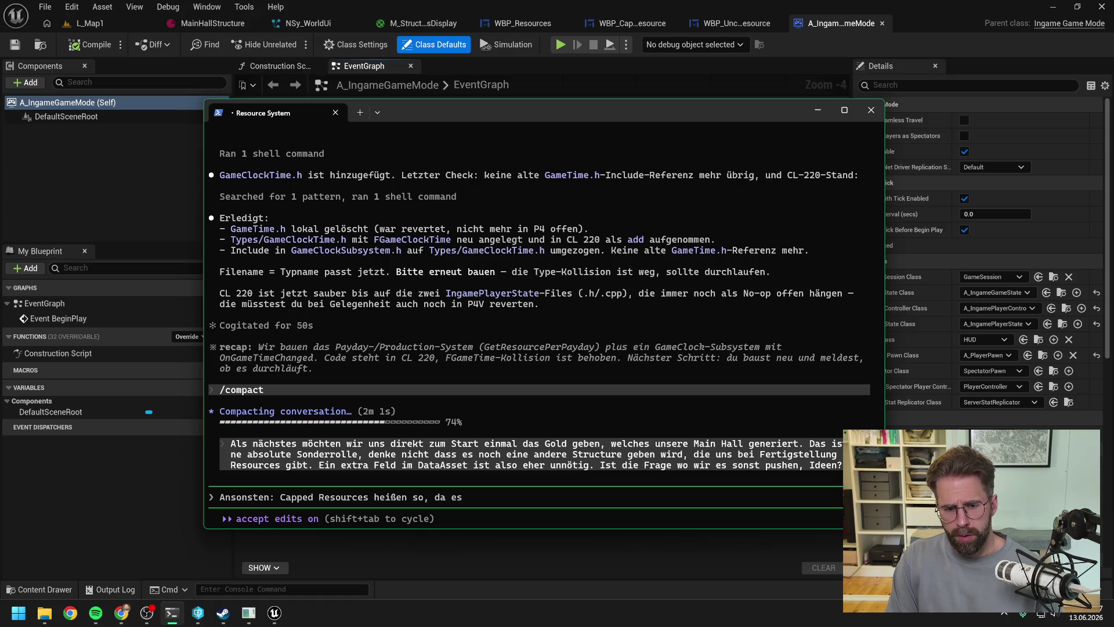
{"action": "type", "text": " immer eine maximal"}
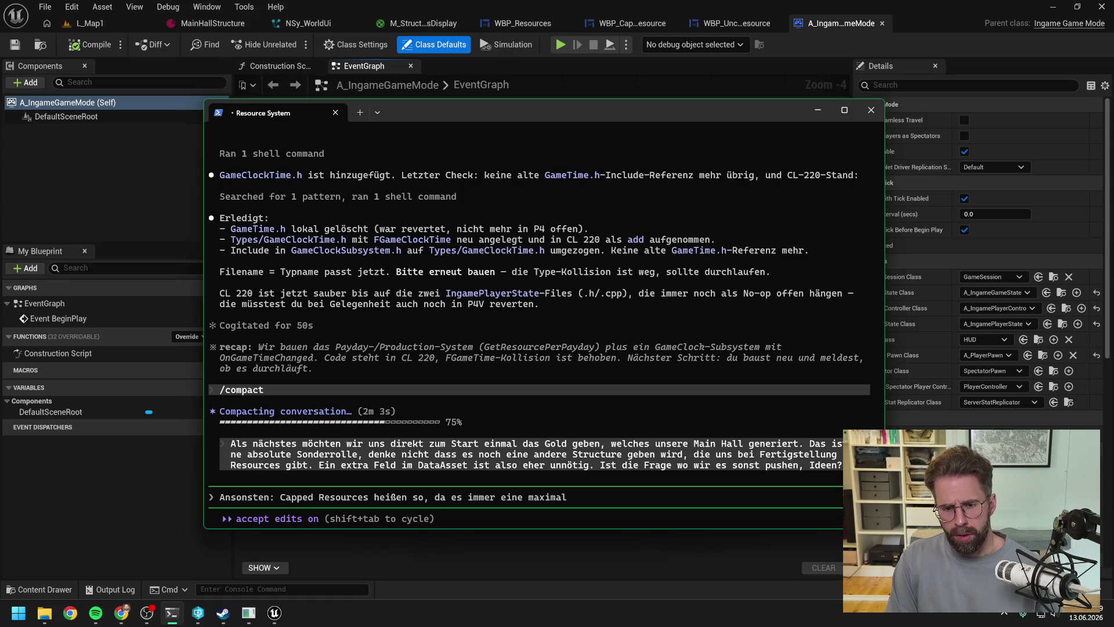
{"action": "type", "text": " Anzahl"}
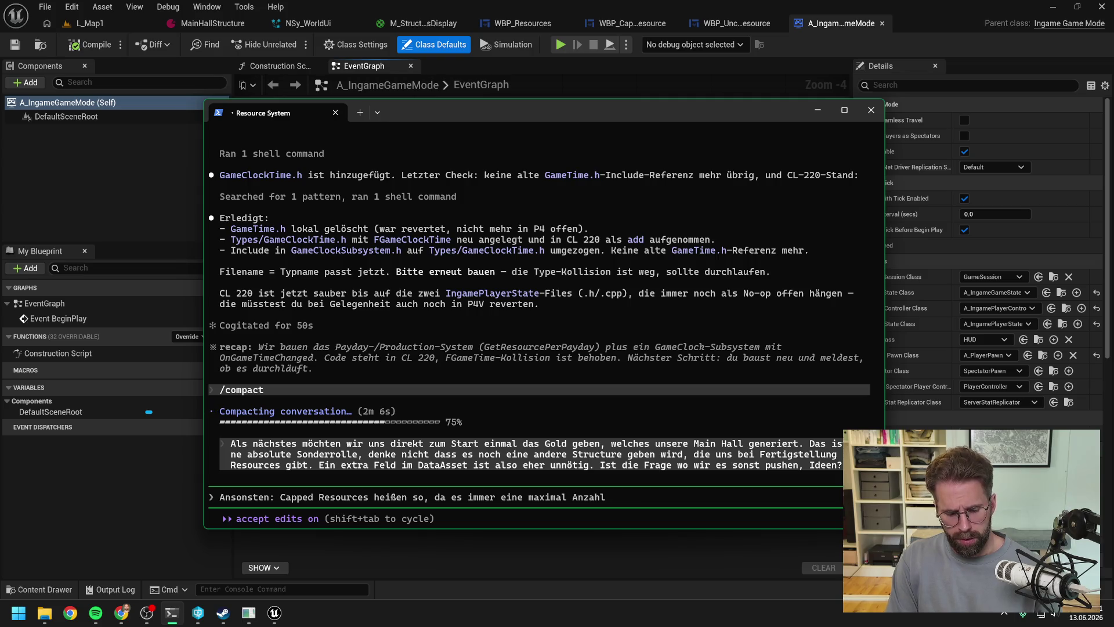
{"action": "type", "text": " an R"}
{"action": "type", "text": "esources"}
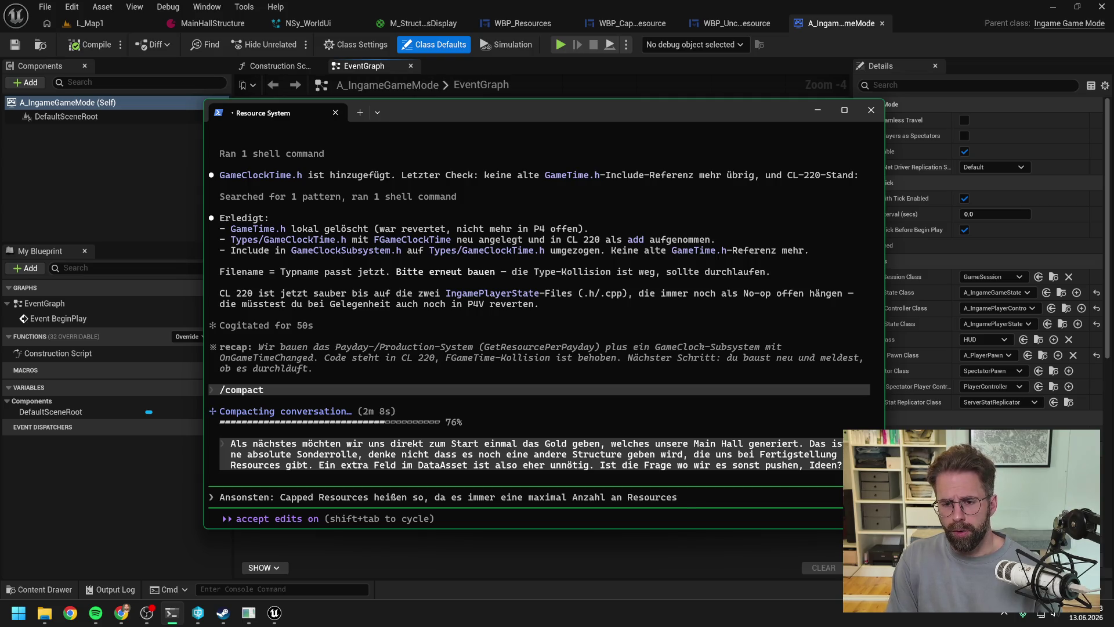
{"action": "type", "text": " gibt, die wir gl"}
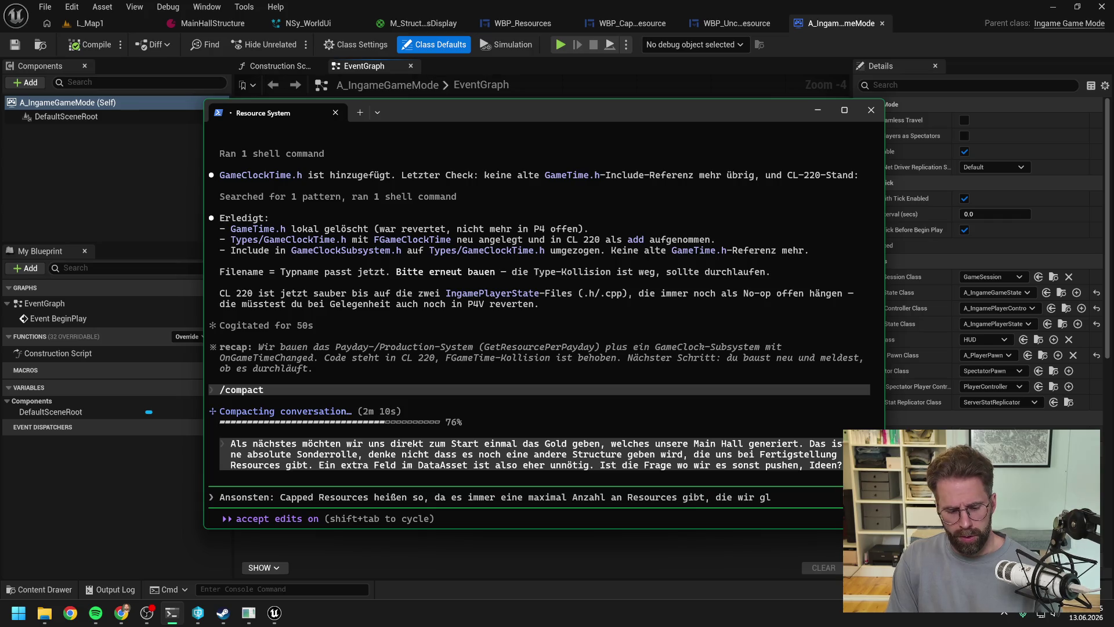
{"action": "type", "text": "eichzeitig haben können"}
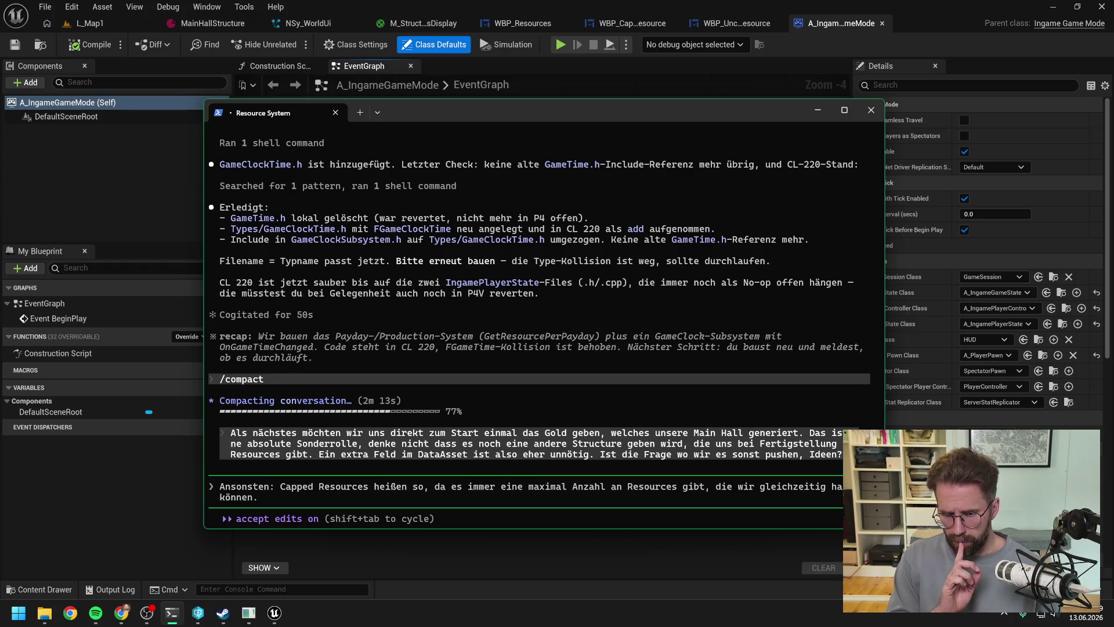
{"action": "type", "text": " Wenn"}
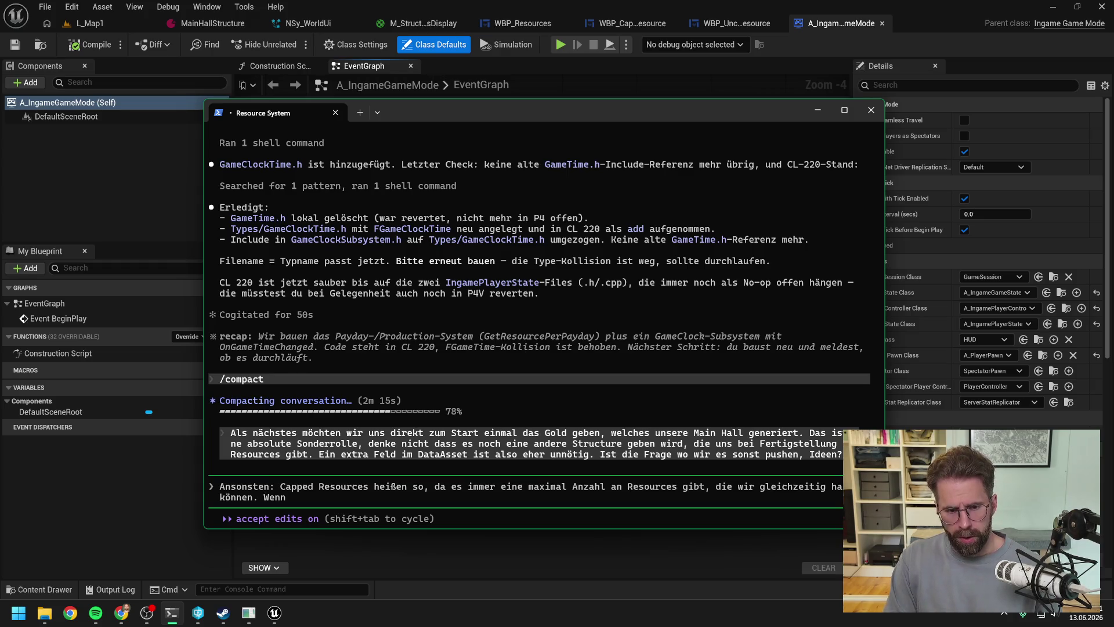
{"action": "type", "text": " wir das Maximum"}
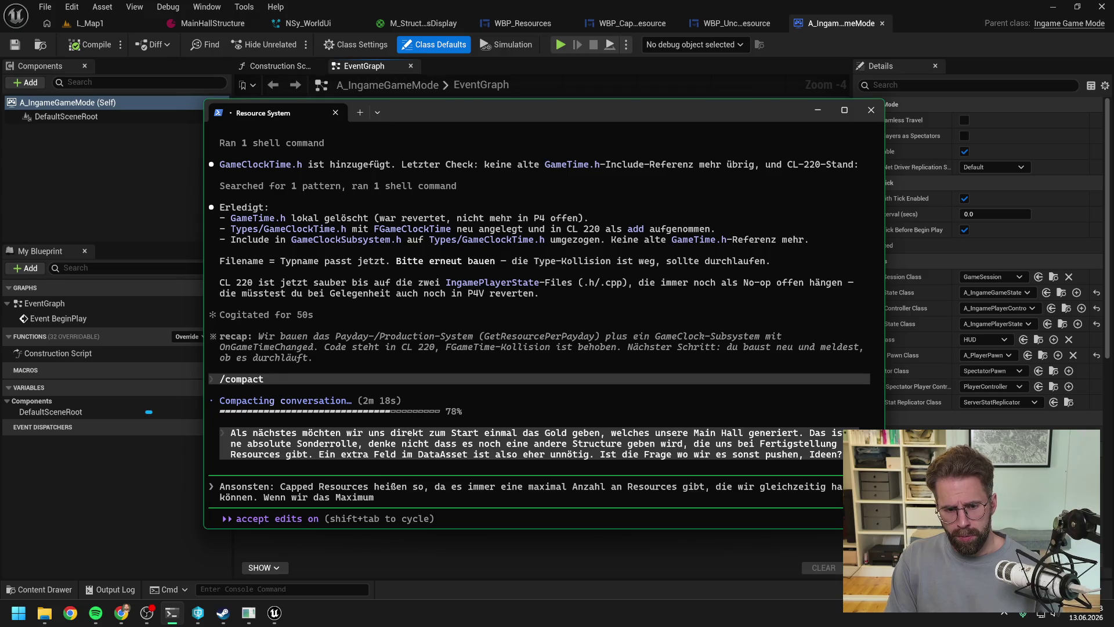
{"action": "type", "text": " erreicht haben"}
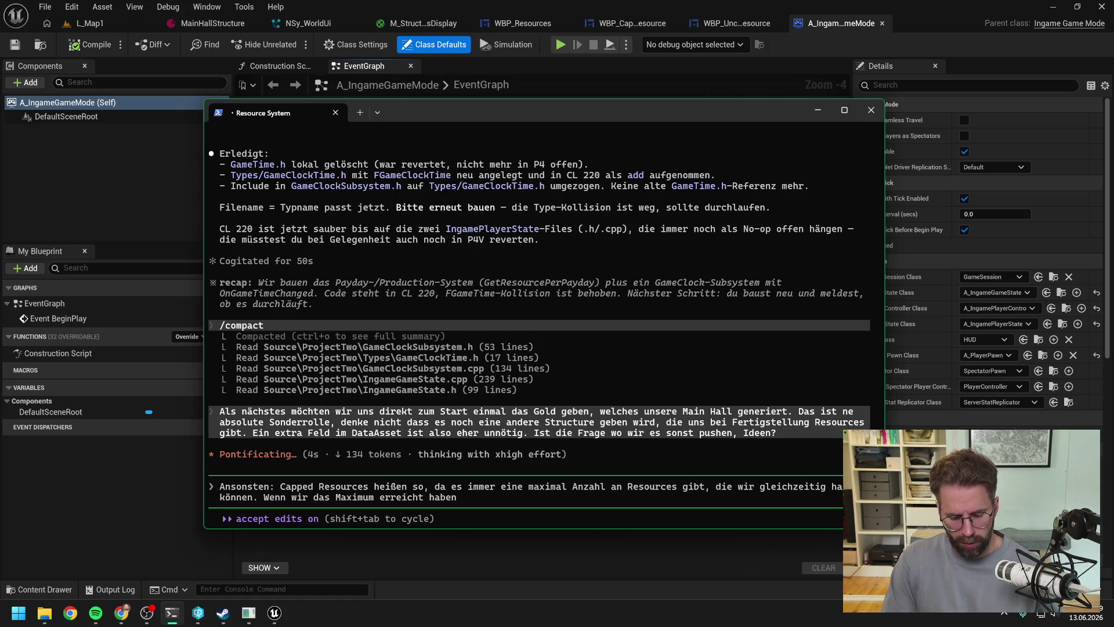
{"action": "type", "text": " passie"}
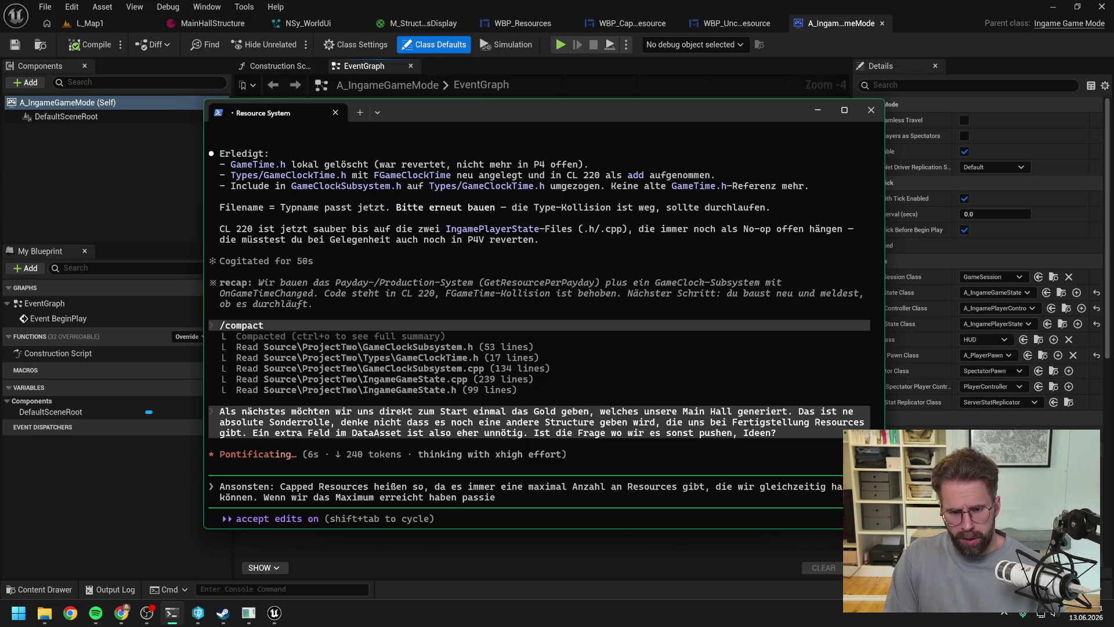
{"action": "type", "text": "rt bei Gol"}
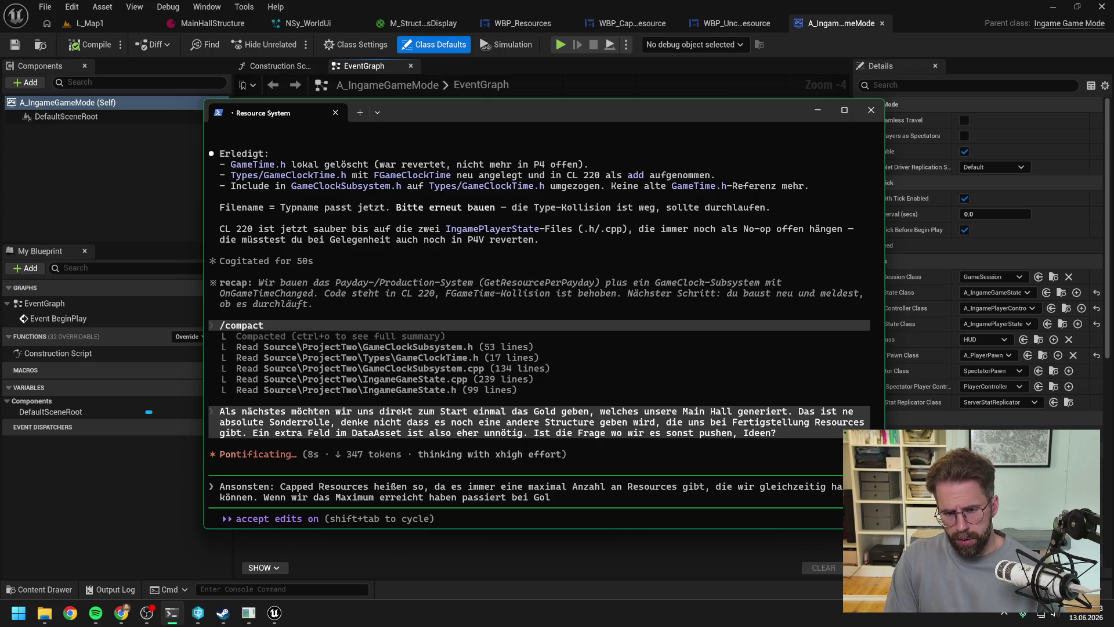
{"action": "type", "text": "d gar nichts meh"}
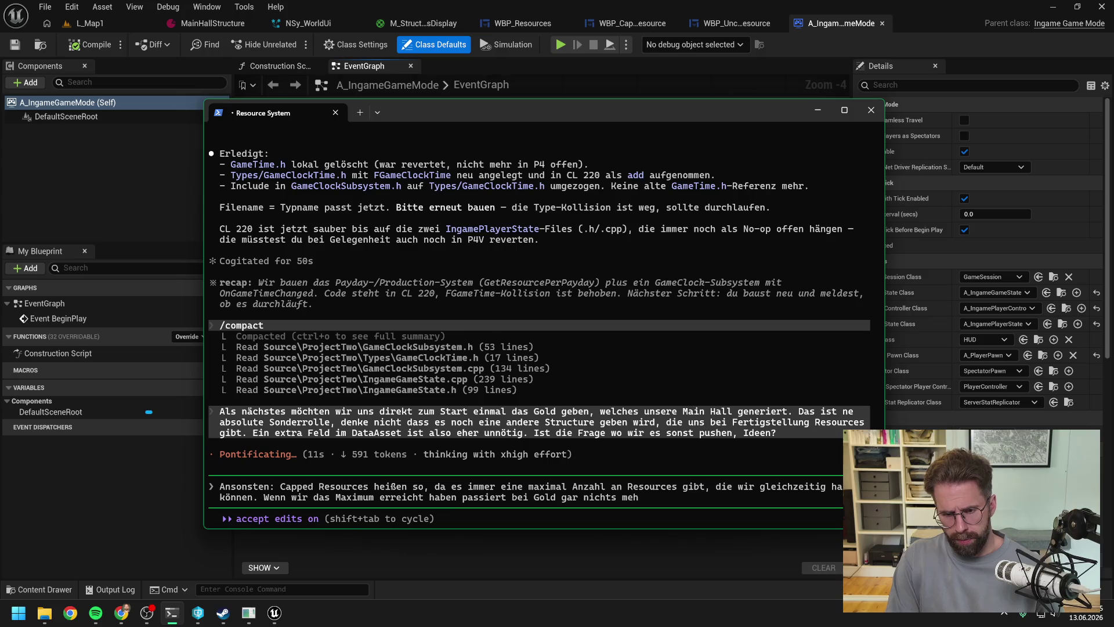
{"action": "type", "text": "r. Gold"}
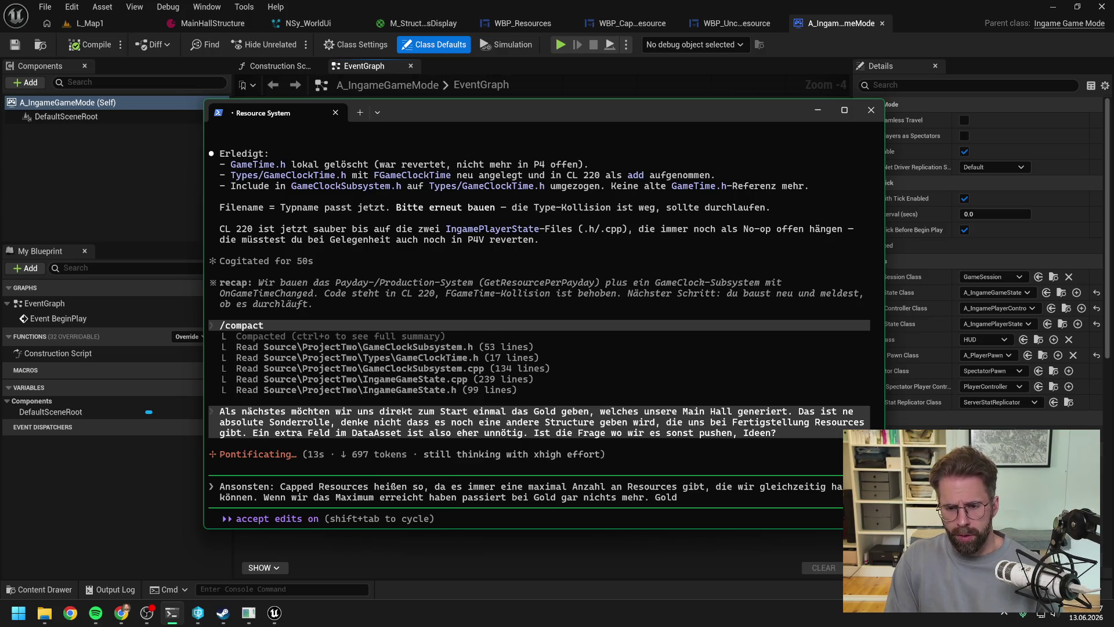
{"action": "type", "text": " ist voll"}
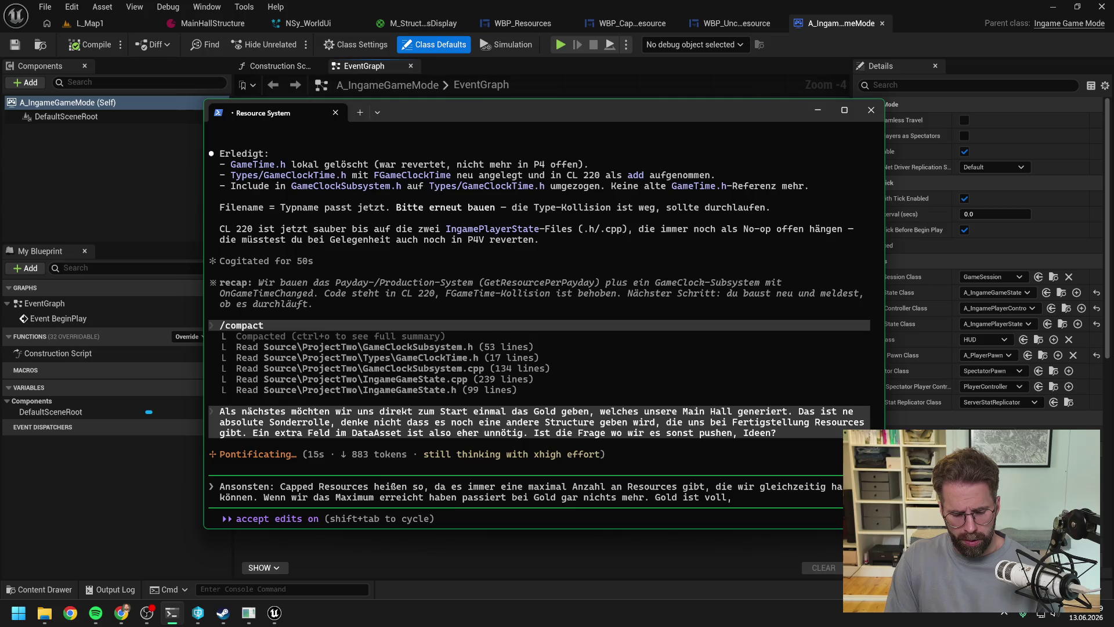
{"action": "type", "text": ", neuer Payday bleibt auf Ma"}
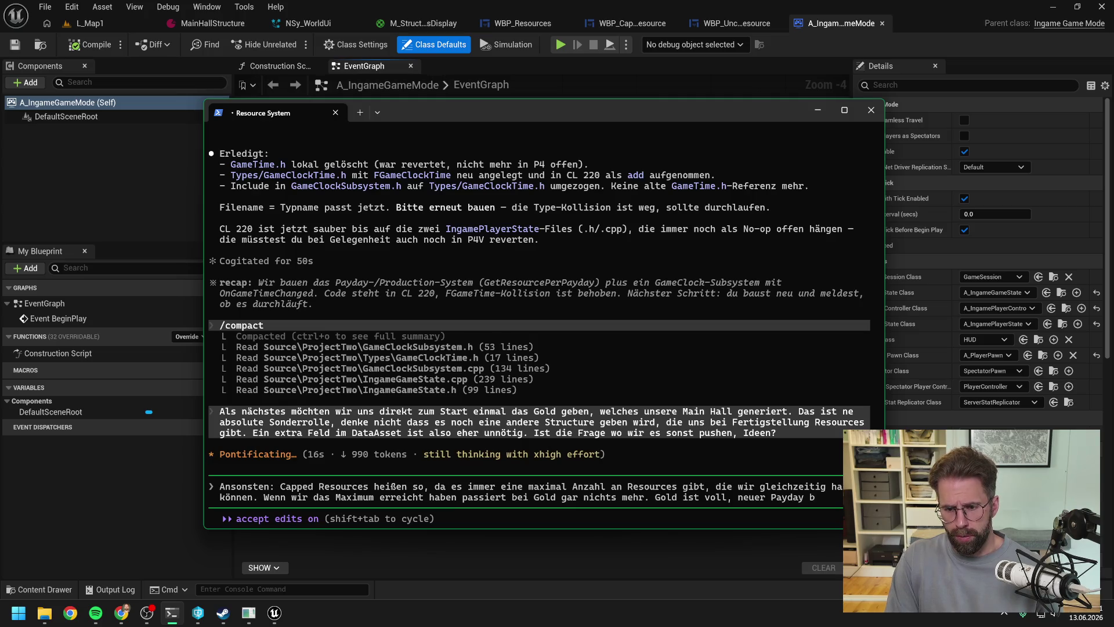
{"action": "type", "text": "ximum"}
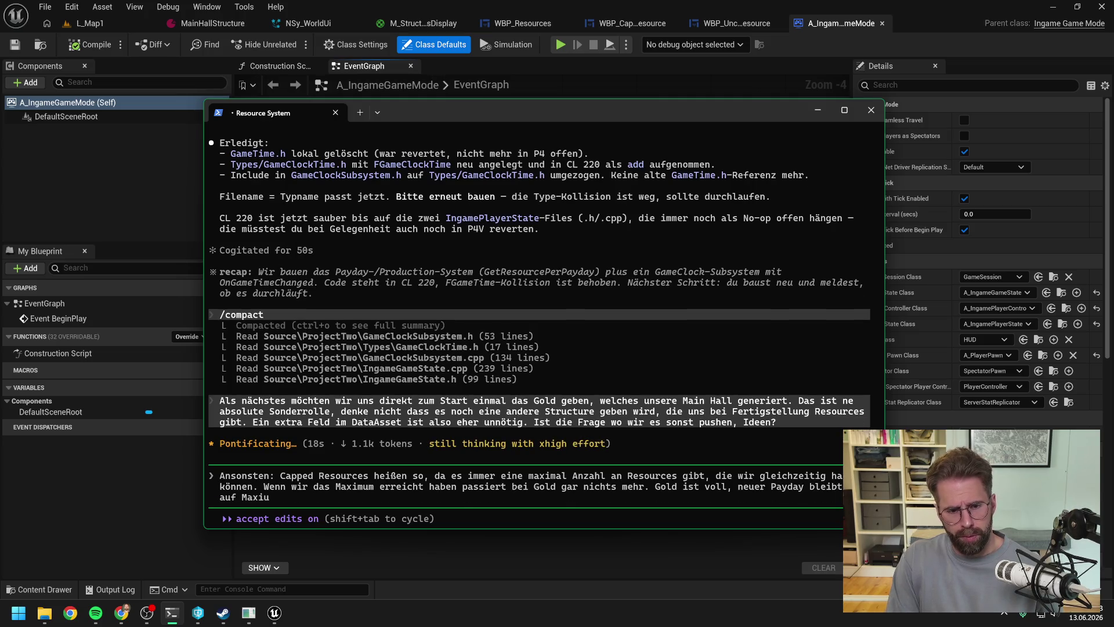
{"action": "type", "text": "."}
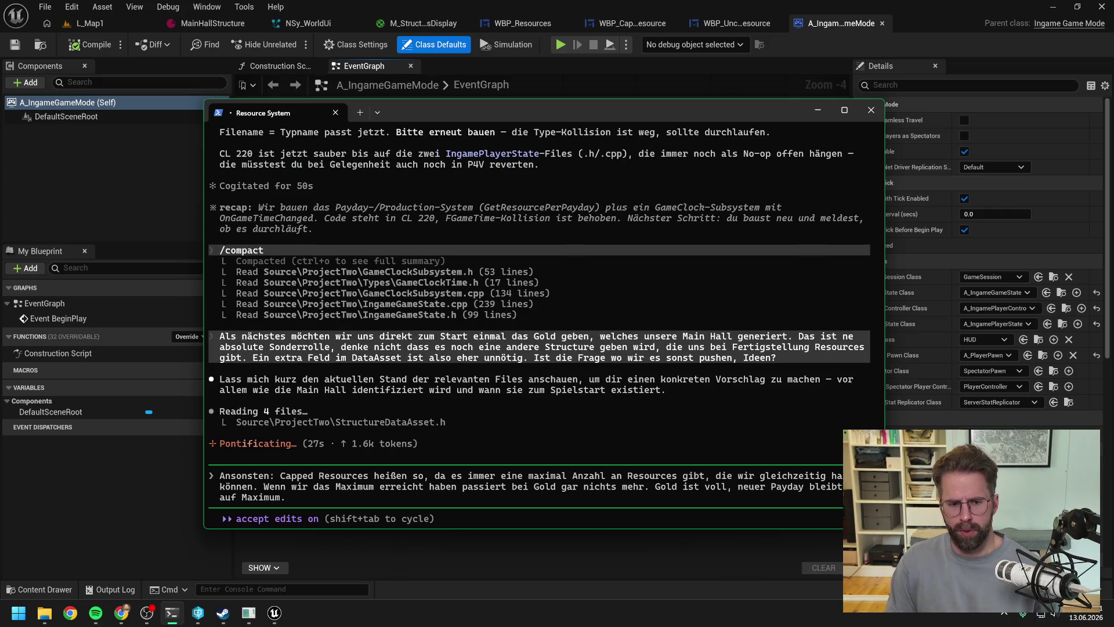
{"action": "left_click", "coordinate": [276, 620]}
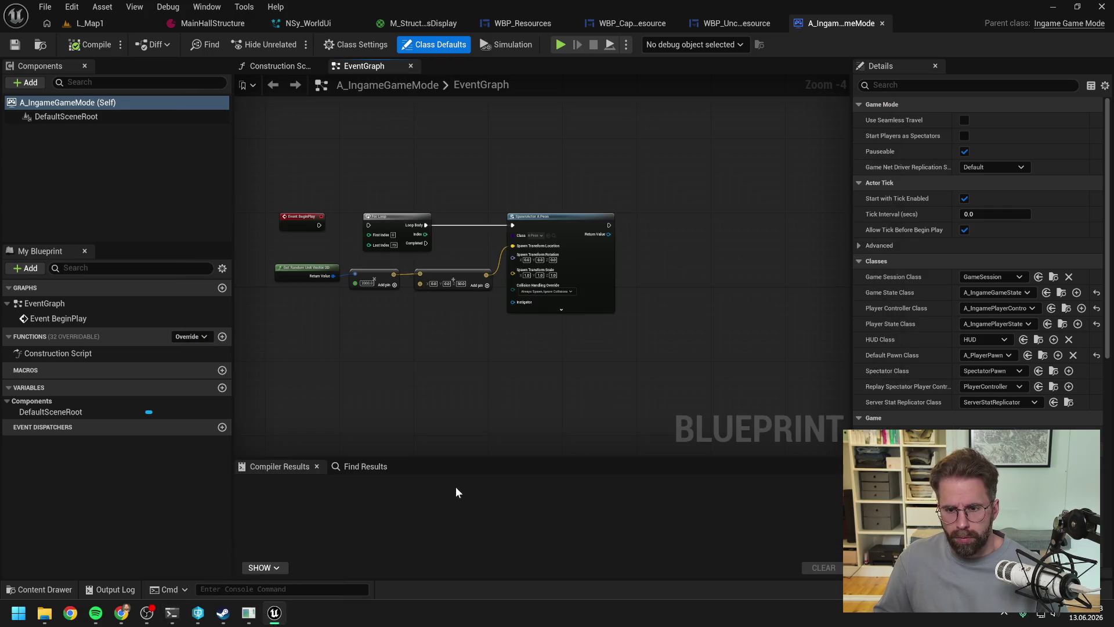
Step: Check the They Are Billions Command Center for reference, then return to the Claude Code terminal
{"action": "left_click", "coordinate": [249, 613]}
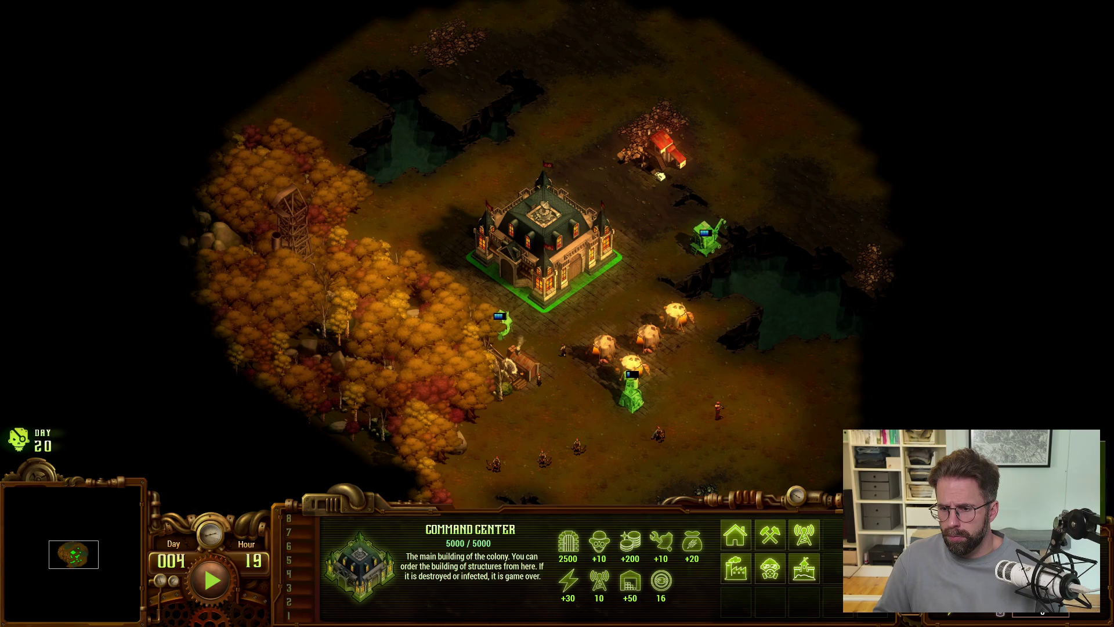
{"action": "key", "text": "alt+Tab"}
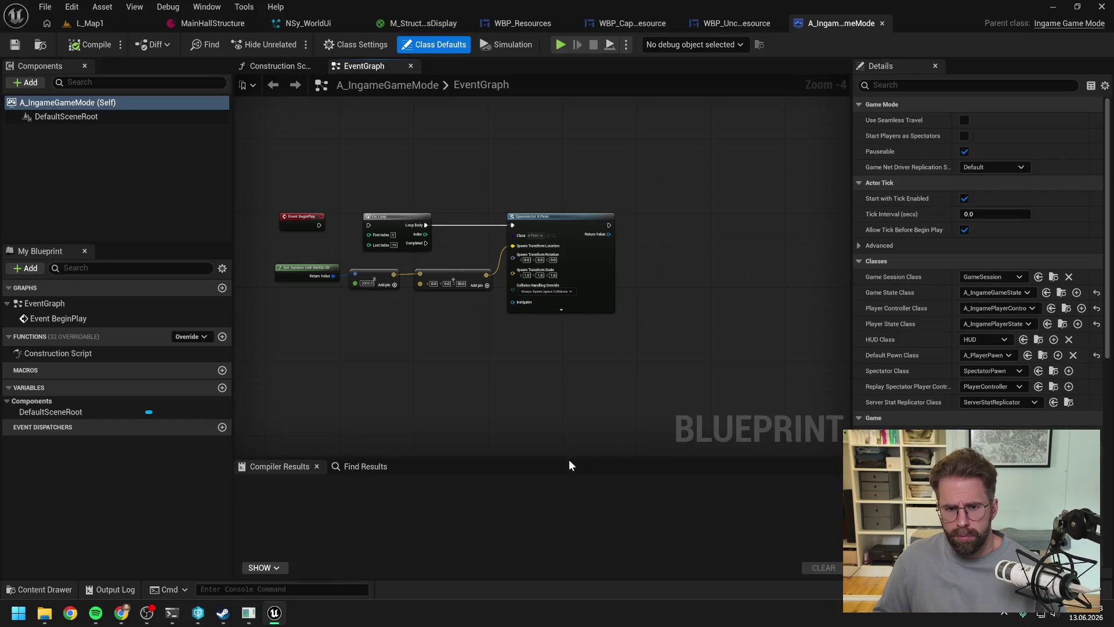
{"action": "key", "text": "alt+Tab"}
{"action": "key", "text": "alt+Tab"}
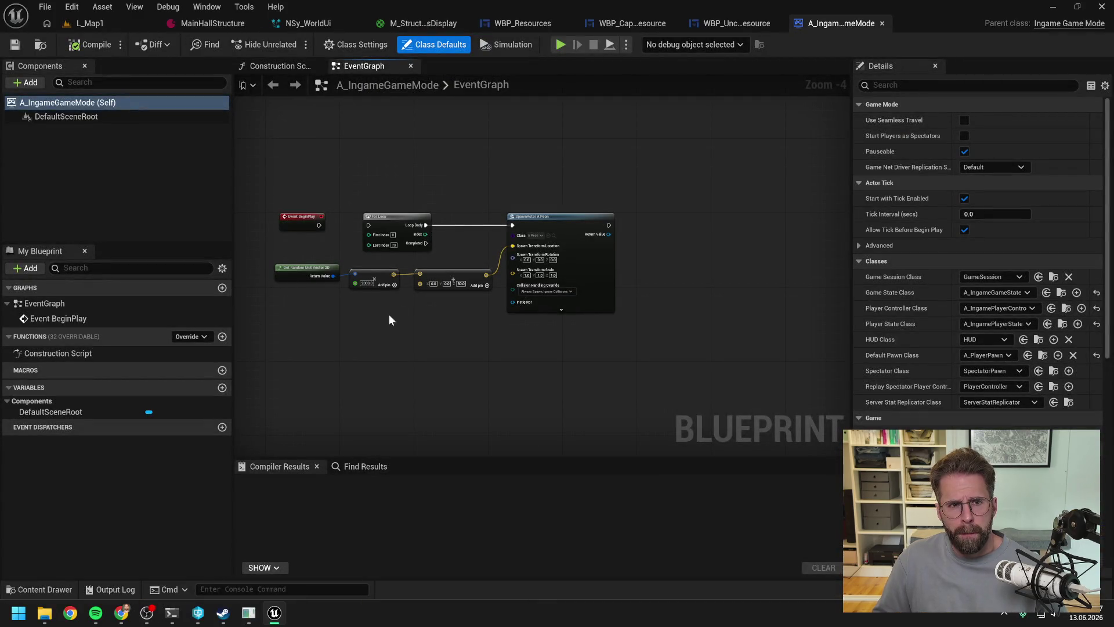
{"action": "left_click", "coordinate": [172, 612]}
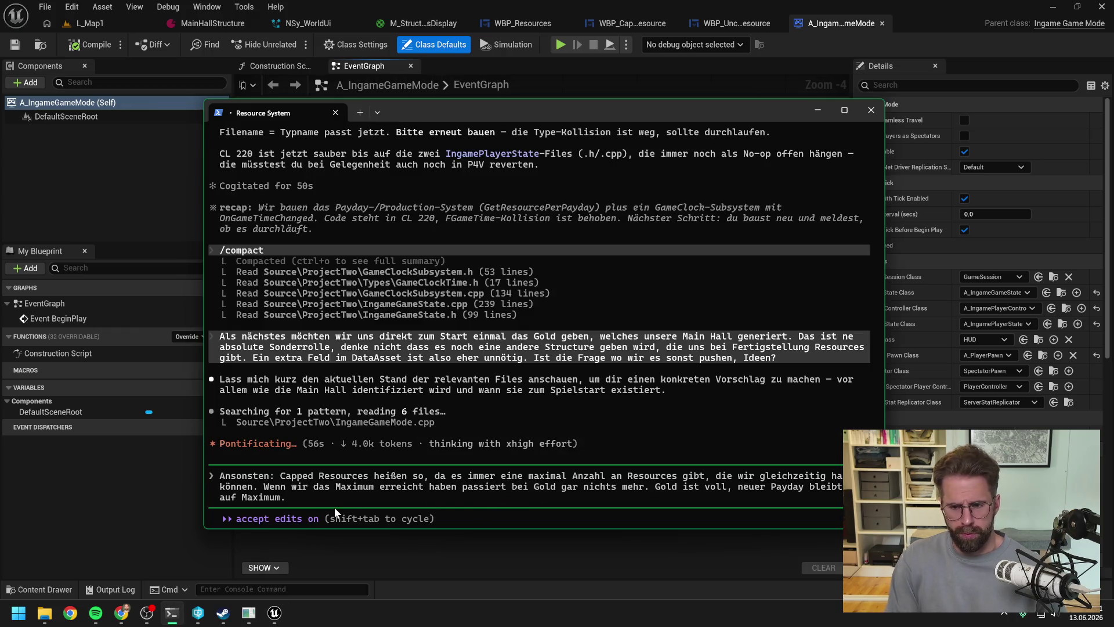
Step: Type that Storage starts as a new variable per capped resource: Gold, Wood, Stone, Iron and Oil
{"action": "type", "text": " W"}
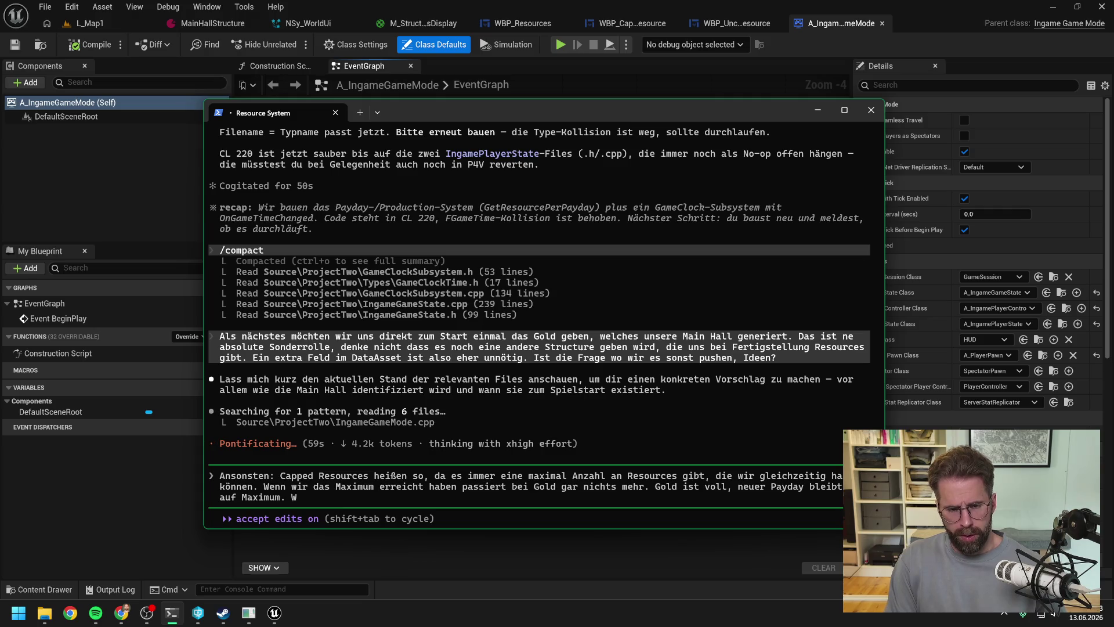
{"action": "type", "text": "ir start"}
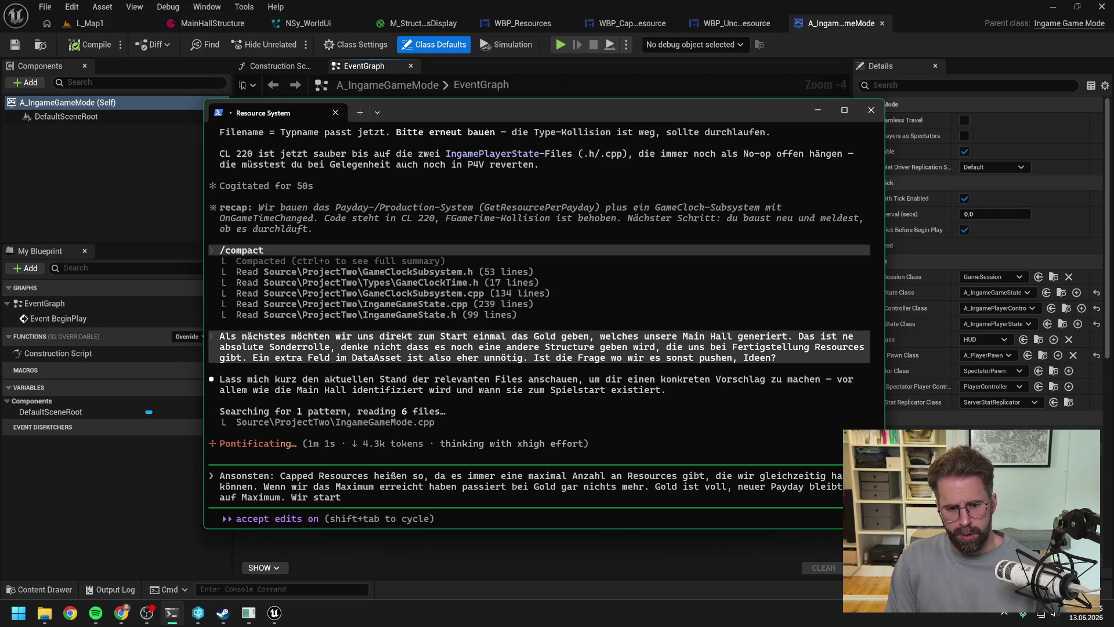
{"action": "type", "text": "en mit"}
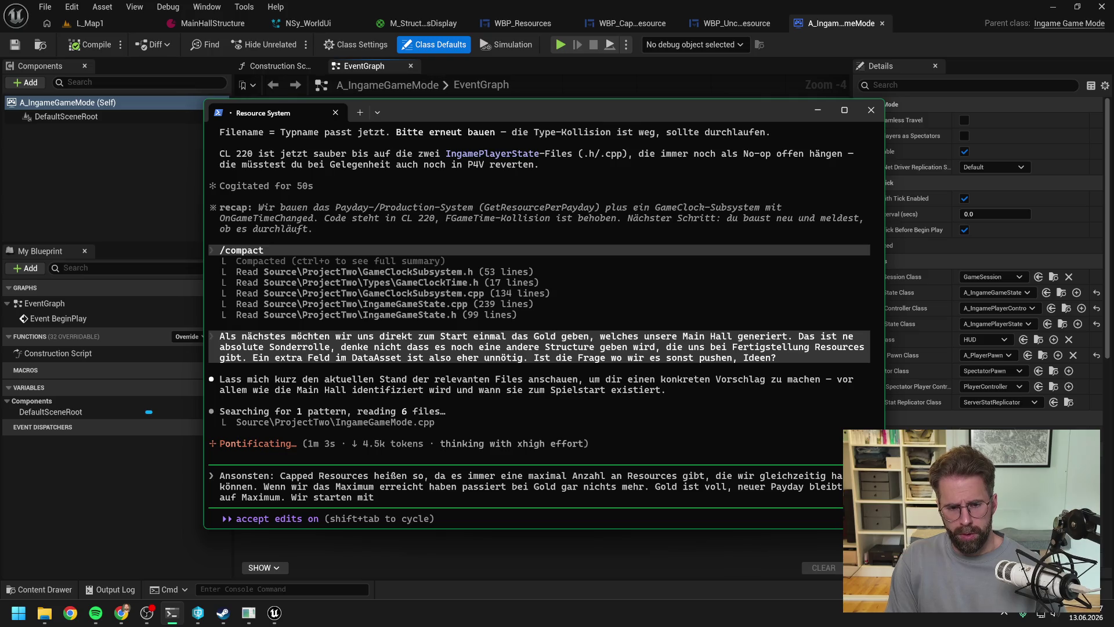
{"action": "type", "text": " S"}
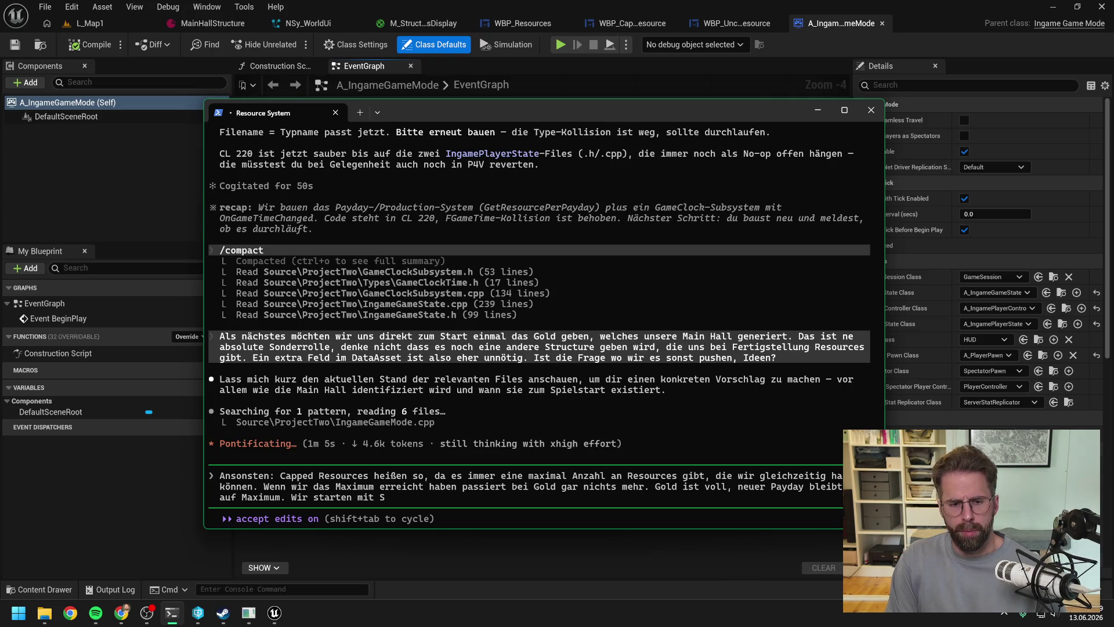
{"action": "type", "text": "torage"}
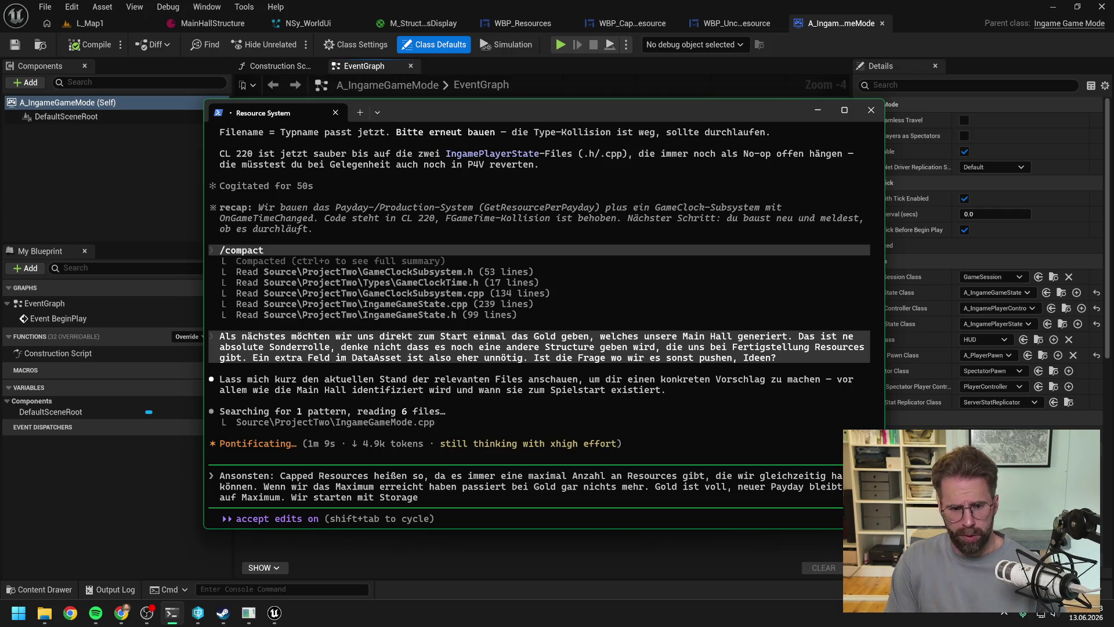
{"action": "key", "text": "BackSpace"}
{"action": "key", "text": "BackSpace"}
{"action": "key", "text": "BackSpace"}
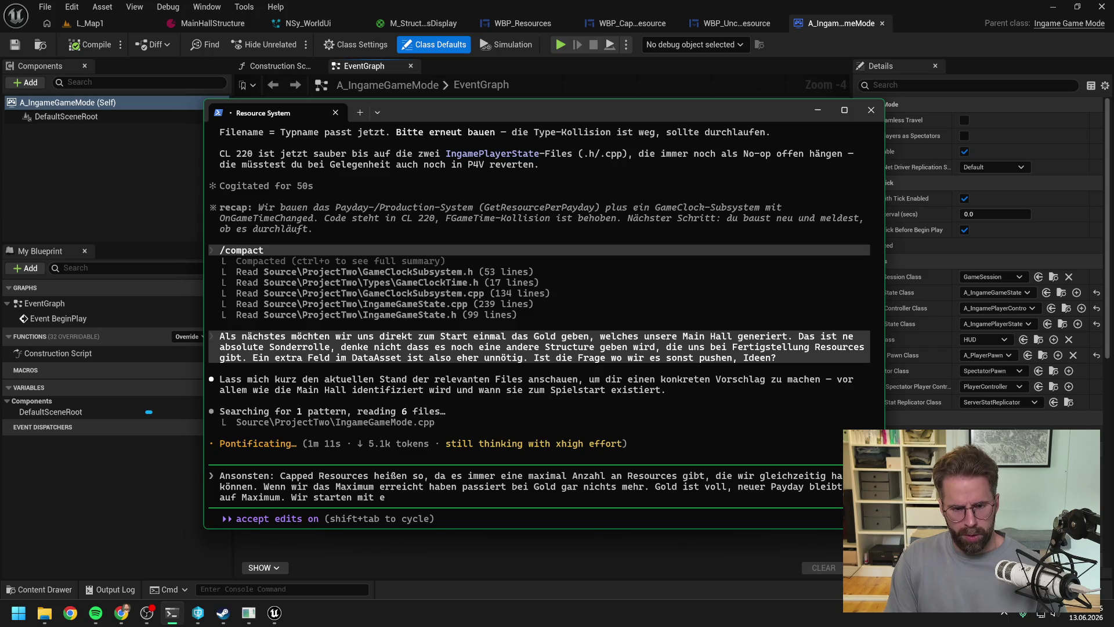
{"action": "type", "text": "iner neuen Variab"}
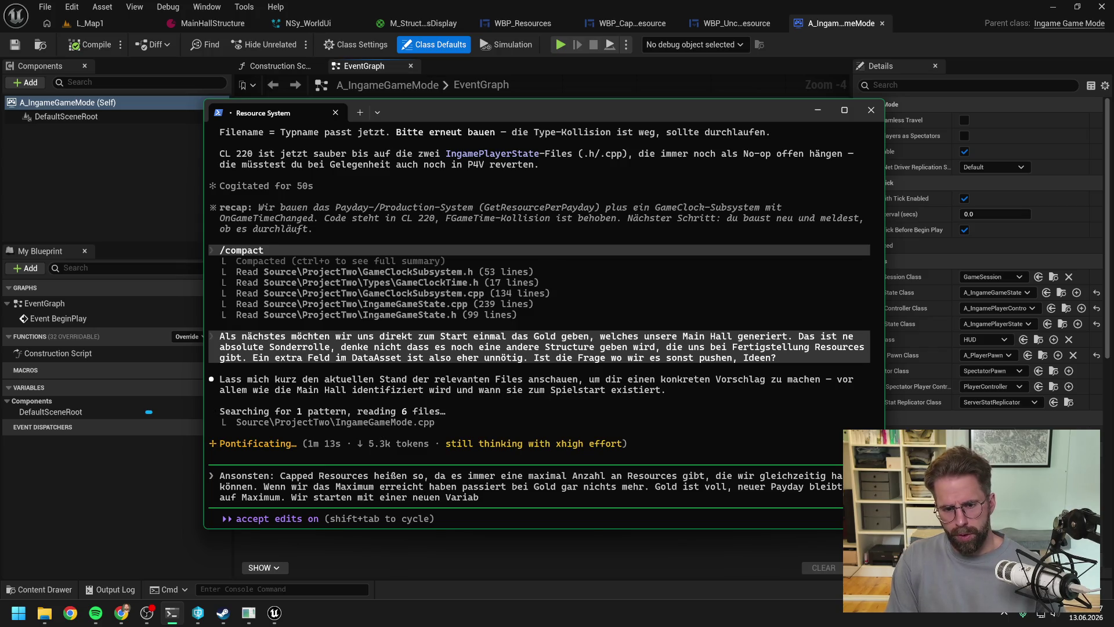
{"action": "type", "text": "le für jede R"}
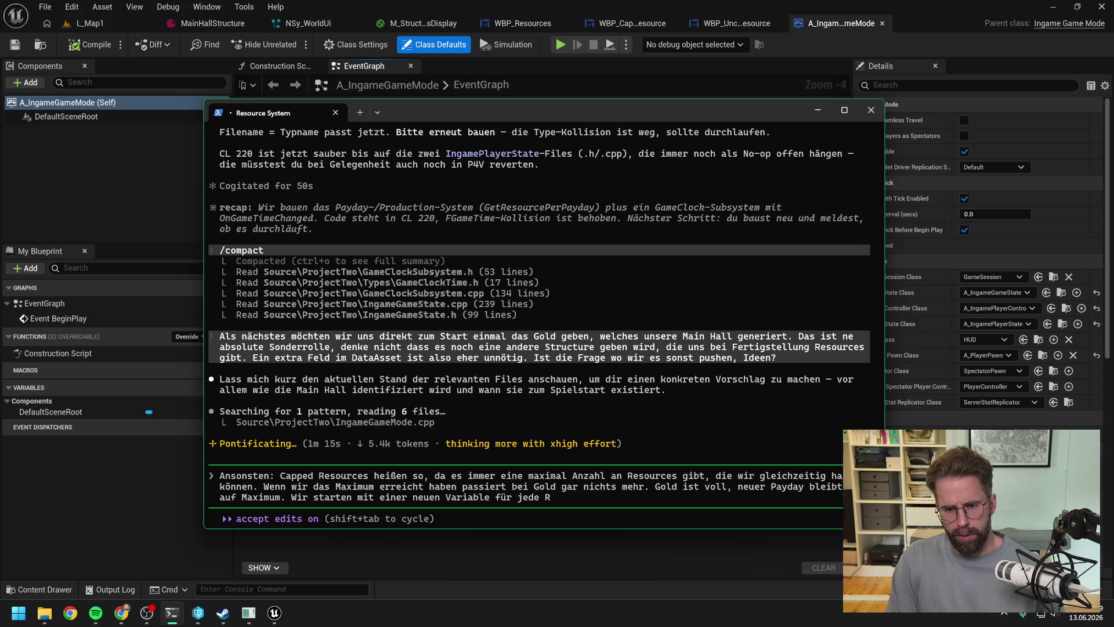
{"action": "key", "text": "BackSpace"}
{"action": "type", "text": "C"}
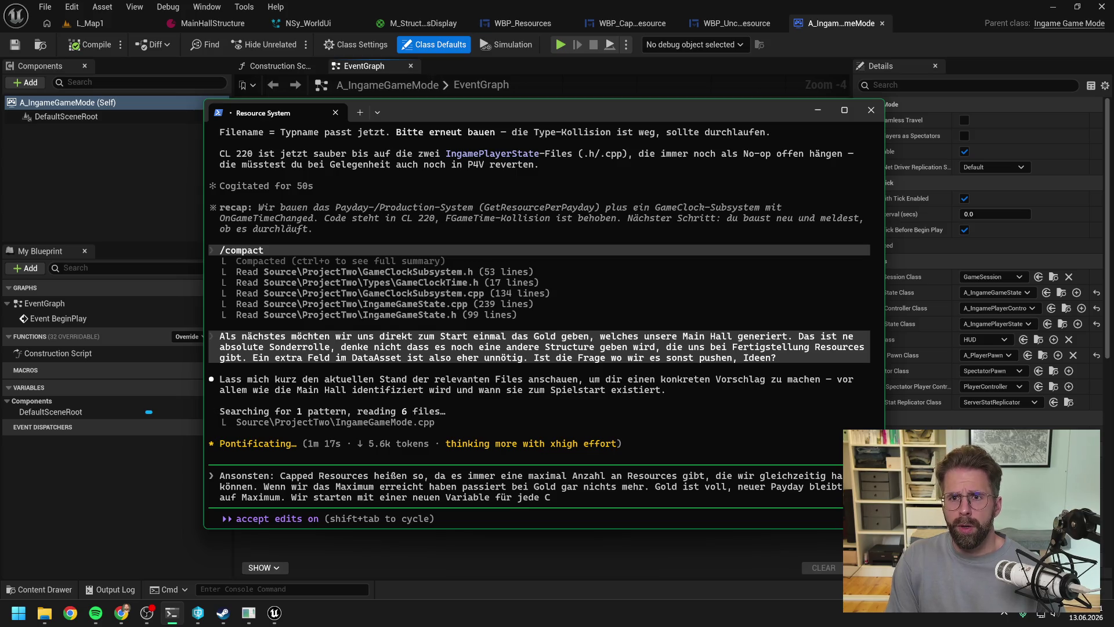
{"action": "type", "text": "apped Resource"}
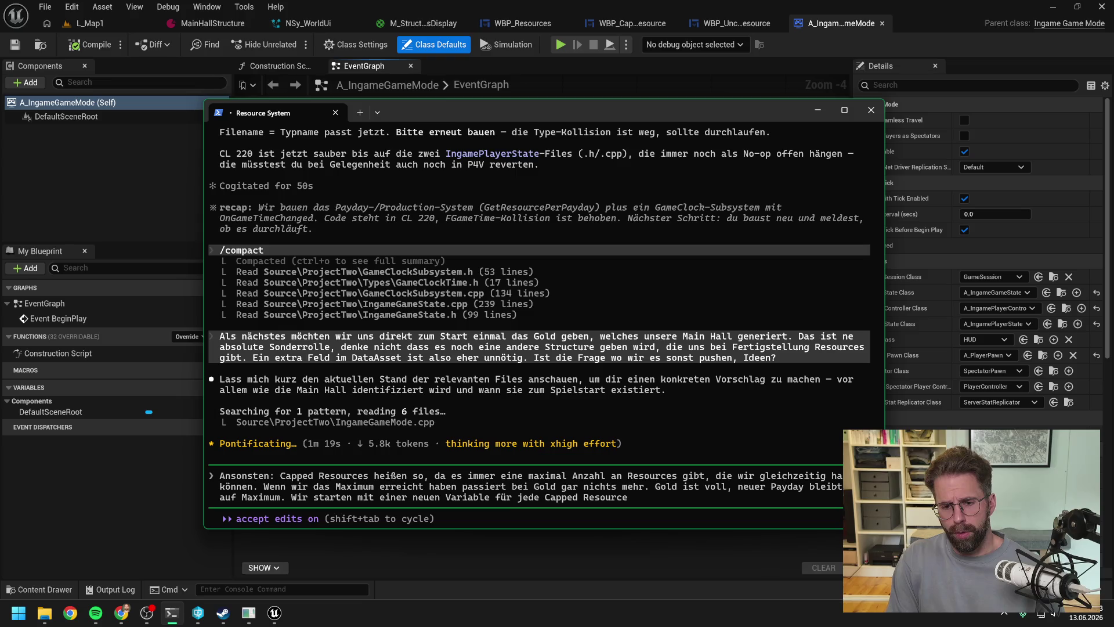
{"action": "type", "text": ", also Woo"}
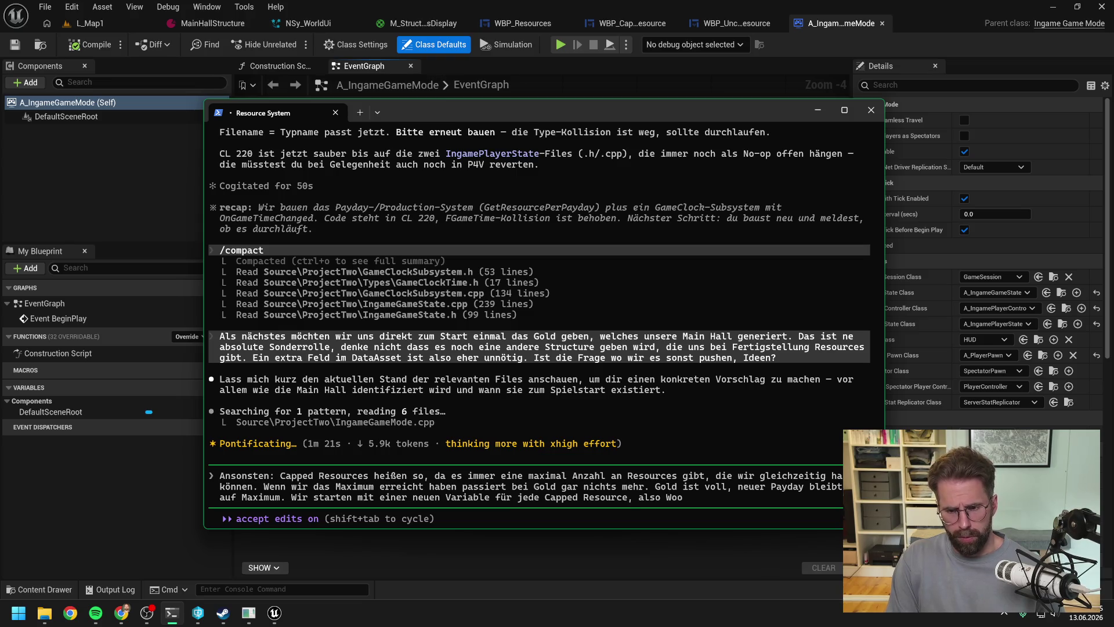
{"action": "type", "text": "d, Stone, Iron,"}
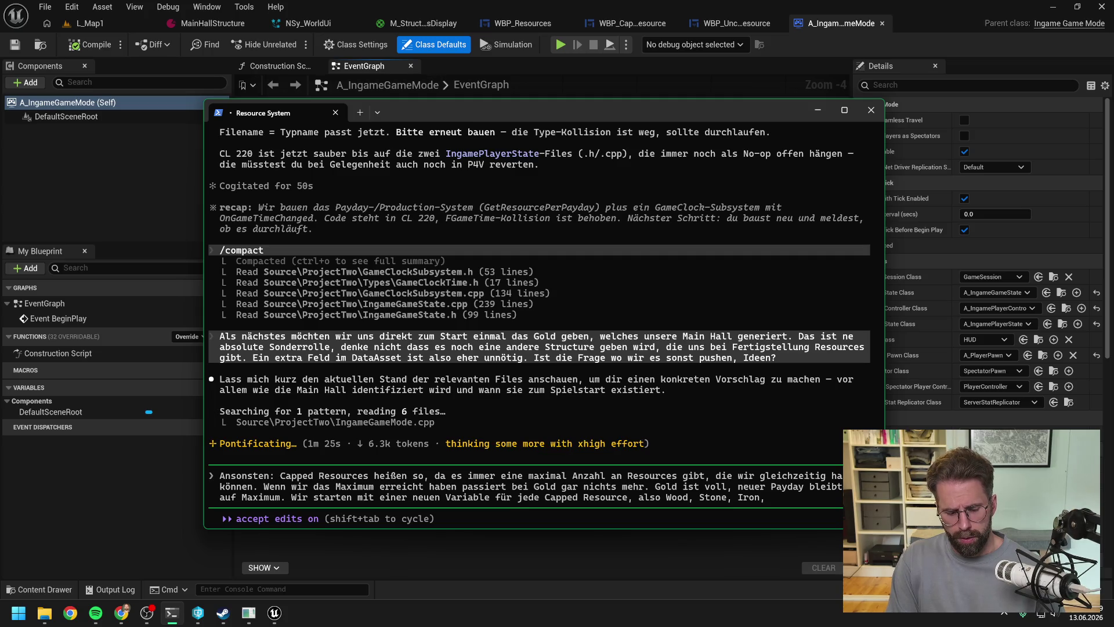
{"action": "type", "text": " und Oil"}
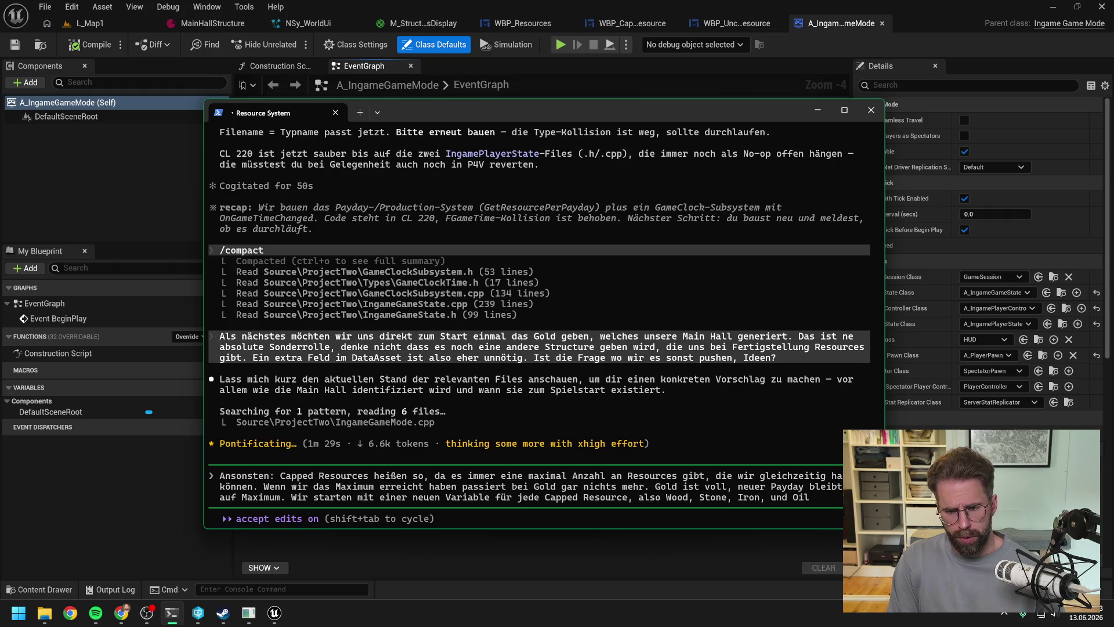
{"action": "key", "text": "BackSpace"}
{"action": "key", "text": "BackSpace"}
{"action": "key", "text": "BackSpace"}
{"action": "type", "text": "G"}
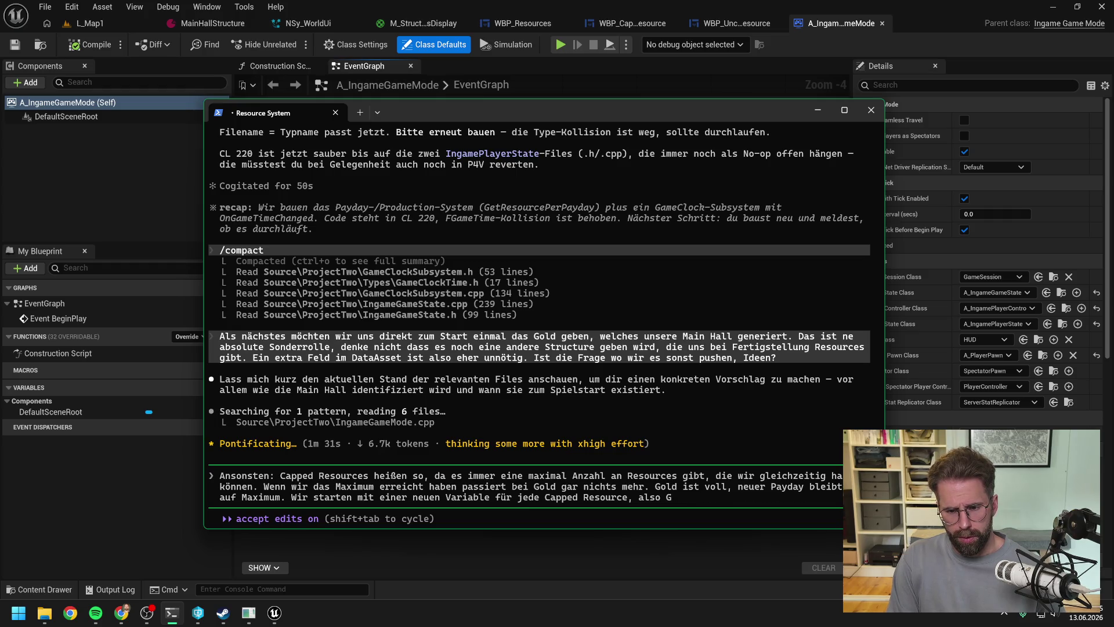
{"action": "type", "text": "old, Wood, Sto"}
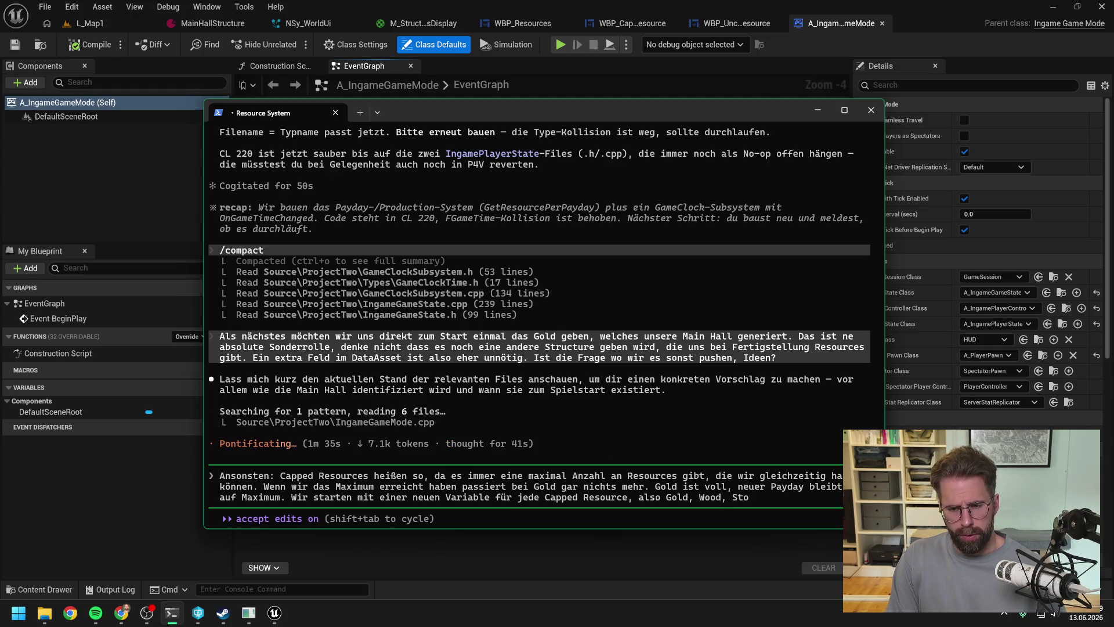
{"action": "type", "text": "ne, Iron und Oil."}
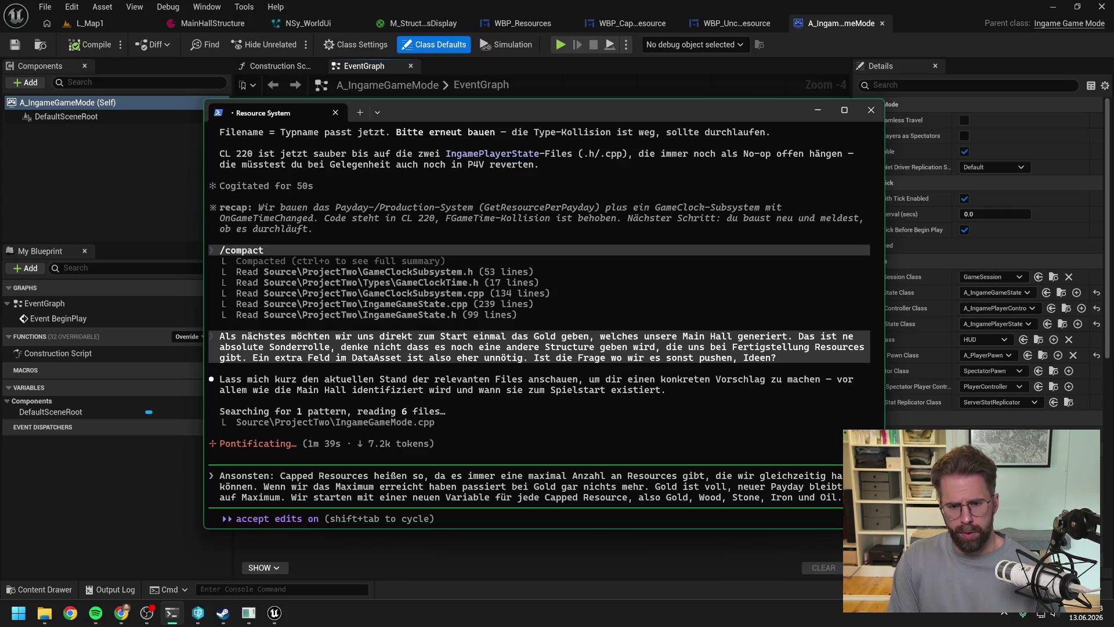
{"action": "type", "text": " Näm"}
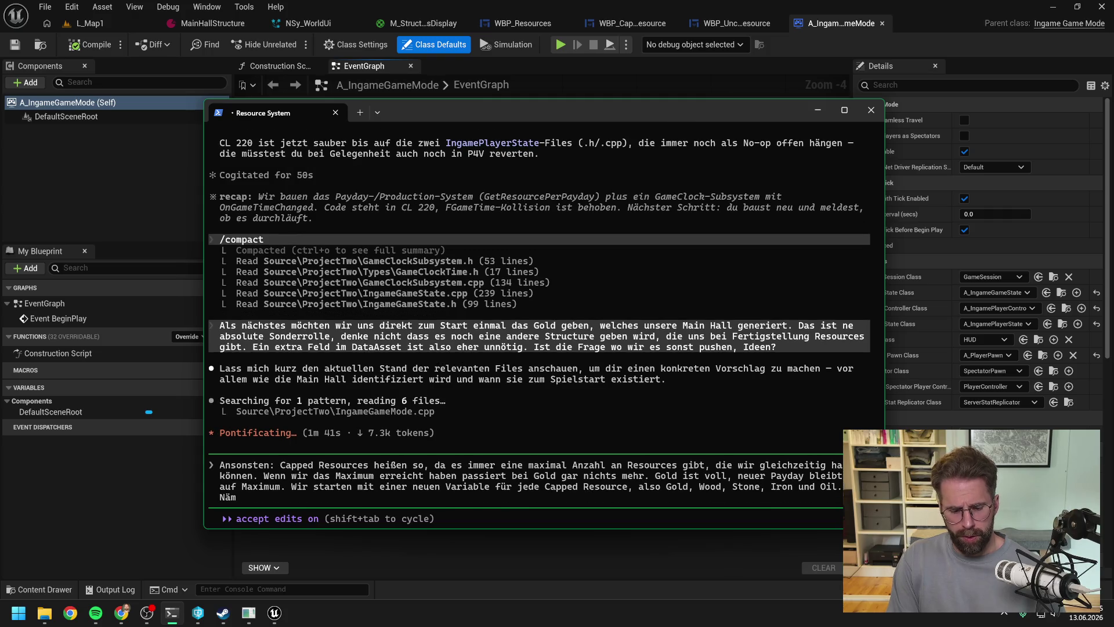
{"action": "type", "text": "löich Sto"}
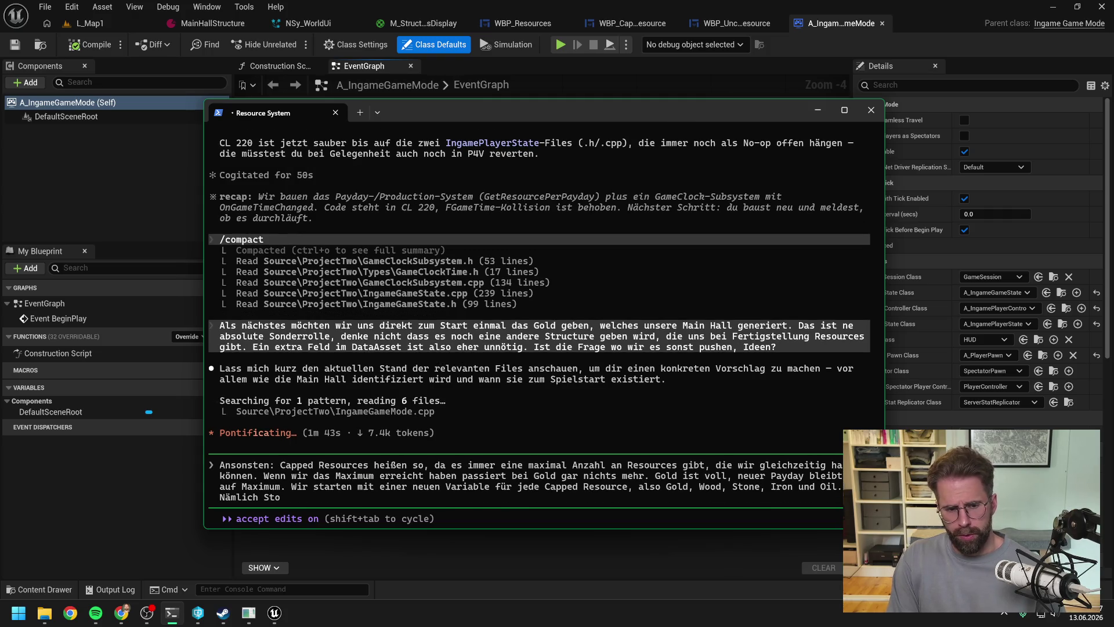
{"action": "type", "text": "rage."}
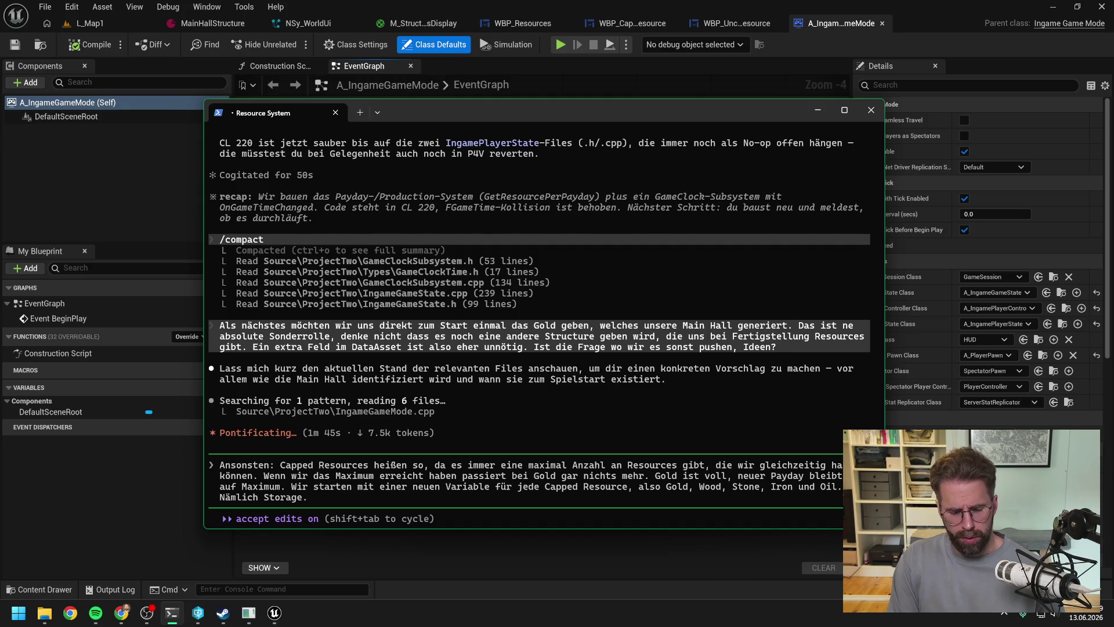
{"action": "type", "text": " Jedepieler"}
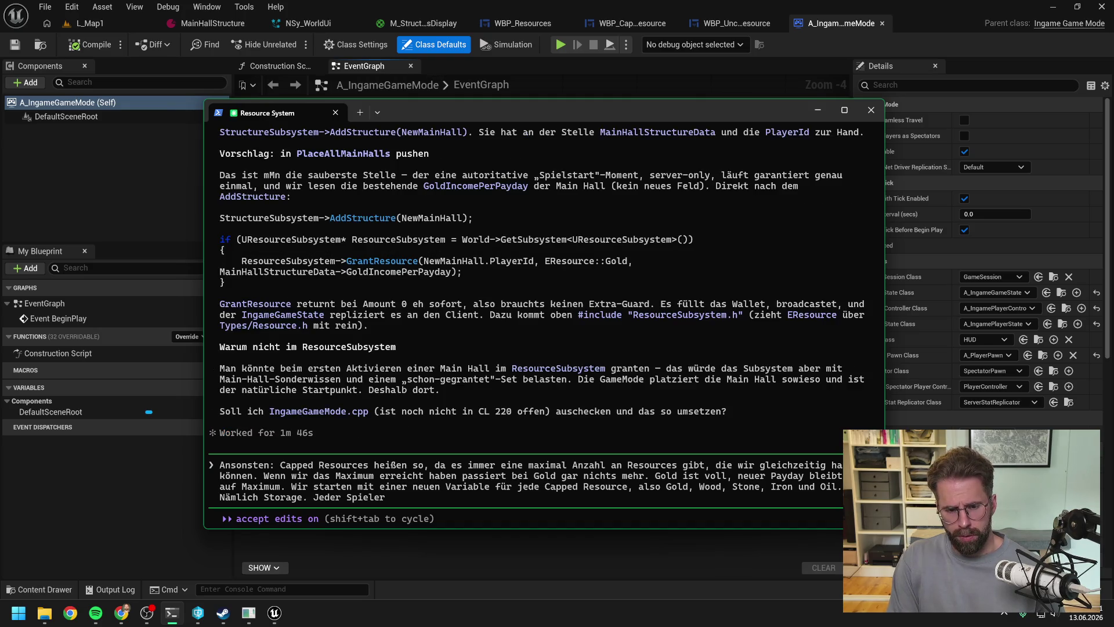
{"action": "type", "text": " ha"}
{"action": "type", "text": "t zu Beginn 200"}
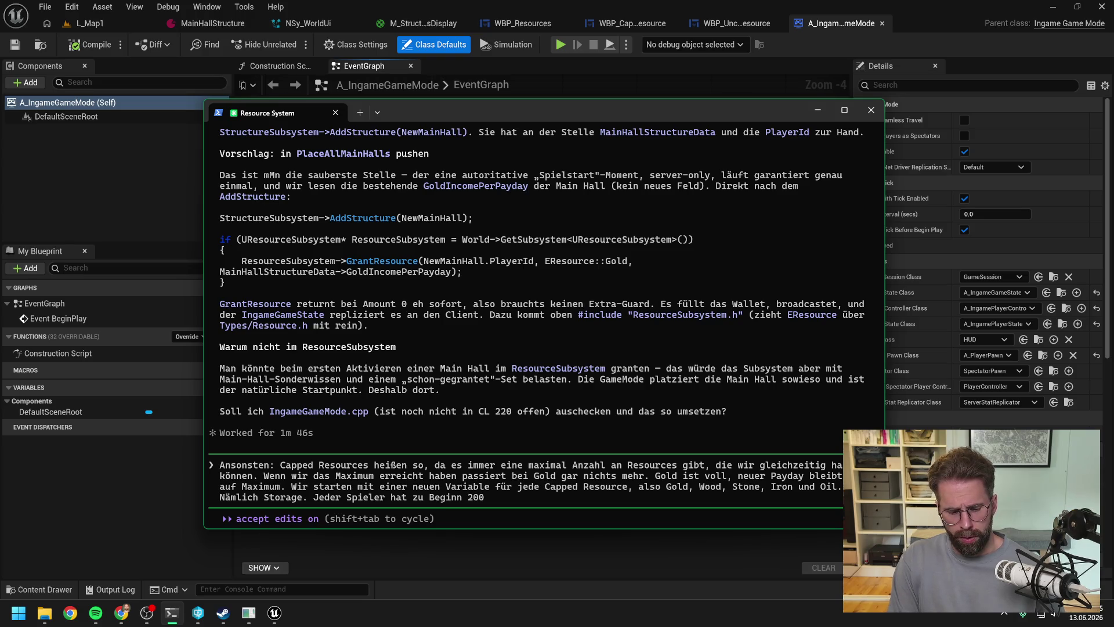
{"action": "type", "text": "0 Gold Stora"}
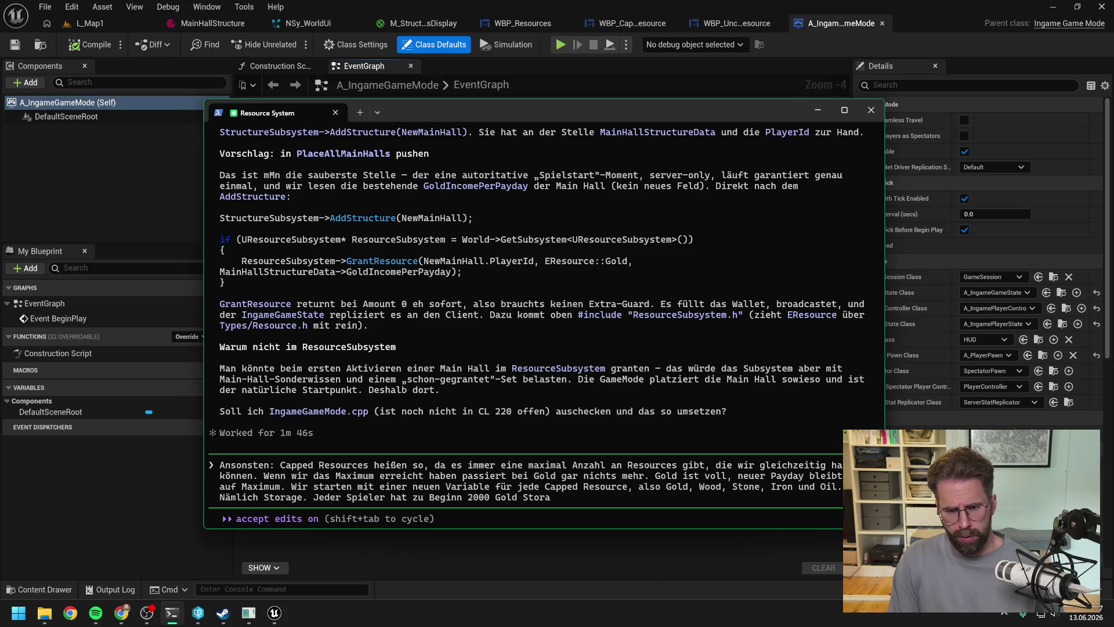
{"action": "type", "text": "ge"}
{"action": "type", "text": " und für"}
{"action": "type", "text": " Wood"}
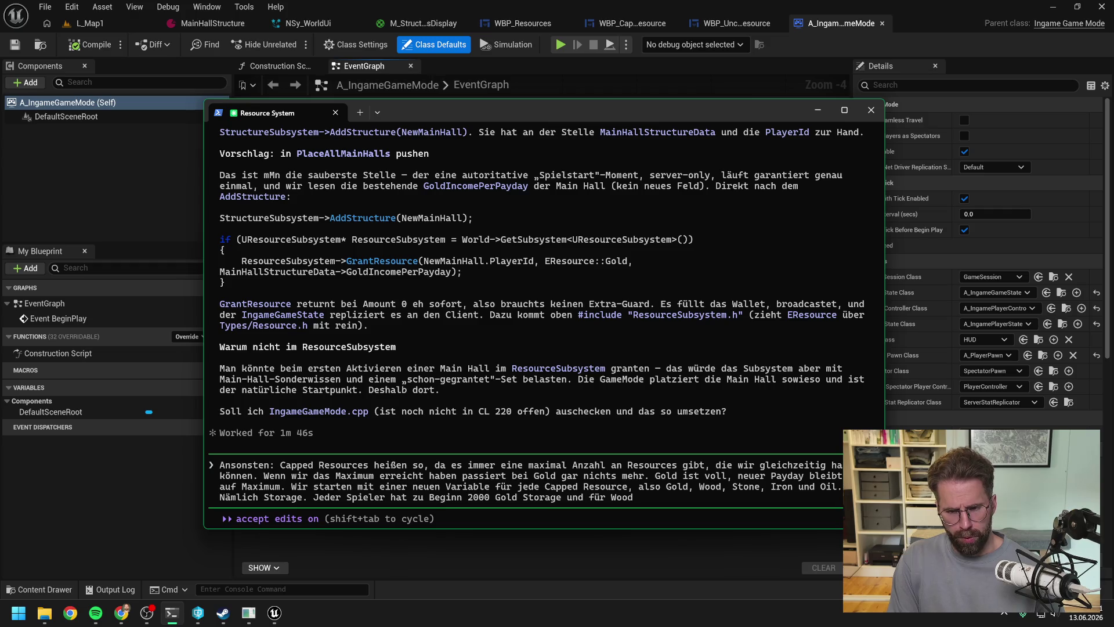
{"action": "type", "text": ", Stone, Iron und"}
{"action": "type", "text": " Oil jeweils 50"}
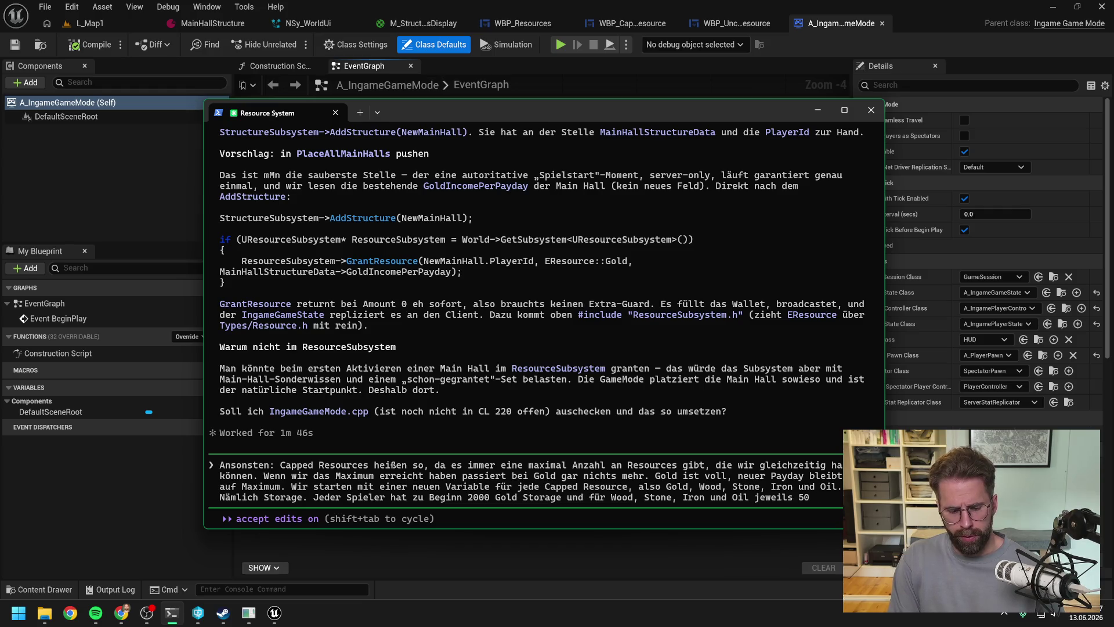
{"action": "type", "text": " Stora"}
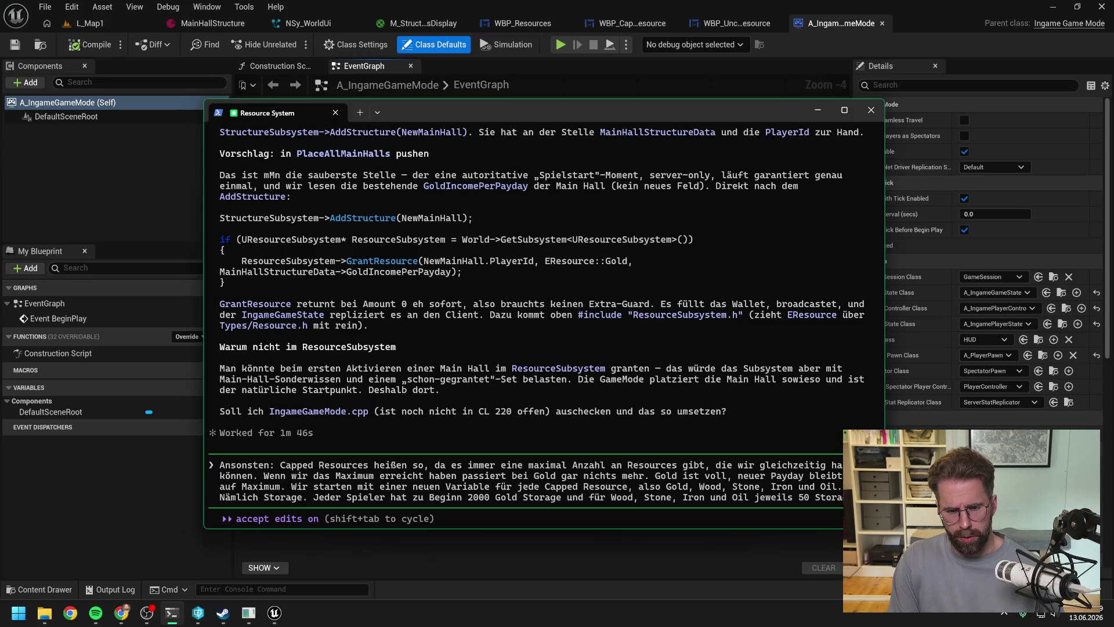
{"action": "type", "text": "Wir kö"}
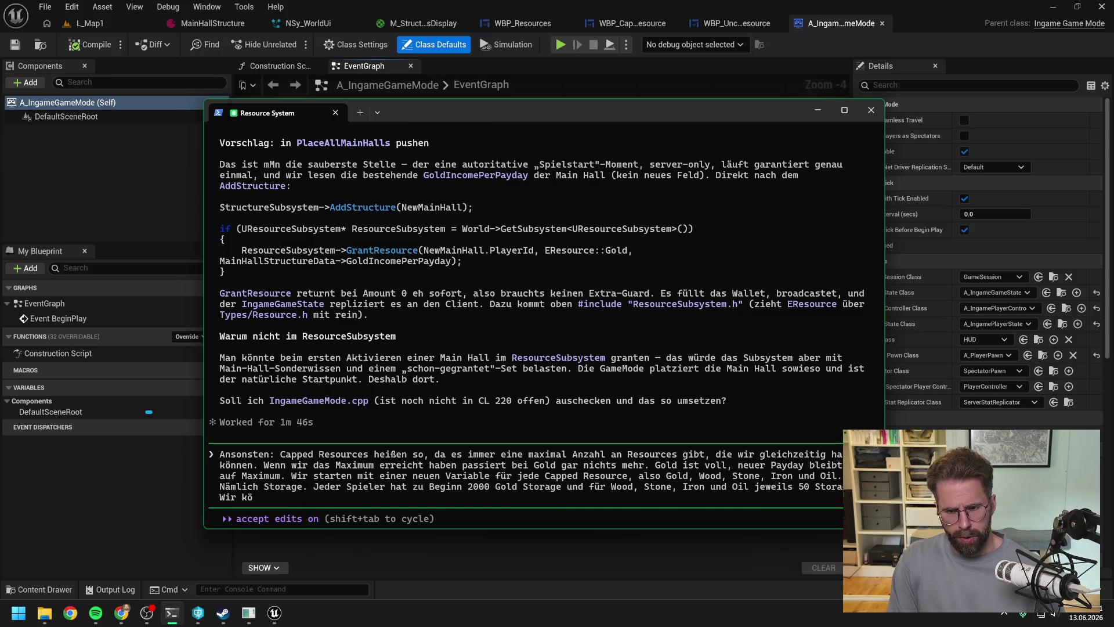
{"action": "type", "text": "nnten"}
{"action": "type", "text": " die"}
Step: Finish the 2000 Gold / 50 storage note, suggest tying it to the MainHall, and select the draft
{"action": "key", "text": "BackSpace"}
{"action": "key", "text": "BackSpace"}
{"action": "key", "text": "BackSpace"}
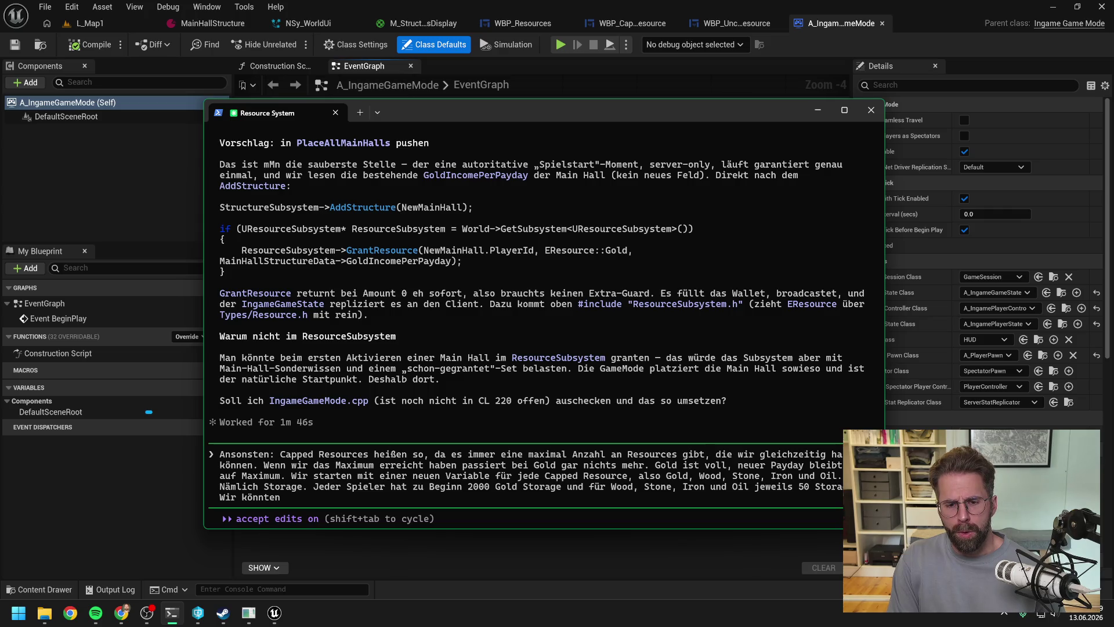
{"action": "type", "text": "diesen W"}
{"action": "type", "text": "ert a"}
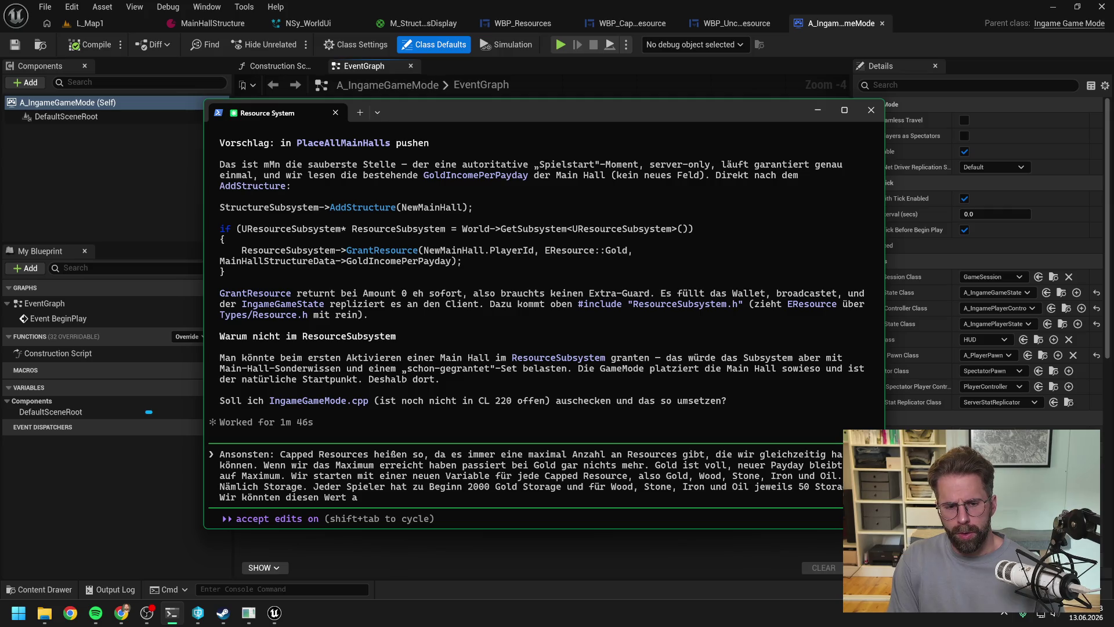
{"action": "type", "text": "n die MainHall"}
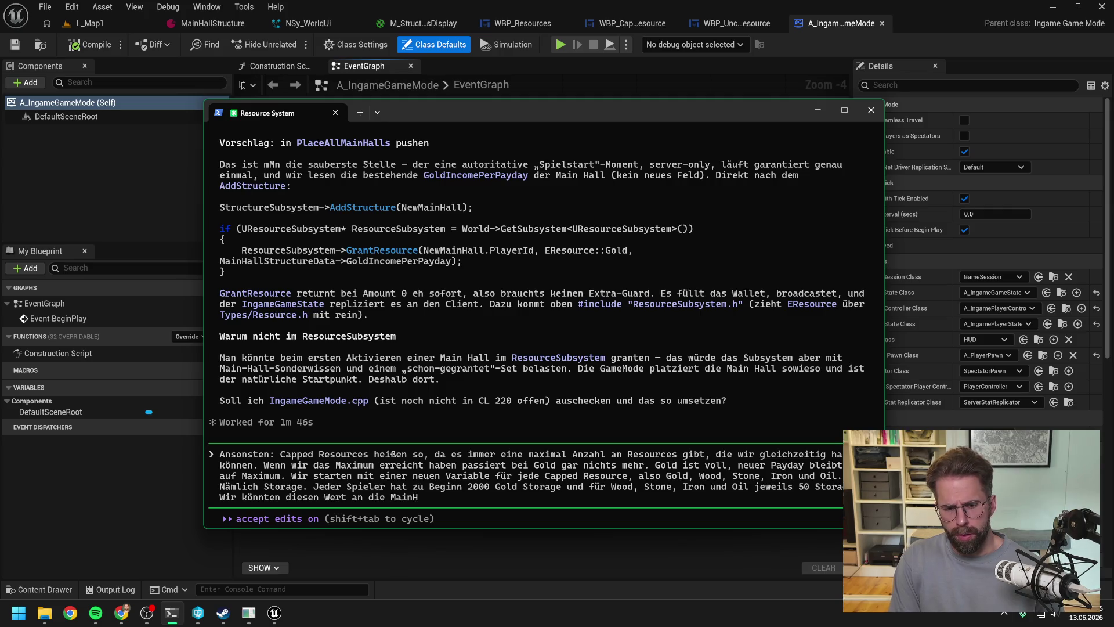
{"action": "type", "text": " hängen"}
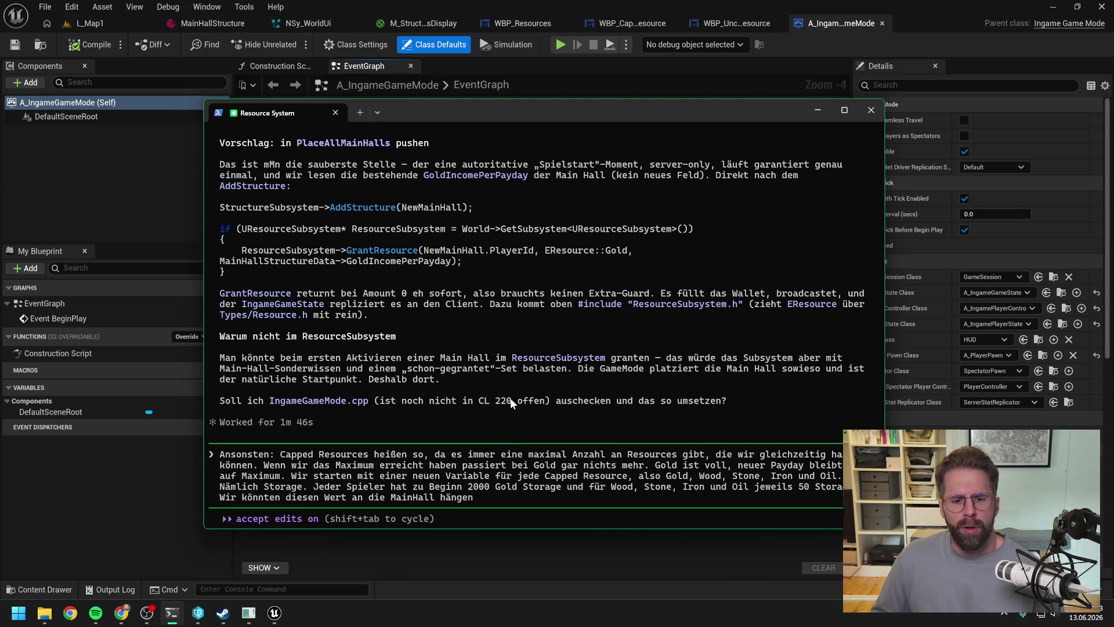
{"action": "mouse_move", "coordinate": [478, 497]}
{"action": "left_mouse_down"}
{"action": "mouse_move", "coordinate": [238, 470]}
{"action": "mouse_move", "coordinate": [214, 455]}
{"action": "left_mouse_up"}
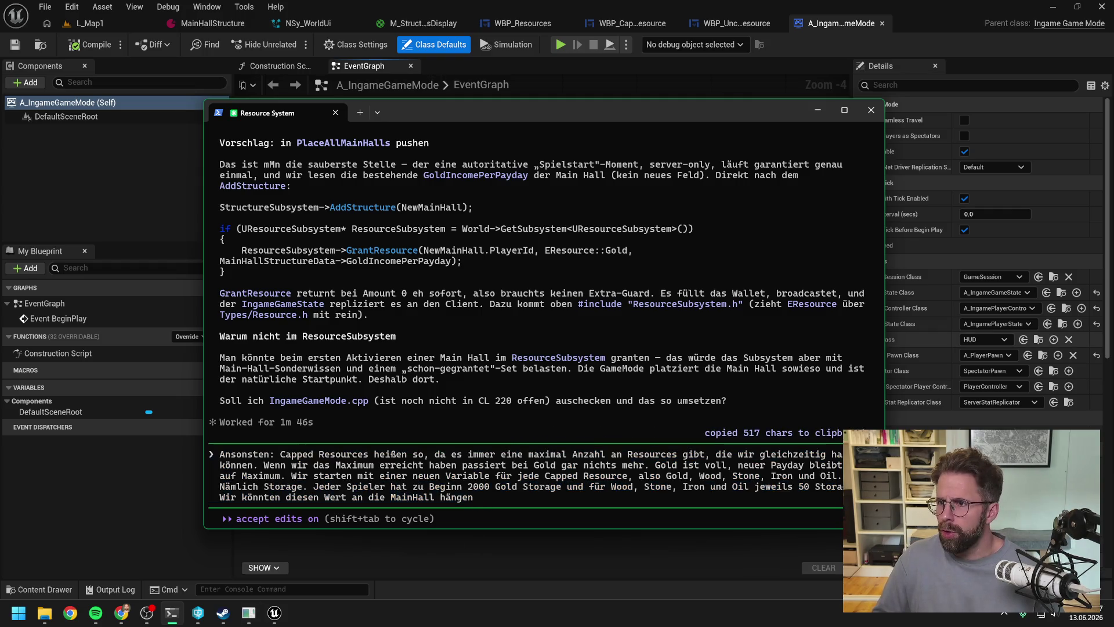
Step: Glance at the Daily notes in Notepad++ and accept the 8.9.6.4 update download
{"action": "key", "text": "ctrl+alt+n"}
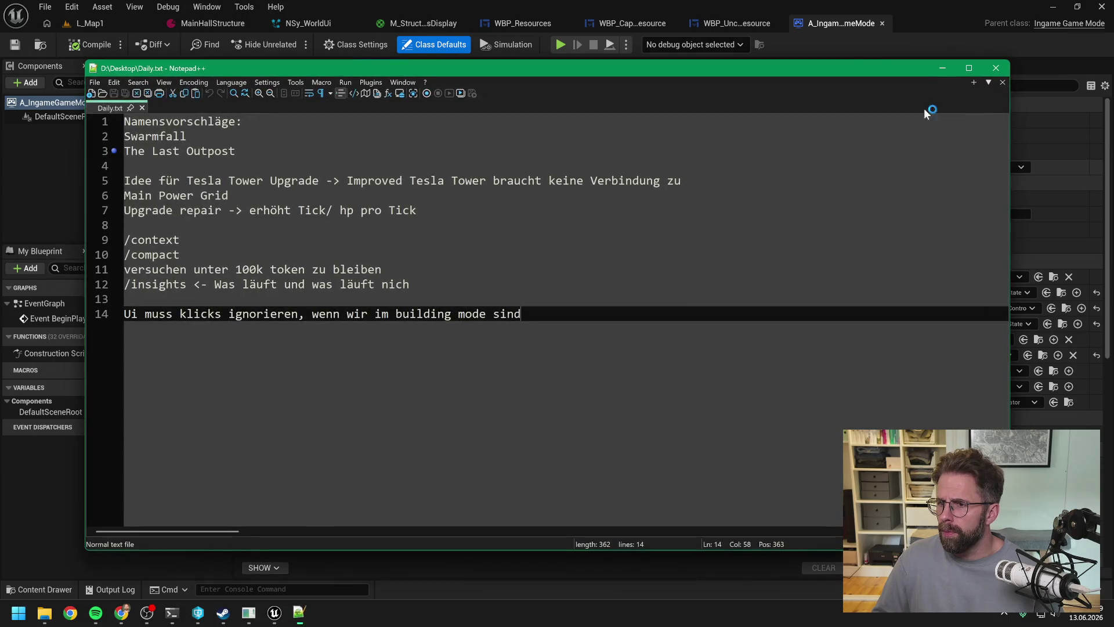
{"action": "key", "text": "alt+Tab"}
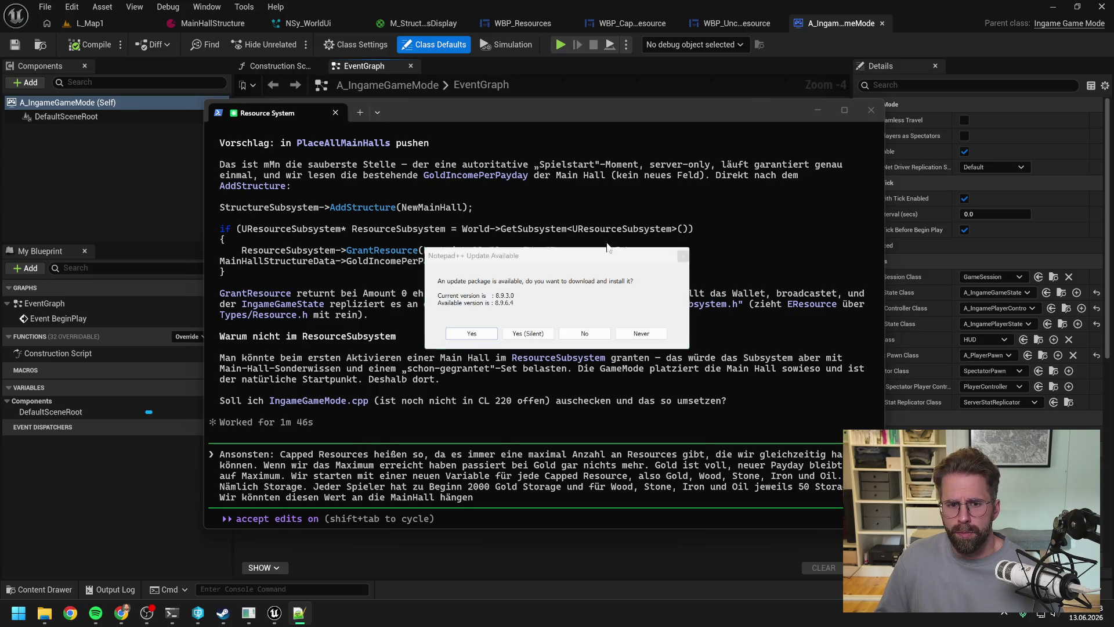
{"action": "left_click", "coordinate": [471, 333]}
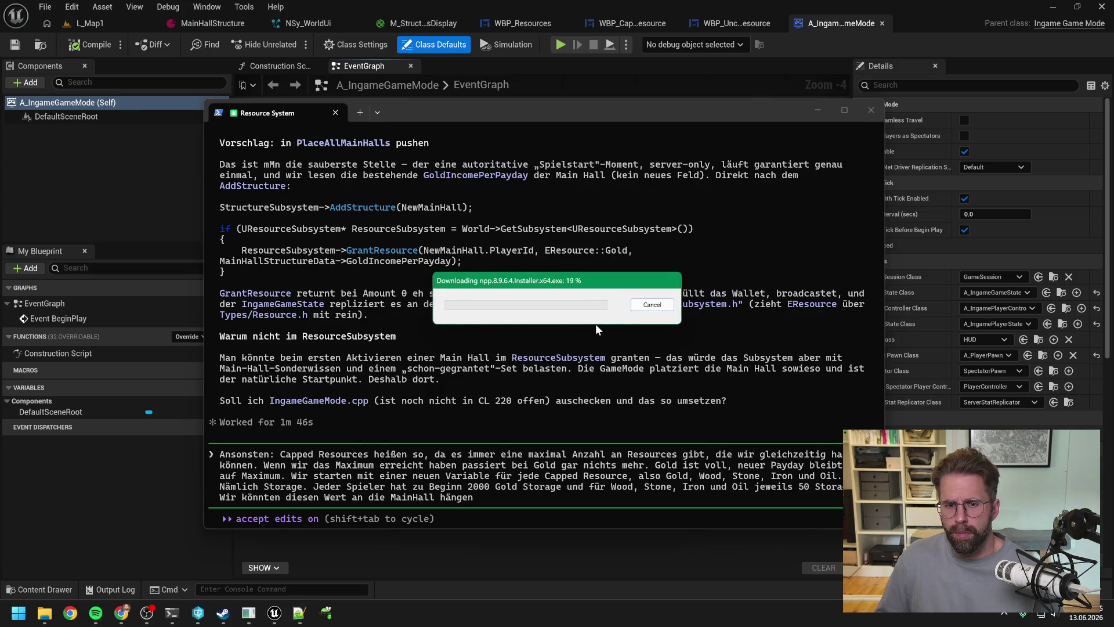
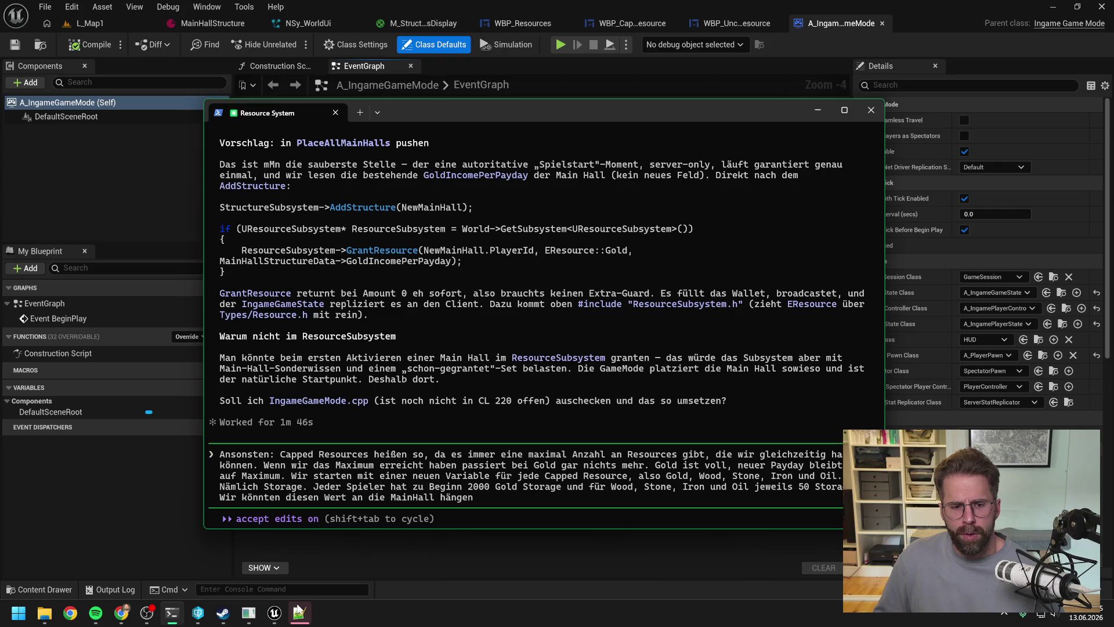
Step: Return to Claude Code and erase the unsent draft message about storage
{"action": "mouse_move", "coordinate": [298, 616]}
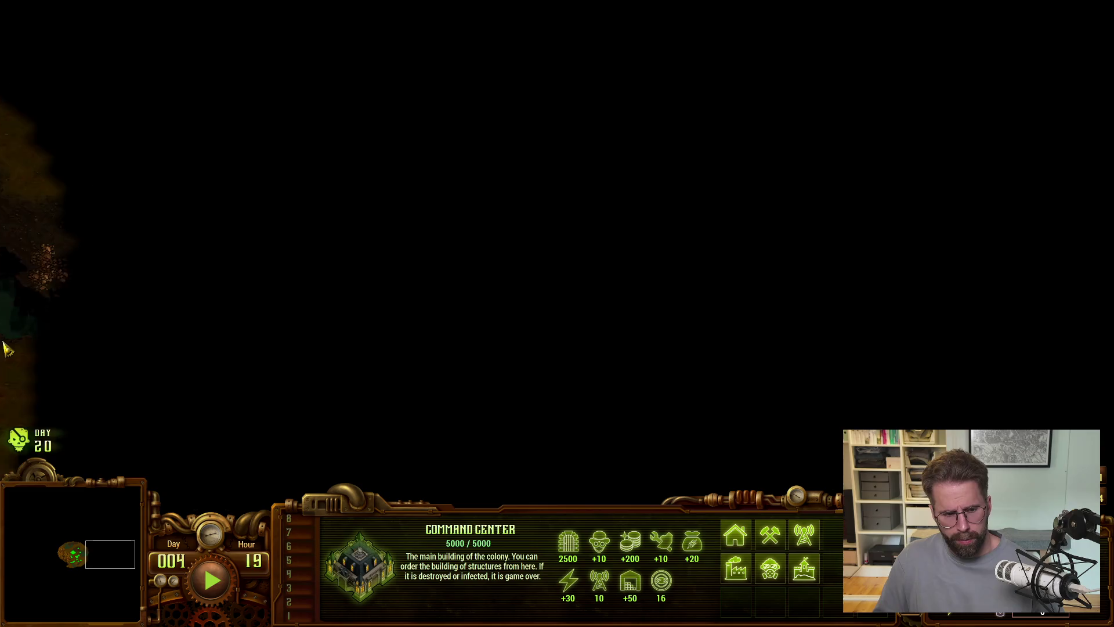
{"action": "mouse_move", "coordinate": [6, 342]}
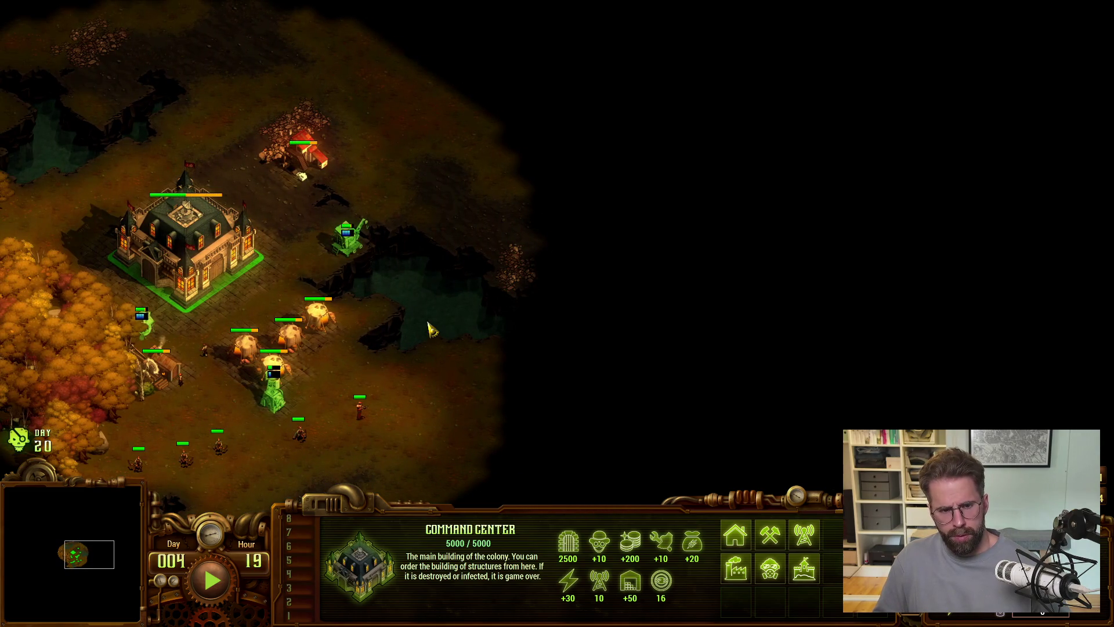
{"action": "key", "text": "alt+Tab"}
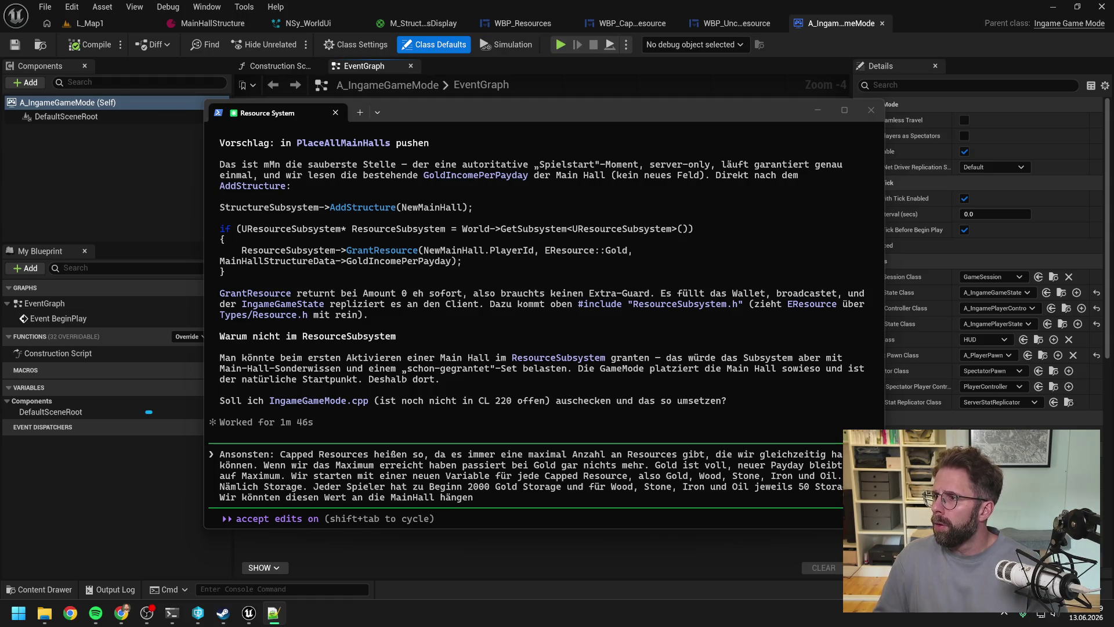
{"action": "left_click", "coordinate": [518, 506]}
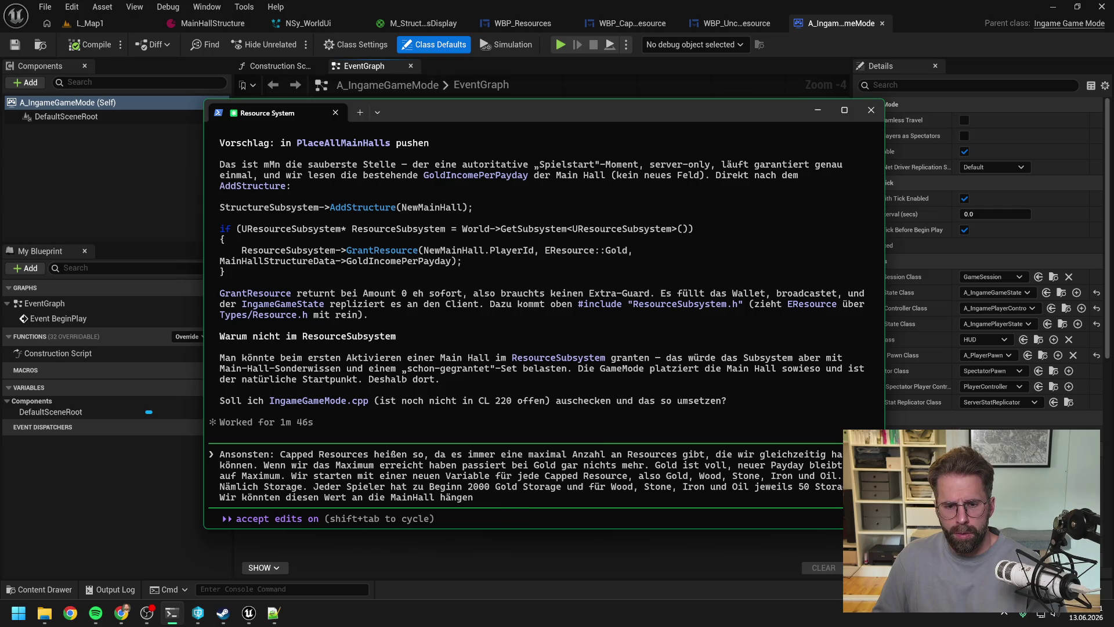
{"action": "key", "text": "BackSpace"}
{"action": "key", "text": "BackSpace"}
{"action": "key", "text": "BackSpace"}
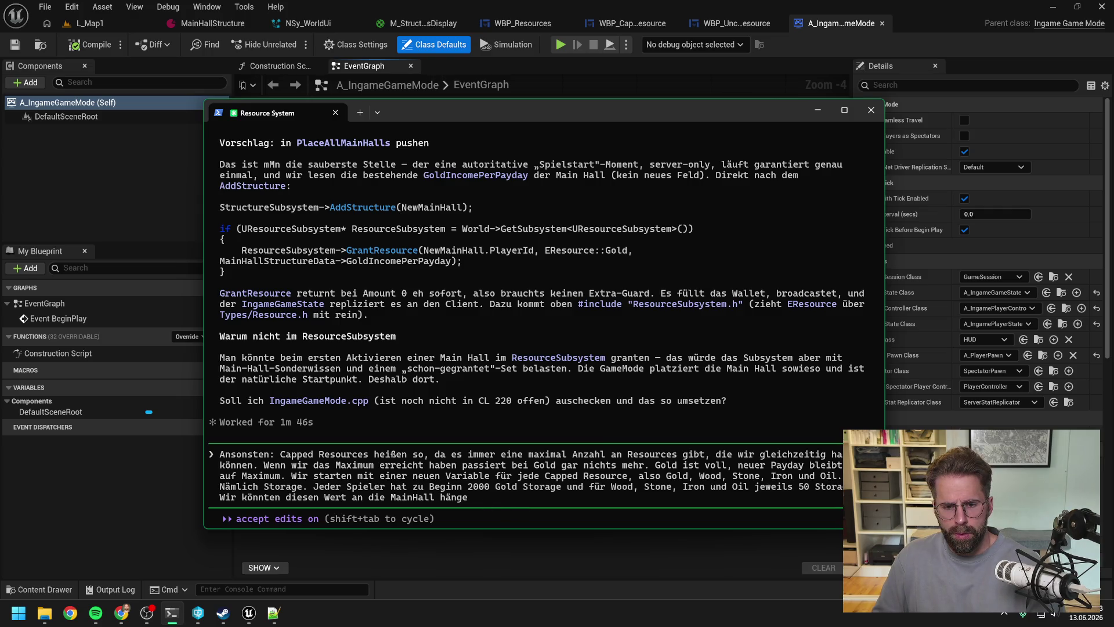
{"action": "key", "text": "BackSpace"}
{"action": "key", "text": "BackSpace"}
{"action": "key", "text": "BackSpace"}
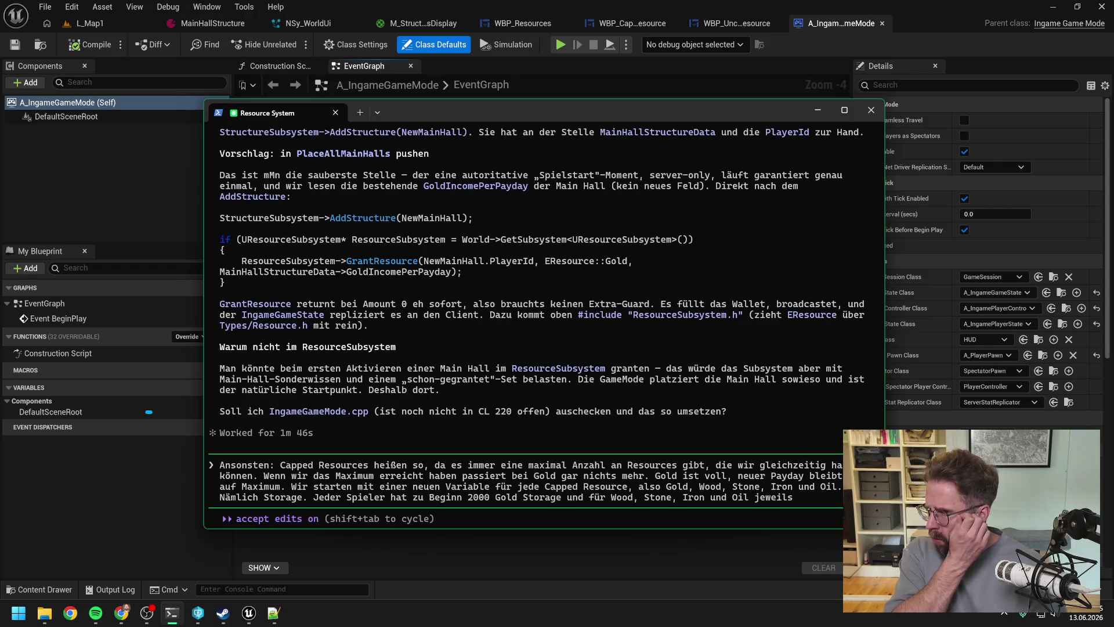
{"action": "key", "text": "BackSpace"}
{"action": "key", "text": "BackSpace"}
{"action": "key", "text": "BackSpace"}
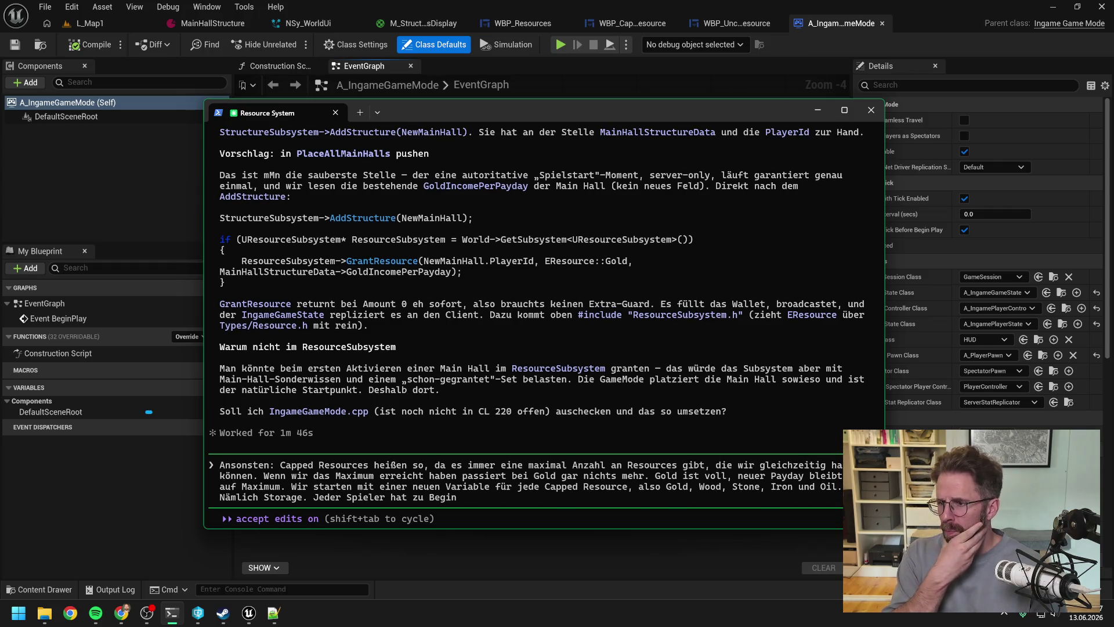
{"action": "key", "text": "BackSpace"}
{"action": "key", "text": "BackSpace"}
{"action": "key", "text": "BackSpace"}
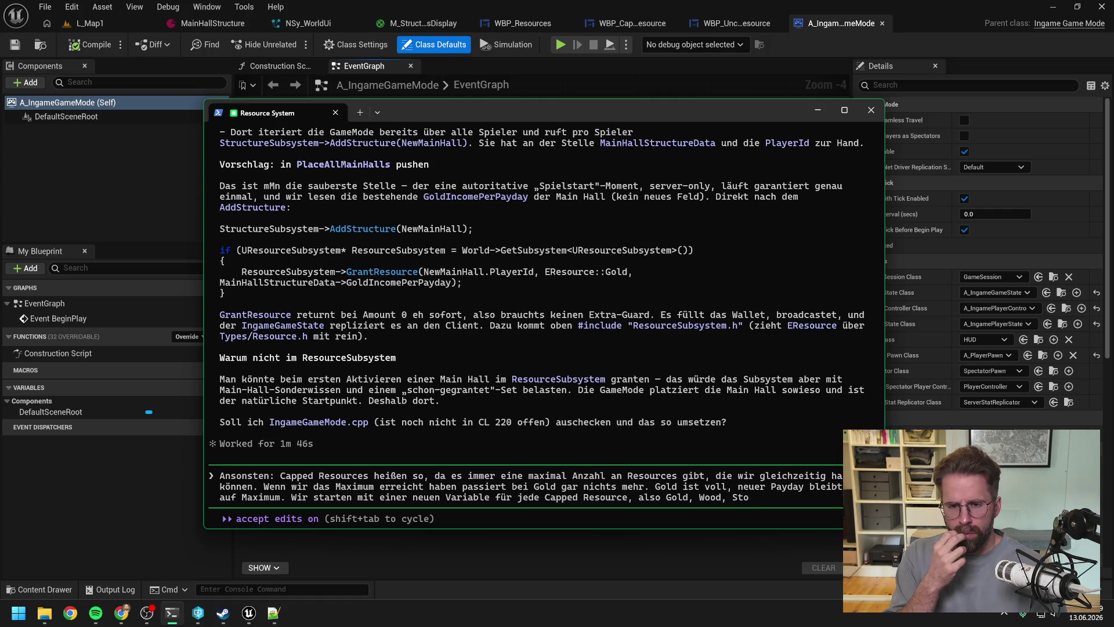
{"action": "key", "text": "BackSpace"}
{"action": "key", "text": "BackSpace"}
{"action": "key", "text": "BackSpace"}
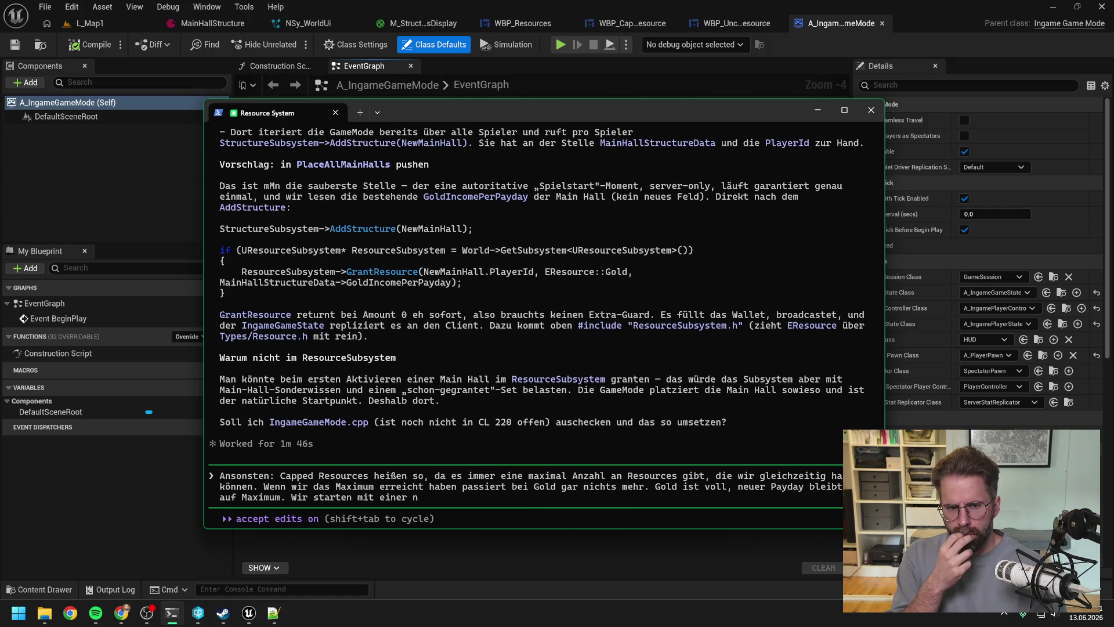
{"action": "key", "text": "BackSpace"}
{"action": "key", "text": "BackSpace"}
{"action": "key", "text": "BackSpace"}
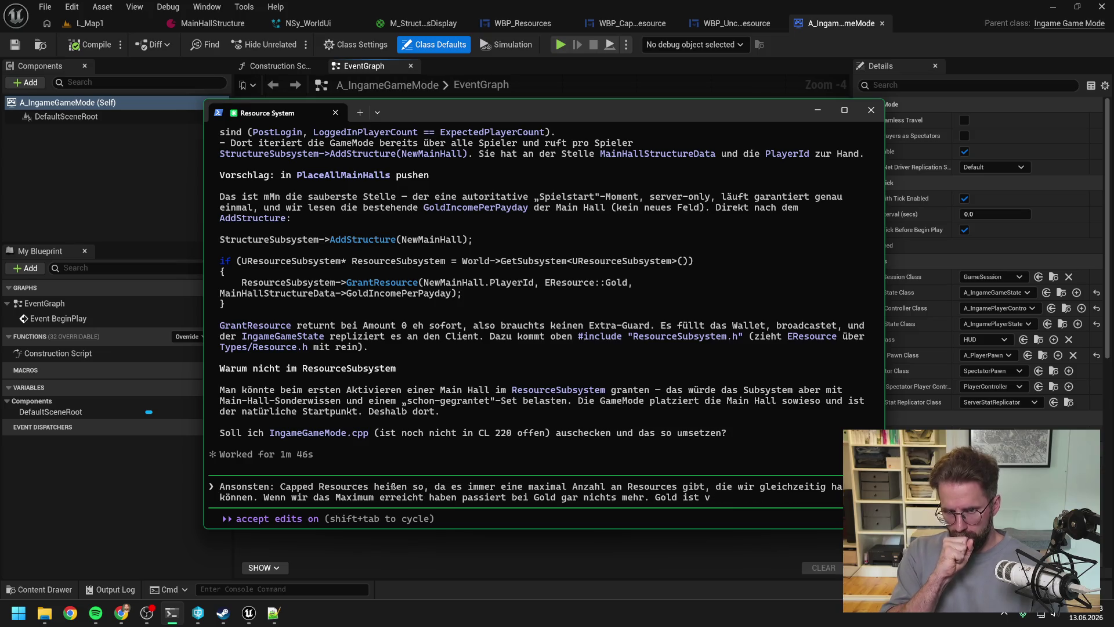
{"action": "key", "text": "BackSpace"}
{"action": "key", "text": "BackSpace"}
{"action": "key", "text": "BackSpace"}
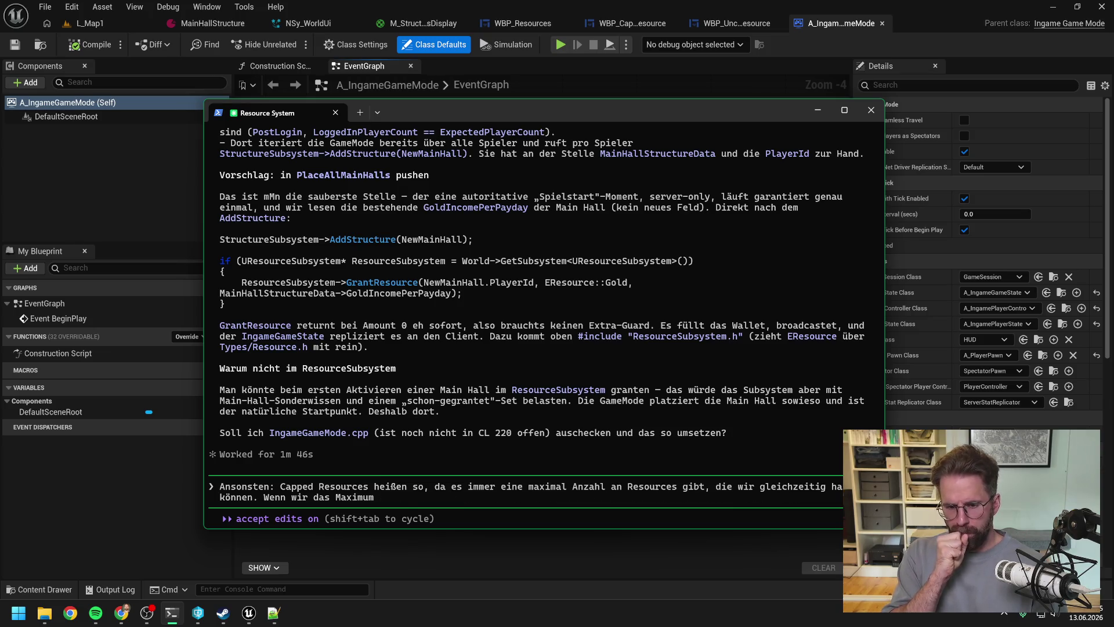
{"action": "key", "text": "BackSpace"}
{"action": "key", "text": "BackSpace"}
{"action": "key", "text": "BackSpace"}
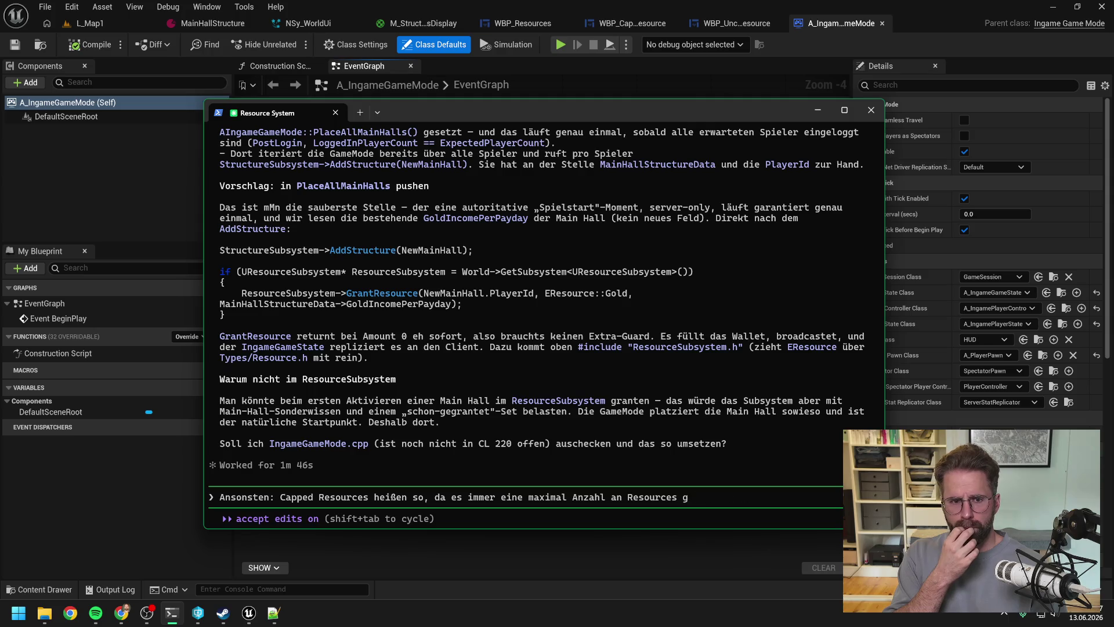
{"action": "key", "text": "BackSpace"}
{"action": "key", "text": "BackSpace"}
{"action": "key", "text": "BackSpace"}
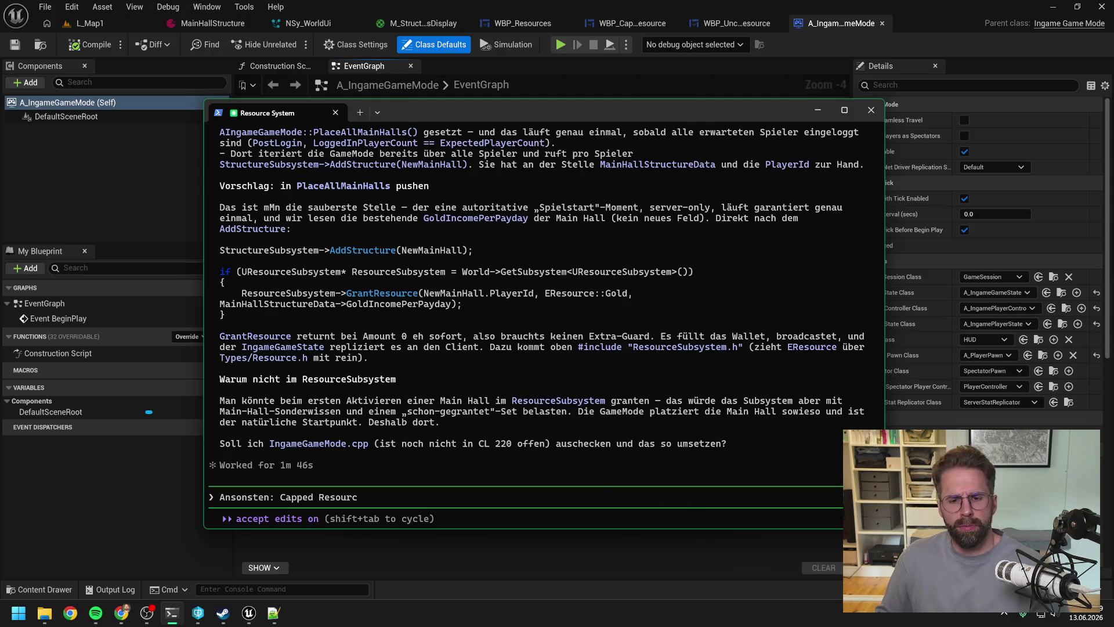
Step: Skim the transcript, then minimize the terminal to reveal the A_IngameGameMode event graph
{"action": "scroll", "coordinate": [613, 347], "scroll_direction": "up", "scroll_amount": 8}
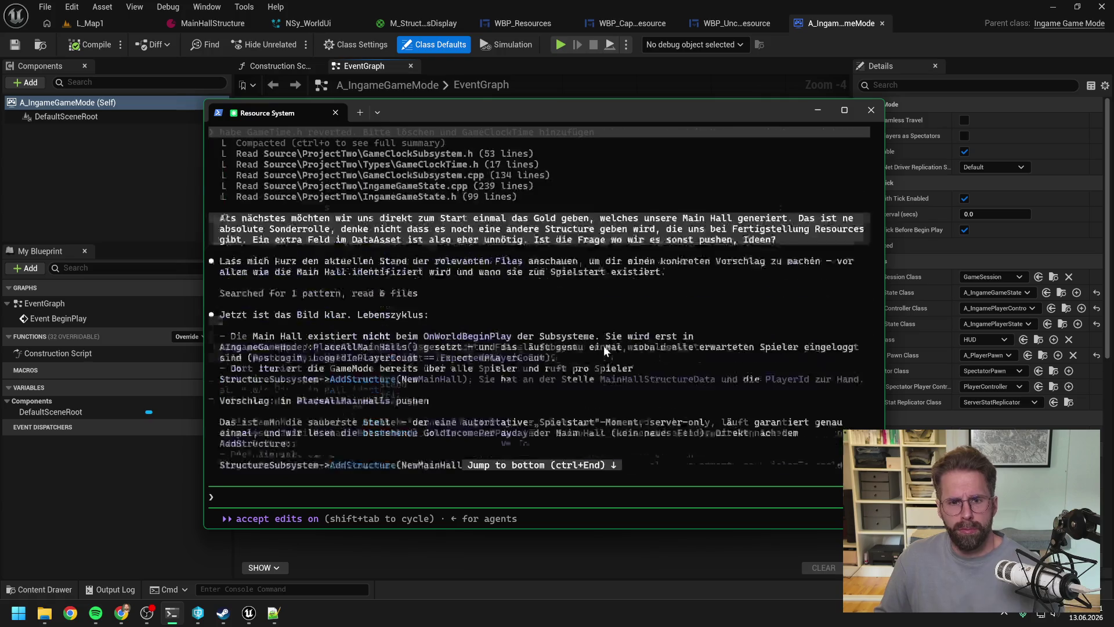
{"action": "scroll", "coordinate": [601, 348], "scroll_direction": "down", "scroll_amount": 1}
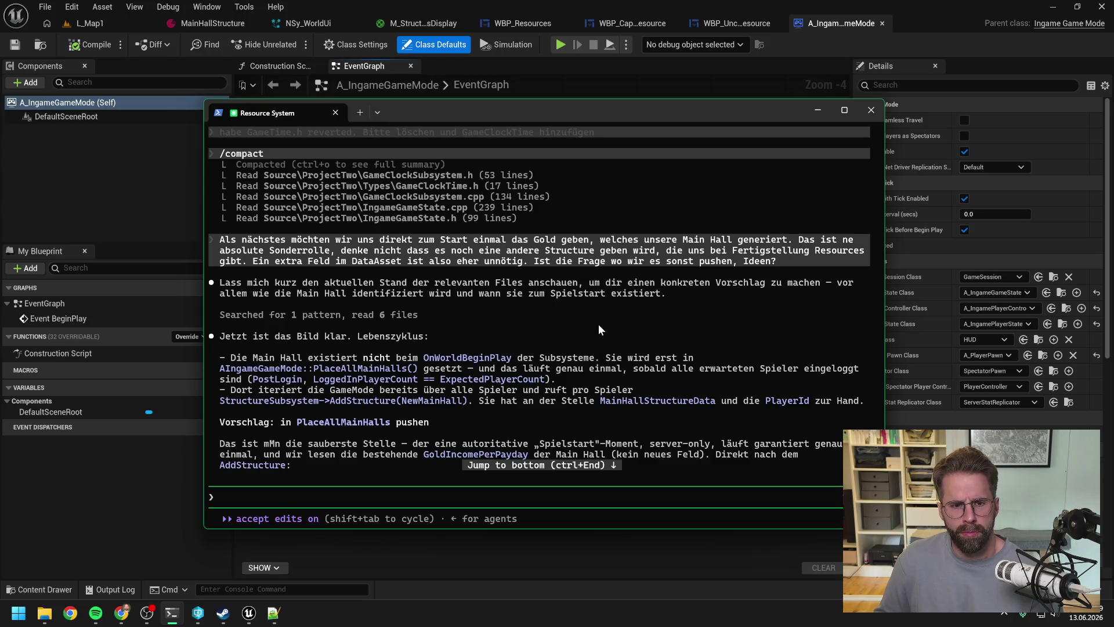
{"action": "scroll", "coordinate": [599, 330], "scroll_direction": "down", "scroll_amount": 1}
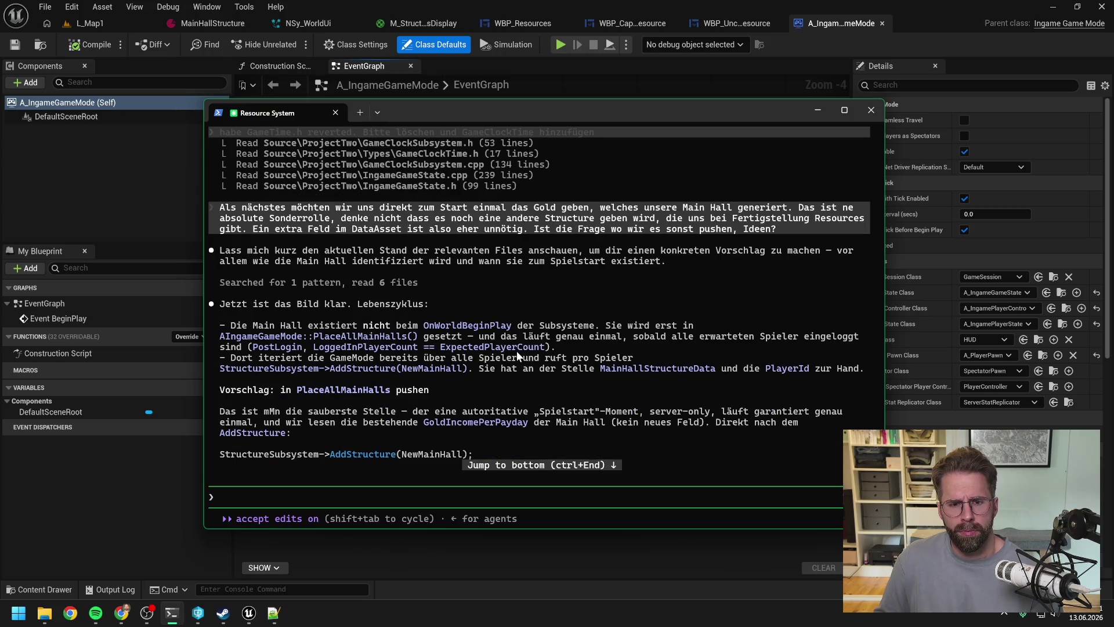
{"action": "left_click", "coordinate": [249, 613]}
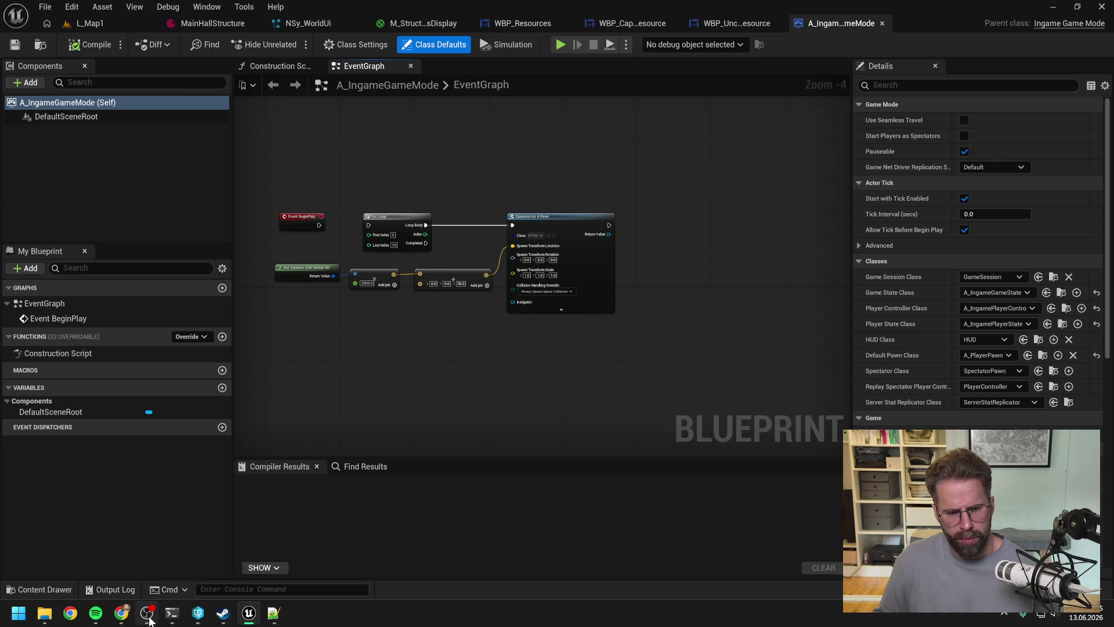
Step: Bring up the Steam library and launch They Are Billions
{"action": "mouse_move", "coordinate": [43, 617]}
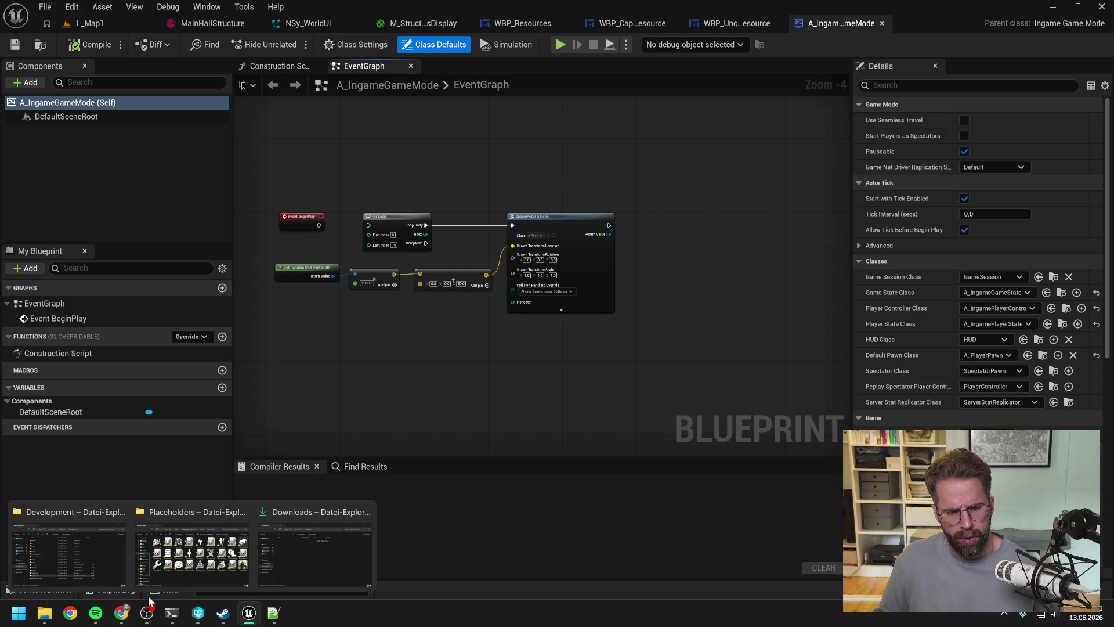
{"action": "mouse_move", "coordinate": [152, 620]}
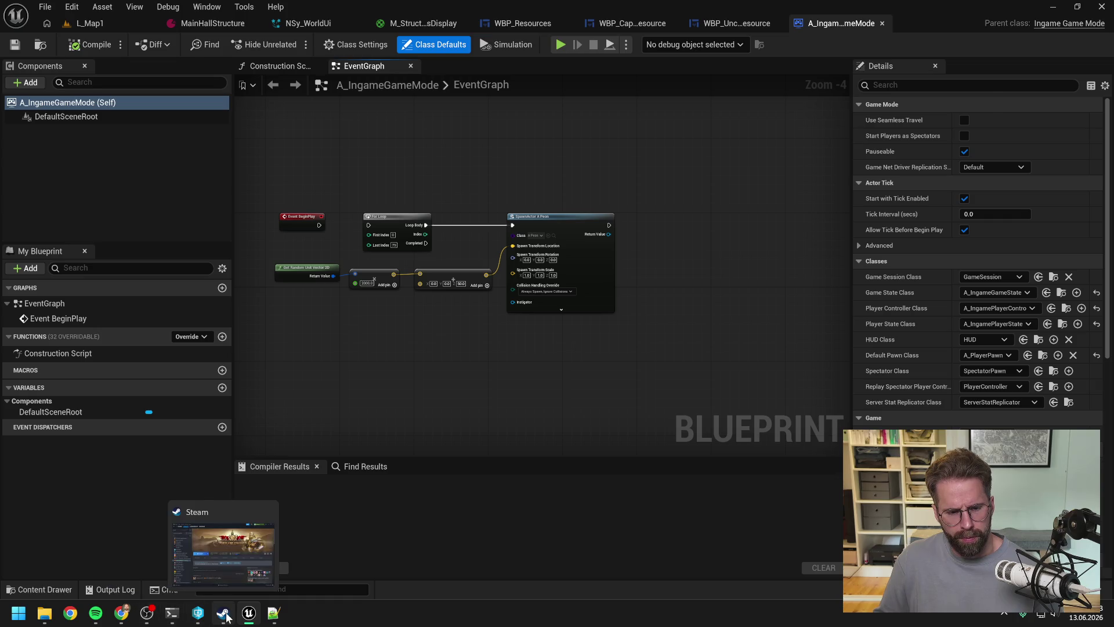
{"action": "left_click", "coordinate": [223, 613]}
{"action": "left_click", "coordinate": [243, 161]}
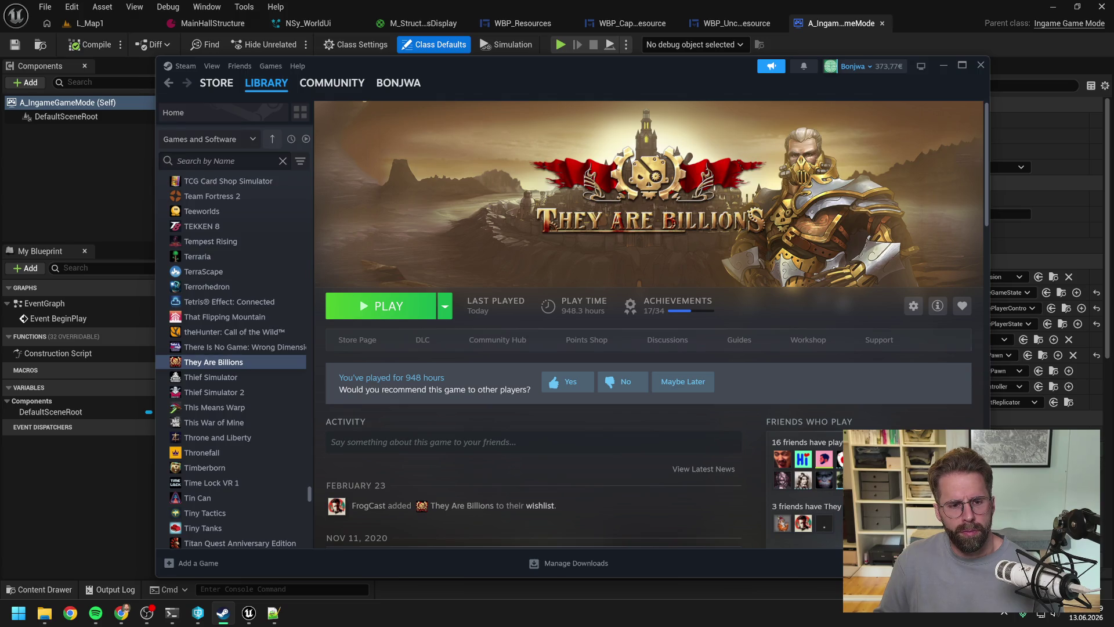
{"action": "left_click", "coordinate": [336, 313]}
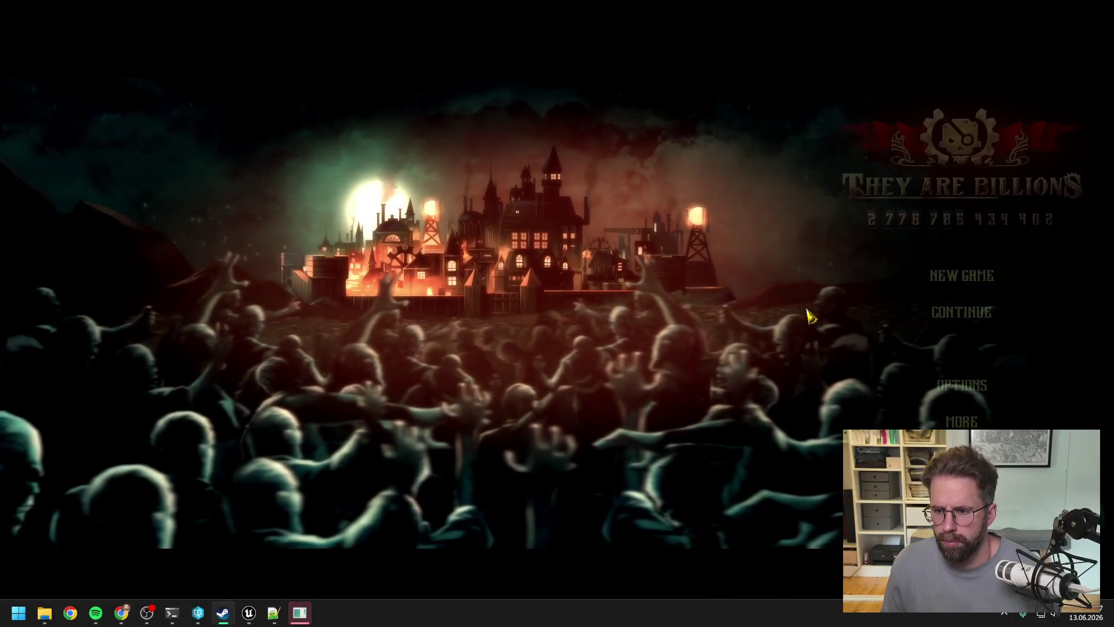
Step: Start a new Survival Game saved under the name 'wolf'
{"action": "left_click", "coordinate": [962, 278]}
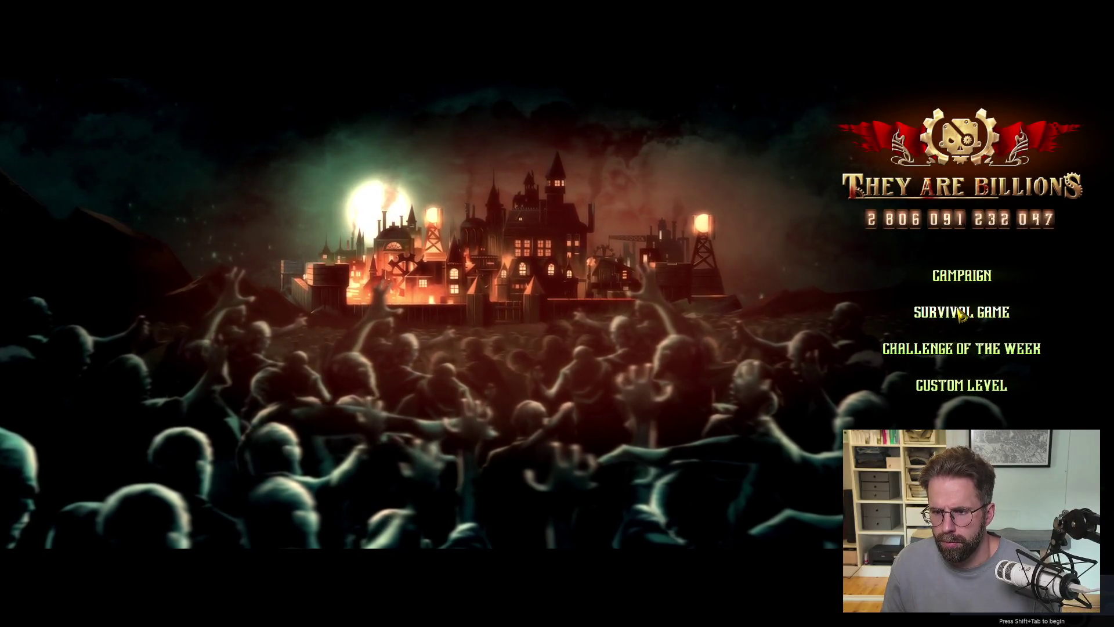
{"action": "left_click", "coordinate": [961, 312]}
{"action": "key", "text": "BackSpace"}
{"action": "key", "text": "BackSpace"}
{"action": "key", "text": "BackSpace"}
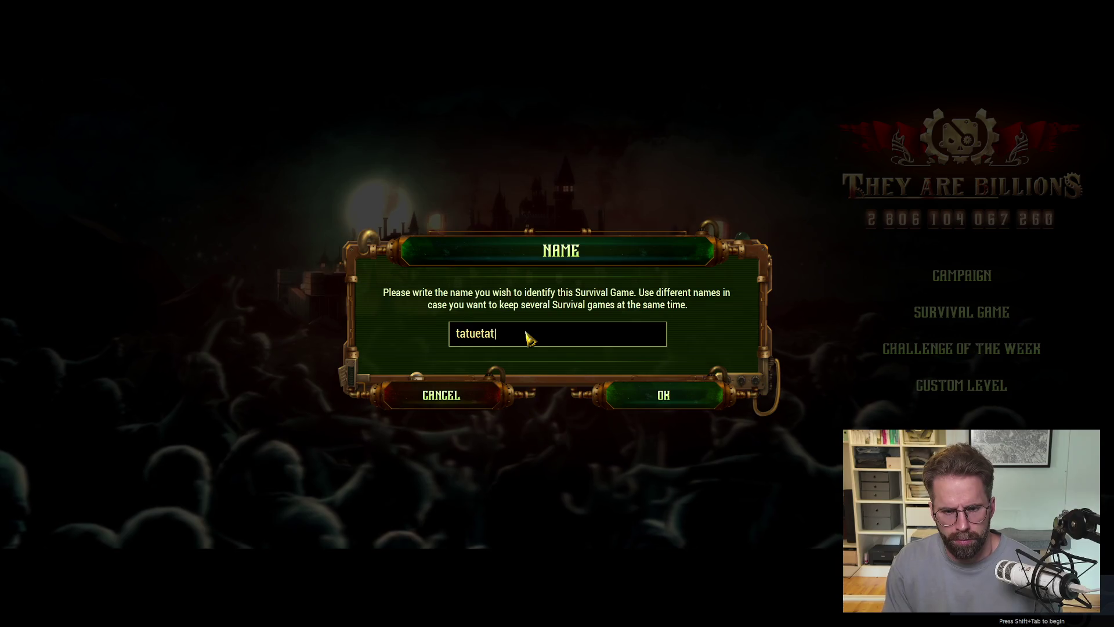
{"action": "key", "text": "BackSpace"}
{"action": "key", "text": "BackSpace"}
{"action": "key", "text": "BackSpace"}
{"action": "type", "text": "wolf"}
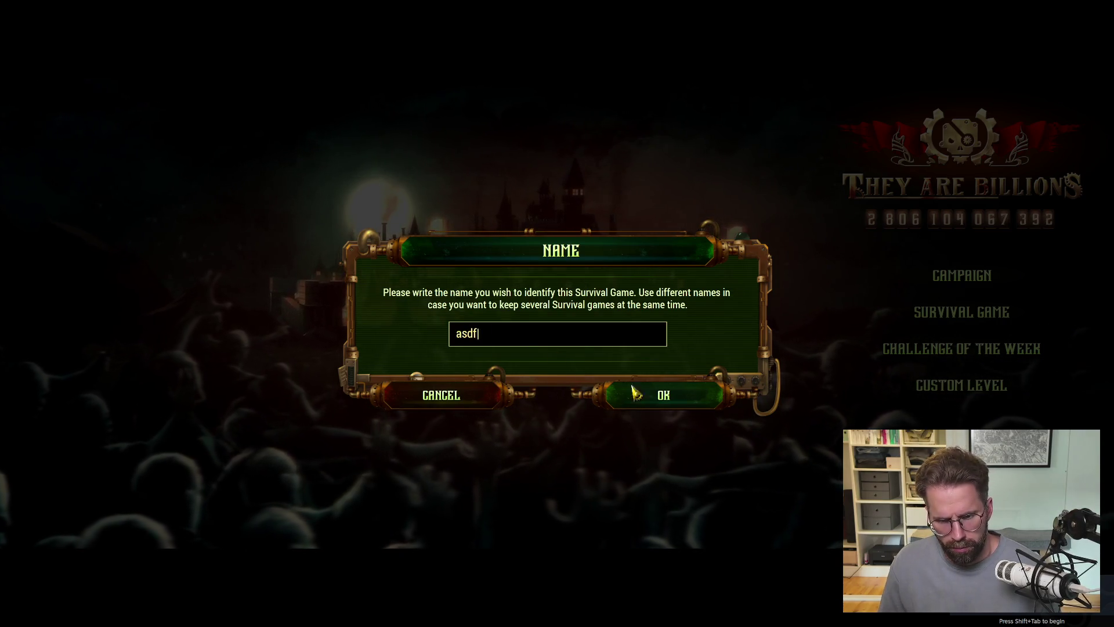
{"action": "left_click", "coordinate": [668, 395]}
{"action": "left_click", "coordinate": [754, 539]}
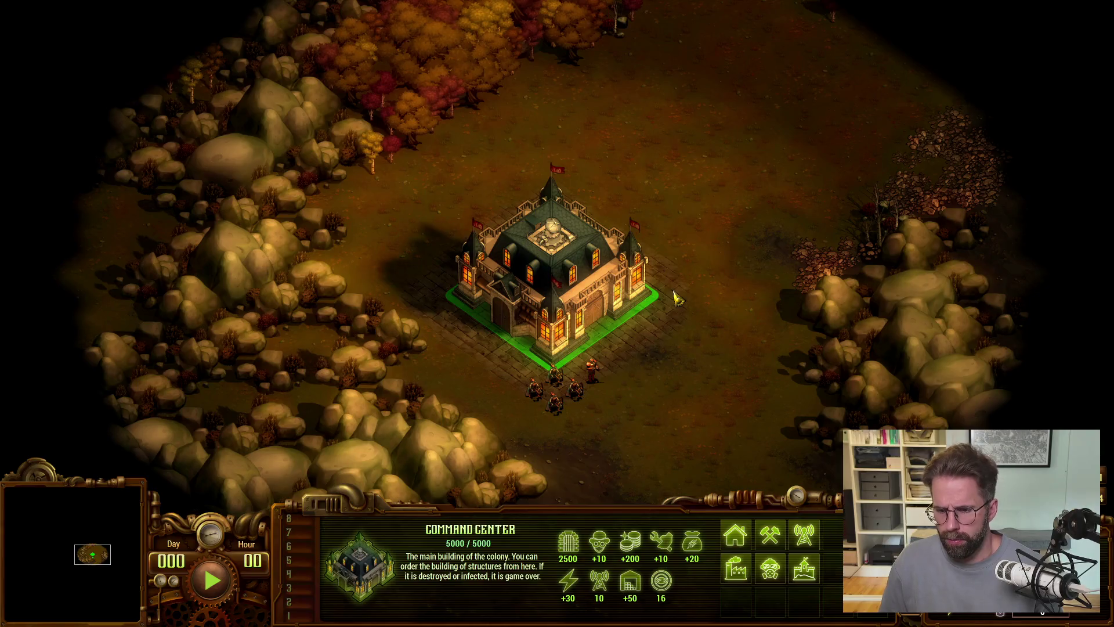
Step: Switch out of the running game and bring the Claude Code chat to the front
{"action": "key", "text": "alt+Tab"}
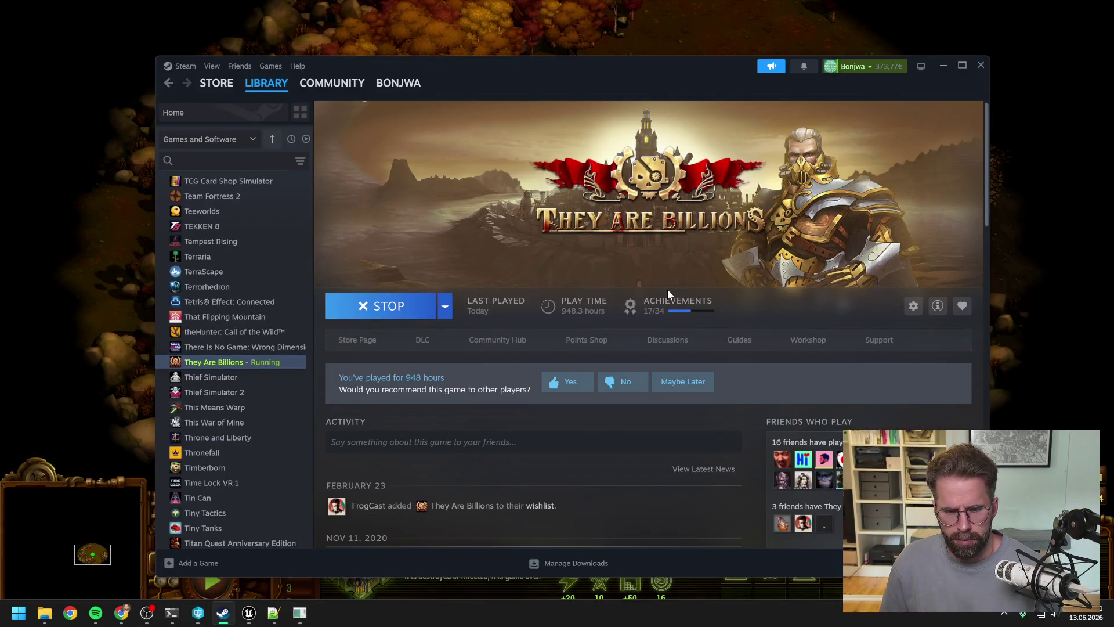
{"action": "key", "text": "alt+Tab"}
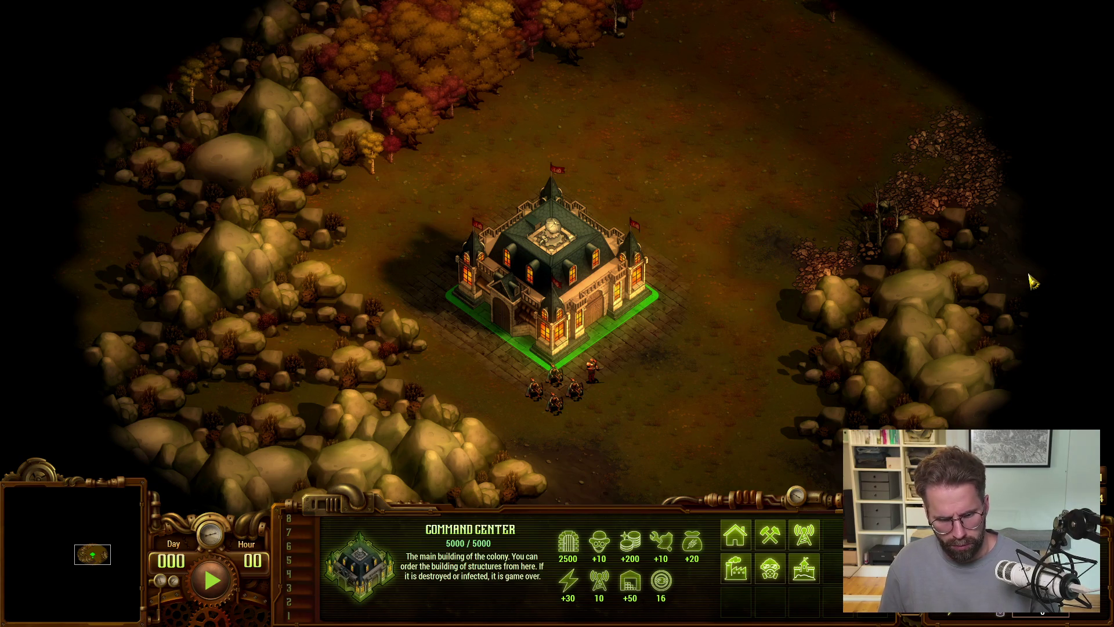
{"action": "key", "text": "alt+Tab"}
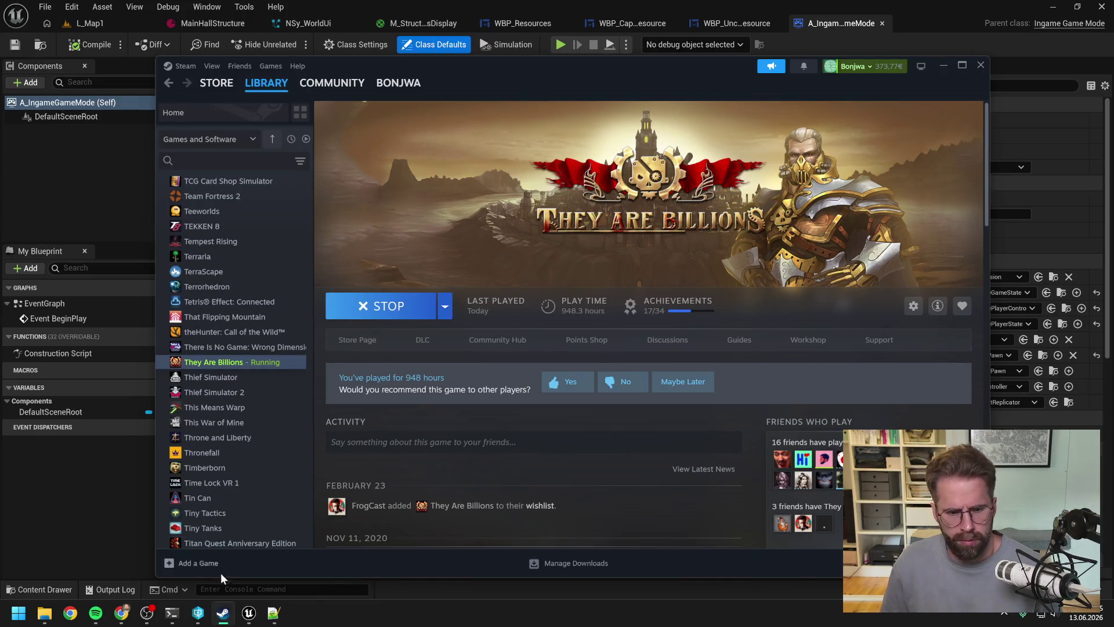
{"action": "left_click", "coordinate": [173, 614]}
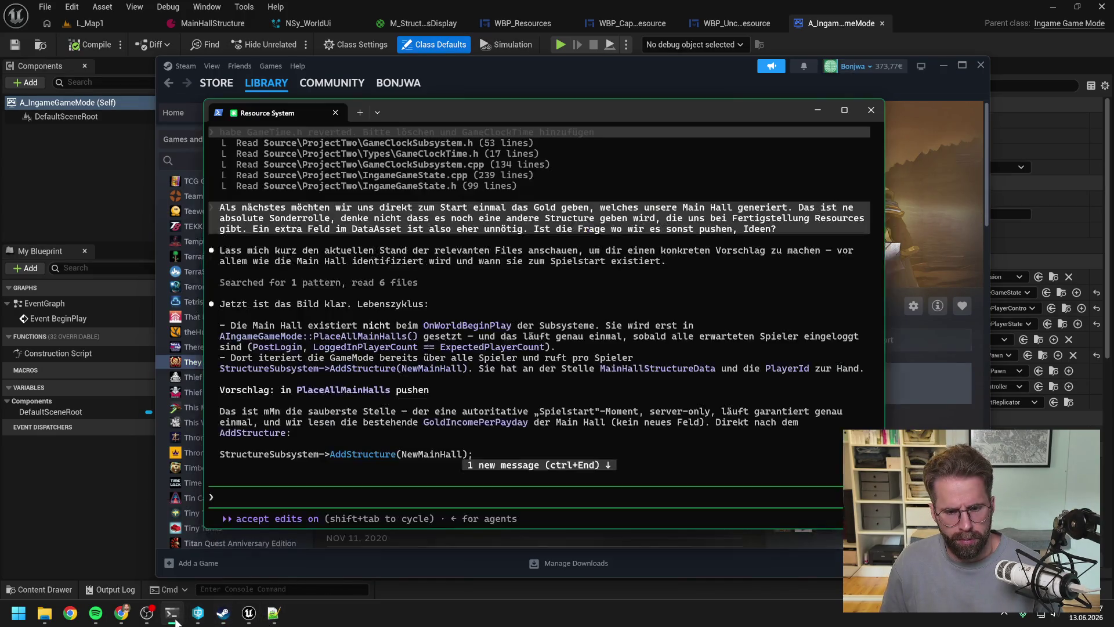
{"action": "scroll", "coordinate": [421, 453], "scroll_direction": "down", "scroll_amount": 8}
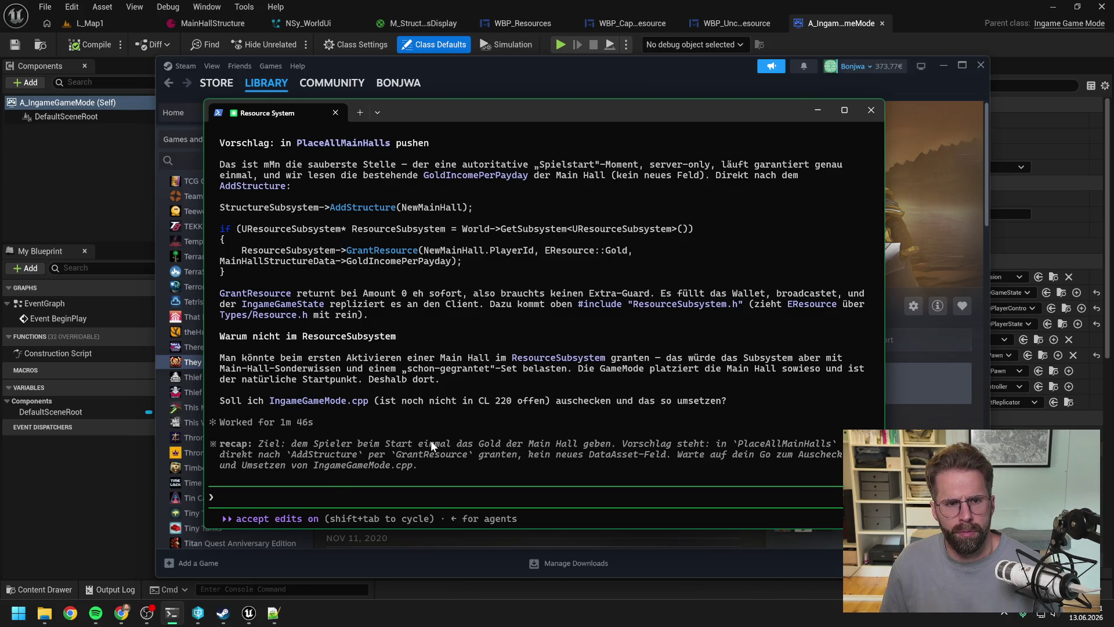
{"action": "scroll", "coordinate": [431, 440], "scroll_direction": "up", "scroll_amount": 3}
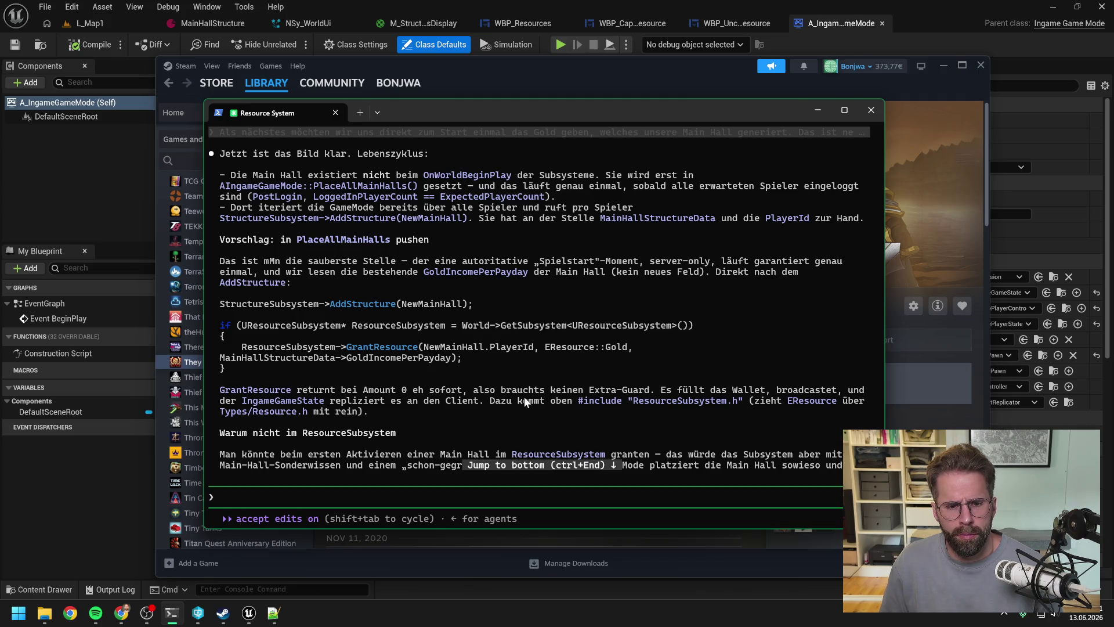
{"action": "scroll", "coordinate": [524, 396], "scroll_direction": "down", "scroll_amount": 3}
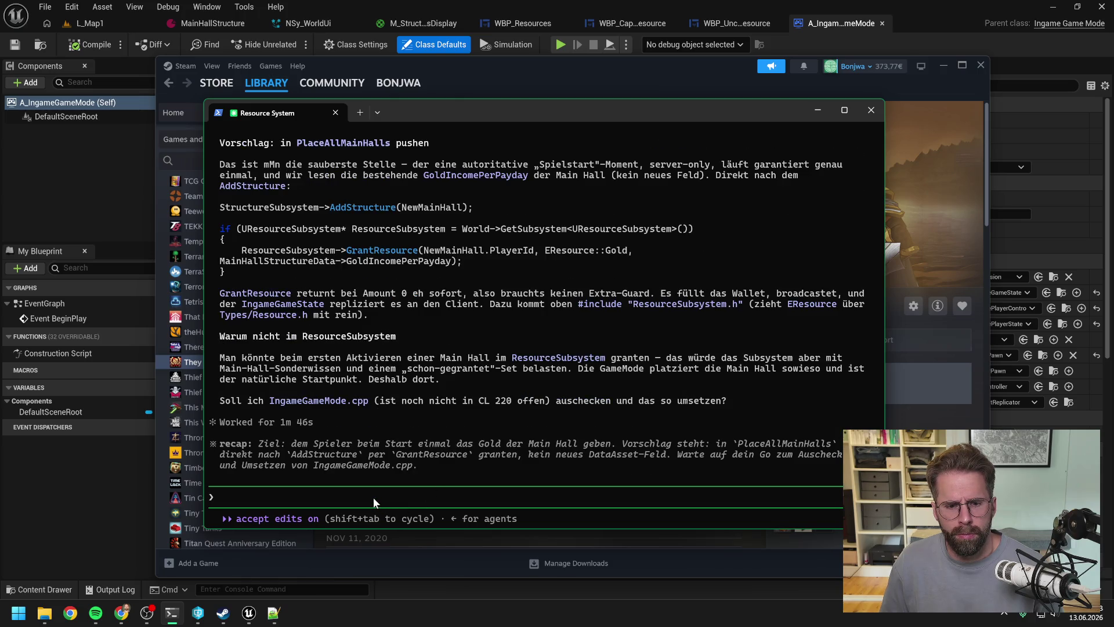
{"action": "type", "text": "Sehe gerade"}
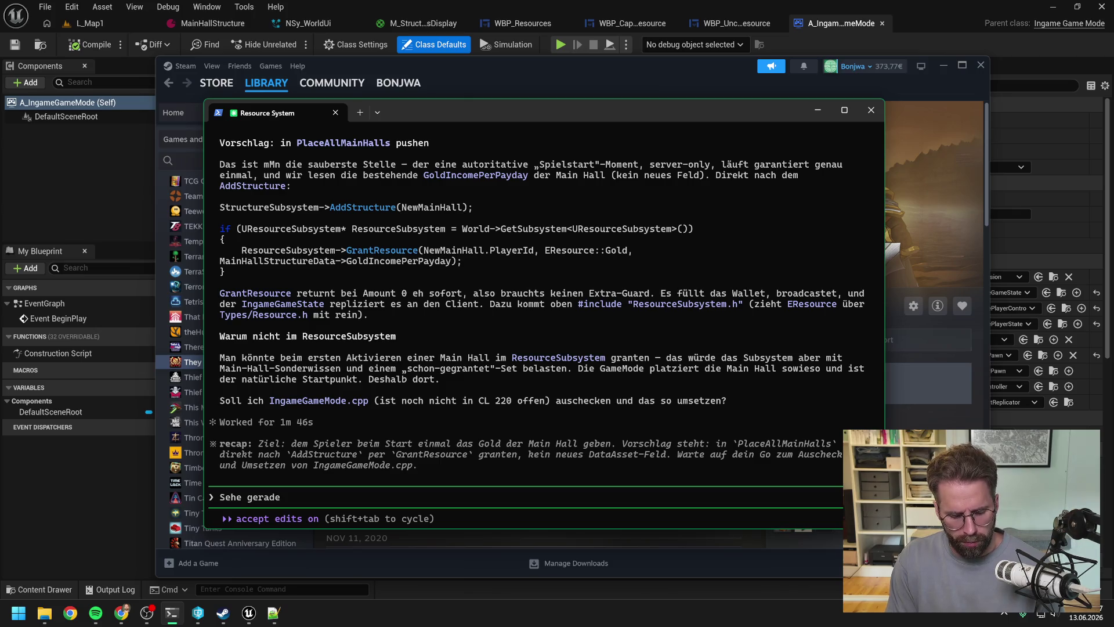
{"action": "type", "text": " Spieler starten in T"}
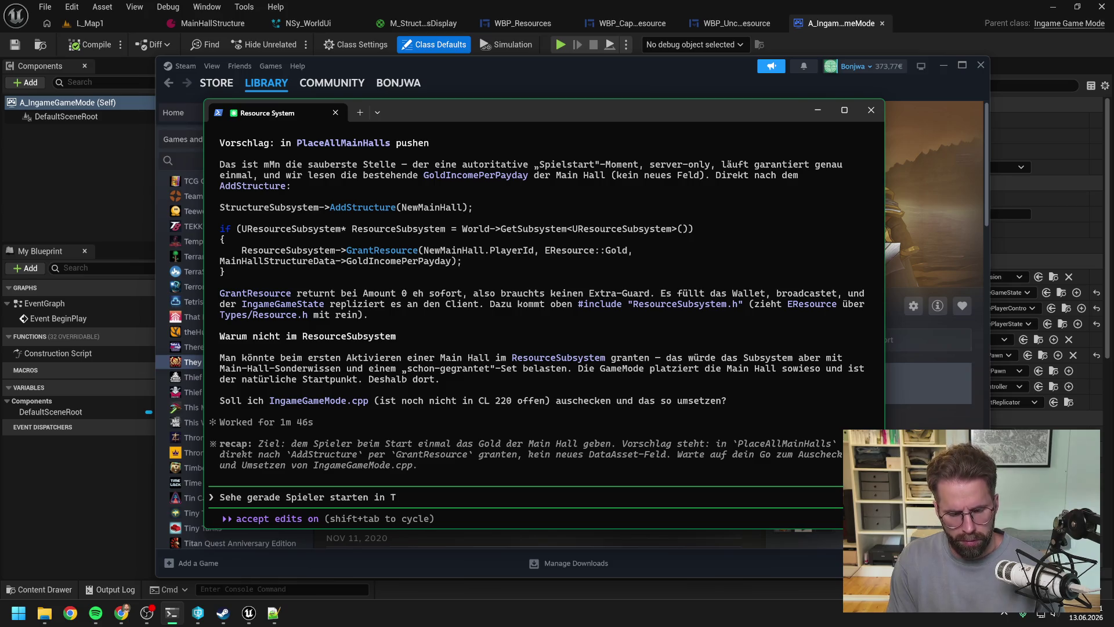
{"action": "type", "text": "AB mit 100"}
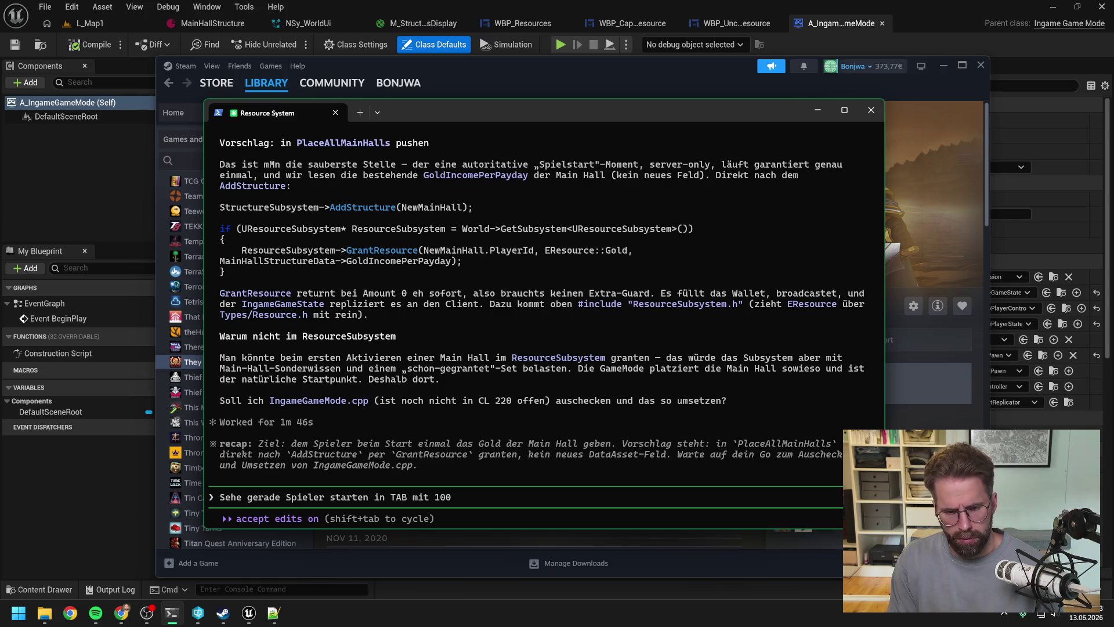
{"action": "type", "text": " Gold und 20"}
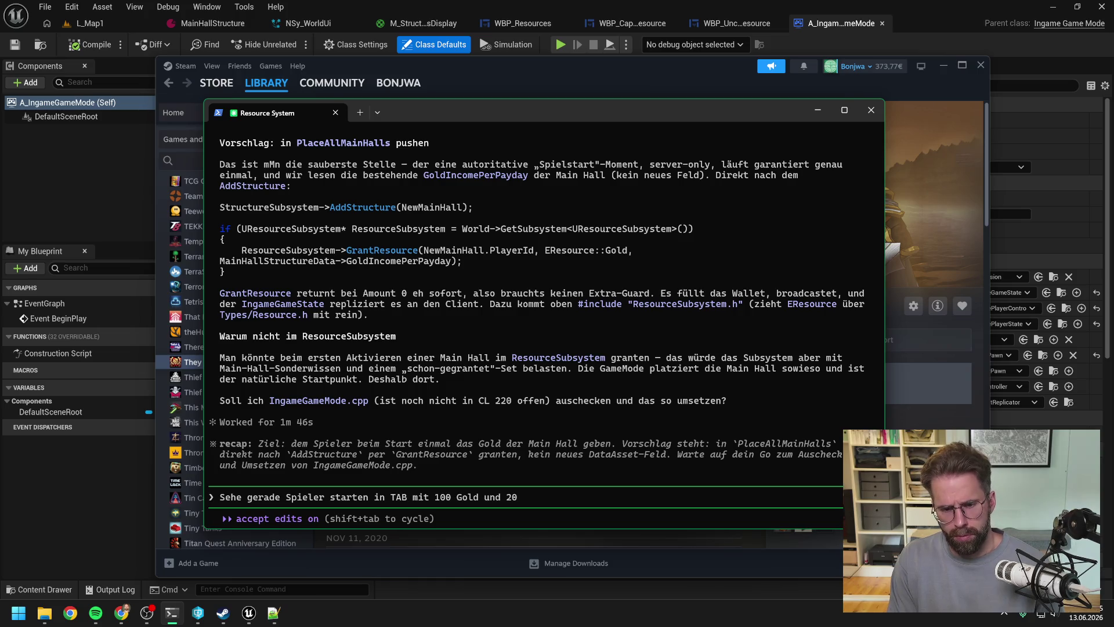
{"action": "type", "text": " Wood. Als"}
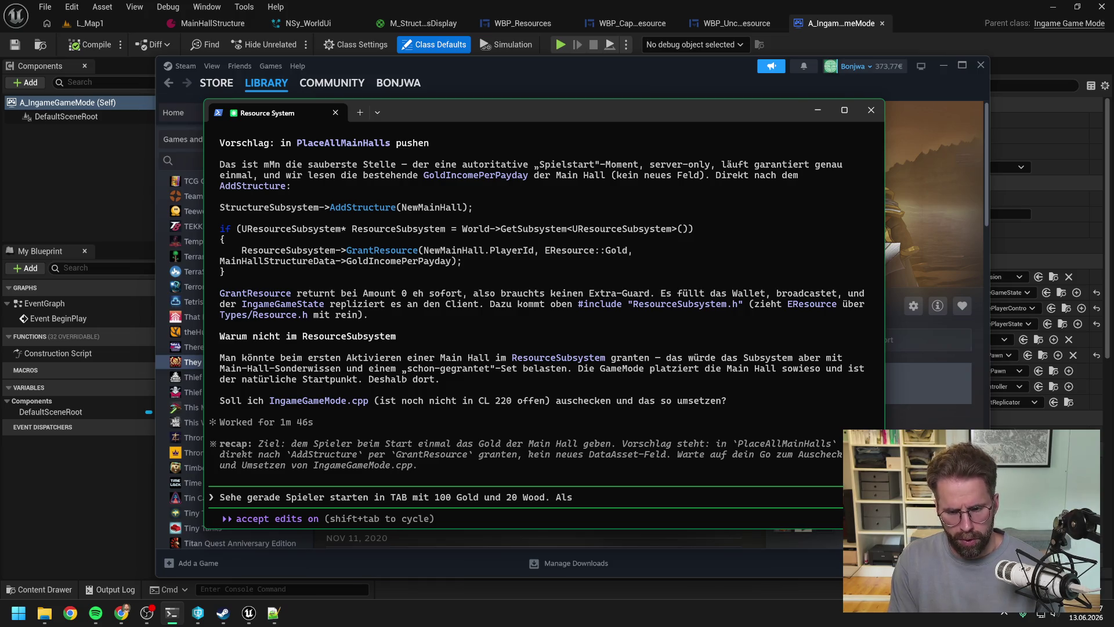
{"action": "type", "text": "o custom festg"}
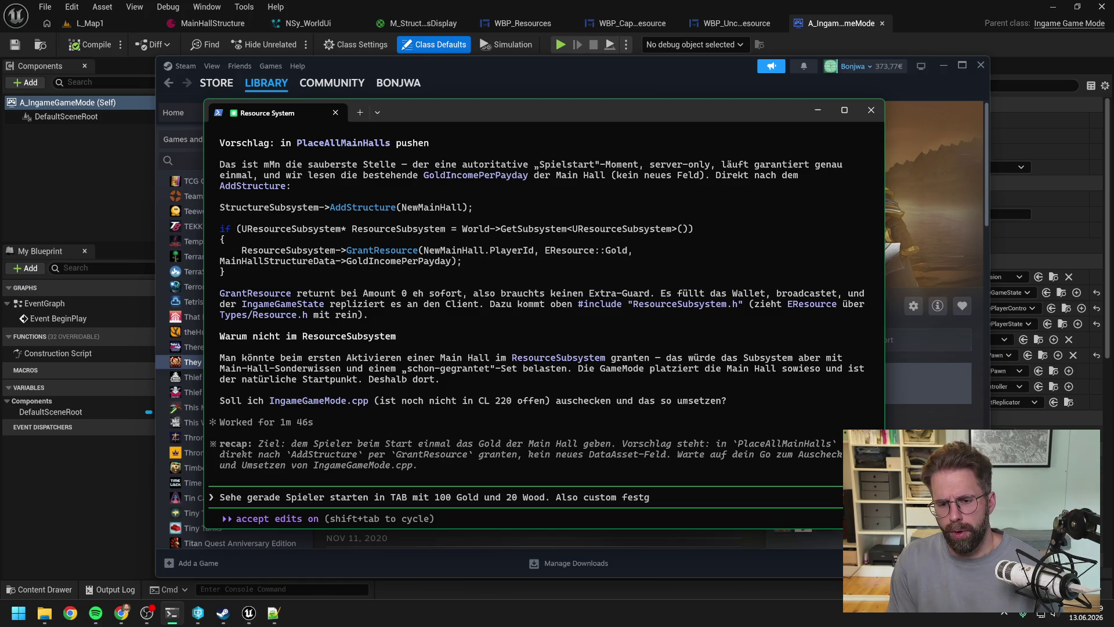
{"action": "type", "text": "elegt unabhä"}
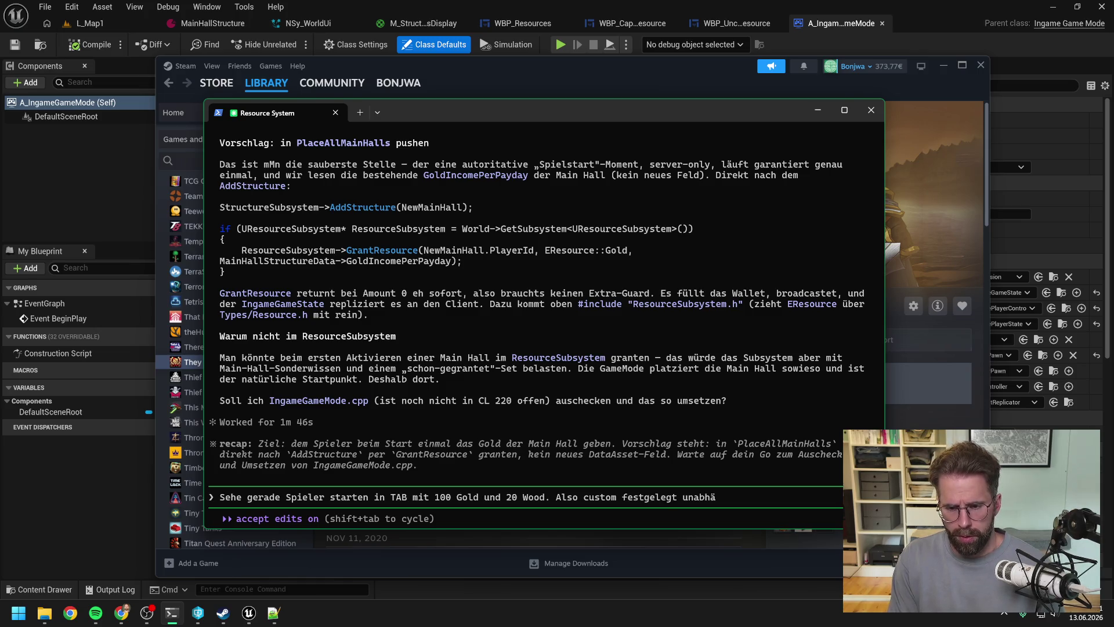
{"action": "type", "text": "ngig von der M"}
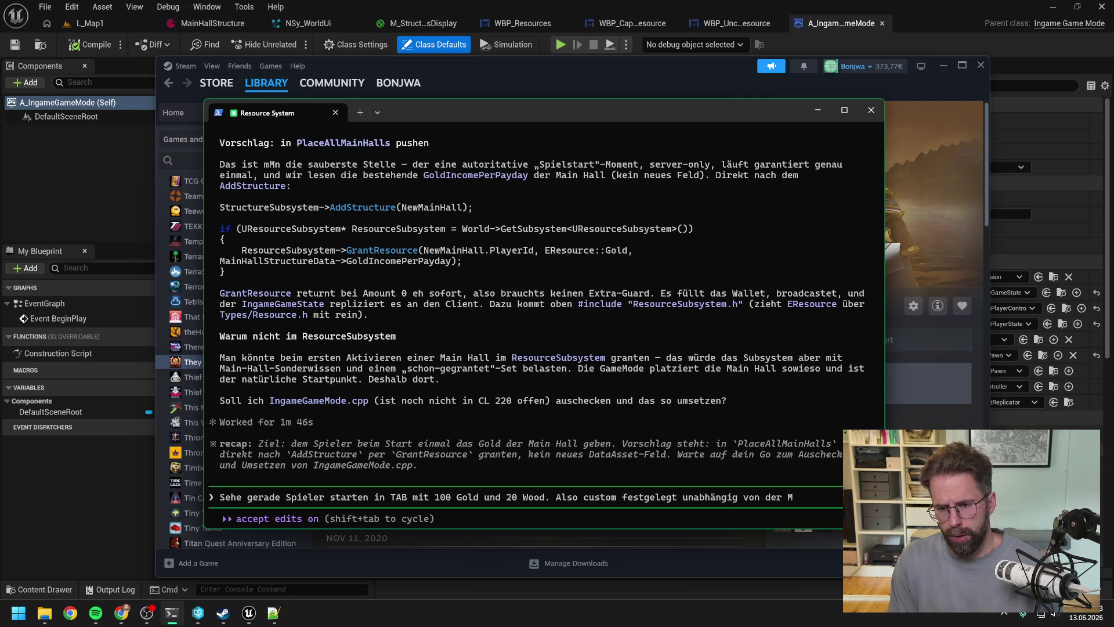
{"action": "type", "text": "ain Hall. Sollten wir auch so"}
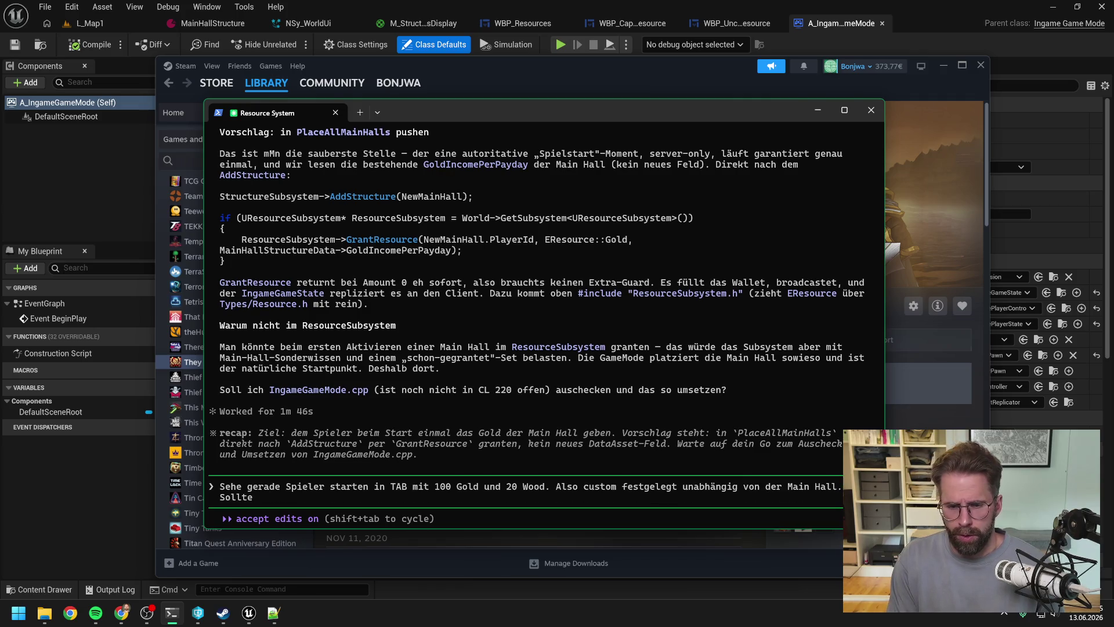
Step: Finish and send the request to define StartingResources in IngameGameMode for tuning
{"action": "type", "text": "hen."}
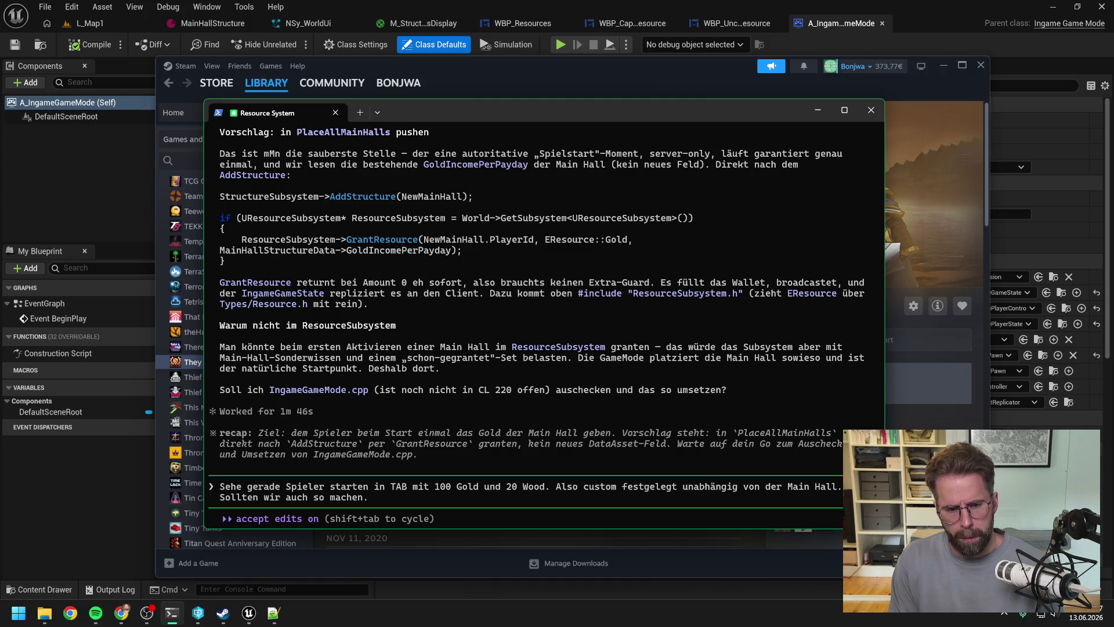
{"action": "type", "text": " StartingRecou"}
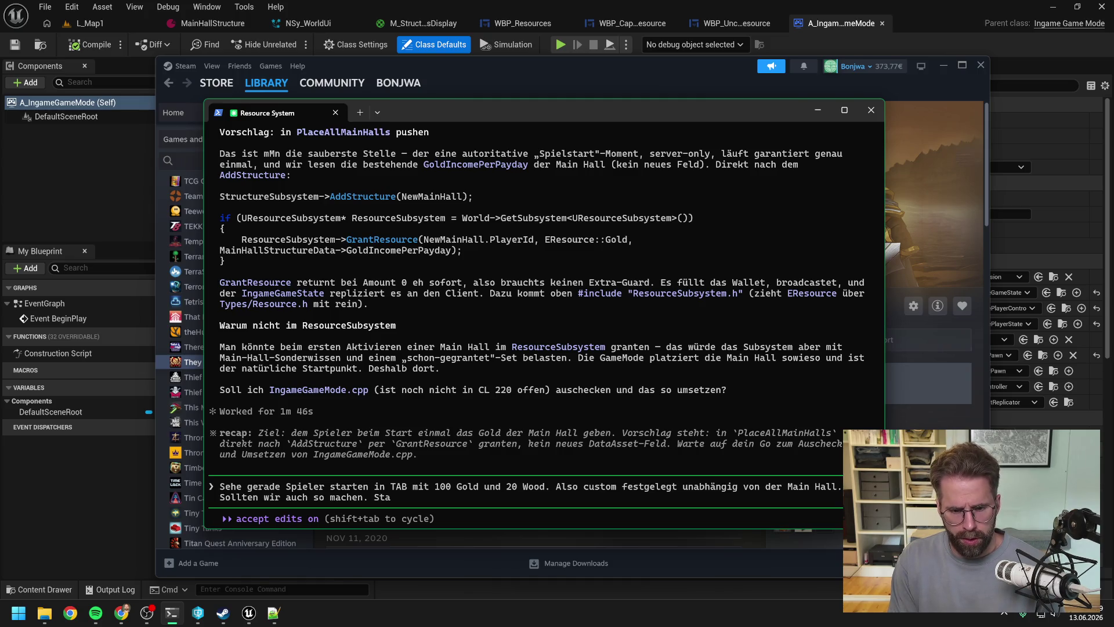
{"action": "key", "text": "BackSpace"}
{"action": "key", "text": "BackSpace"}
{"action": "key", "text": "BackSpace"}
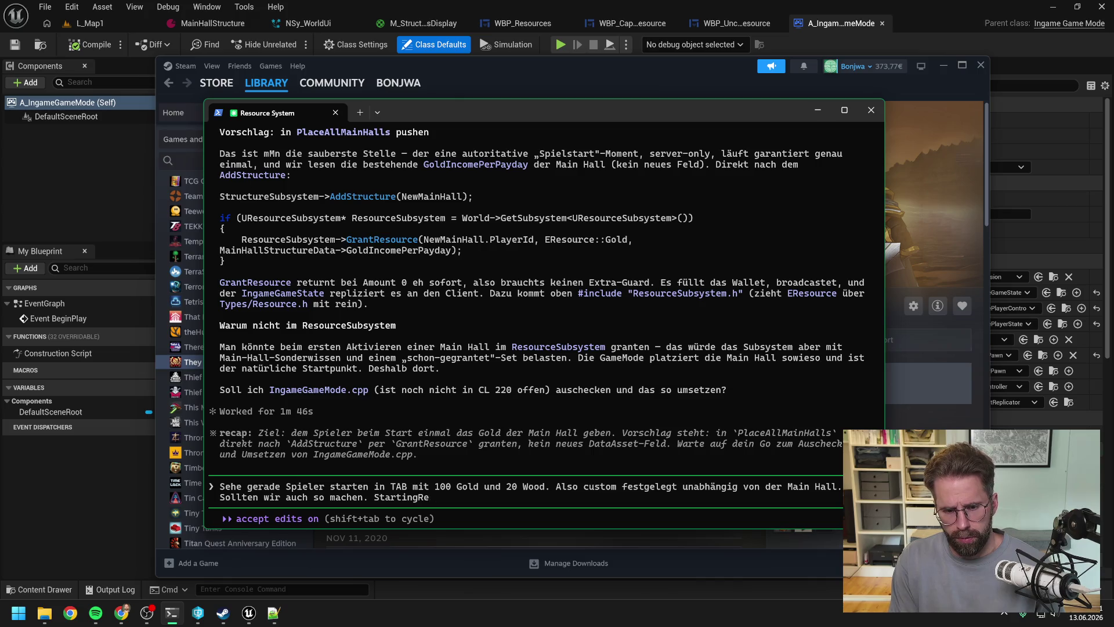
{"action": "type", "text": "sources a"}
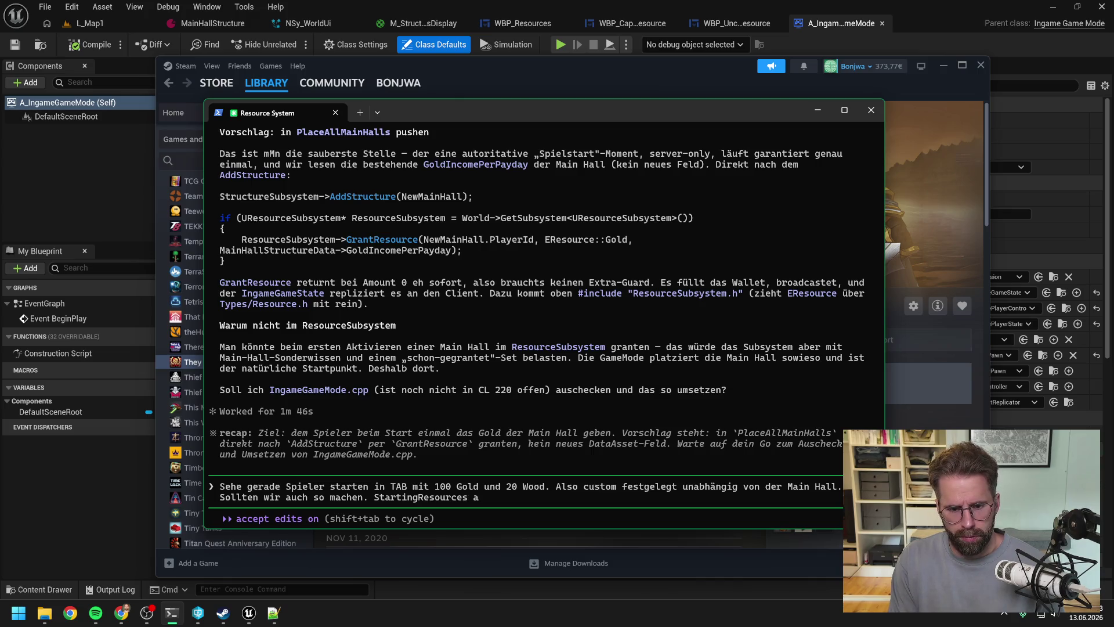
{"action": "type", "text": "m besten in IngameGameM"}
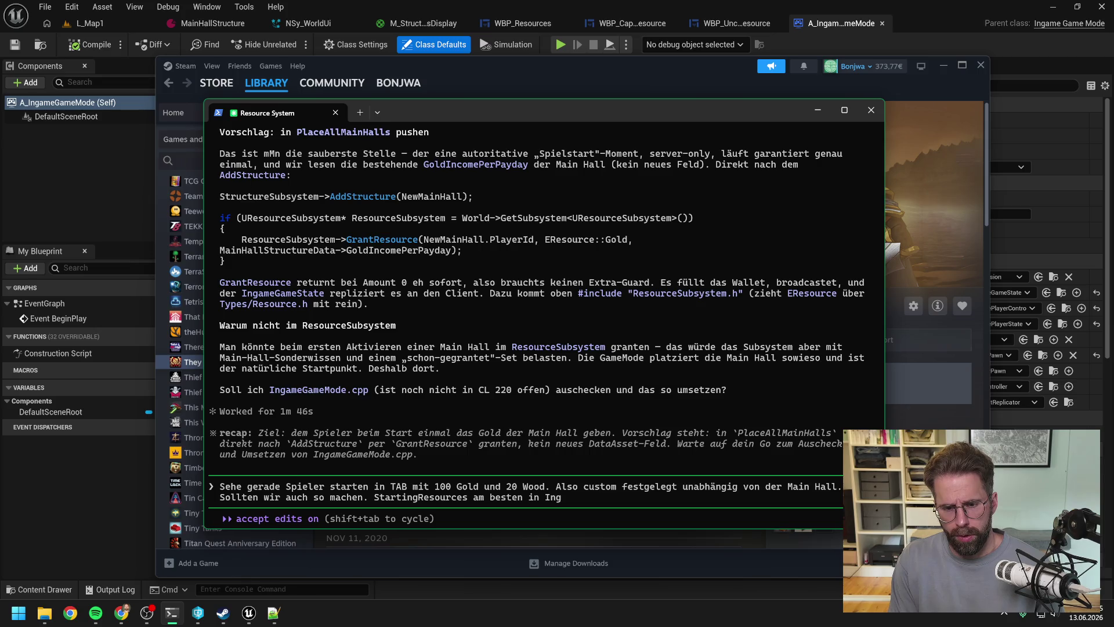
{"action": "type", "text": "ode zum tunen."}
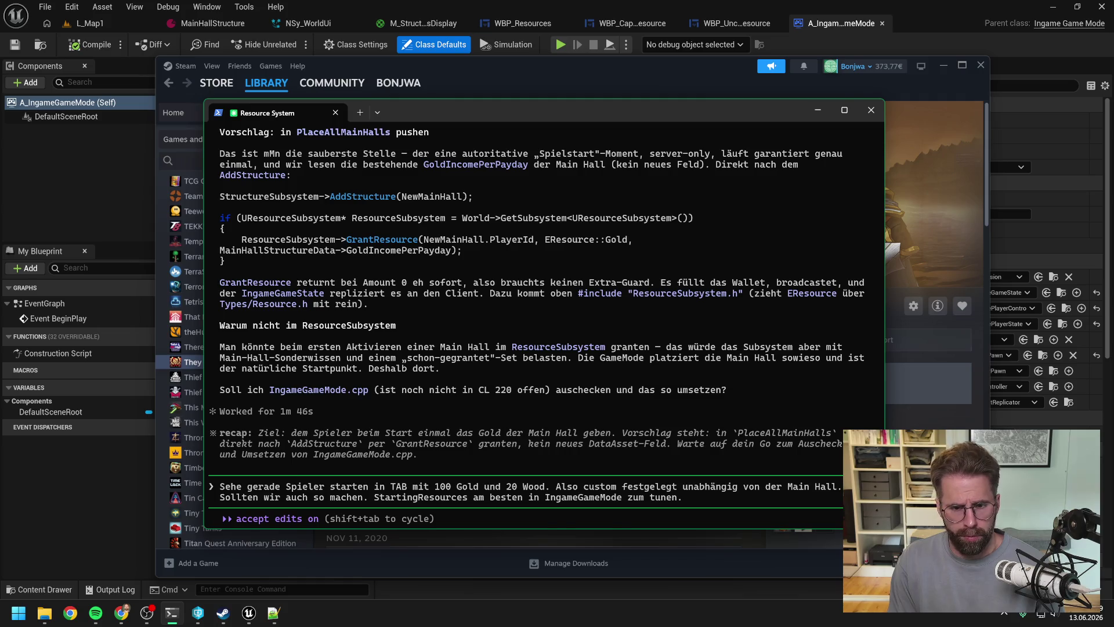
{"action": "key", "text": "Return"}
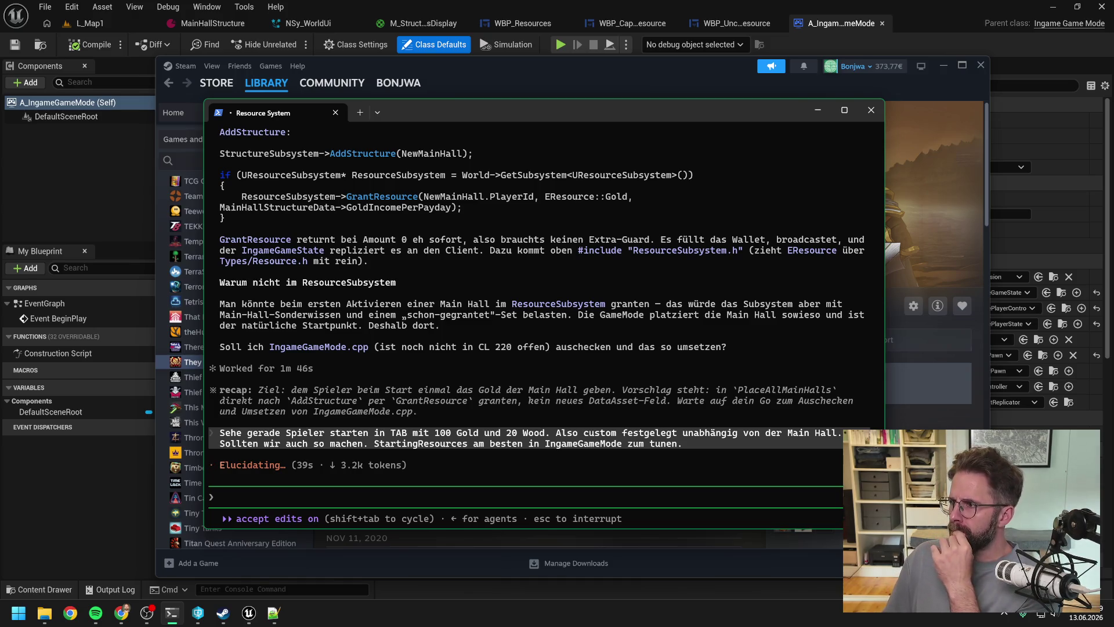
Step: Let Claude finish its GrantStartingResourcesToAllPlayers plan, then switch to another application
{"action": "key", "text": "alt+Tab"}
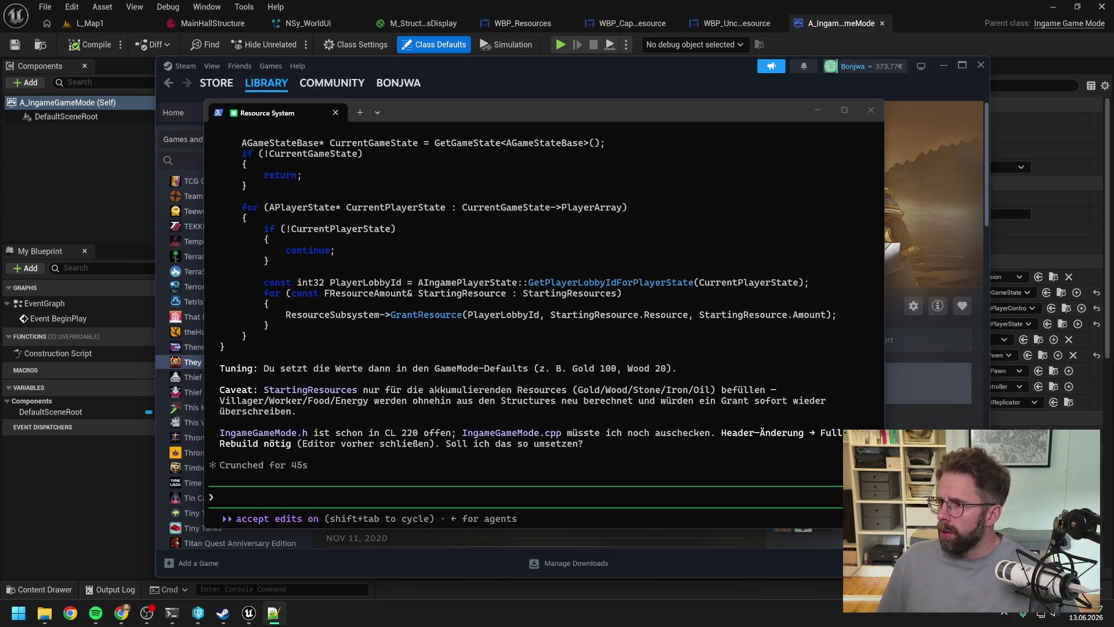
Step: Type the approval 'ja, mach das' and switch between the open applications
{"action": "type", "text": "ja, mach das"}
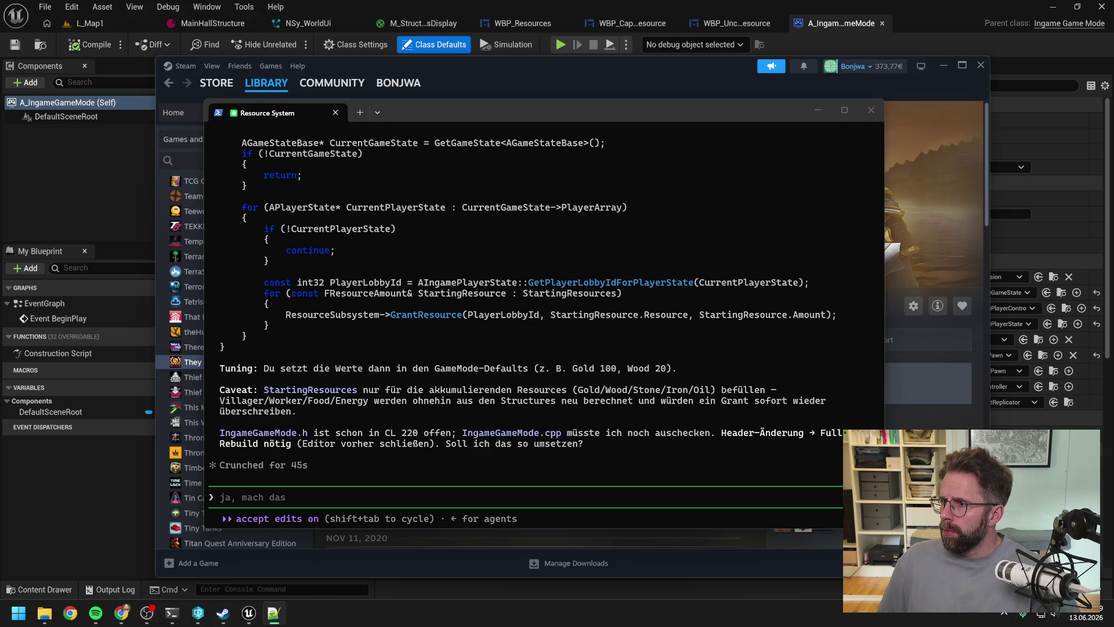
{"action": "key", "text": "alt+Tab"}
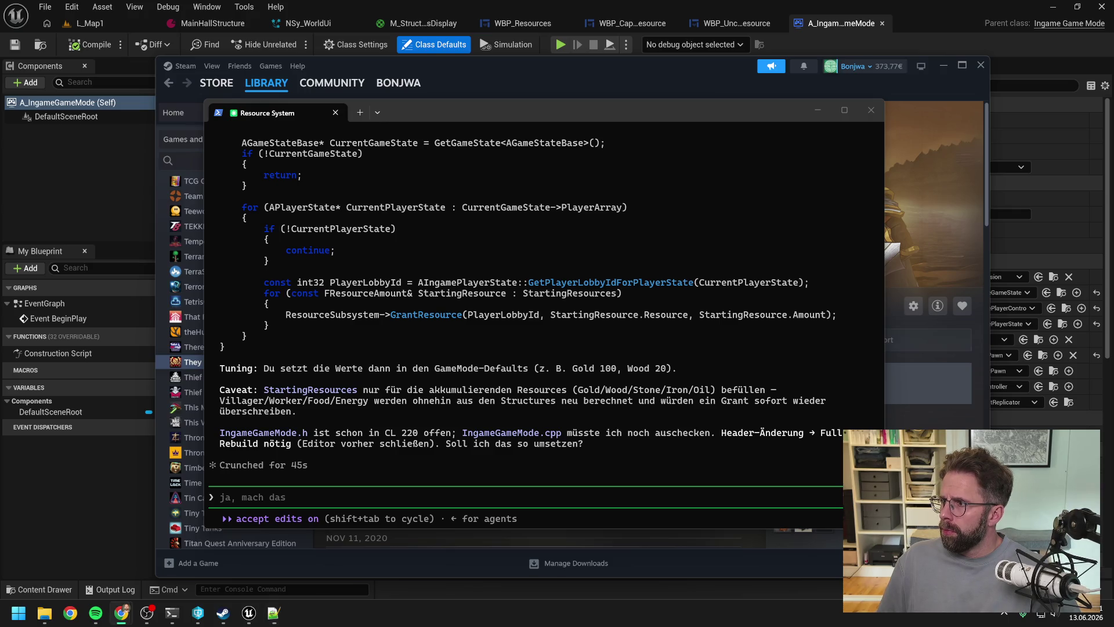
{"action": "key", "text": "alt+Tab"}
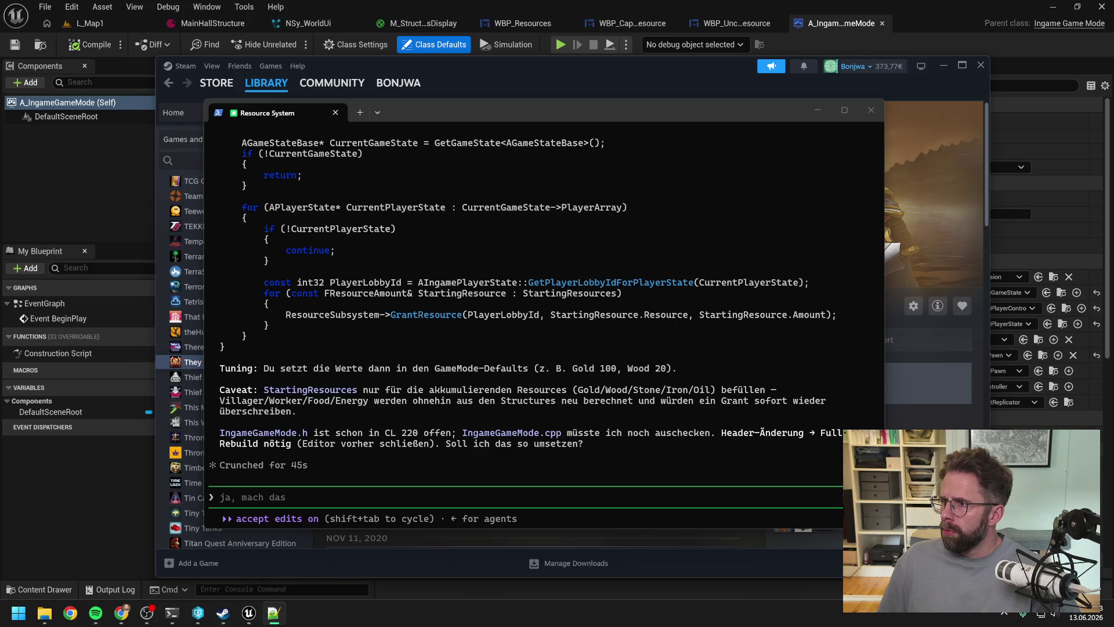
{"action": "key", "text": "alt+Tab"}
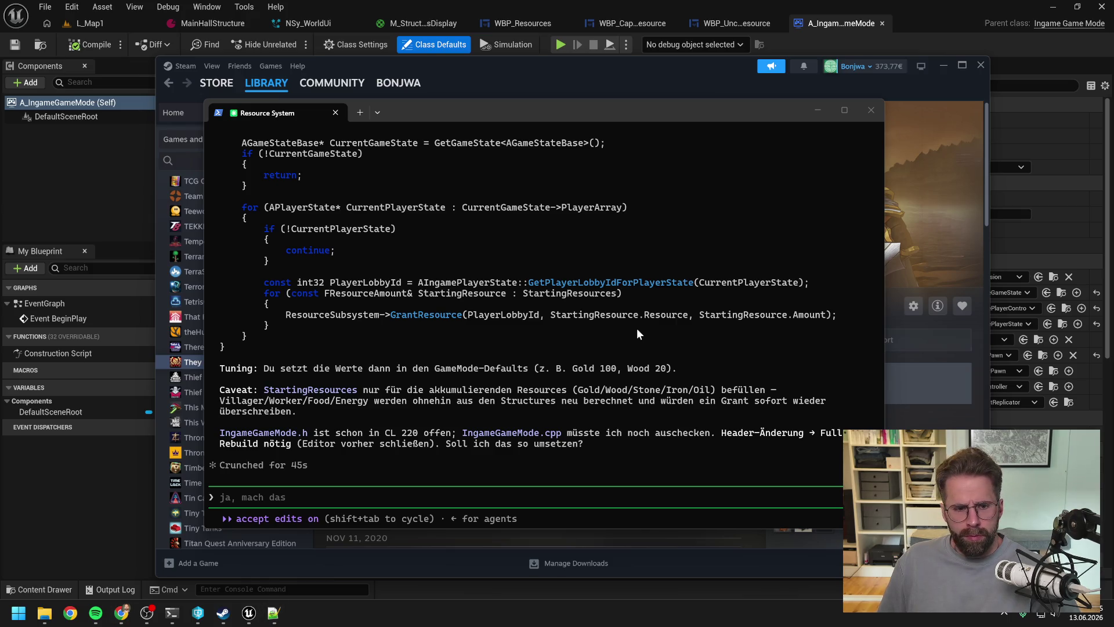
Step: Review Claude's plan and begin the reply 'Wo wir gerade dabei sind, können wir auch direkt die nächste Mechanik implementieren:'
{"action": "scroll", "coordinate": [535, 367], "scroll_direction": "up", "scroll_amount": 10}
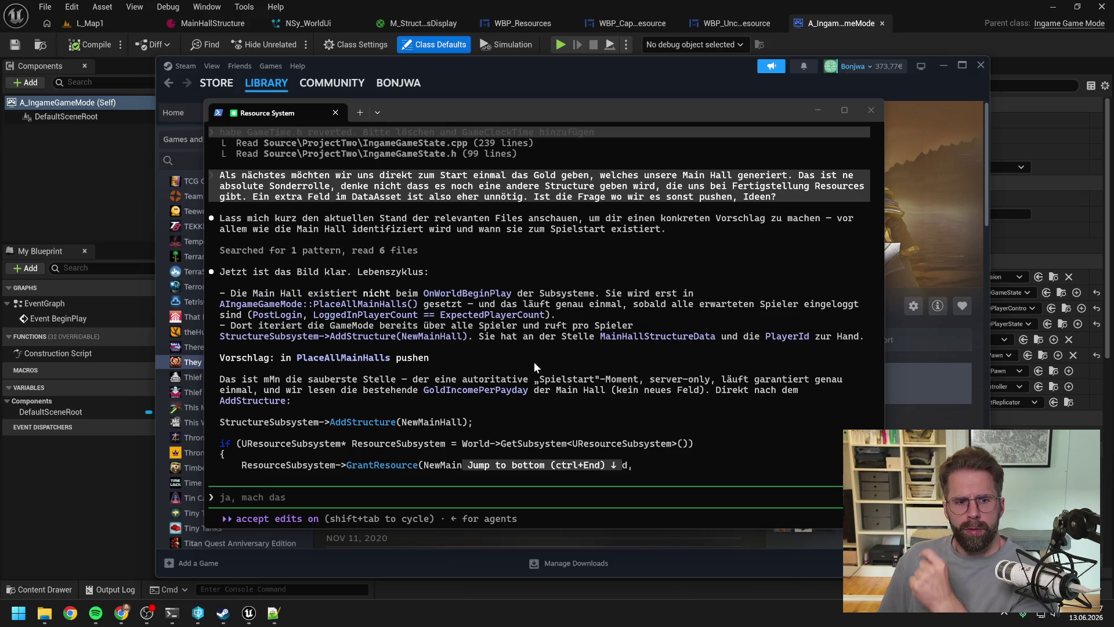
{"action": "scroll", "coordinate": [535, 363], "scroll_direction": "down", "scroll_amount": 10}
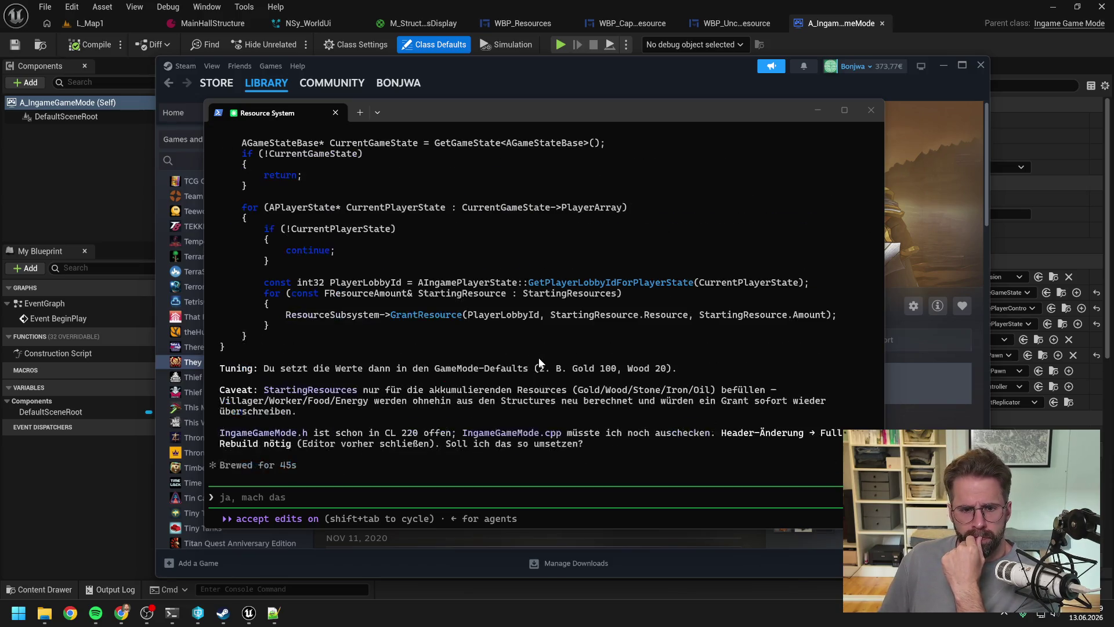
{"action": "scroll", "coordinate": [536, 363], "scroll_direction": "up", "scroll_amount": 8}
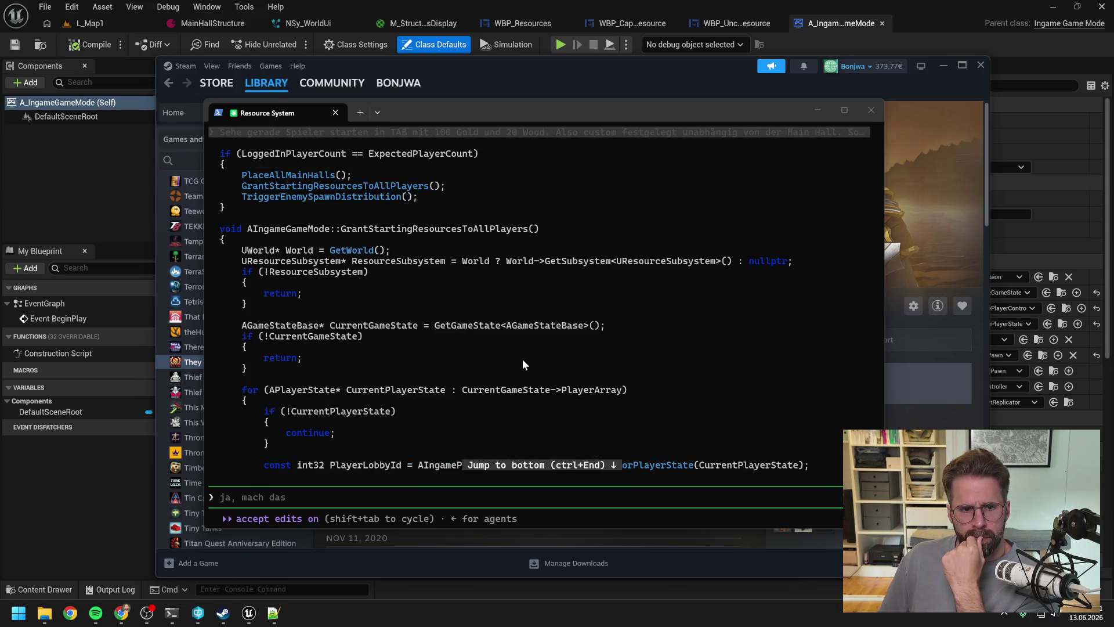
{"action": "scroll", "coordinate": [523, 364], "scroll_direction": "up", "scroll_amount": 8}
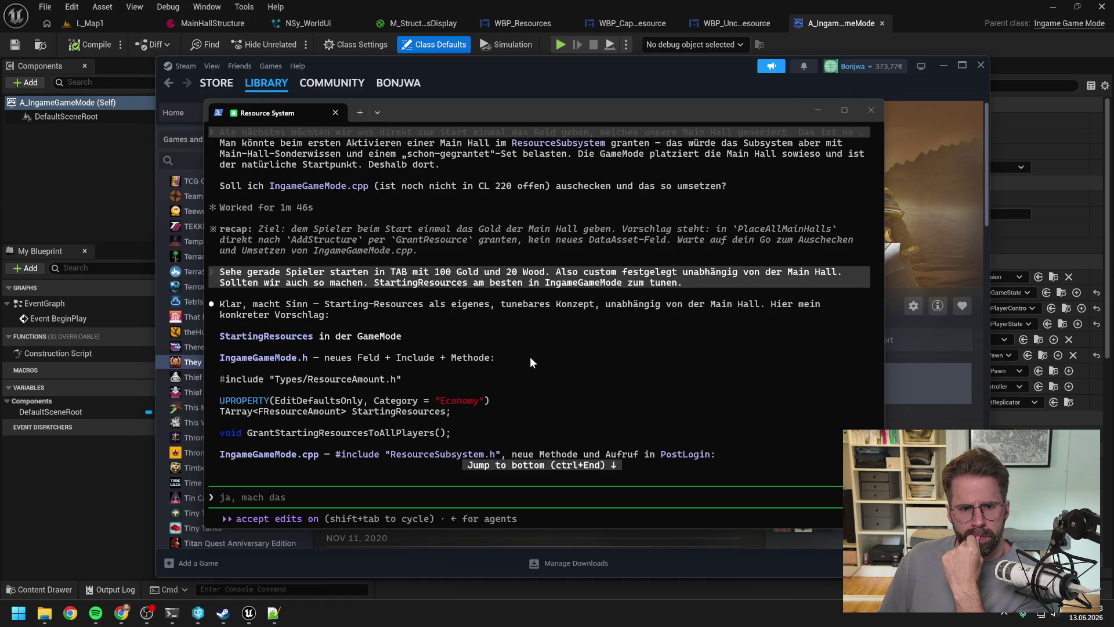
{"action": "scroll", "coordinate": [546, 349], "scroll_direction": "down", "scroll_amount": 1}
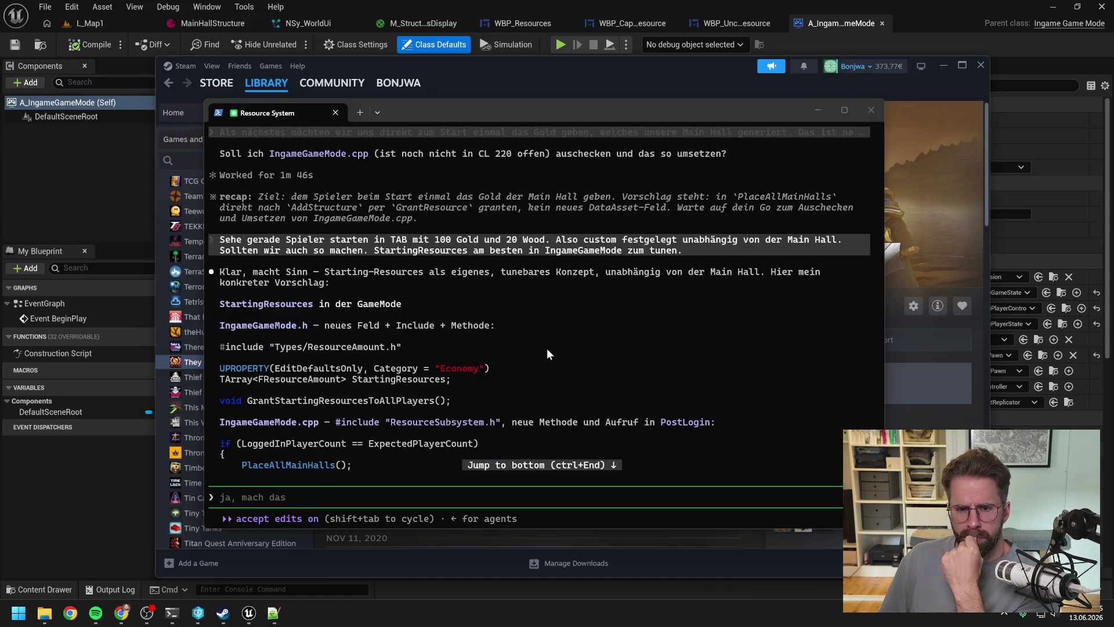
{"action": "scroll", "coordinate": [612, 341], "scroll_direction": "down", "scroll_amount": 15}
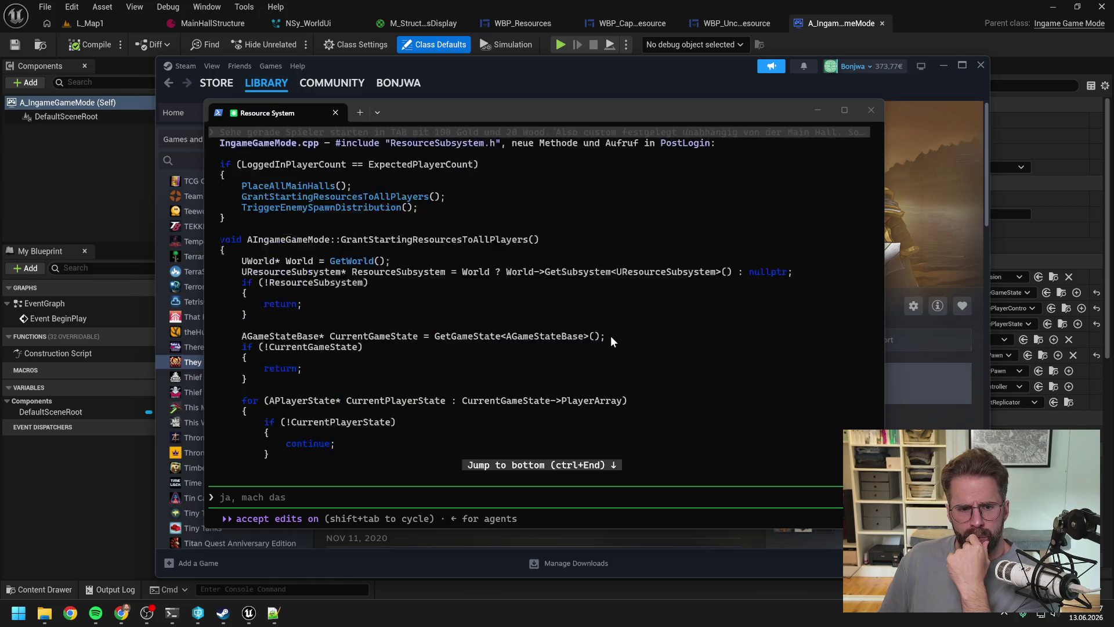
{"action": "left_click", "coordinate": [513, 497]}
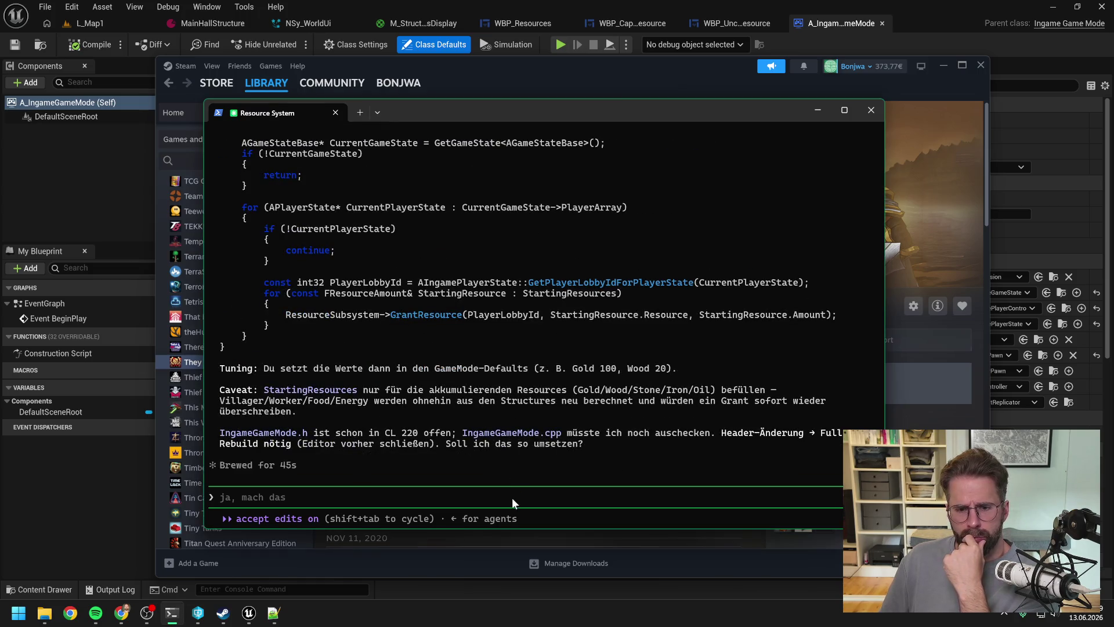
{"action": "type", "text": "W"}
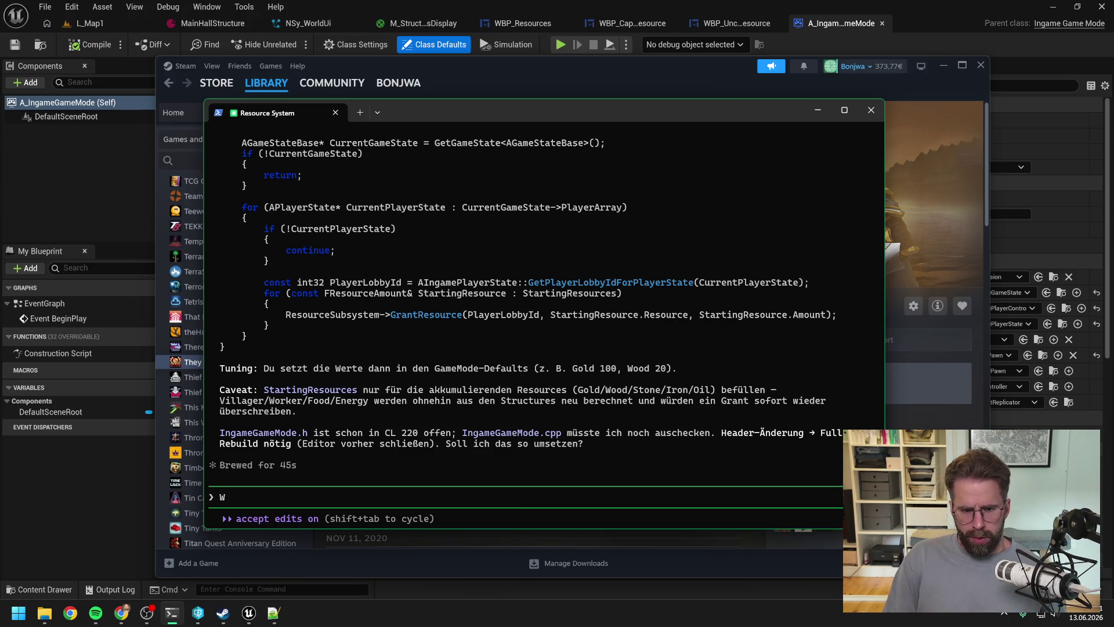
{"action": "type", "text": "o wir gera"}
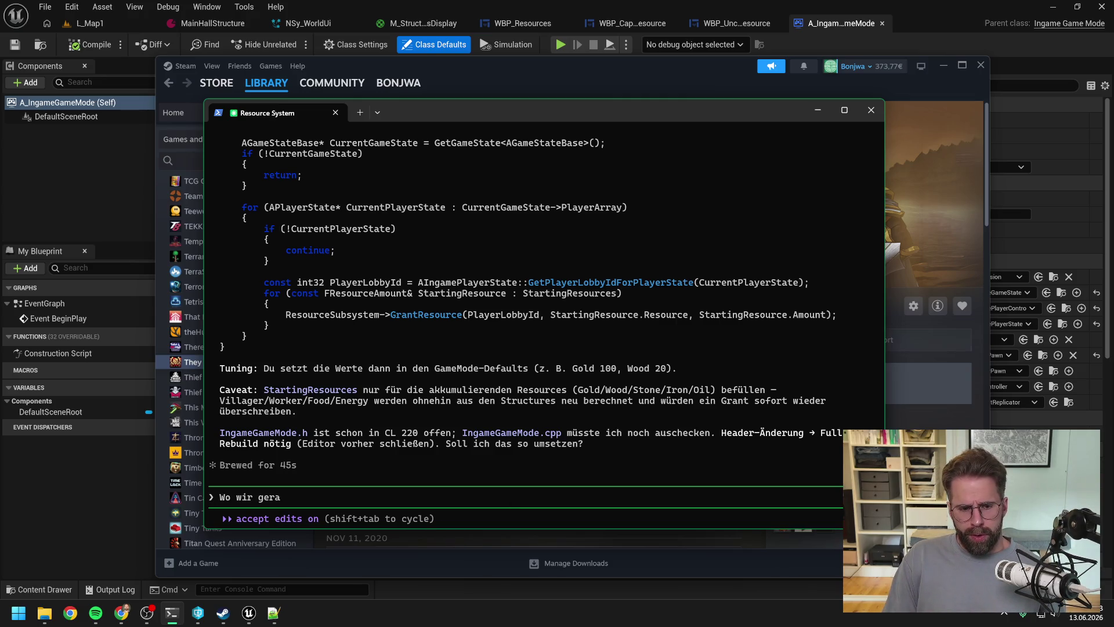
{"action": "type", "text": "de dabei sind, kö"}
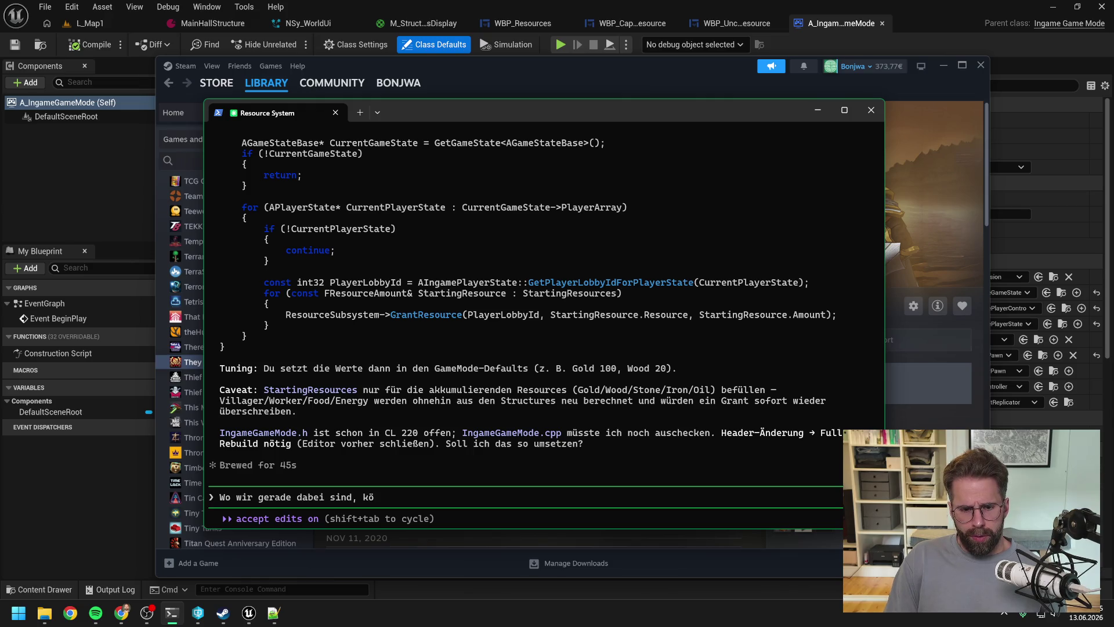
{"action": "type", "text": "nnen wir auch direk"}
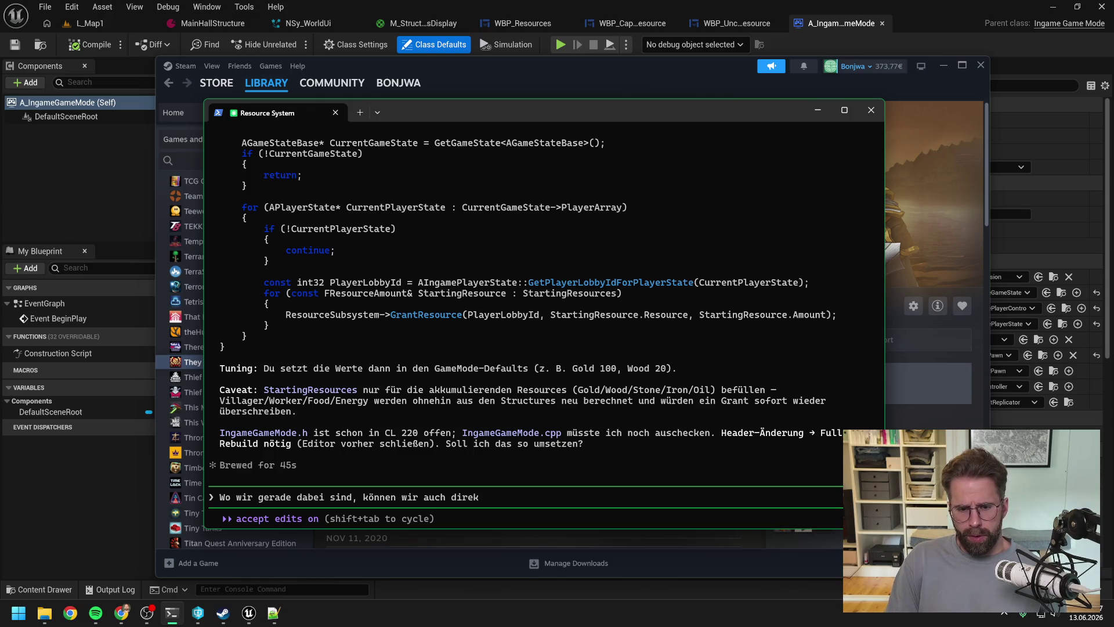
{"action": "type", "text": "t die nächste Me"}
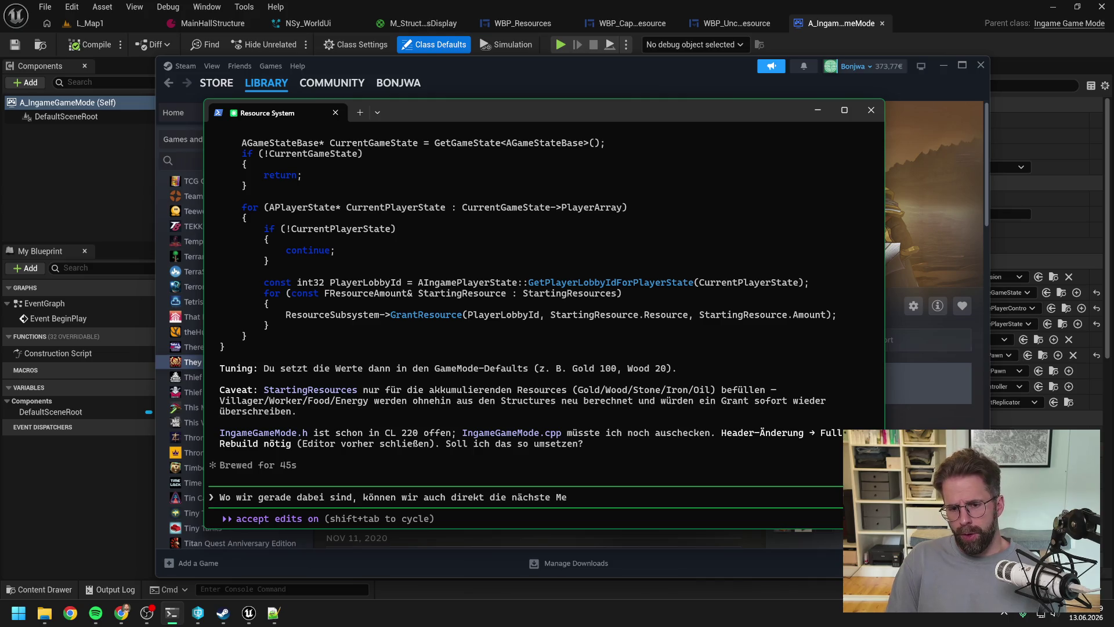
{"action": "type", "text": "chanik implem"}
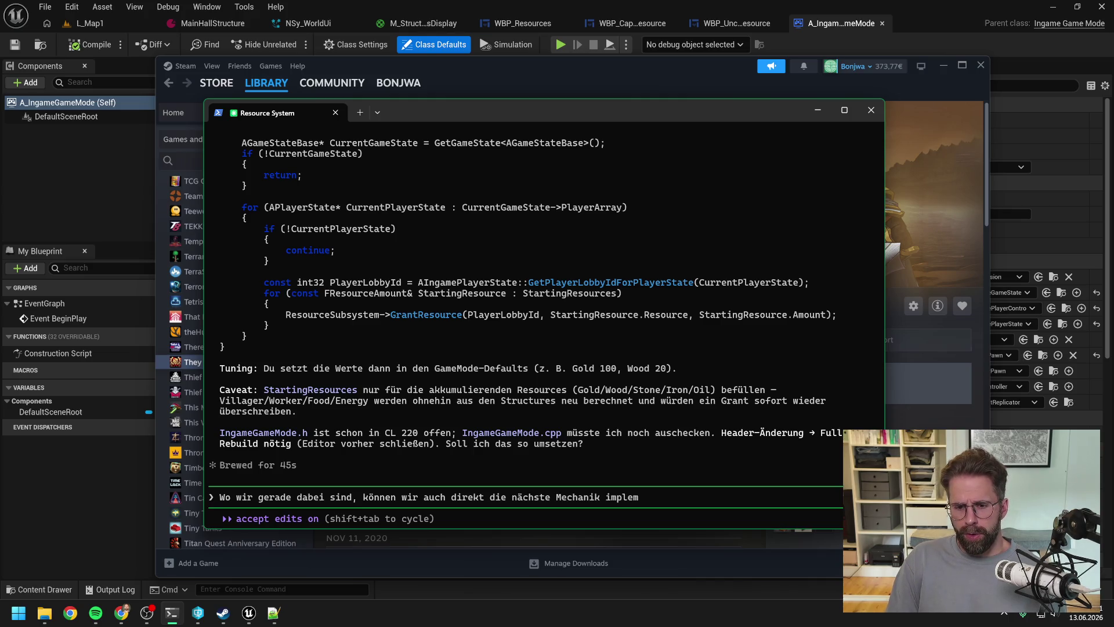
{"action": "type", "text": "entieren:"}
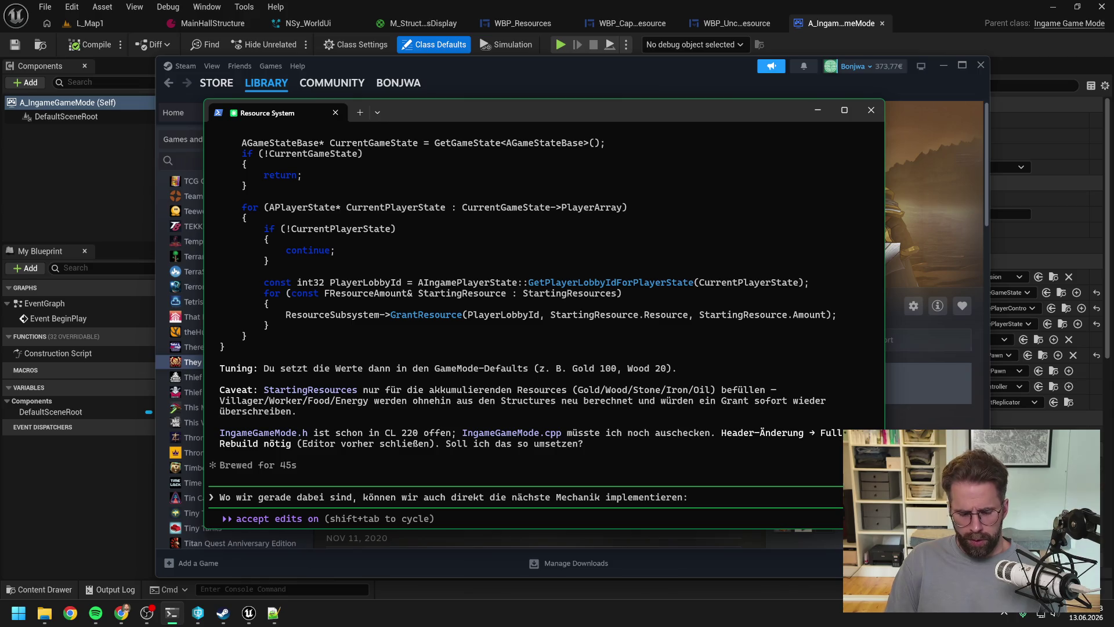
{"action": "type", "text": " Storag"}
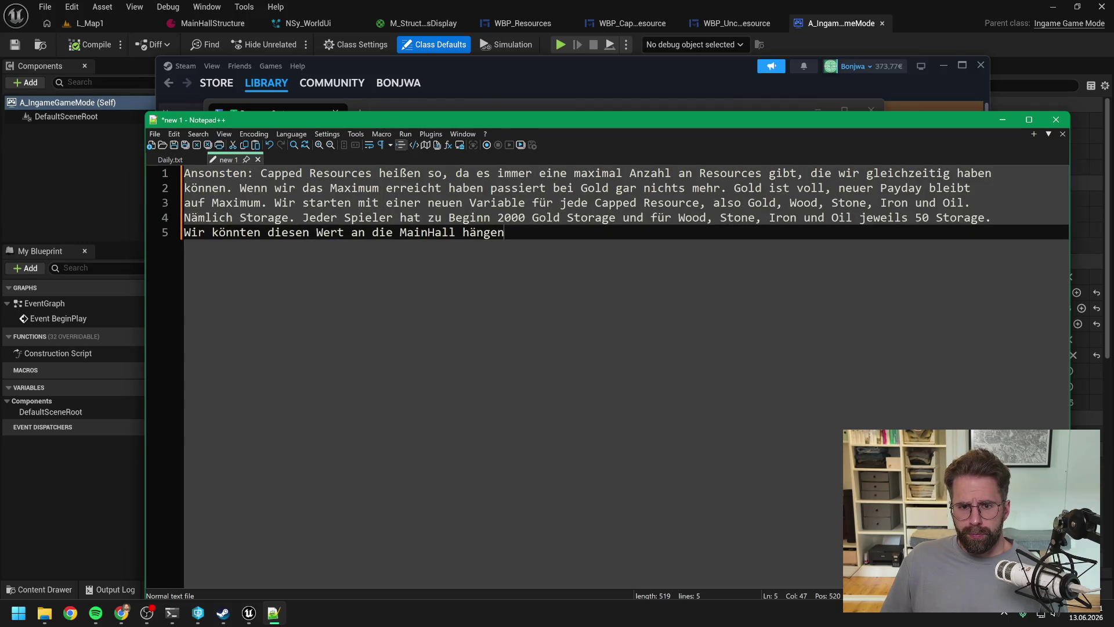
Step: Insert at the top 'Zu Beginn haben wir 2000 Gold Storage und jeweils 50 für Wood, Stone, Iron und Oil.'
{"action": "key", "text": "ctrl+a"}
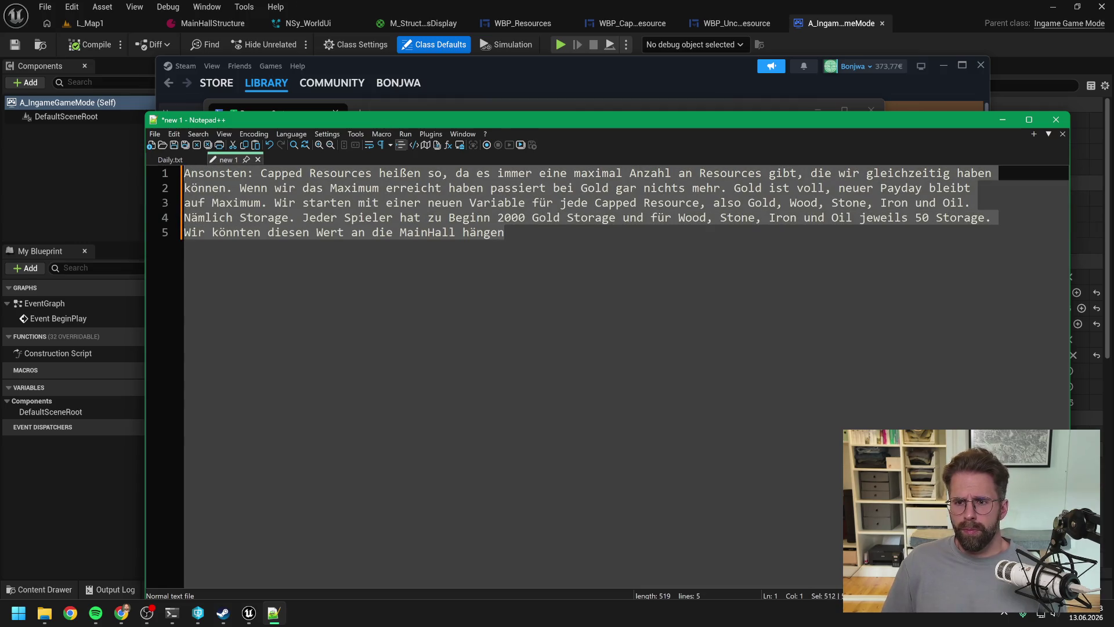
{"action": "left_click", "coordinate": [505, 233]}
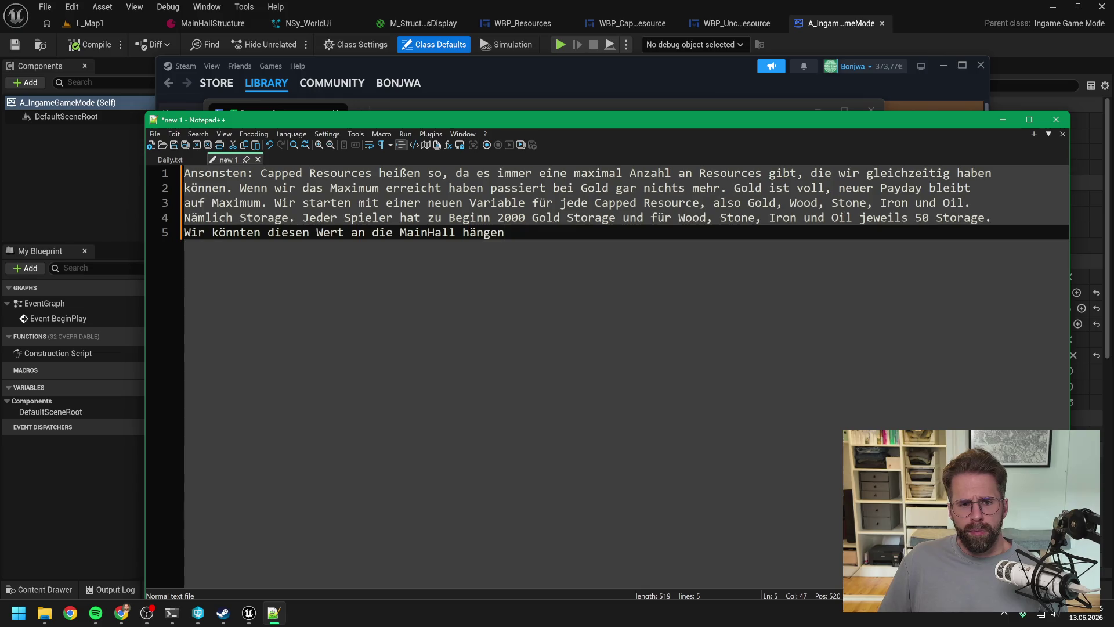
{"action": "left_click", "coordinate": [184, 173]}
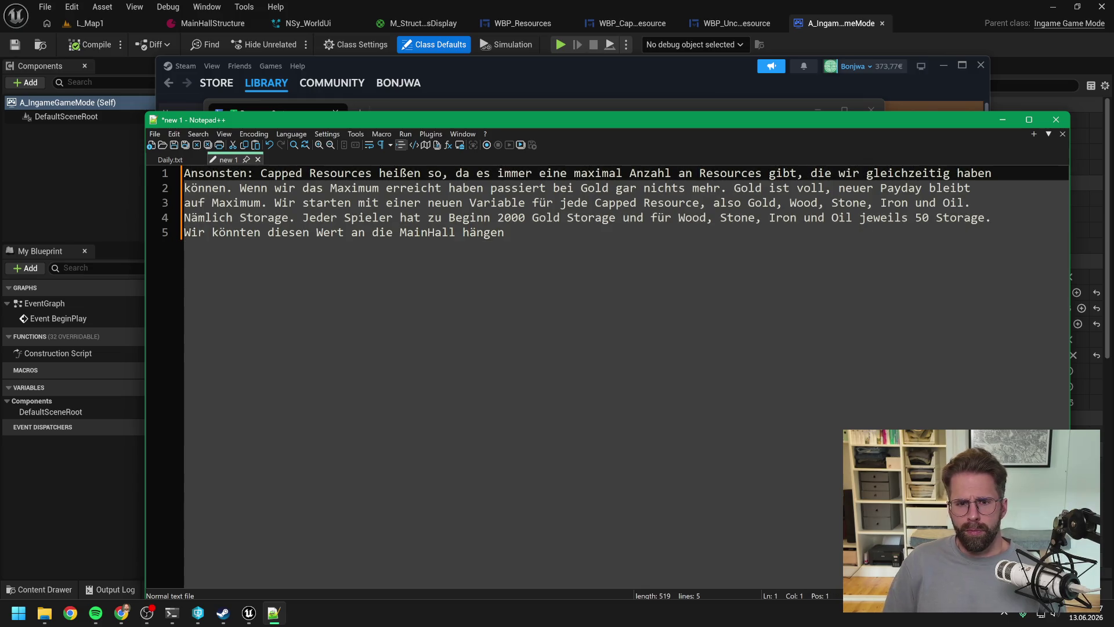
{"action": "key", "text": "Return"}
{"action": "key", "text": "Return"}
{"action": "key", "text": "Up"}
{"action": "key", "text": "Up"}
{"action": "type", "text": "Zu Beginn haben "}
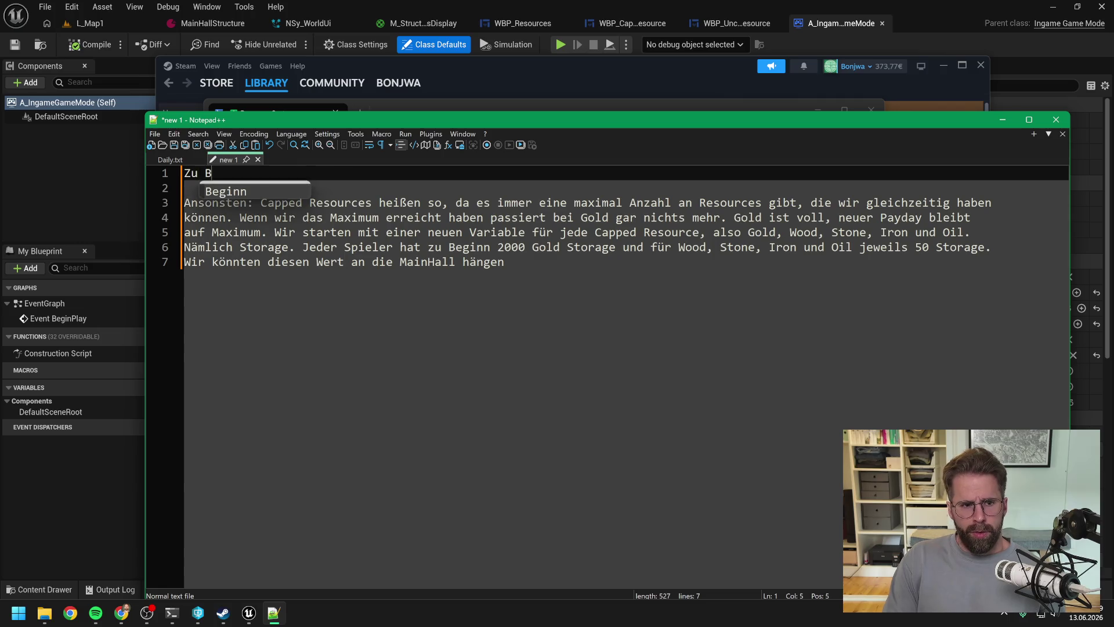
{"action": "type", "text": "wir "}
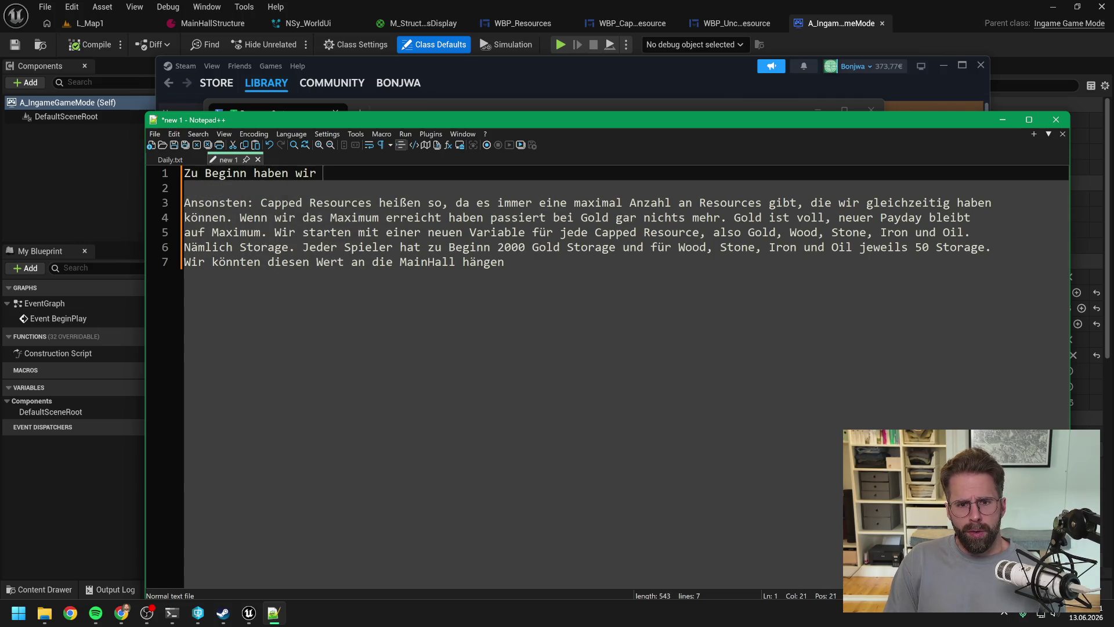
{"action": "type", "text": "2000"}
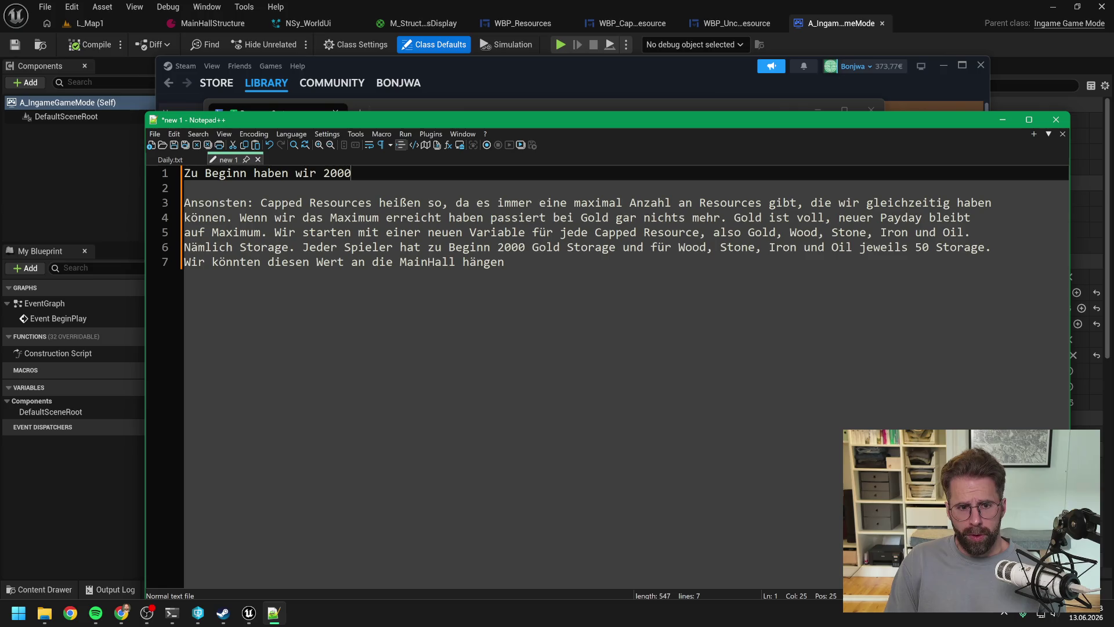
{"action": "type", "text": " Gold Str"}
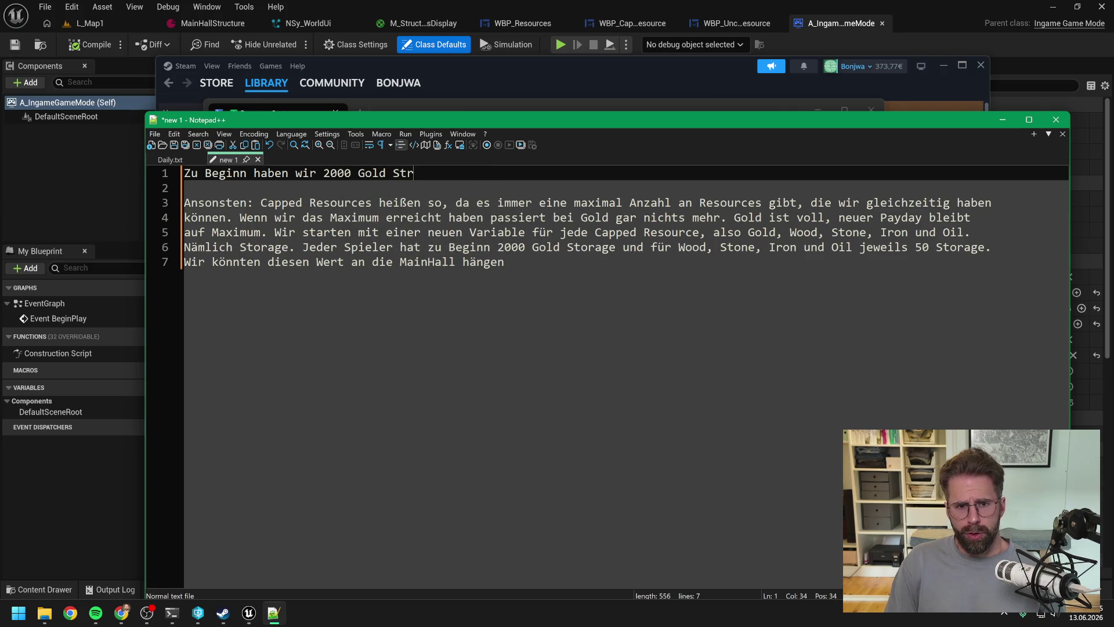
{"action": "key", "text": "BackSpace"}
{"action": "type", "text": "orage und jeweils "}
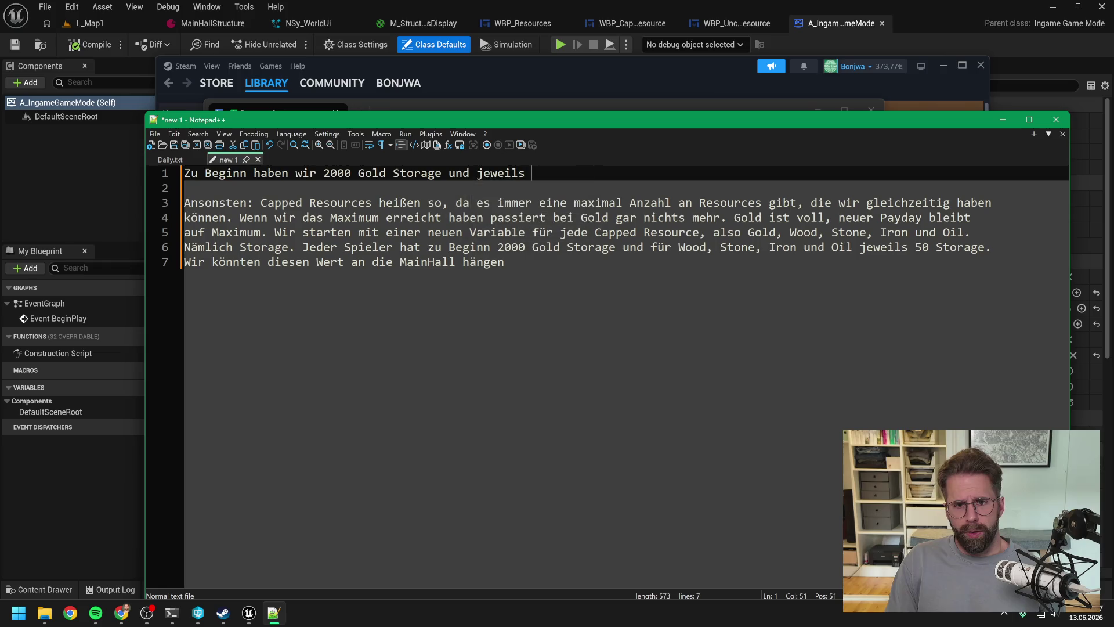
{"action": "type", "text": "50 füp"}
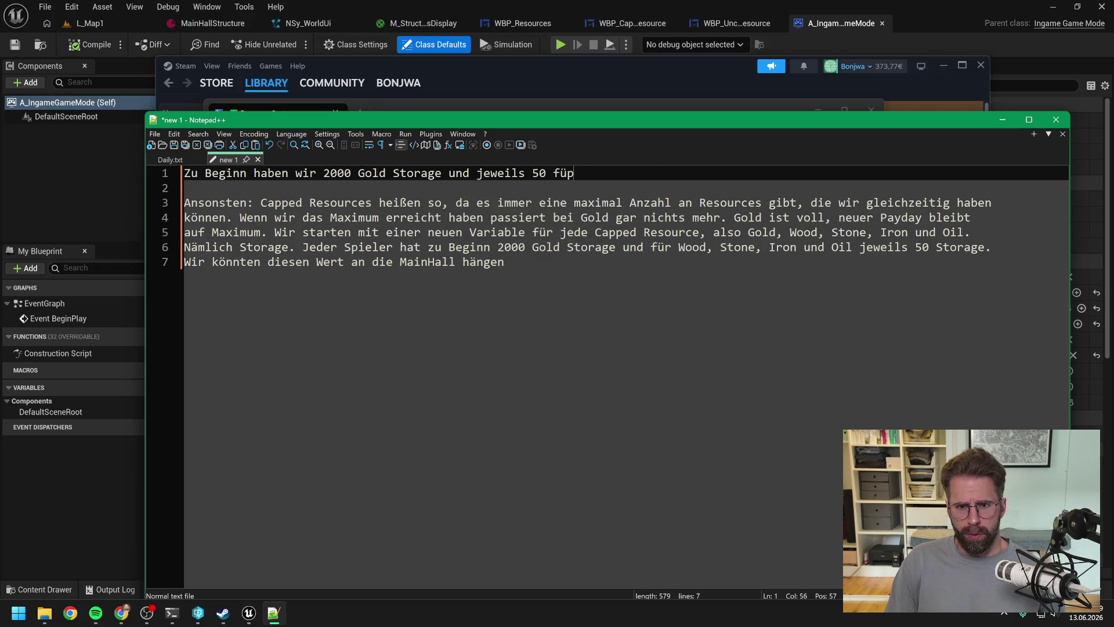
{"action": "key", "text": "BackSpace"}
{"action": "type", "text": "r Wood, "}
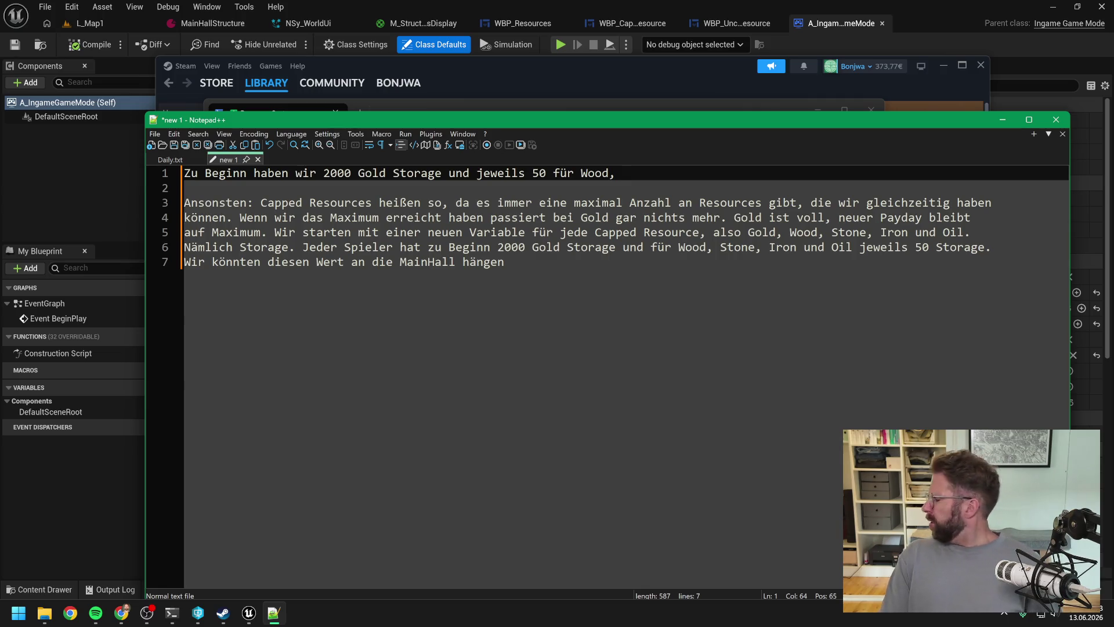
{"action": "type", "text": "Stone,"}
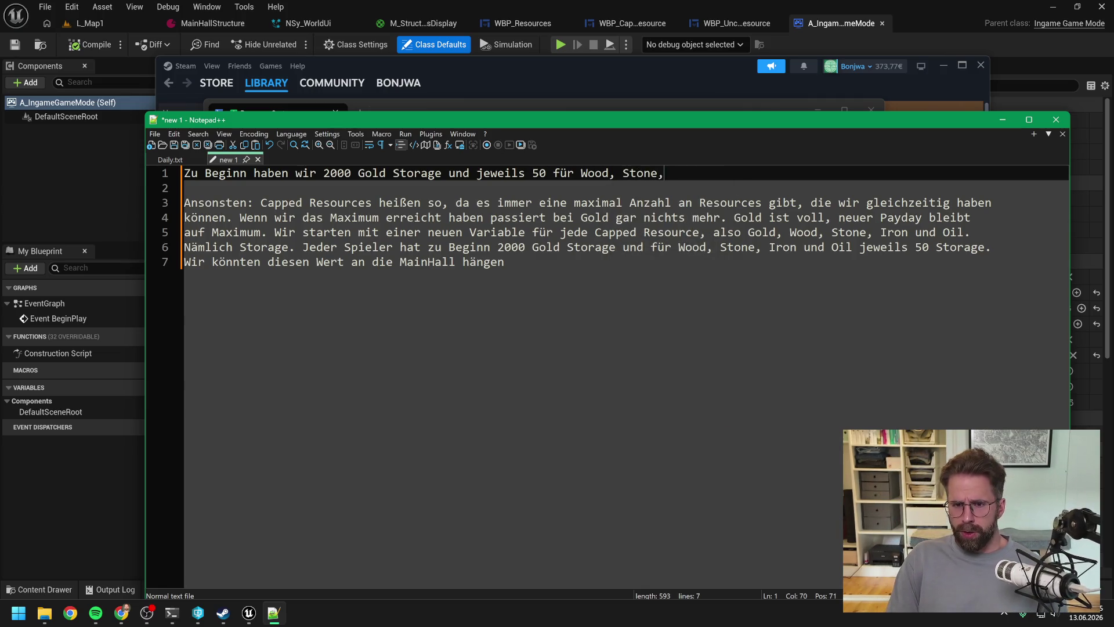
{"action": "type", "text": " Iron und Oil"}
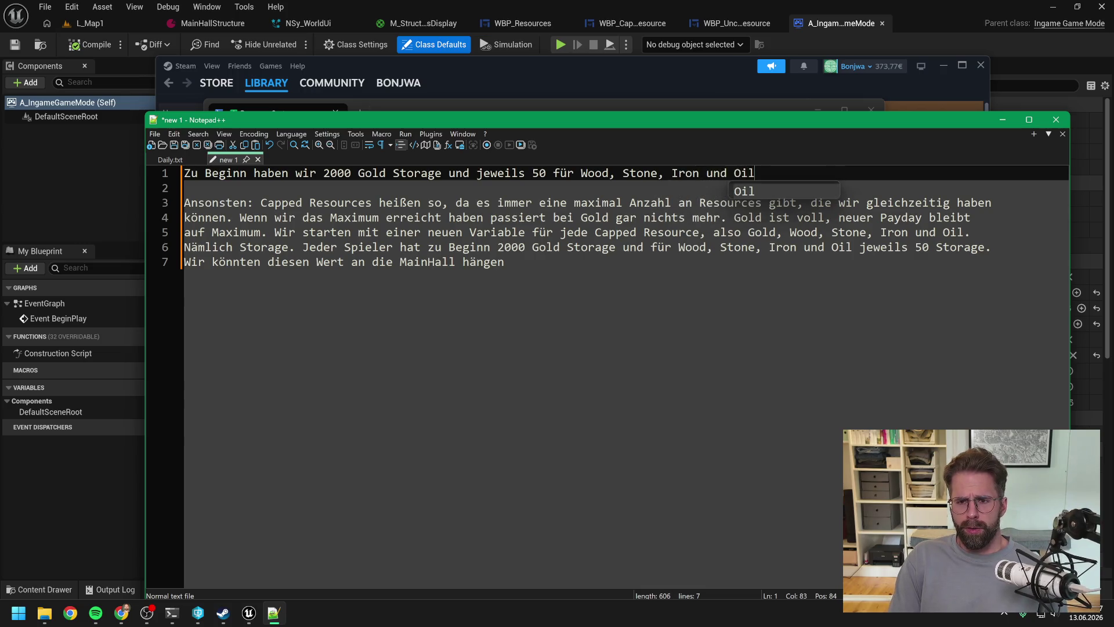
{"action": "type", "text": "."}
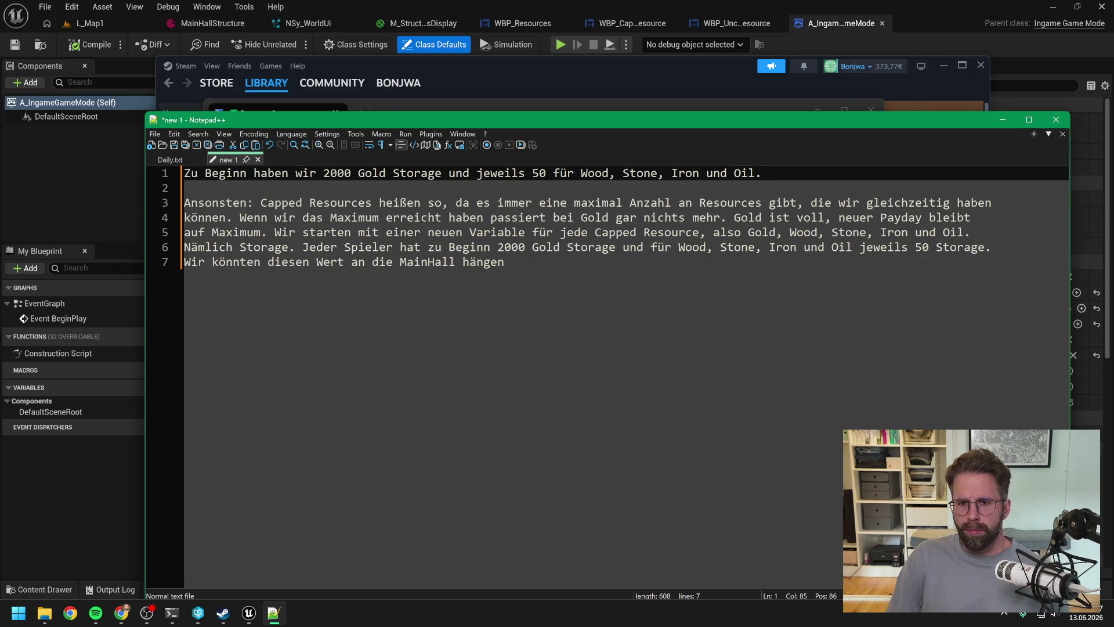
Step: Add 'Können wir auch über StartingStorage in IngameGameMode tunen.' across the next two lines
{"action": "type", "text": "K"}
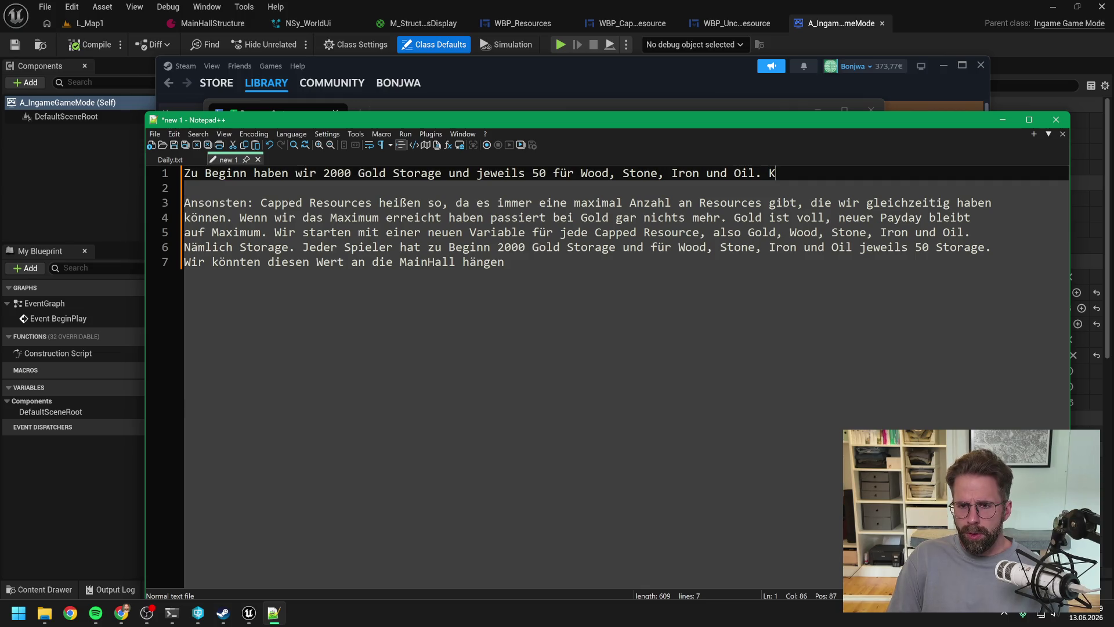
{"action": "type", "text": "önnen wir auch über "}
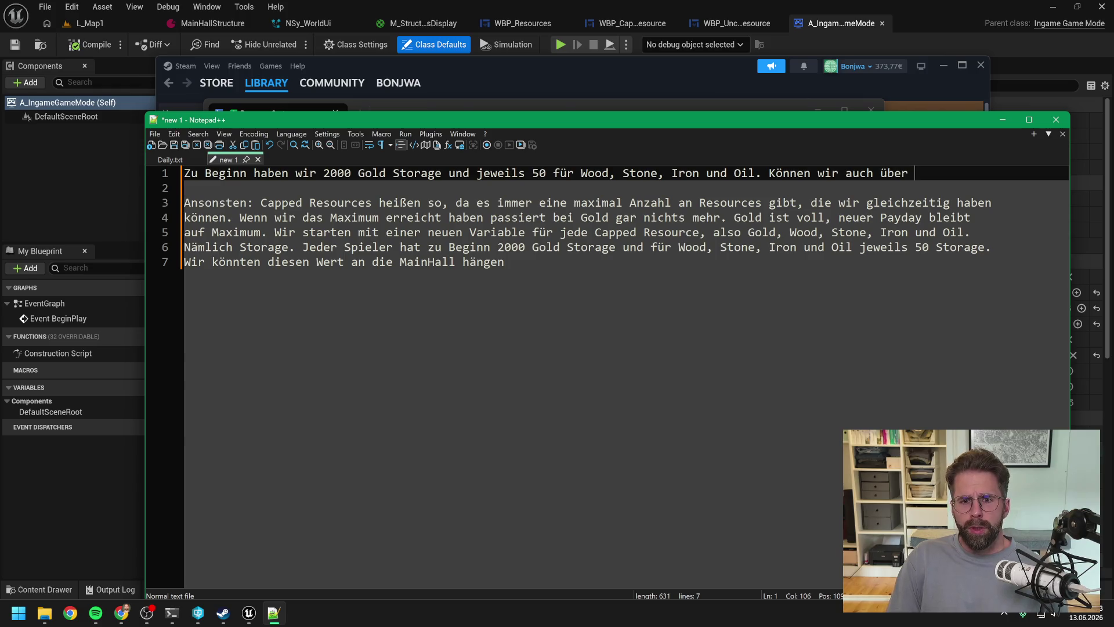
{"action": "type", "text": "Starting"}
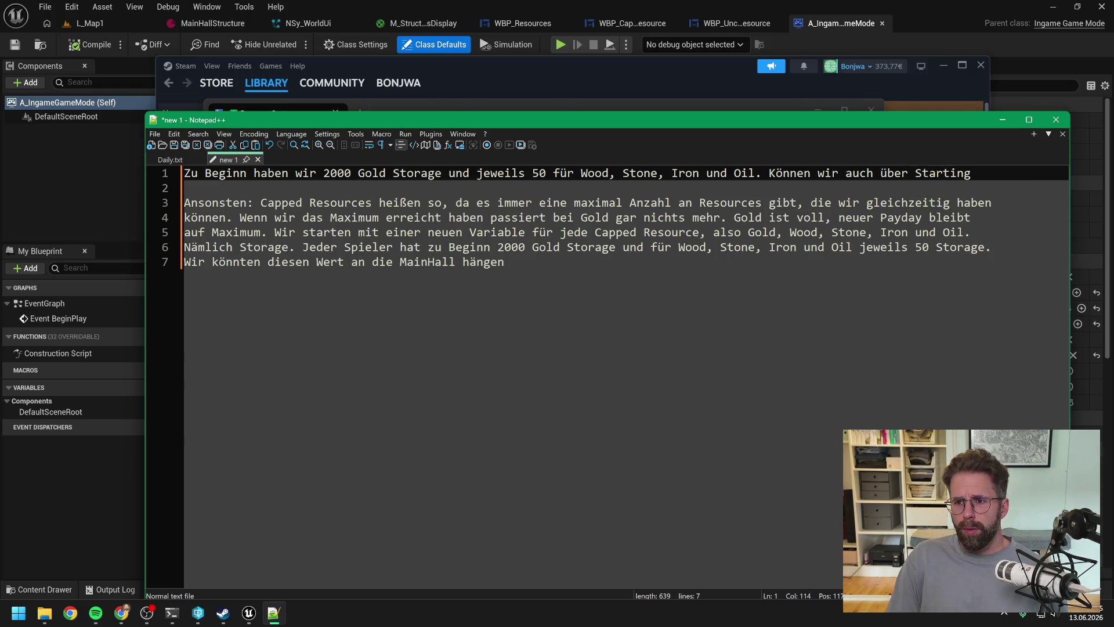
{"action": "type", "text": "Storage"}
{"action": "key", "text": "Return"}
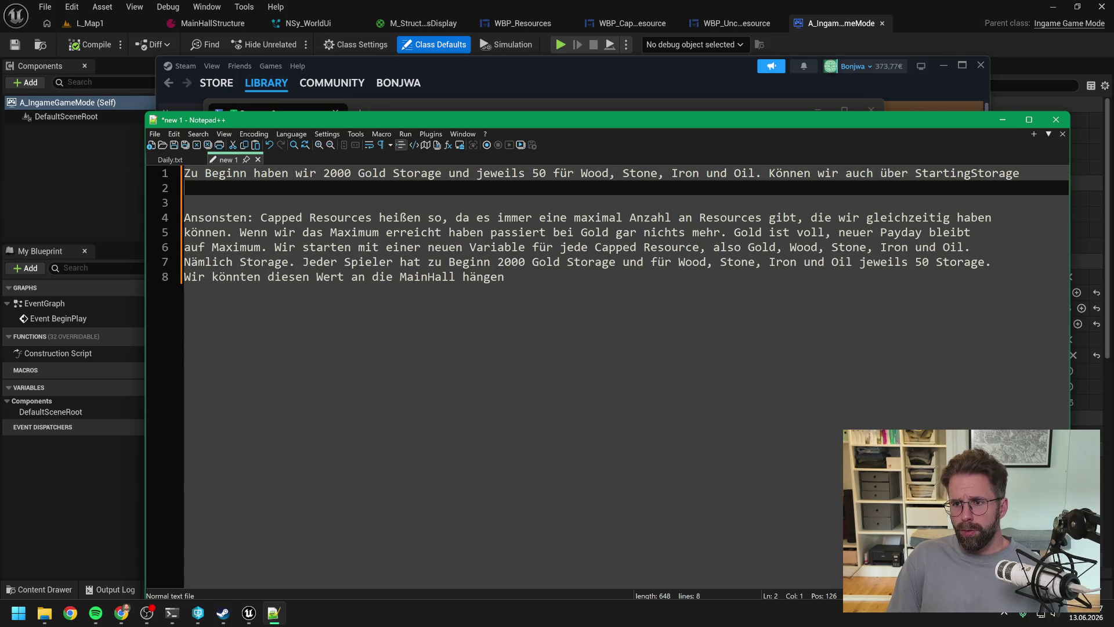
{"action": "type", "text": "in Ingame"}
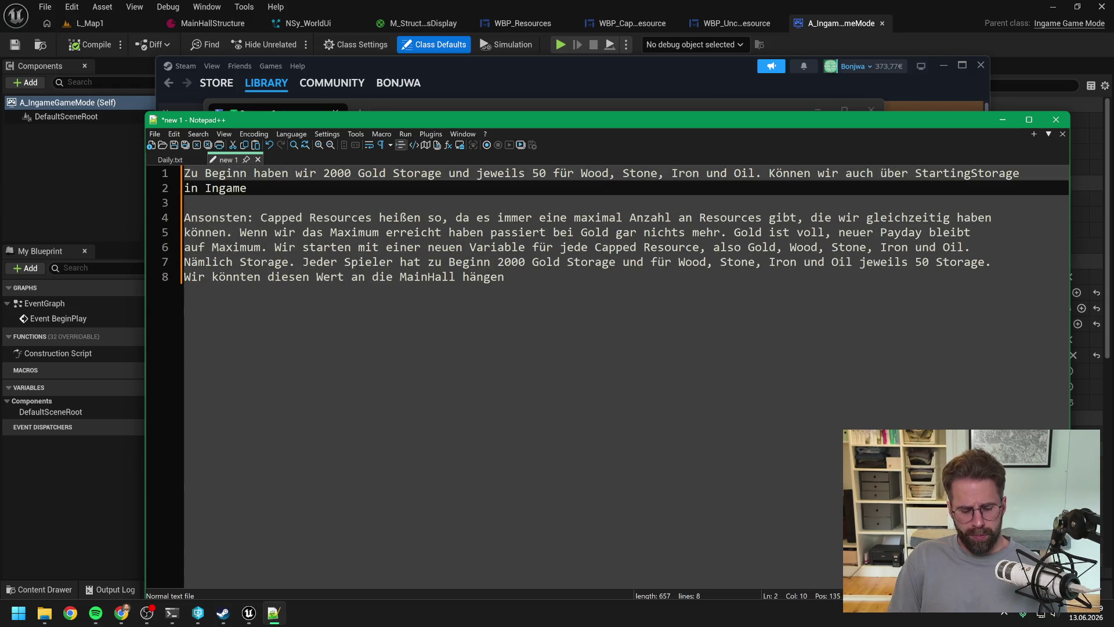
{"action": "type", "text": "GameMode"}
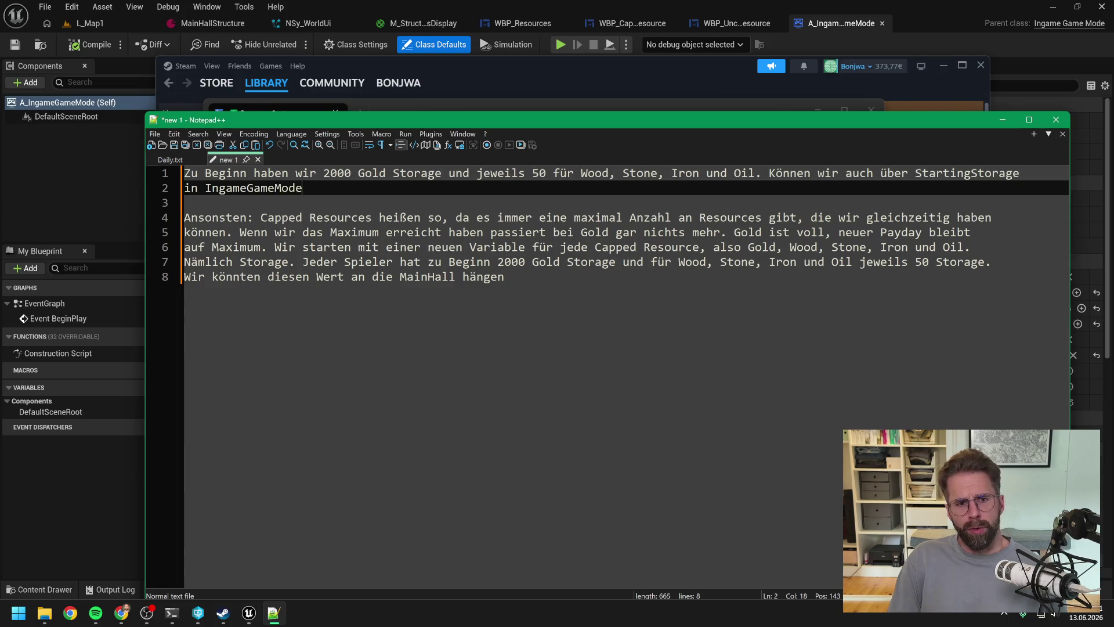
{"action": "type", "text": " tunen."}
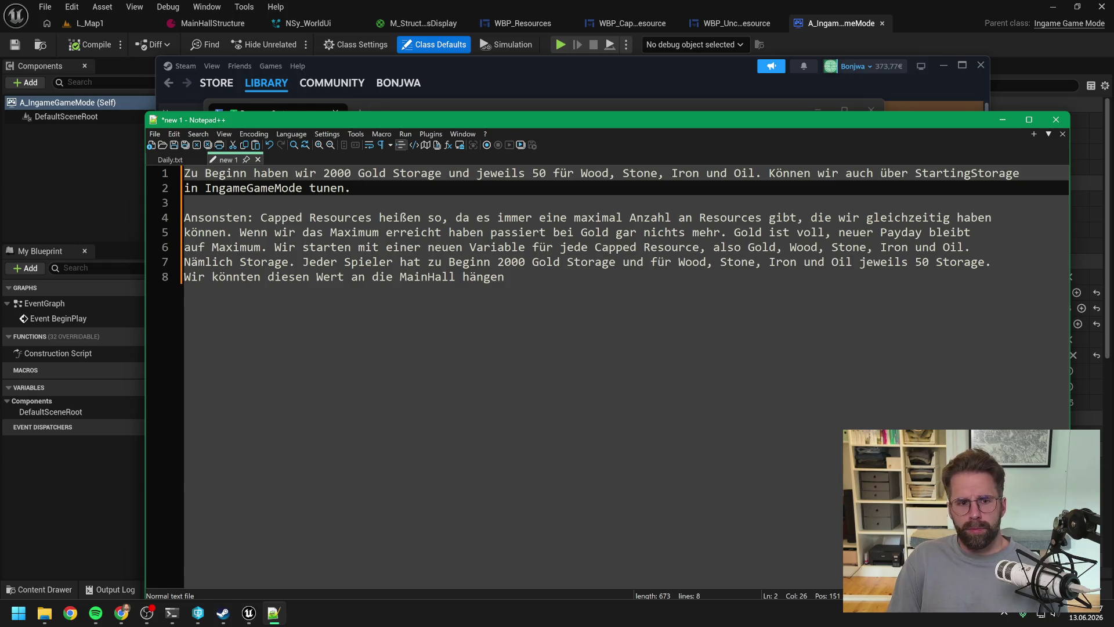
{"action": "key", "text": "BackSpace"}
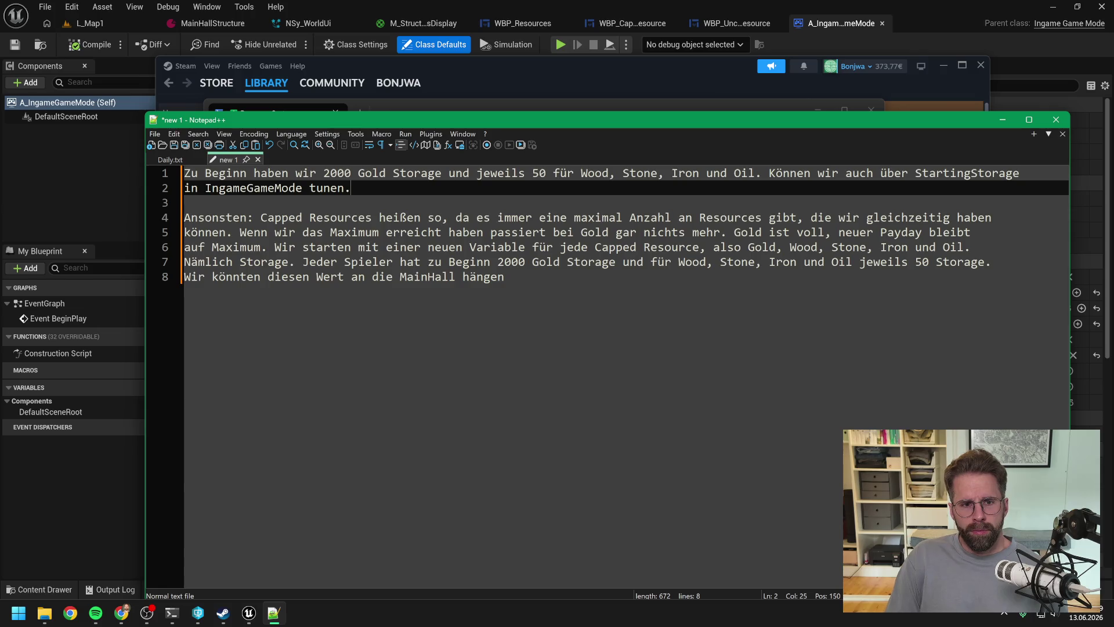
{"action": "key", "text": "Return"}
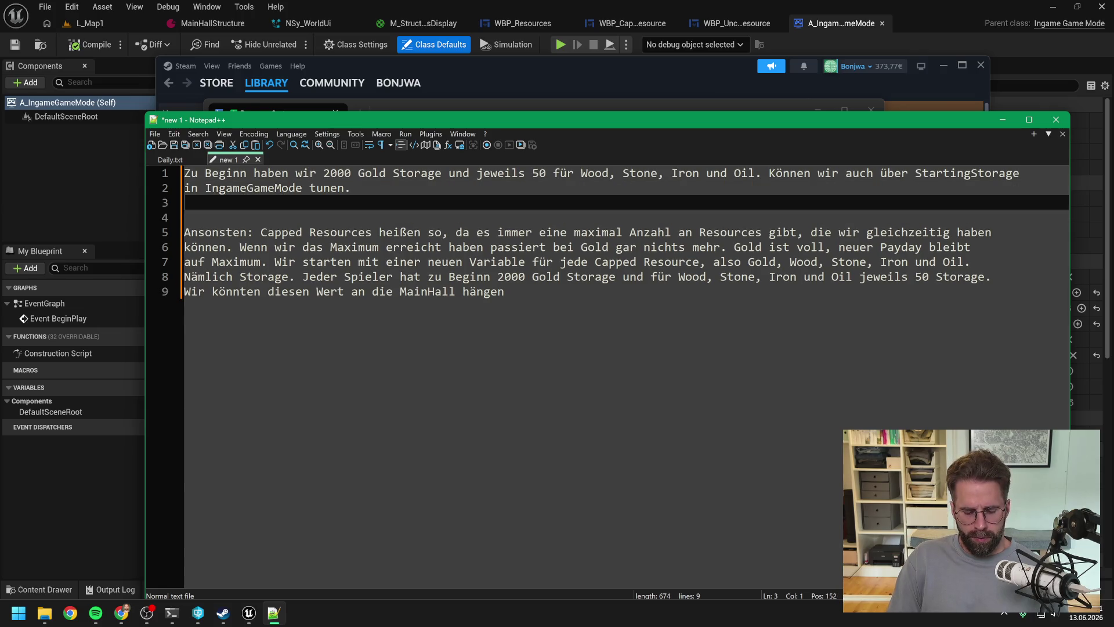
Step: Write that Storage caps held Resources, so Gold already at 2000 stays 2000 on the next Payday
{"action": "type", "text": "S"}
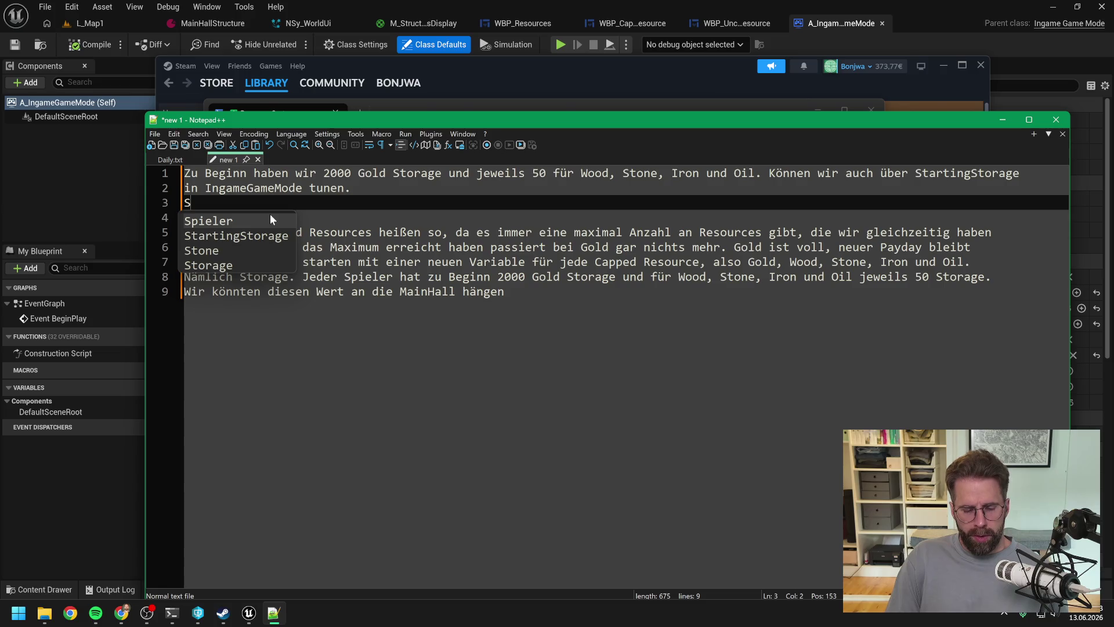
{"action": "type", "text": "torage ist uns"}
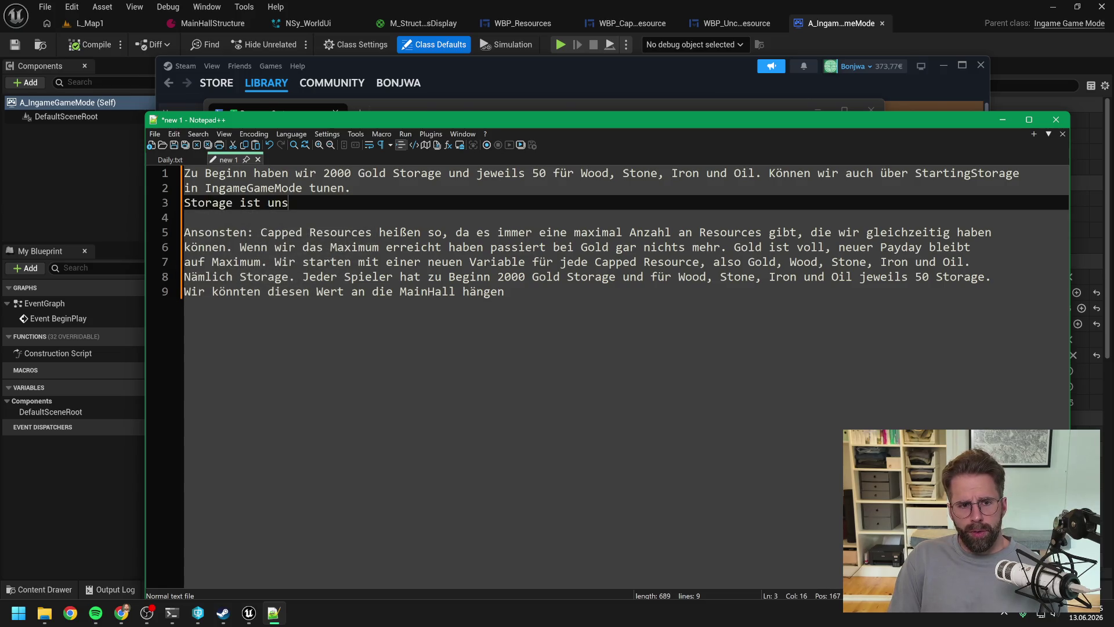
{"action": "type", "text": "er Cap von Re"}
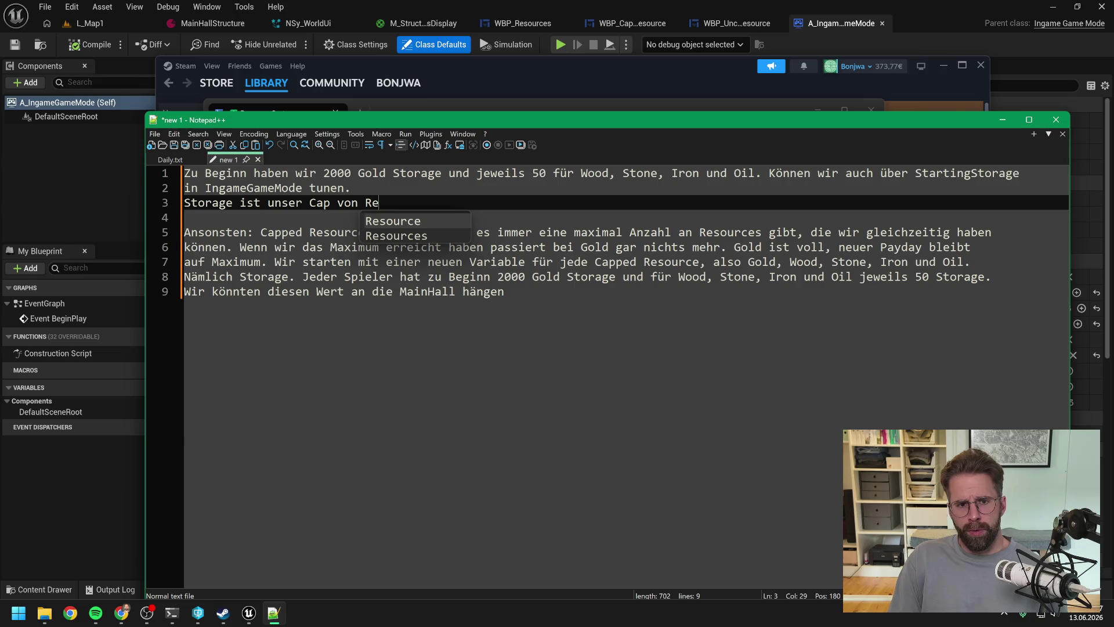
{"action": "type", "text": "sources die wir "}
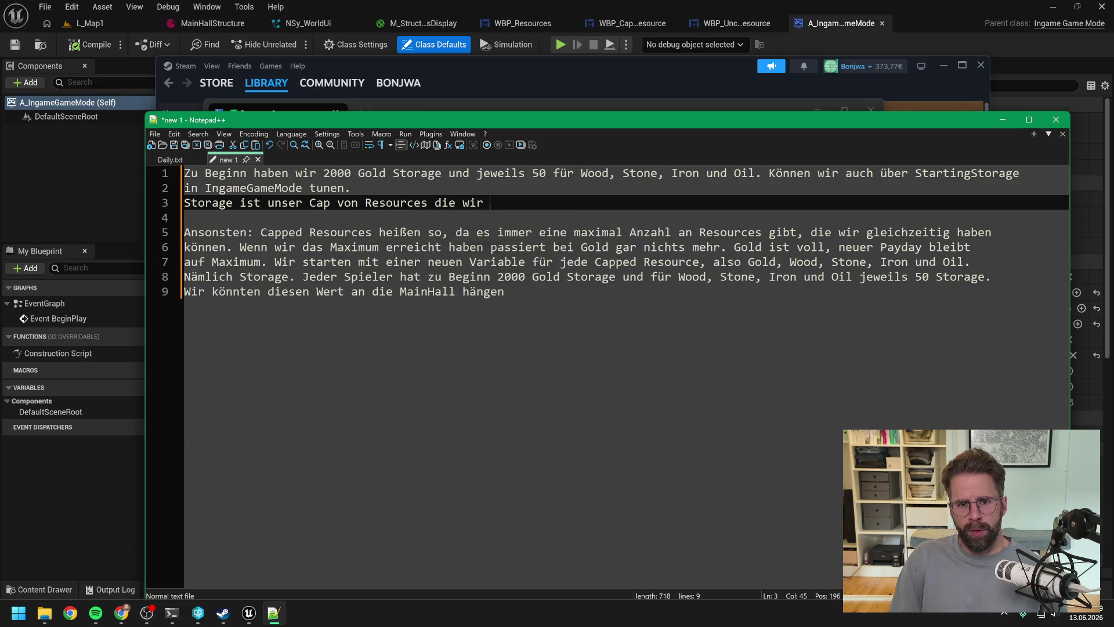
{"action": "type", "text": "gerade hal"}
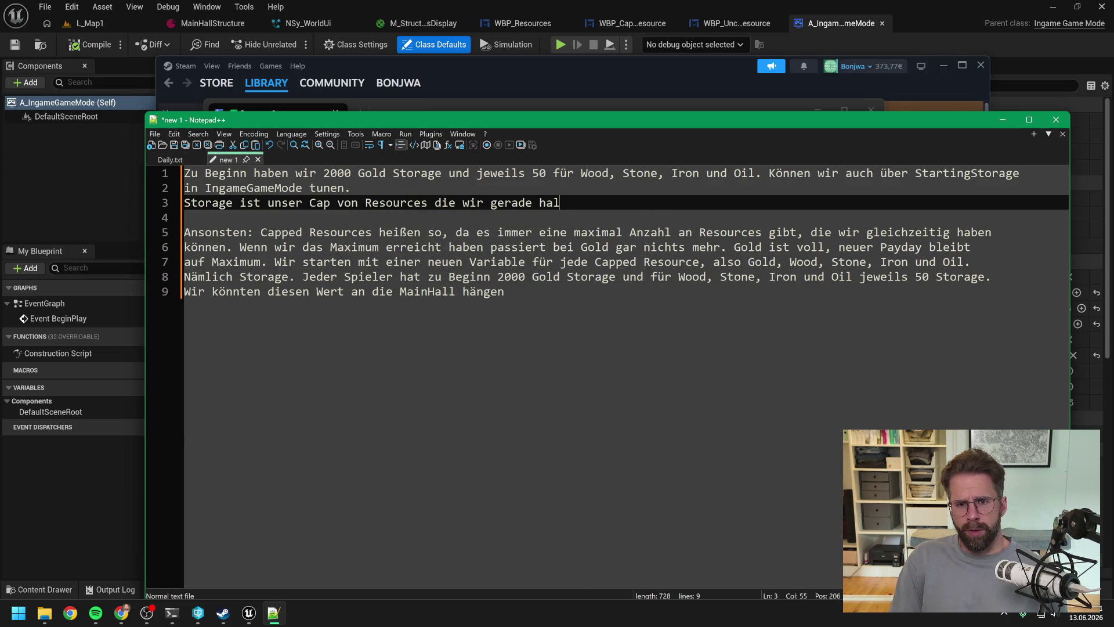
{"action": "type", "text": "ten können. "}
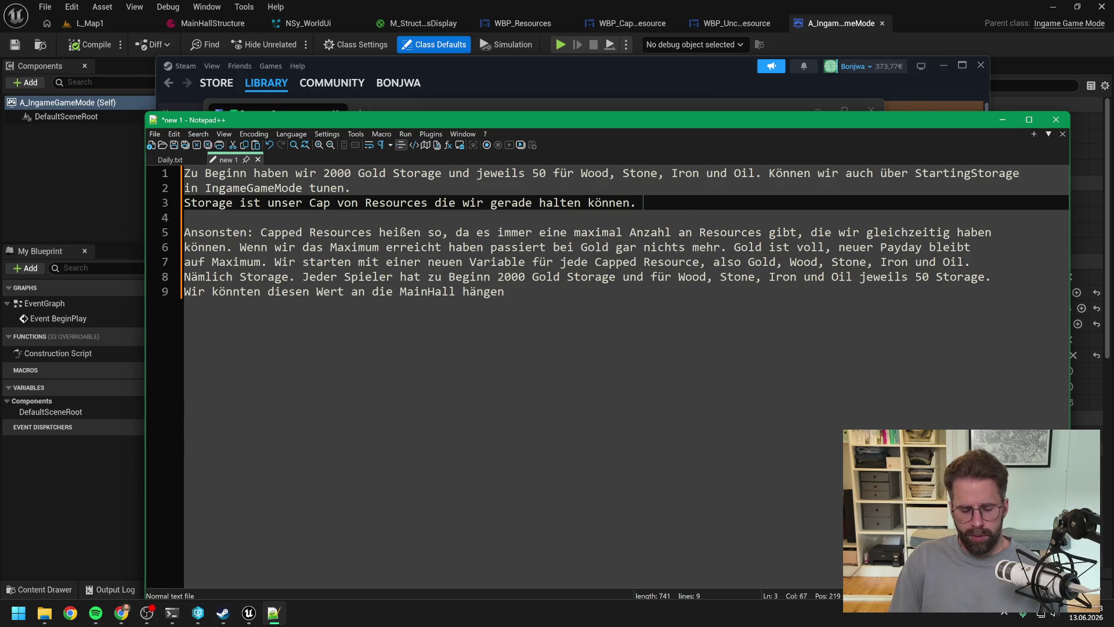
{"action": "type", "text": "Tipps"}
{"action": "key", "text": "BackSpace"}
{"action": "key", "text": "BackSpace"}
{"action": "key", "text": "BackSpace"}
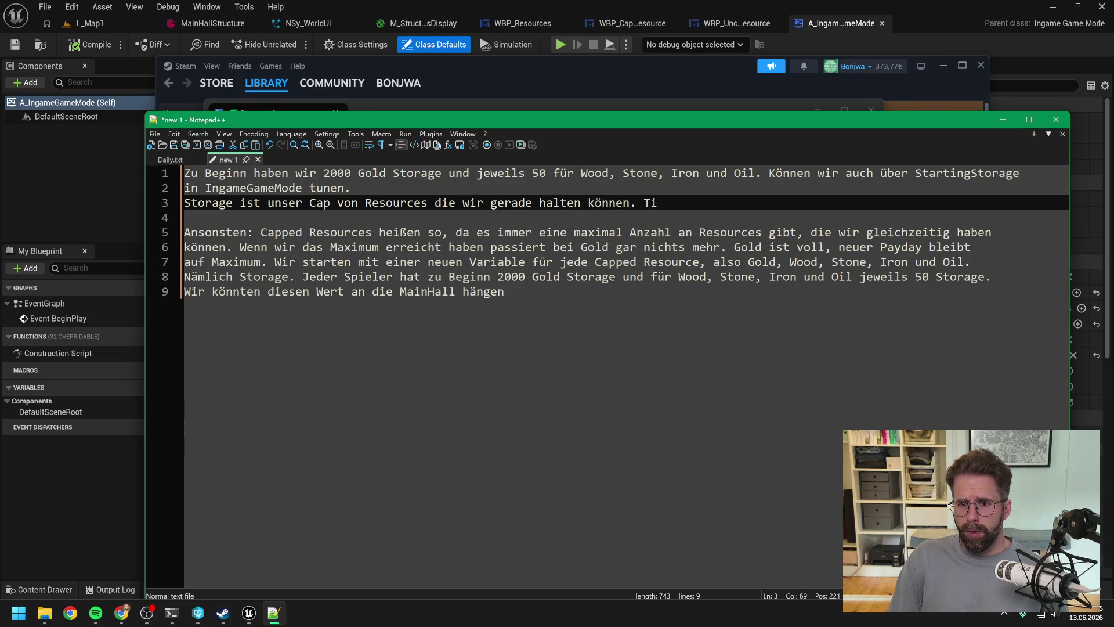
{"action": "key", "text": "BackSpace"}
{"action": "key", "text": "BackSpace"}
{"action": "type", "text": "Haben wir"}
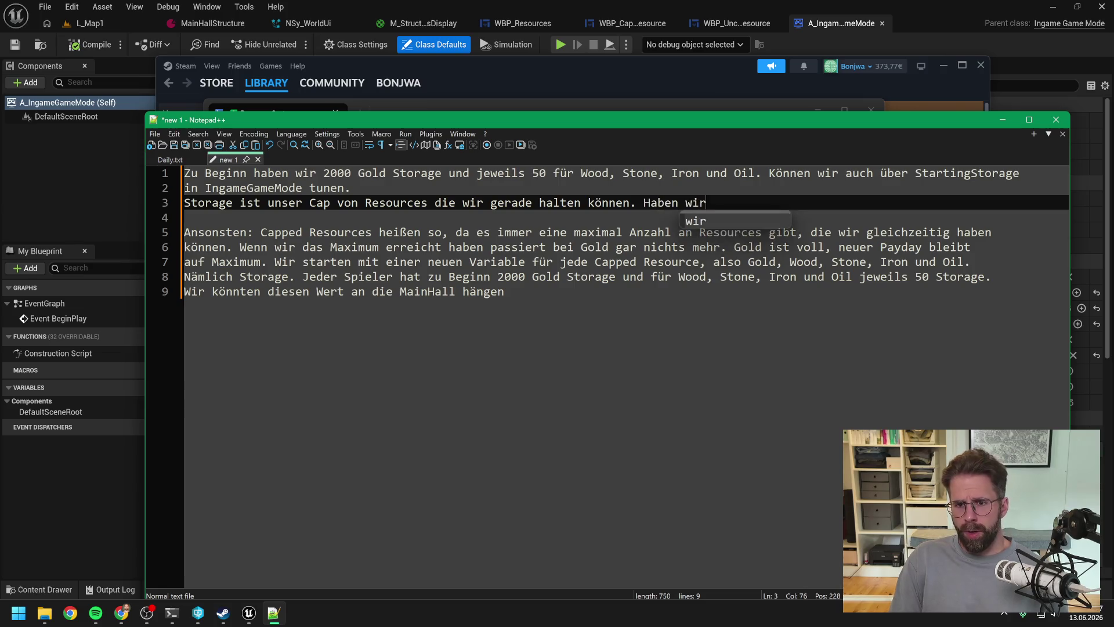
{"action": "type", "text": " bereits 2000 "}
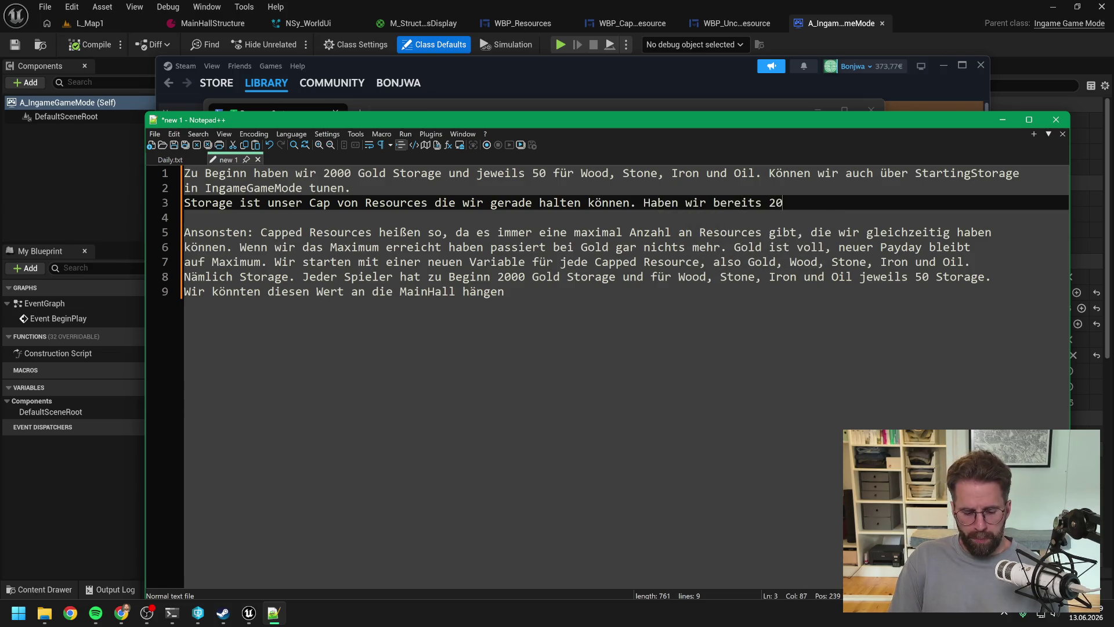
{"action": "type", "text": "Gold und"}
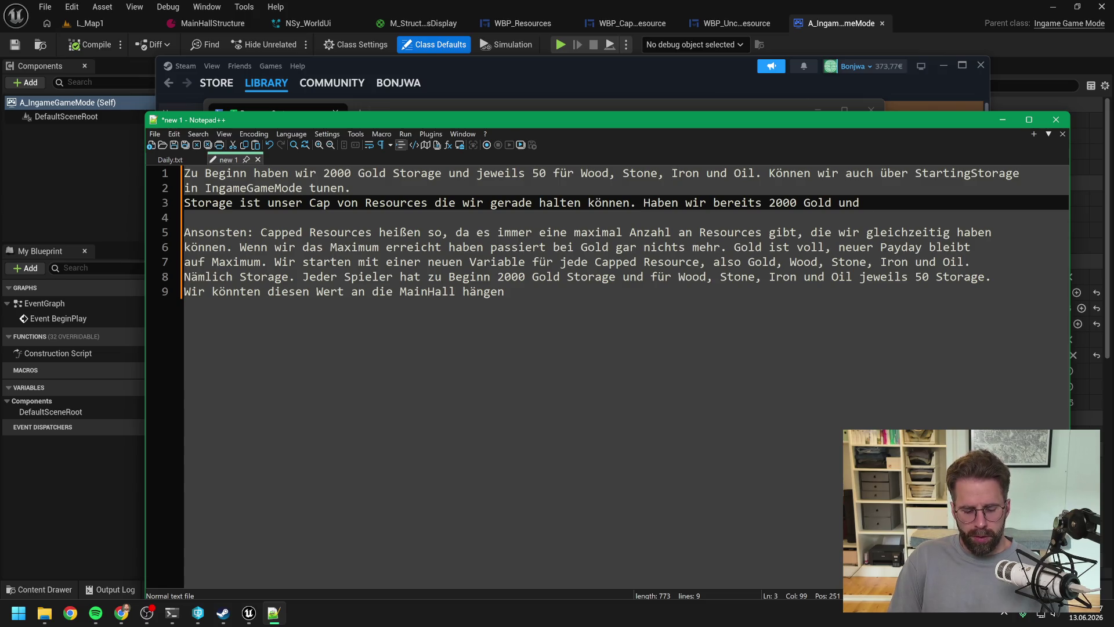
{"action": "type", "text": "bekomm"}
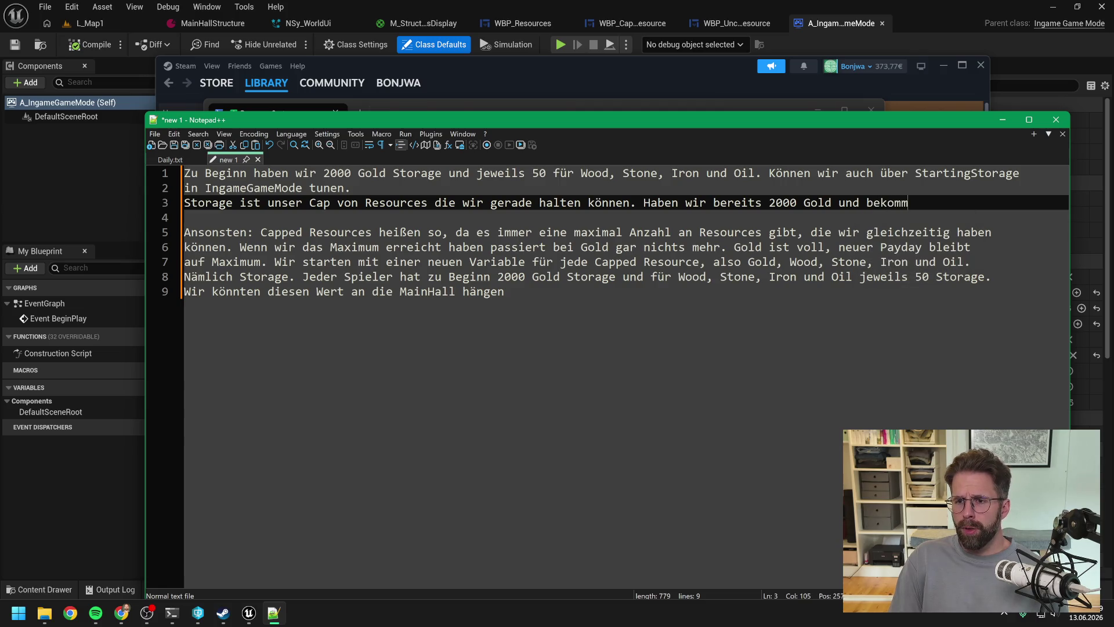
{"action": "type", "text": "en den nächsten"}
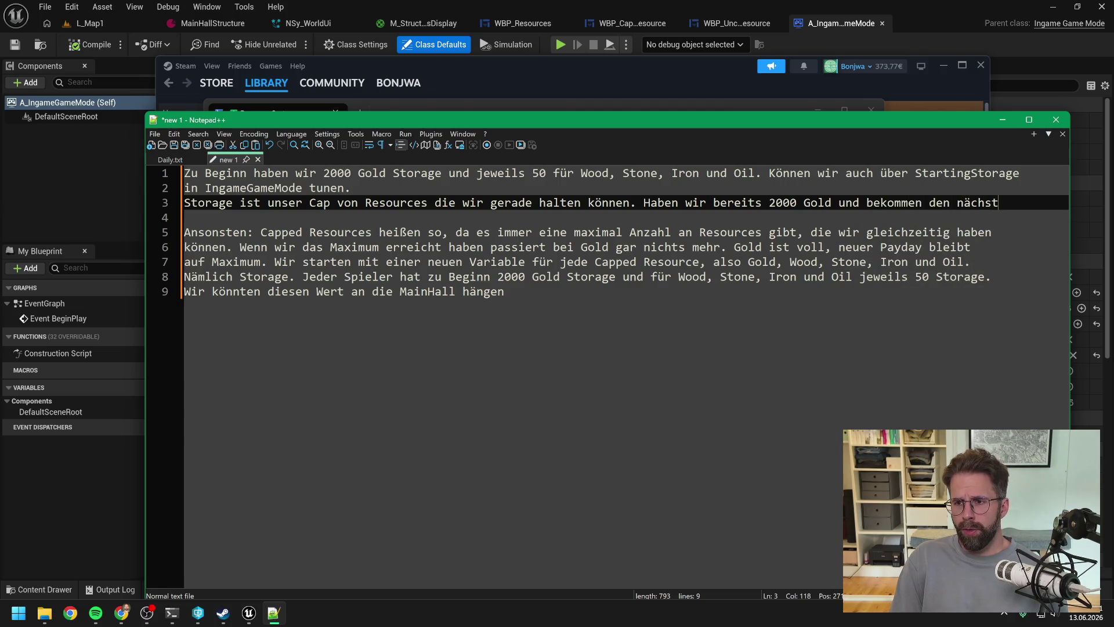
{"action": "key", "text": "Return"}
{"action": "type", "text": "Payday rein. b"}
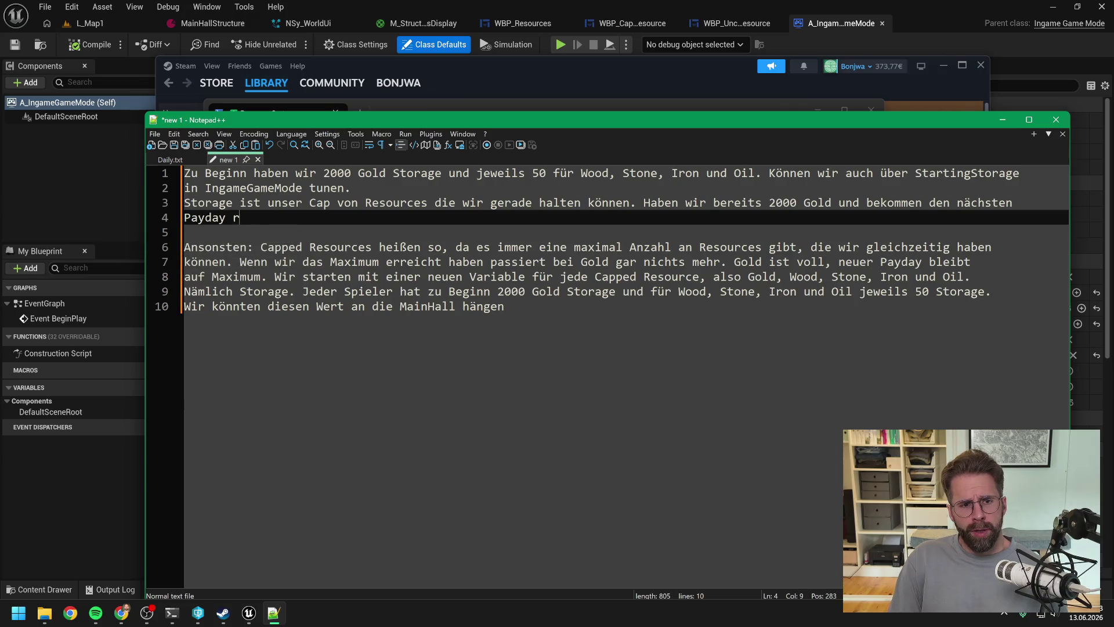
{"action": "key", "text": "BackSpace"}
{"action": "key", "text": "BackSpace"}
{"action": "key", "text": "BackSpace"}
{"action": "type", "text": ", bleiben wir"}
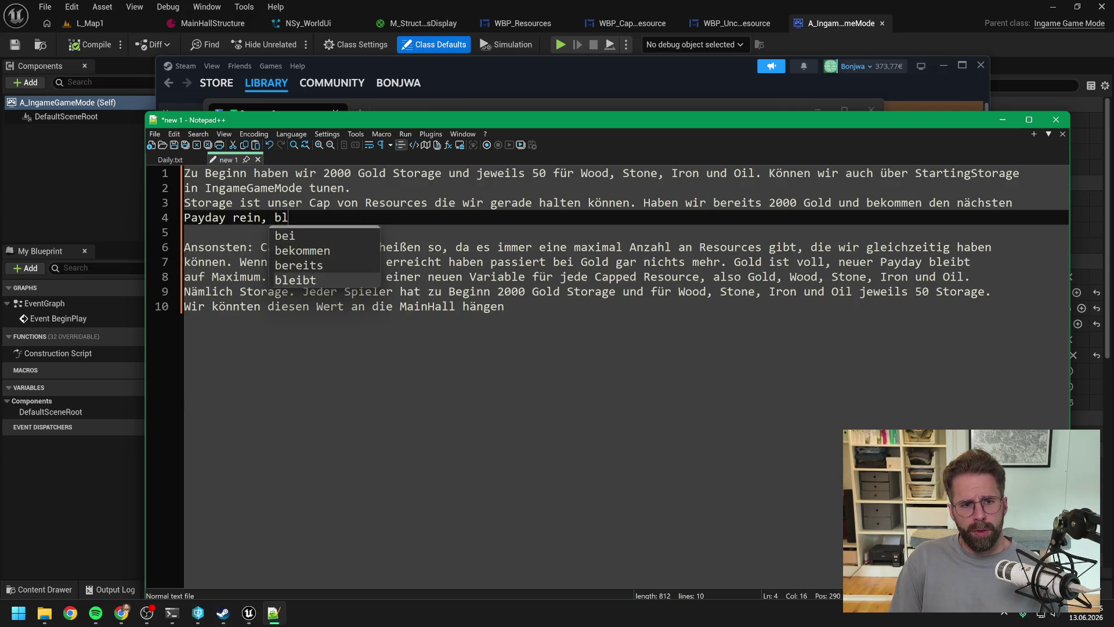
{"action": "type", "text": " auf 2000"}
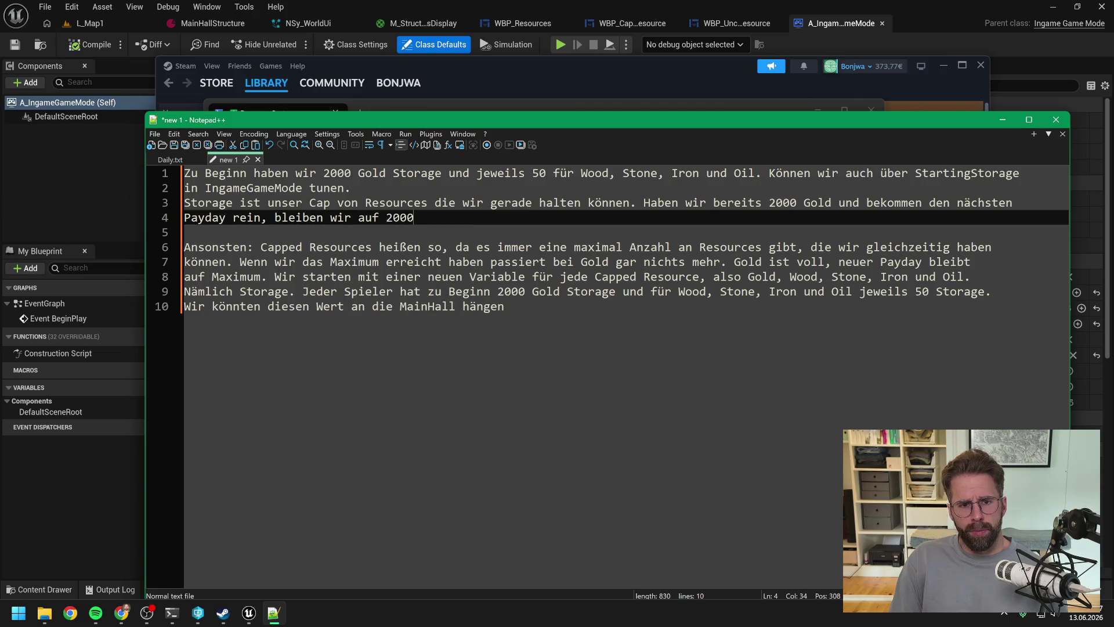
{"action": "type", "text": ". Wird also geklanm"}
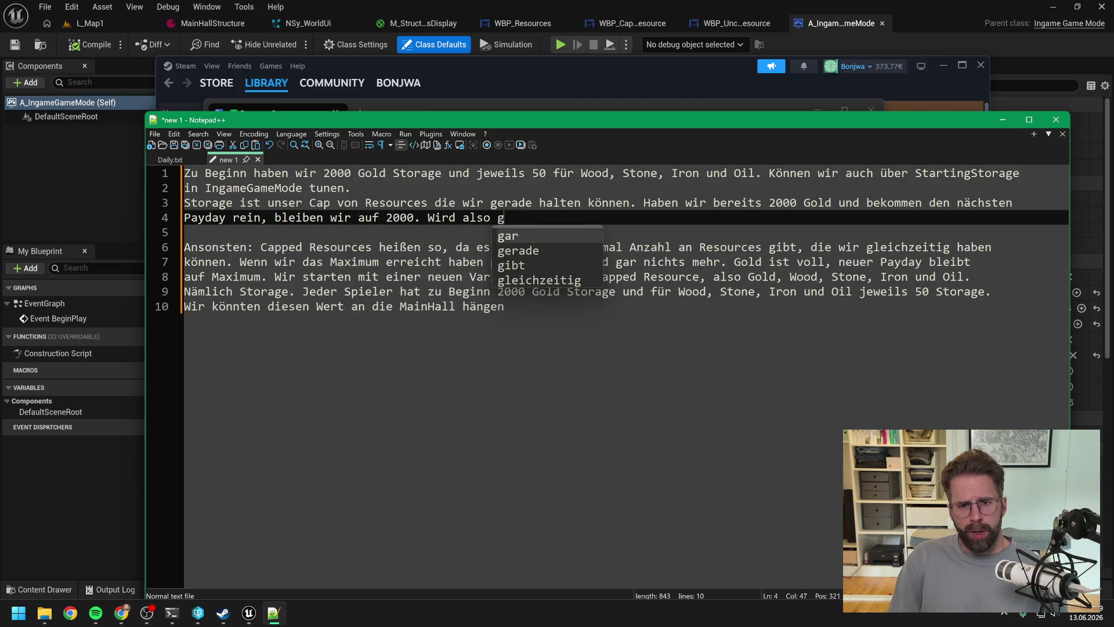
{"action": "key", "text": "BackSpace"}
{"action": "key", "text": "BackSpace"}
{"action": "key", "text": "BackSpace"}
Step: Add that Structures can later raise storage for individual Resources, and start the overflow note on capped resources
{"action": "type", "text": "cl"}
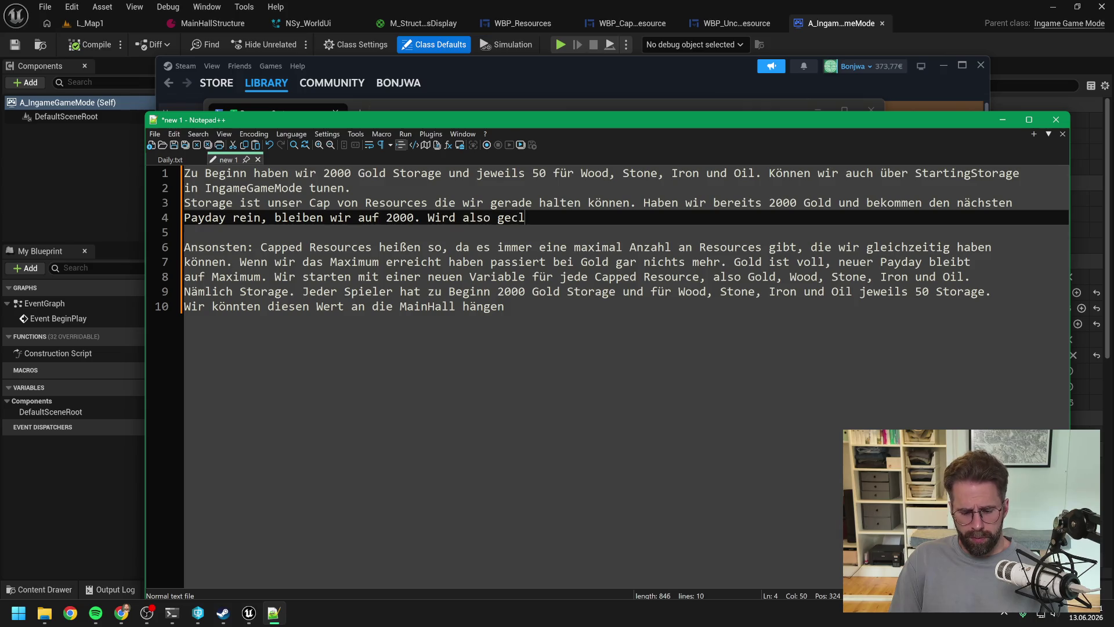
{"action": "type", "text": "ampt. Später "}
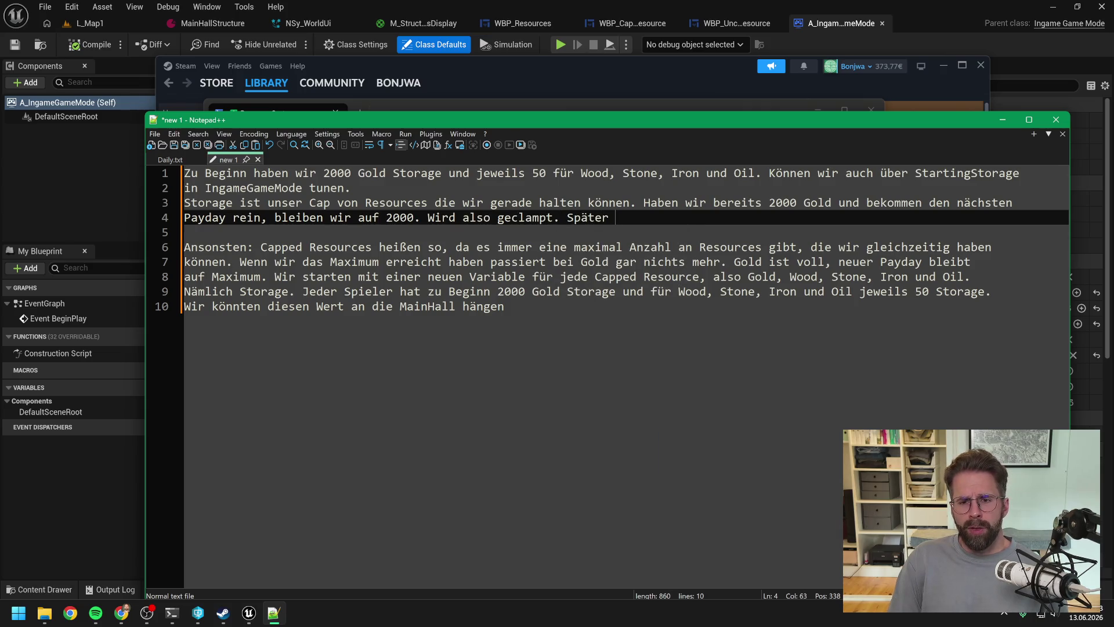
{"action": "type", "text": "Gibt es S"}
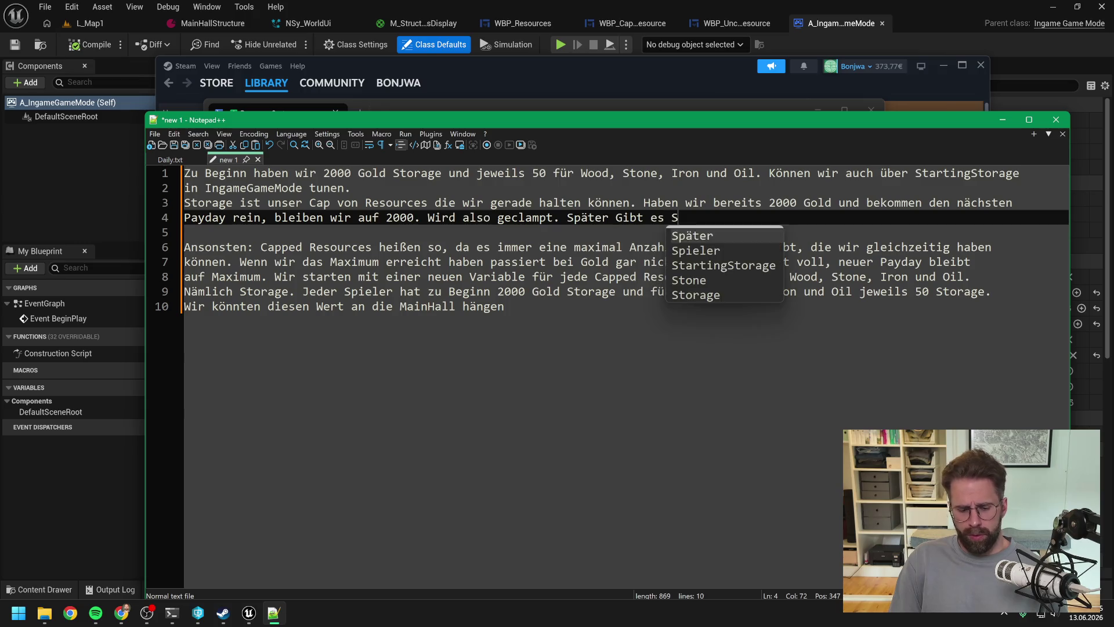
{"action": "type", "text": "tructures, "}
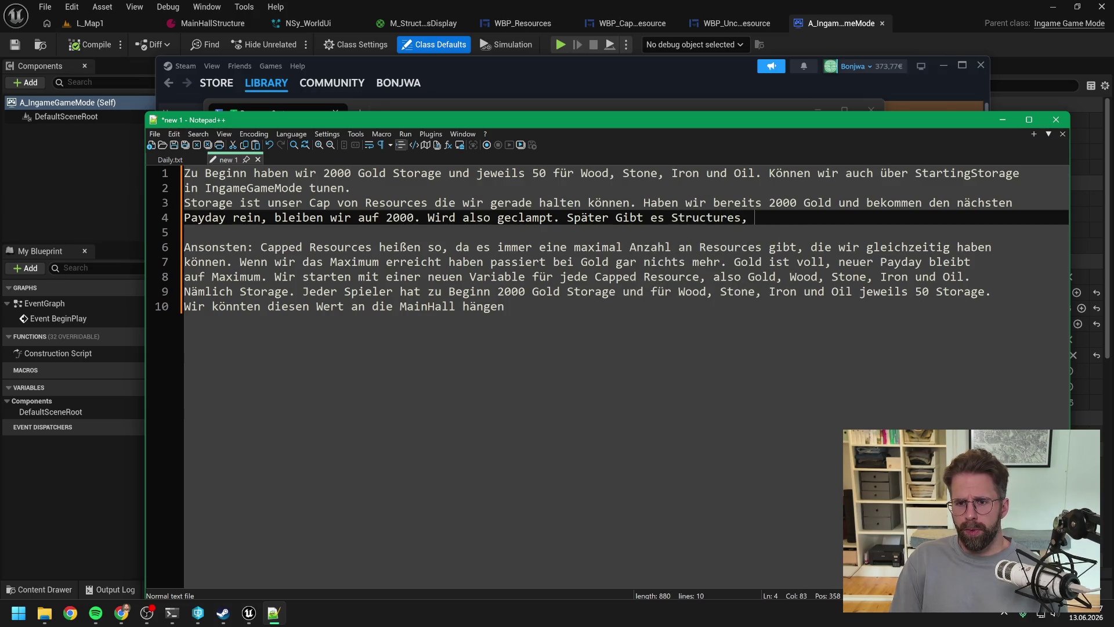
{"action": "type", "text": "die unsere "}
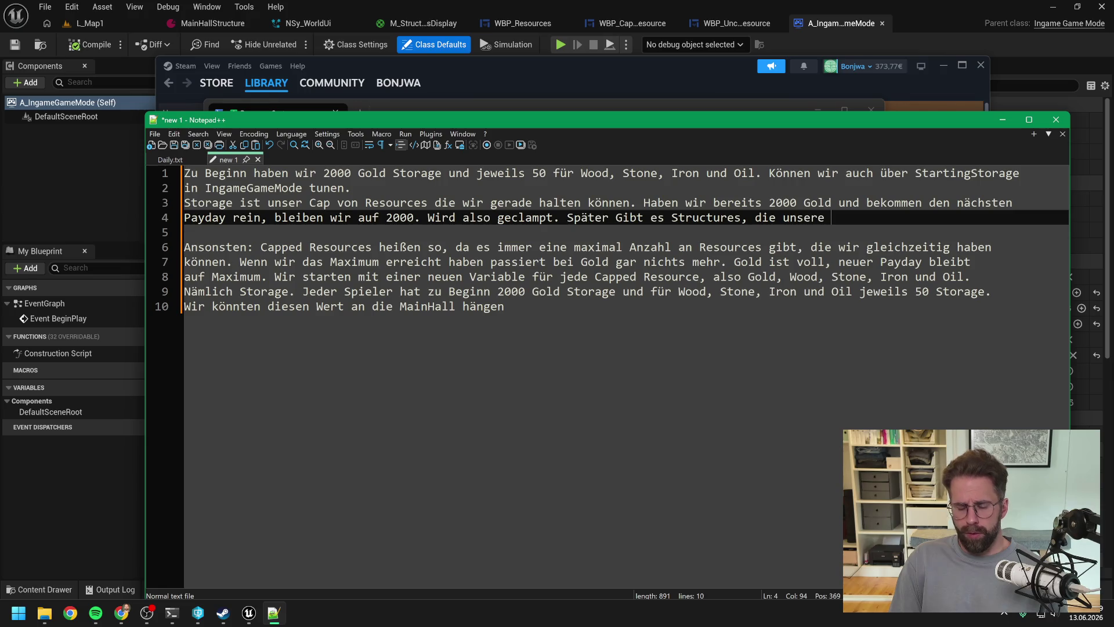
{"action": "type", "text": "Storage"}
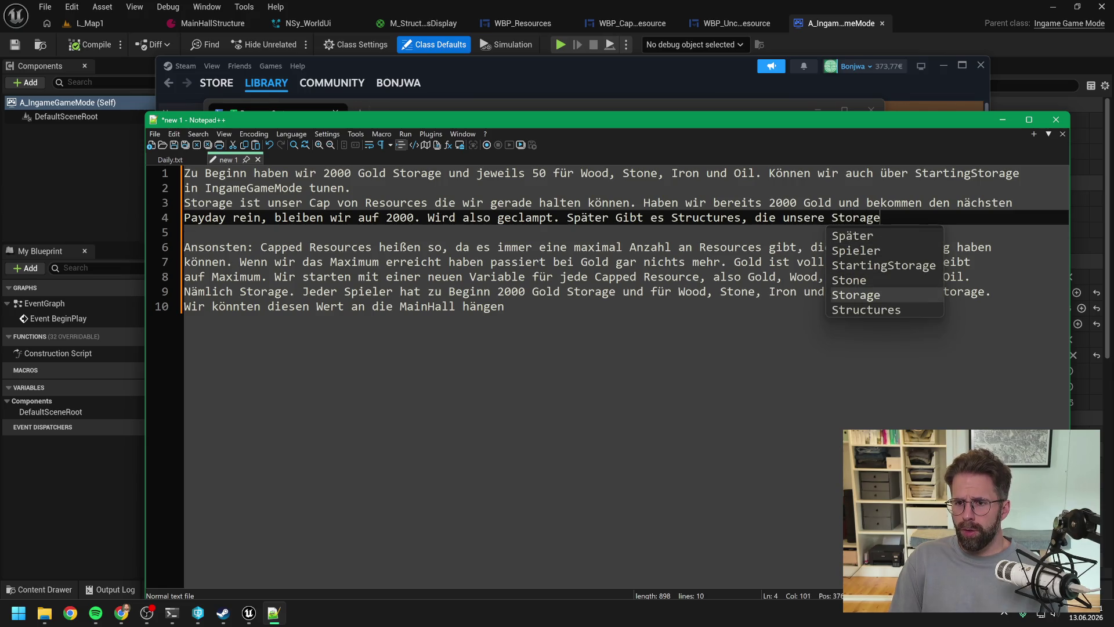
{"action": "type", "text": " für einze"}
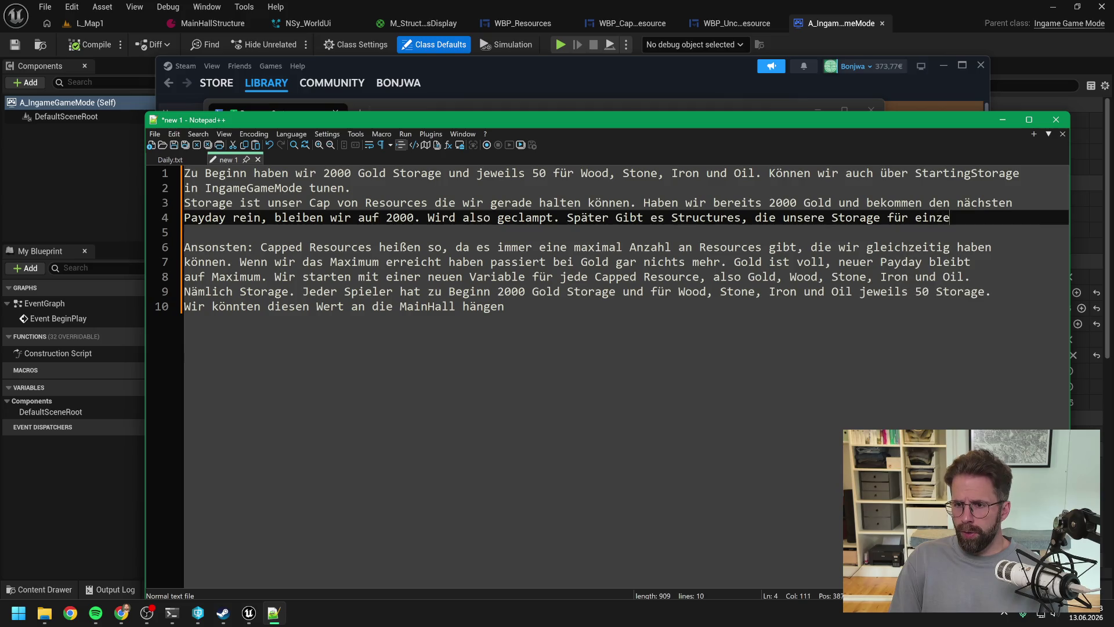
{"action": "type", "text": "lne Resources er"}
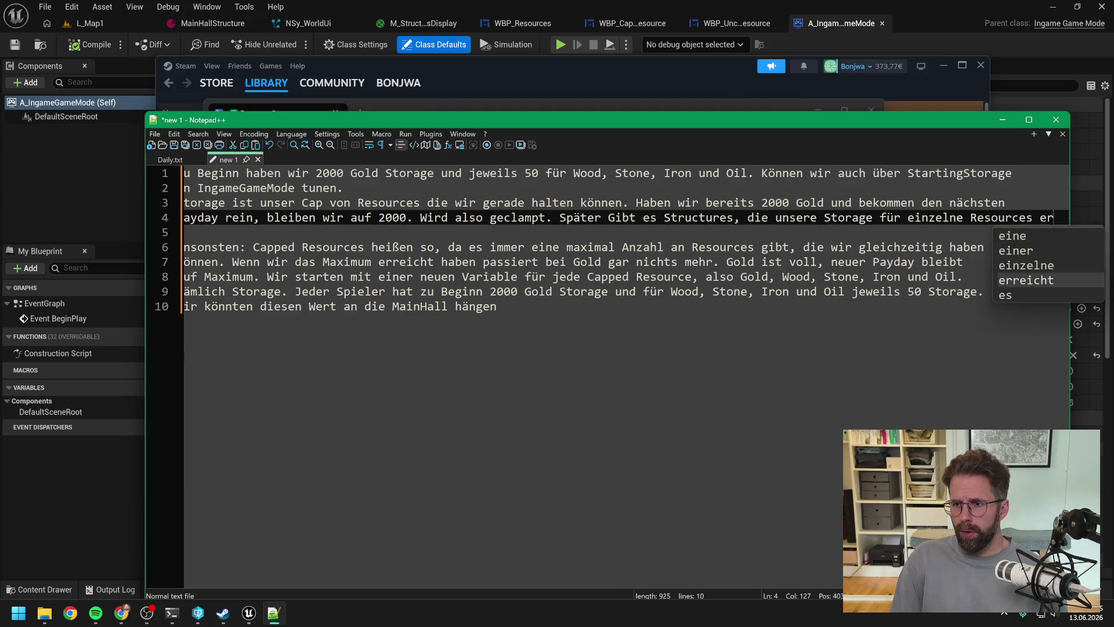
{"action": "key", "text": "Return"}
{"action": "type", "text": "erh"}
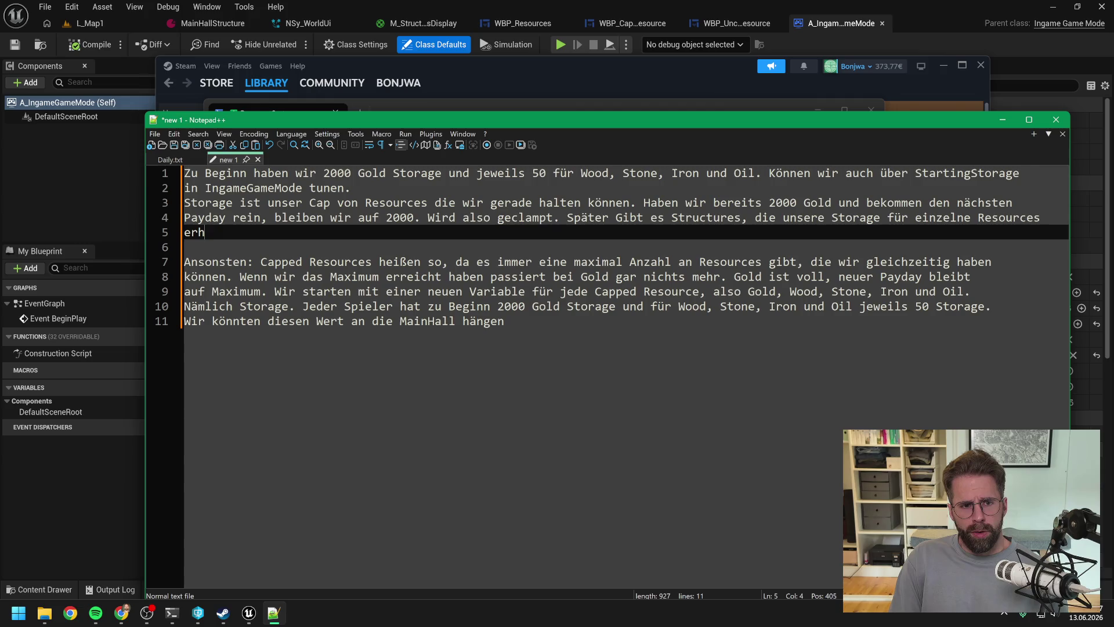
{"action": "type", "text": "öhen können."}
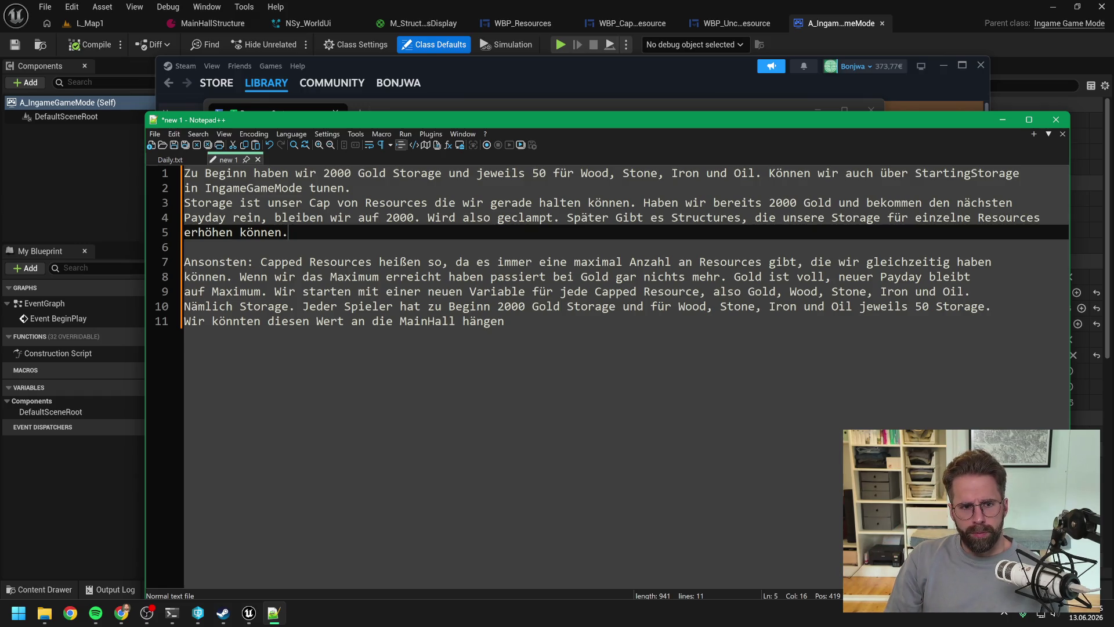
{"action": "key", "text": "Return"}
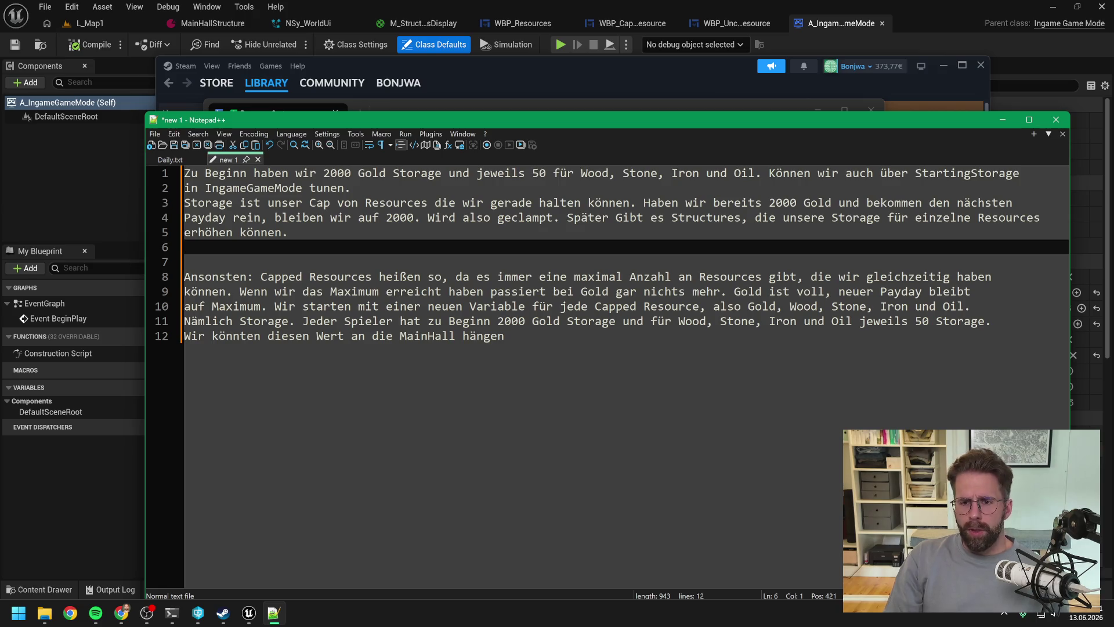
{"action": "type", "text": "Die anderen Cap"}
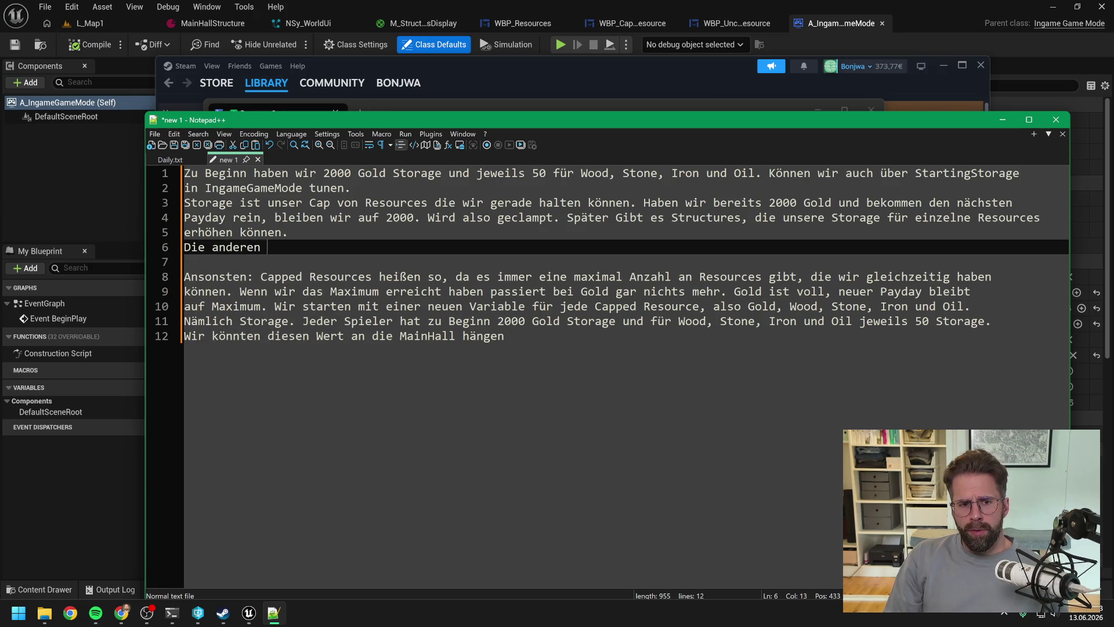
{"action": "type", "text": "ped Resour"}
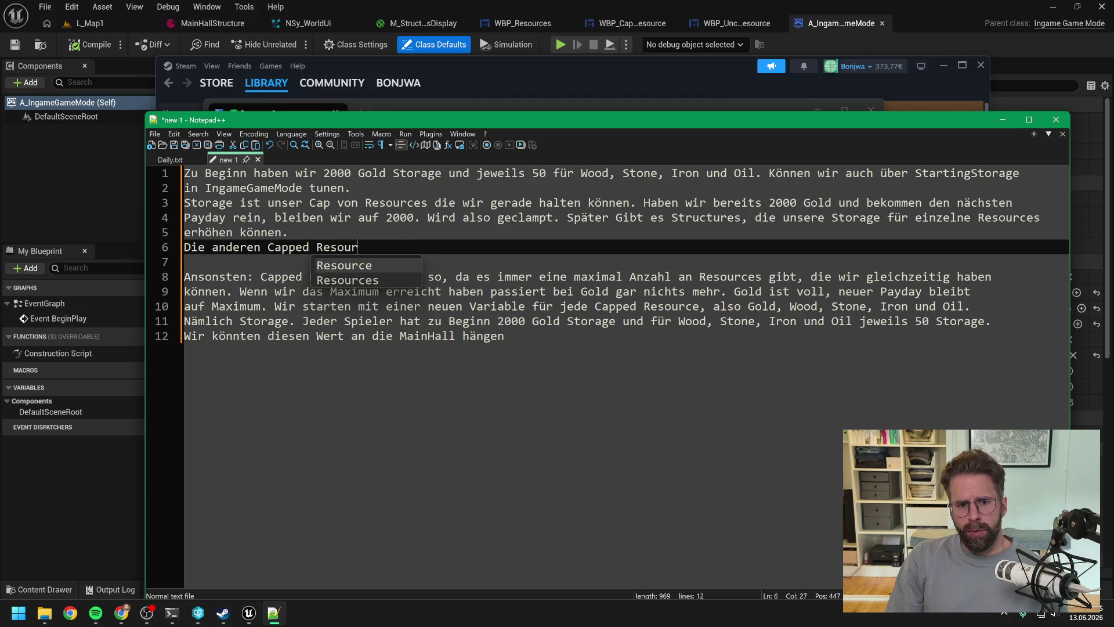
{"action": "type", "text": "ces hingegen hab"}
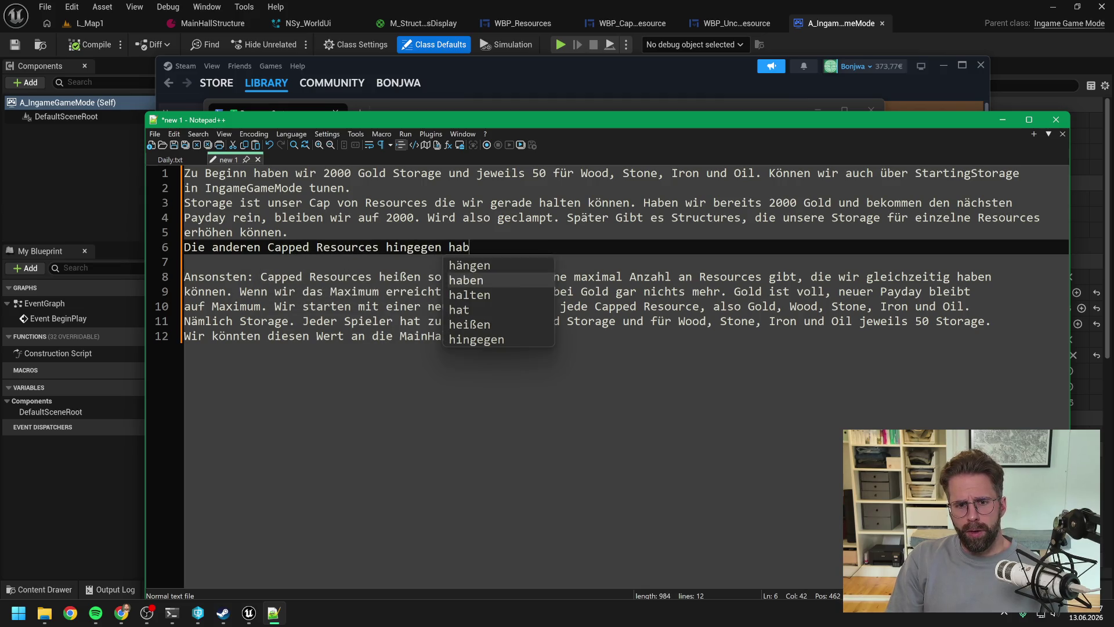
{"action": "type", "text": "en noch eine e"}
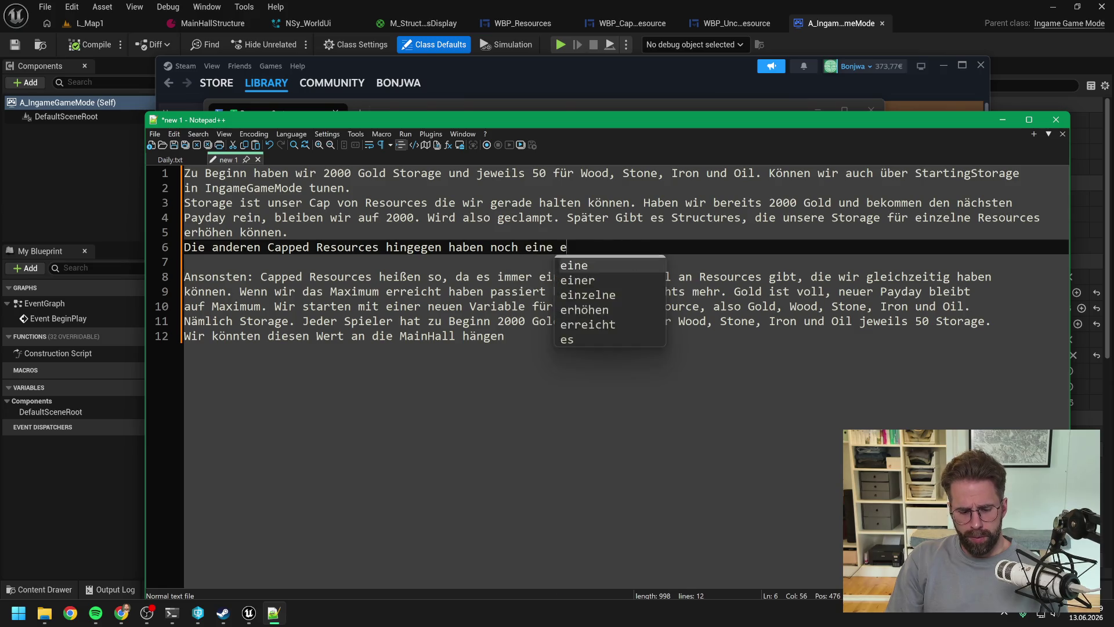
{"action": "type", "text": "xtreMechanik"}
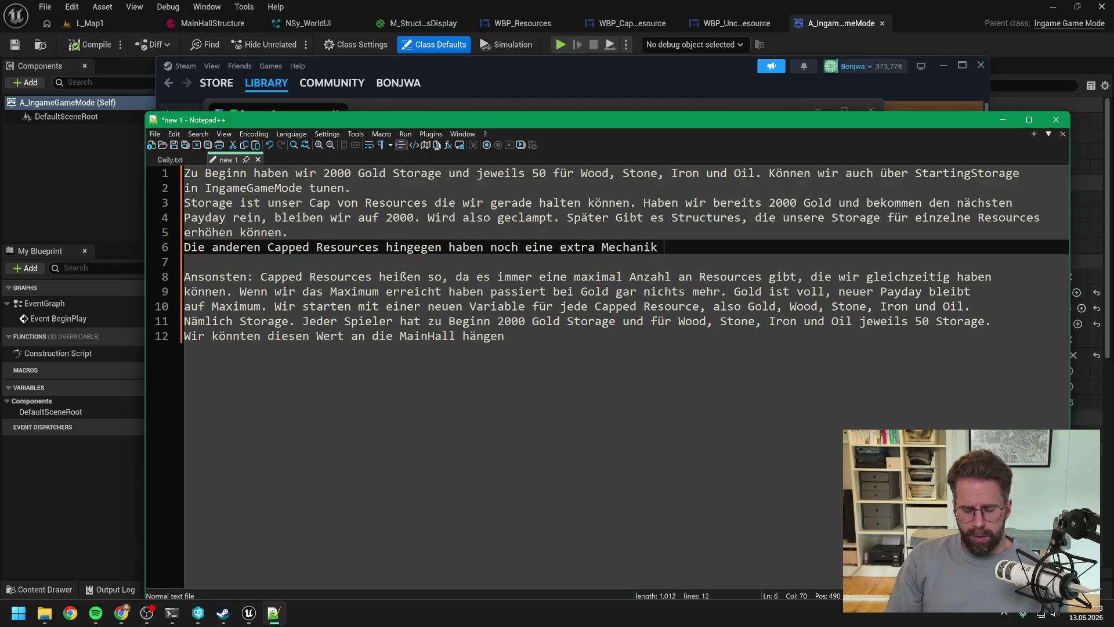
{"action": "type", "text": "->"}
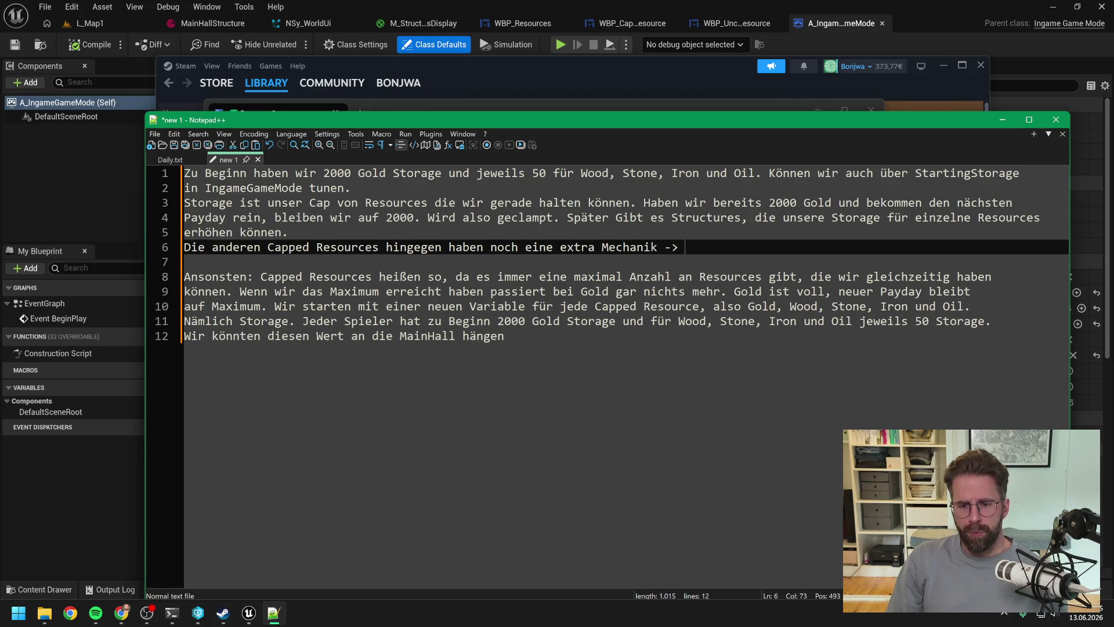
{"action": "type", "text": "Wenn sie überl"}
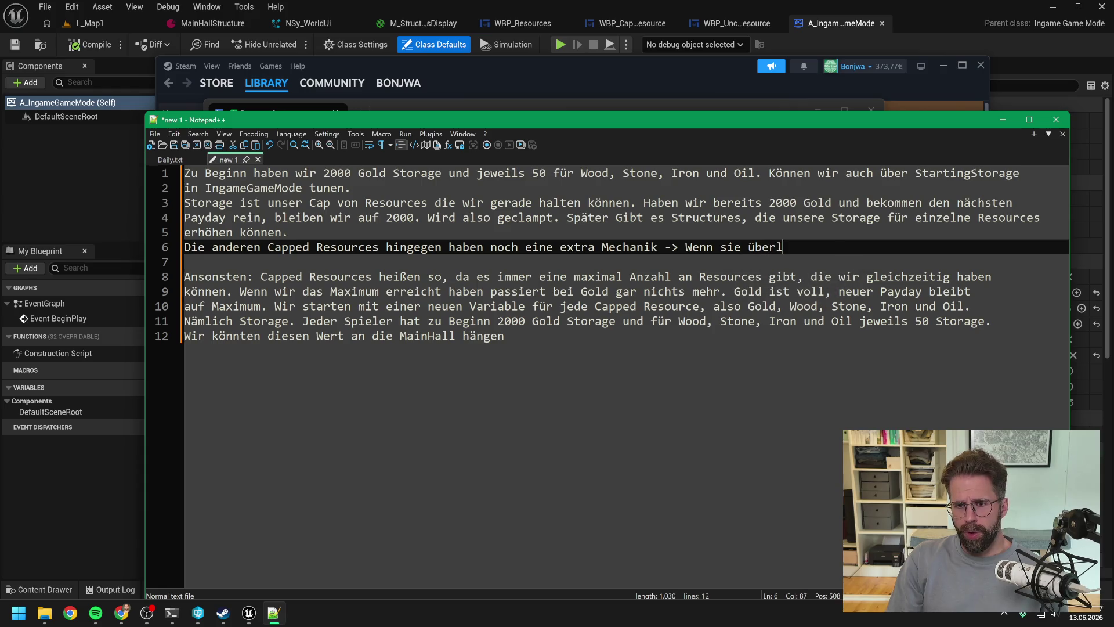
{"action": "type", "text": "aufen, gehen sie nicht einf"}
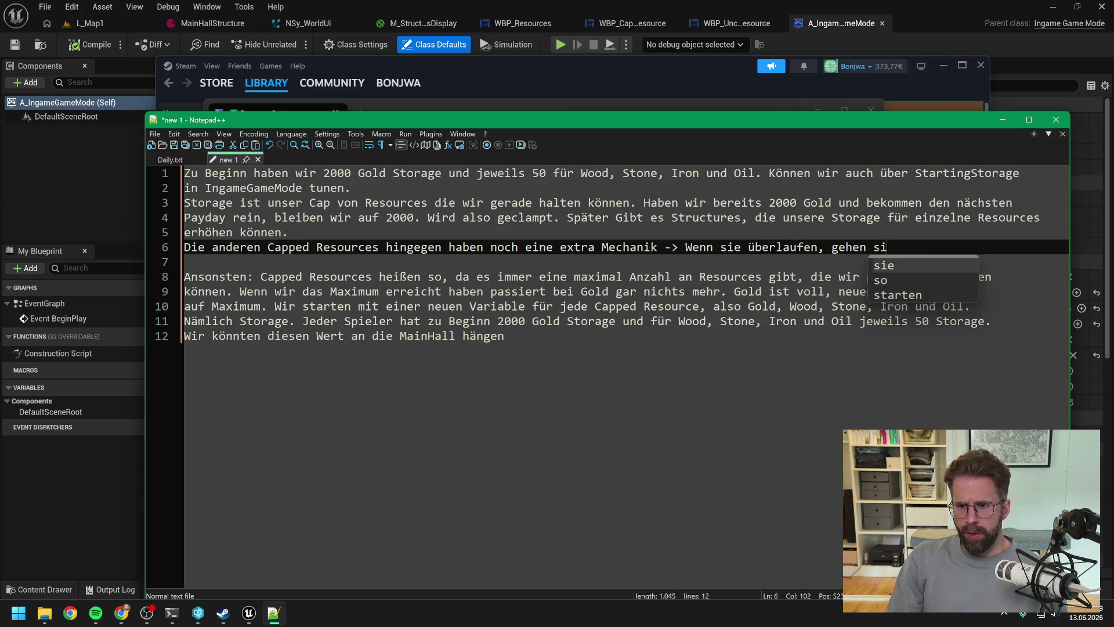
{"action": "type", "text": "ach"}
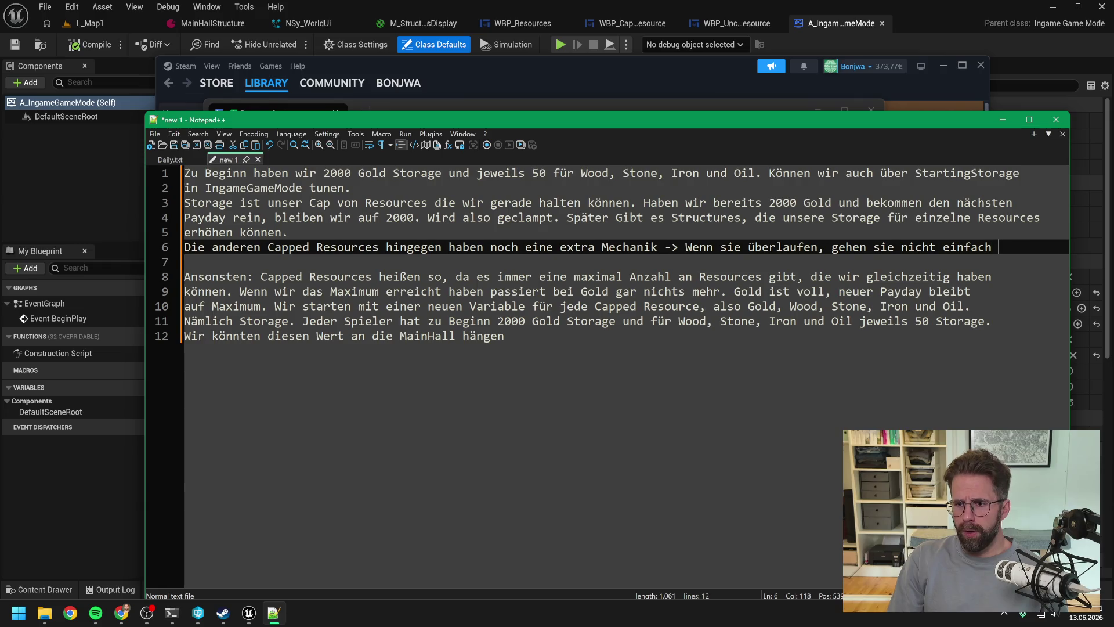
Step: End the overflow note with 'verloren, sondern generieren Gold.' and delete the old Ansonsten paragraph below
{"action": "key", "text": "Return"}
{"action": "type", "text": "verloren, son"}
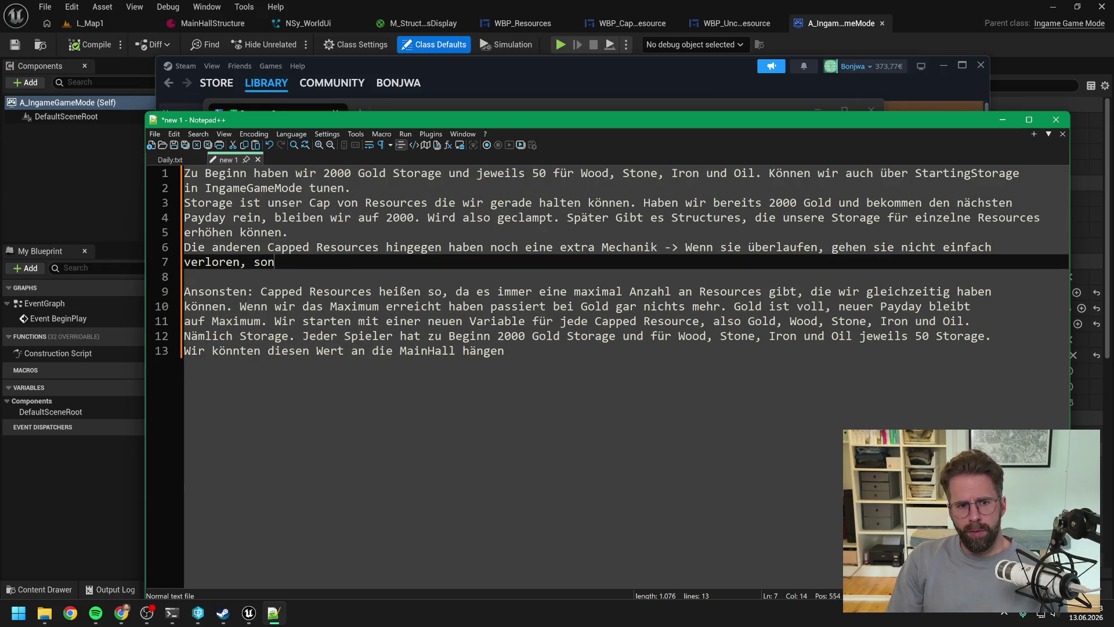
{"action": "type", "text": "dern generieren"}
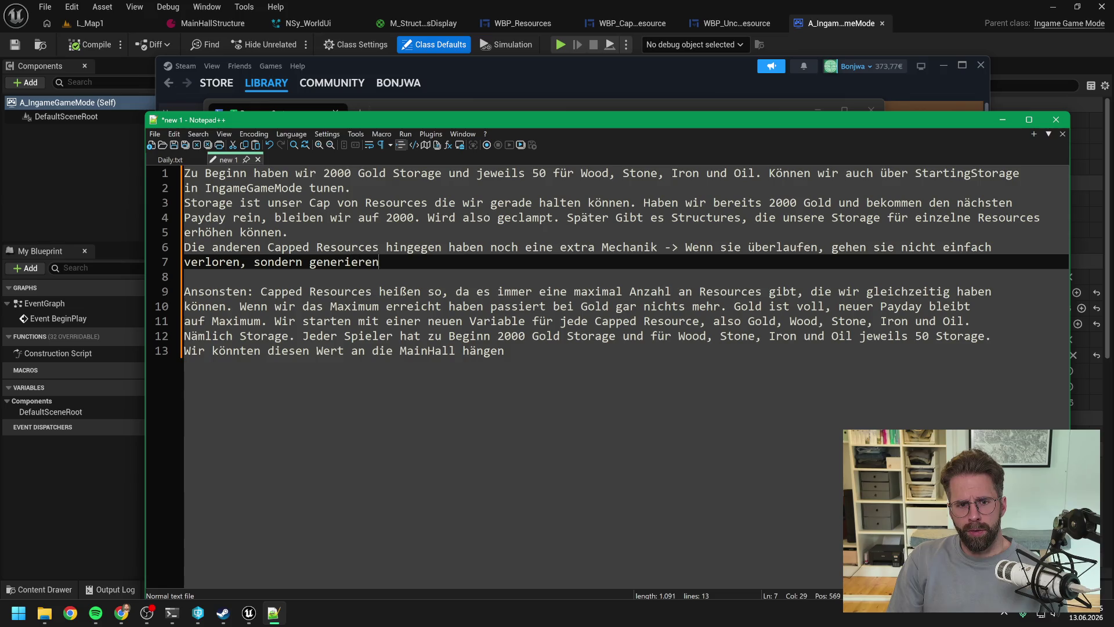
{"action": "type", "text": " Gold."}
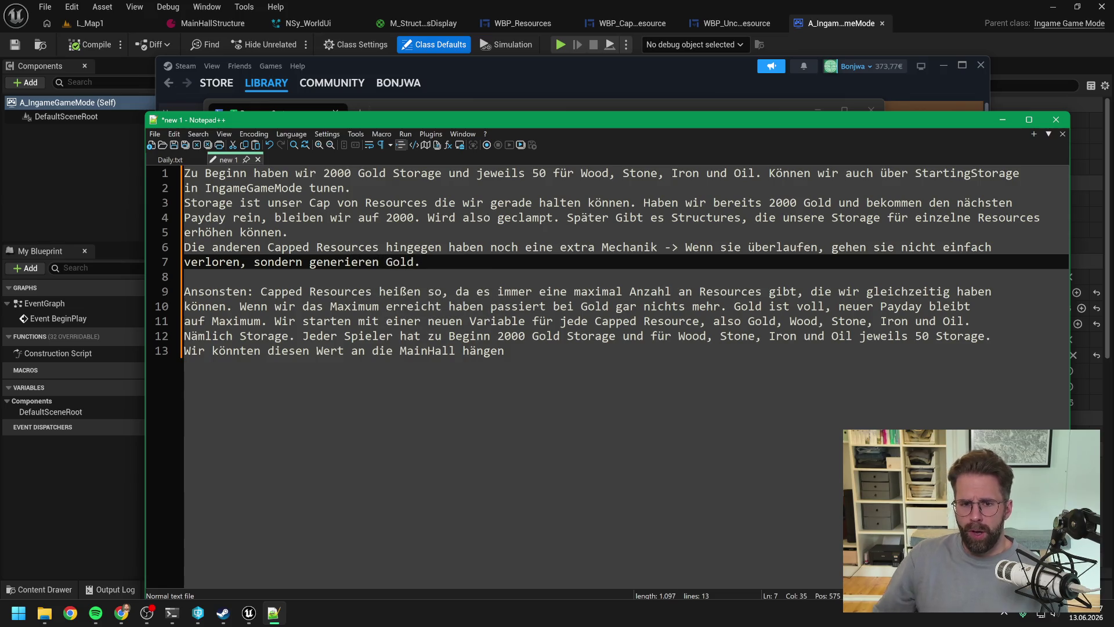
{"action": "key", "text": "ctrl+End"}
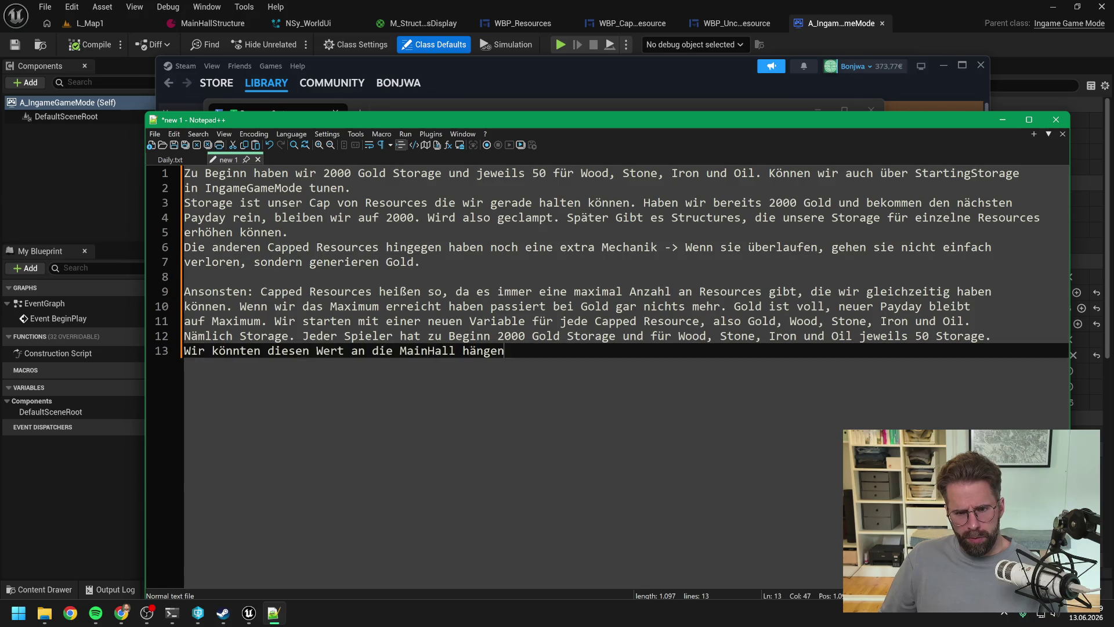
{"action": "key", "text": "shift+Up"}
{"action": "key", "text": "shift+Up"}
{"action": "key", "text": "shift+Up"}
{"action": "key", "text": "shift+Home"}
{"action": "key", "text": "Delete"}
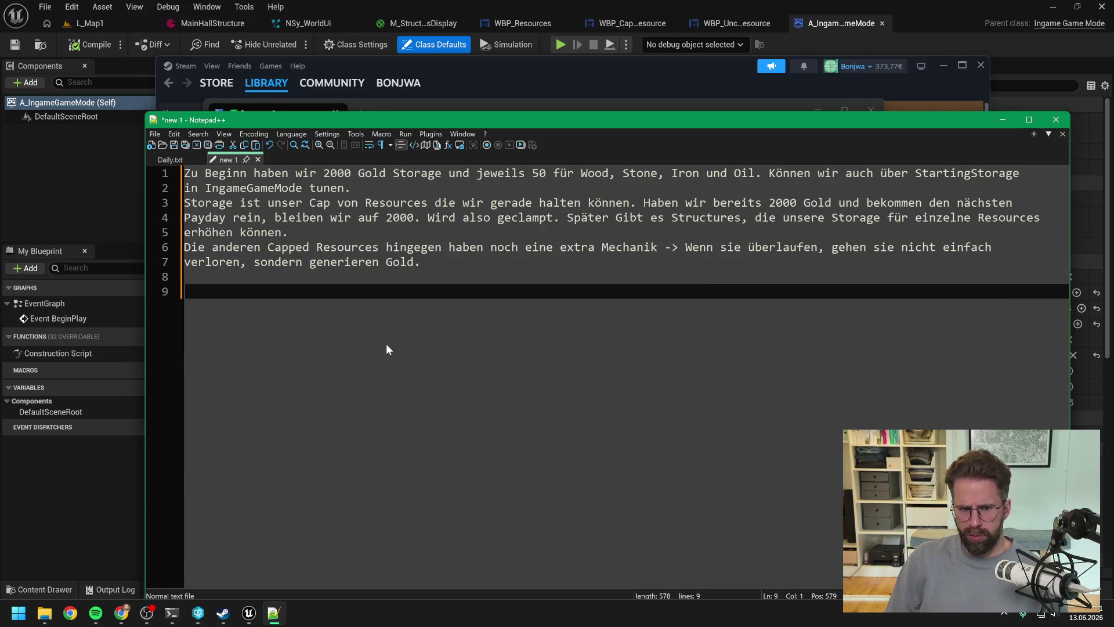
{"action": "key", "text": "BackSpace"}
{"action": "key", "text": "BackSpace"}
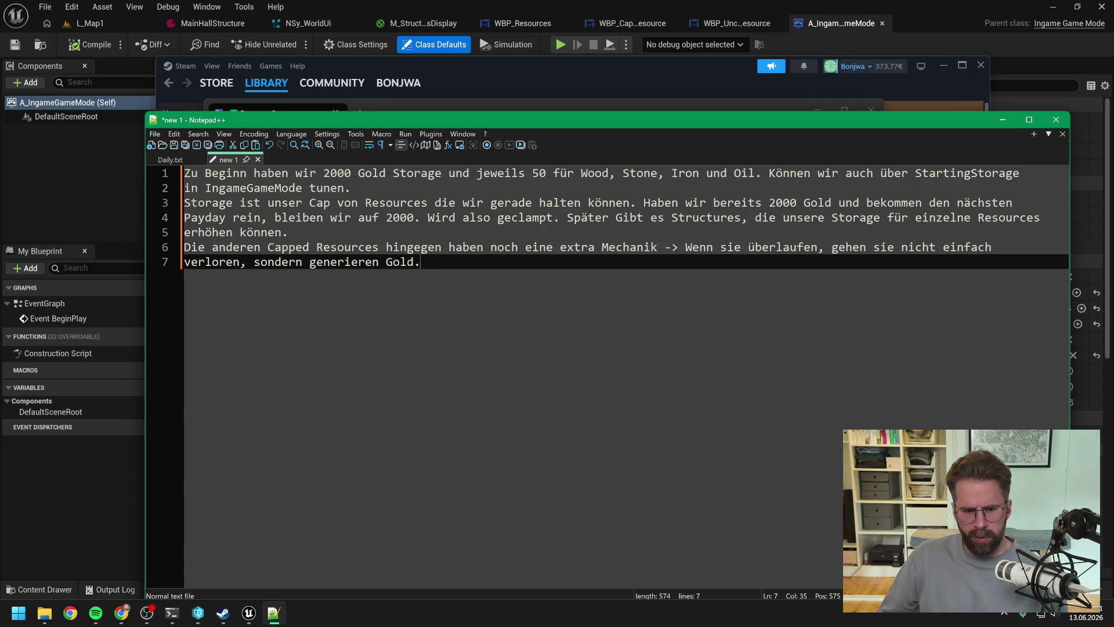
Step: Relaunch They Are Billions from its Steam library page
{"action": "mouse_move", "coordinate": [205, 609]}
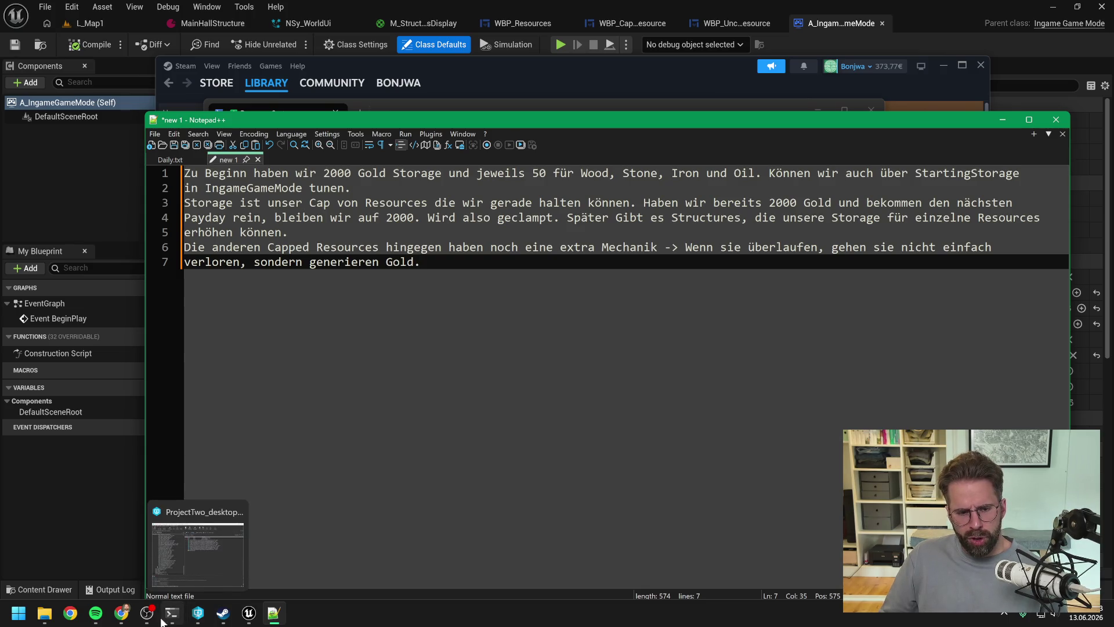
{"action": "mouse_move", "coordinate": [168, 619]}
{"action": "left_click", "coordinate": [224, 613]}
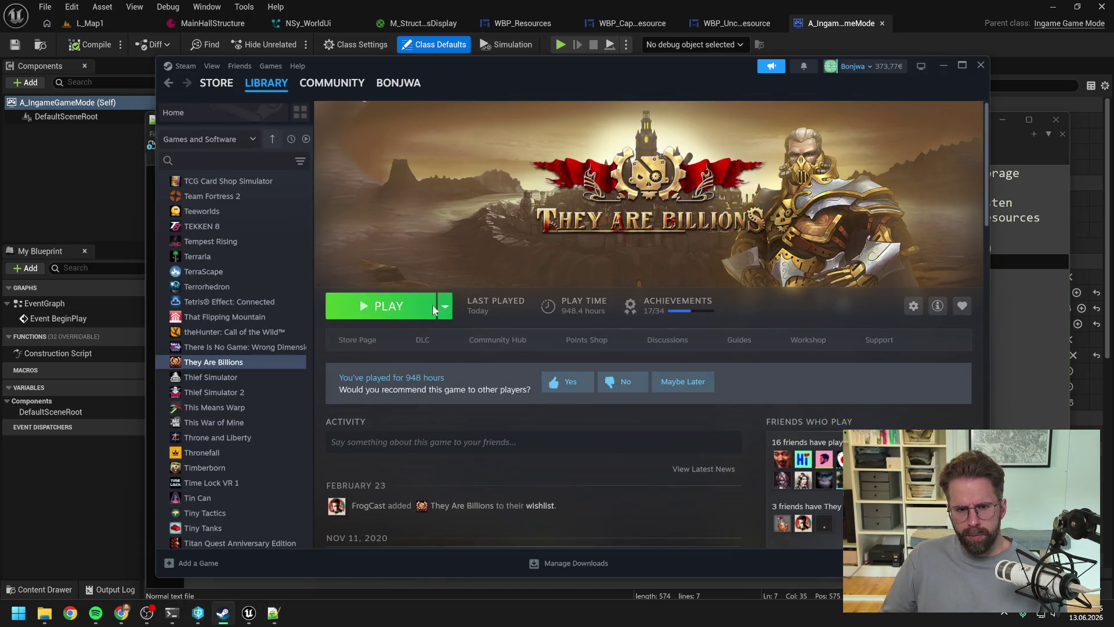
{"action": "left_click", "coordinate": [385, 305]}
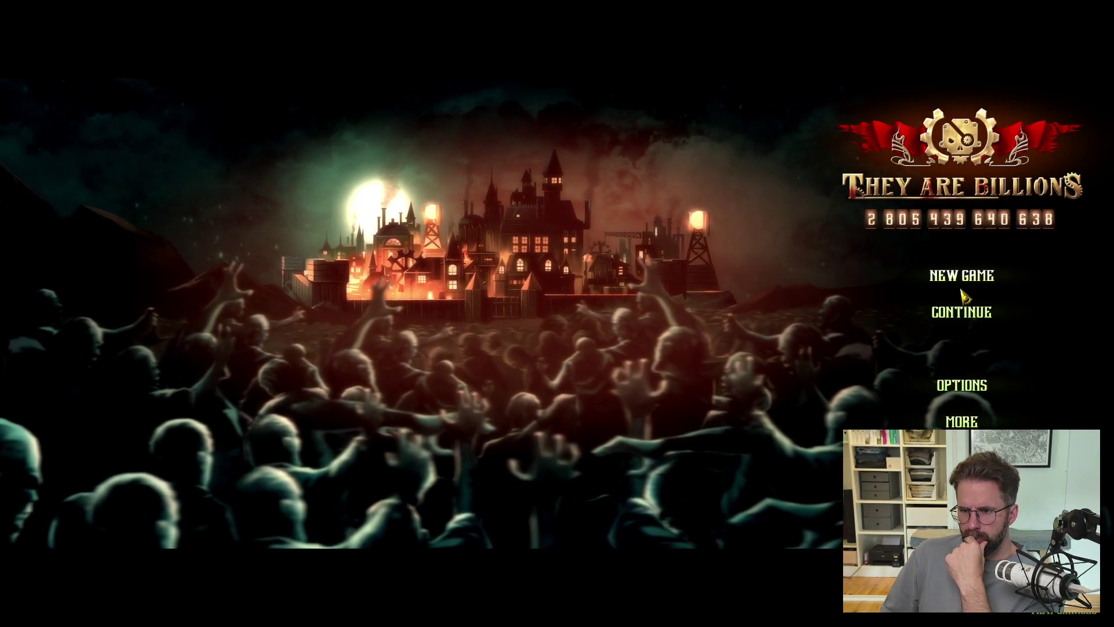
Step: Load the ASDF saved colony, then switch back through Steam to the Claude chat
{"action": "left_click", "coordinate": [959, 311]}
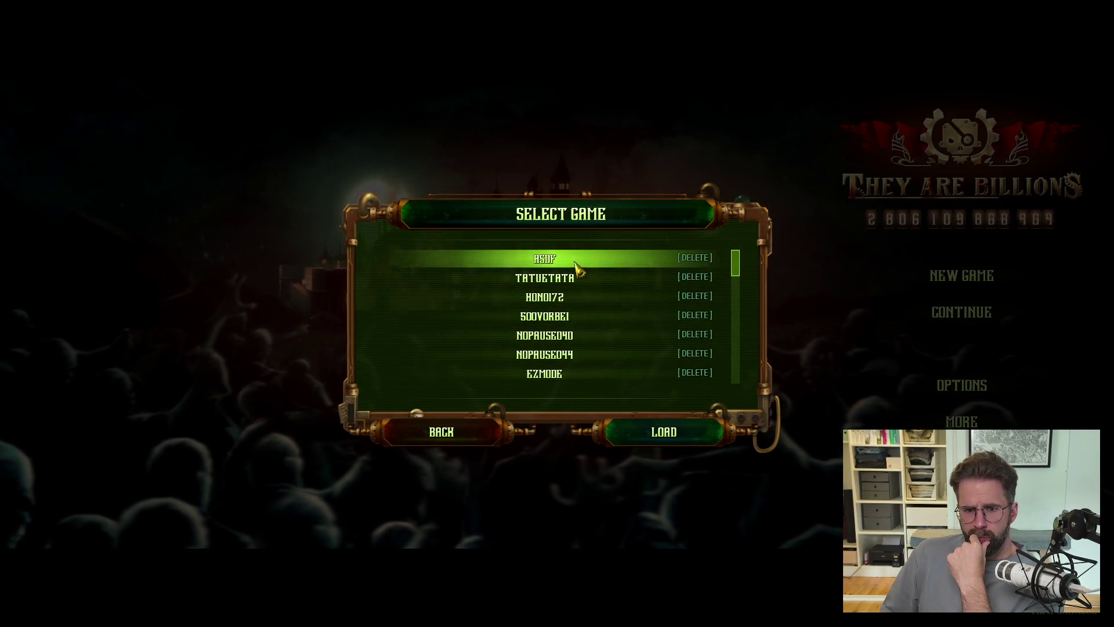
{"action": "double_click", "coordinate": [577, 262]}
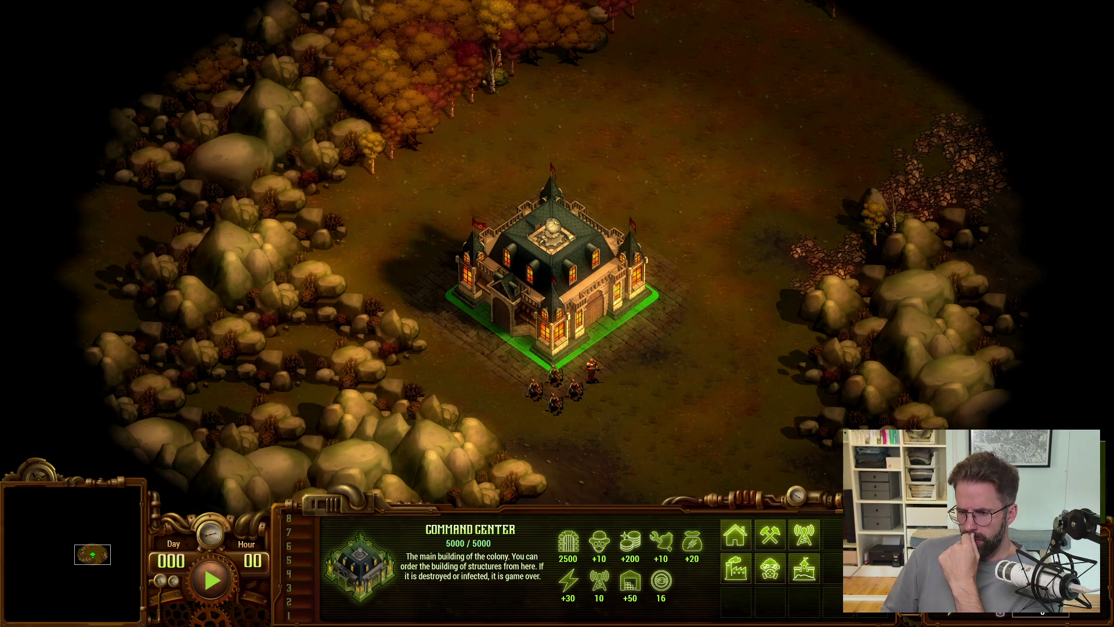
{"action": "key", "text": "alt+Tab"}
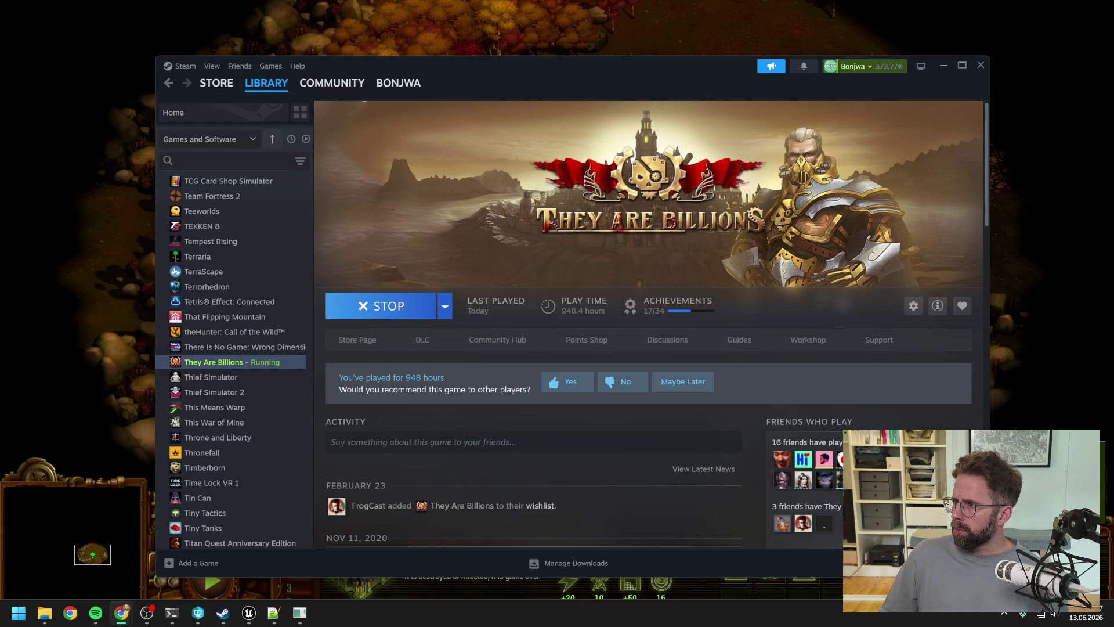
{"action": "key", "text": "alt+Tab"}
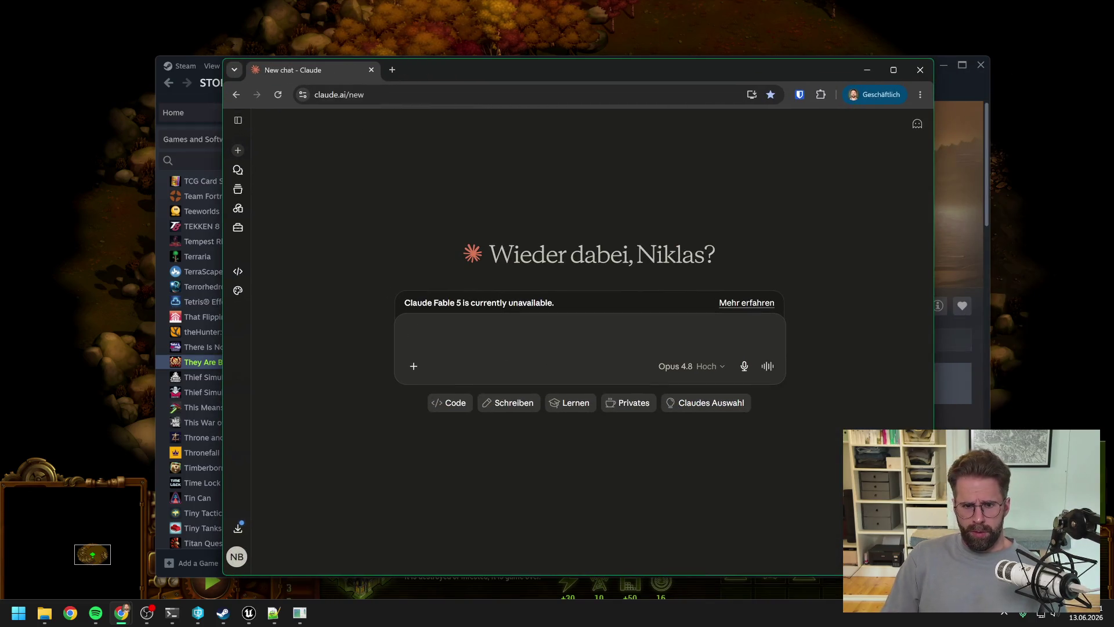
Step: Ask Claude in German whether overflowing wood in They Are Billions becomes Gold at 1:1
{"action": "type", "text": "wenn "}
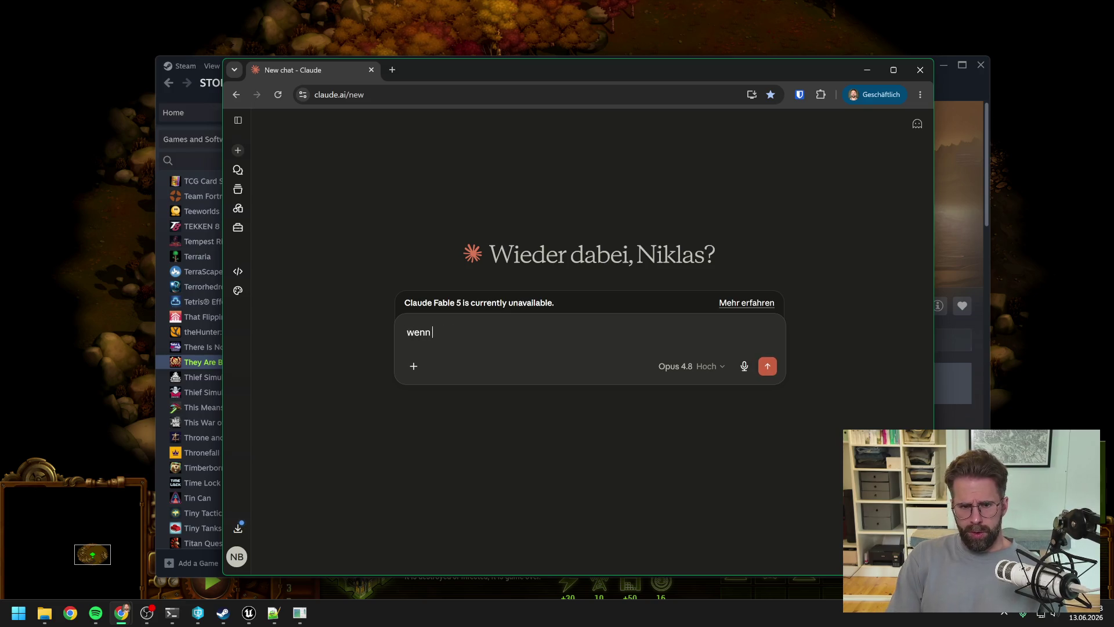
{"action": "type", "text": "beihey "}
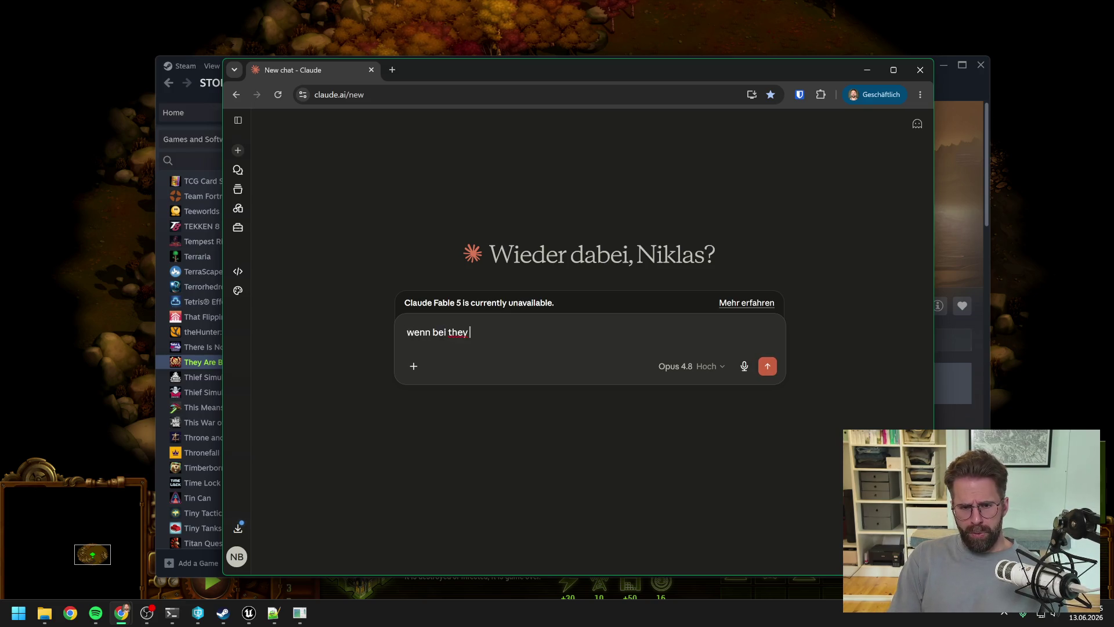
{"action": "type", "text": "are billions "}
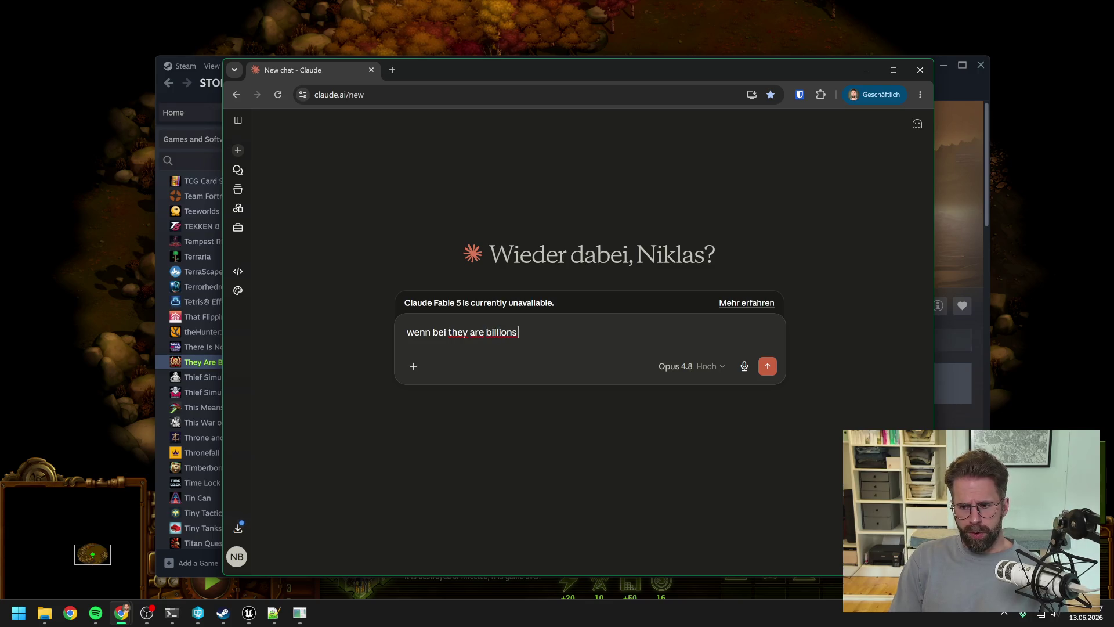
{"action": "type", "text": "holz über"}
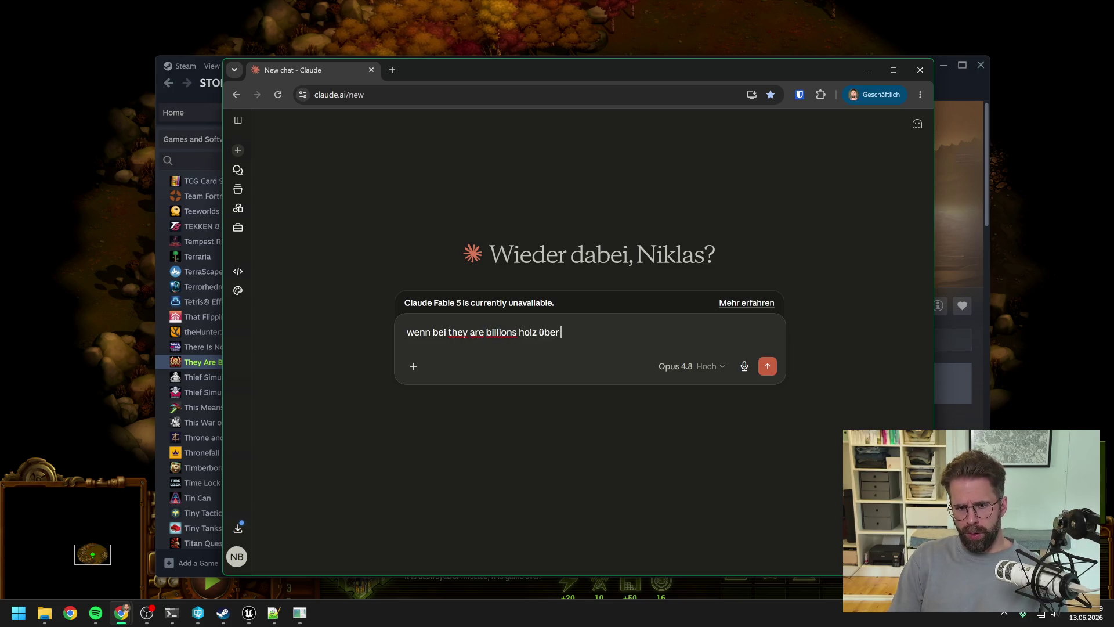
{"action": "type", "text": "lä"}
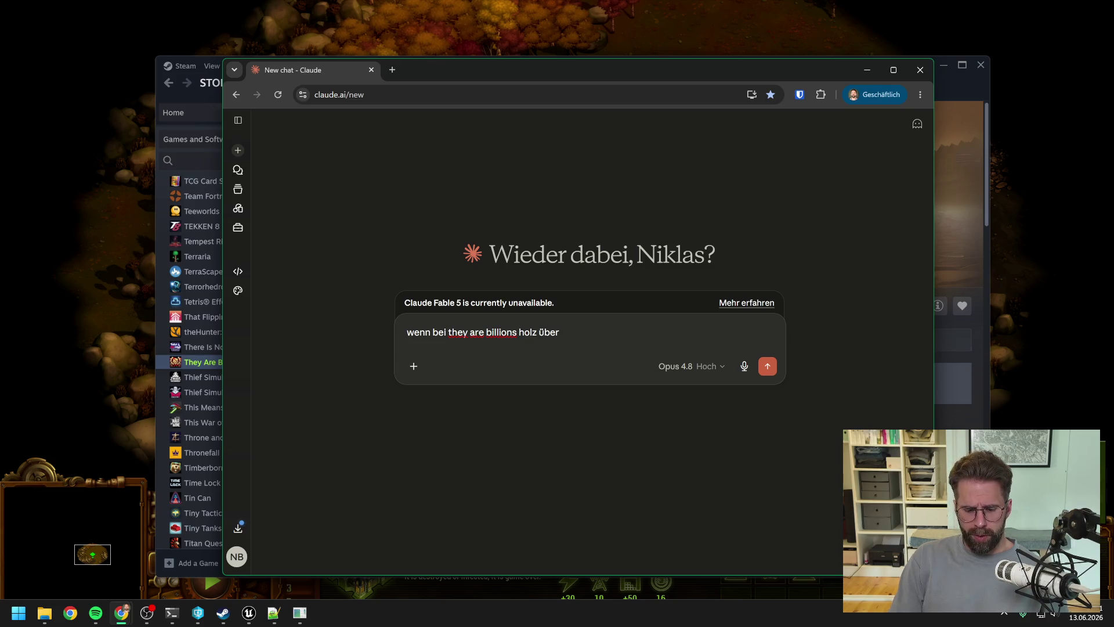
{"action": "type", "text": "läuft, dann bekom"}
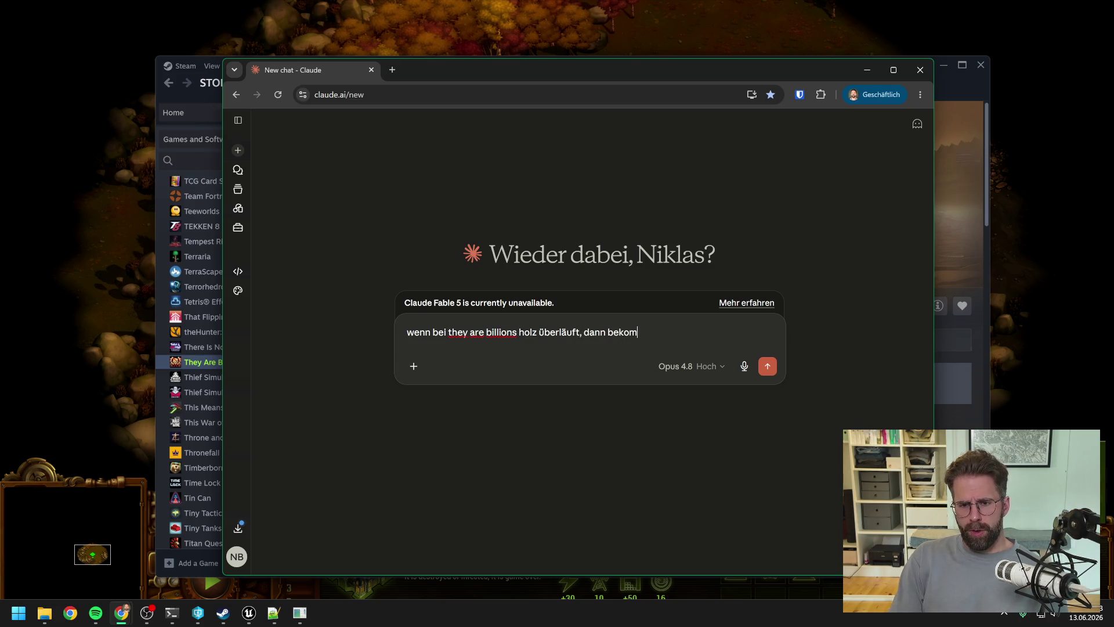
{"action": "type", "text": "men wir ja"}
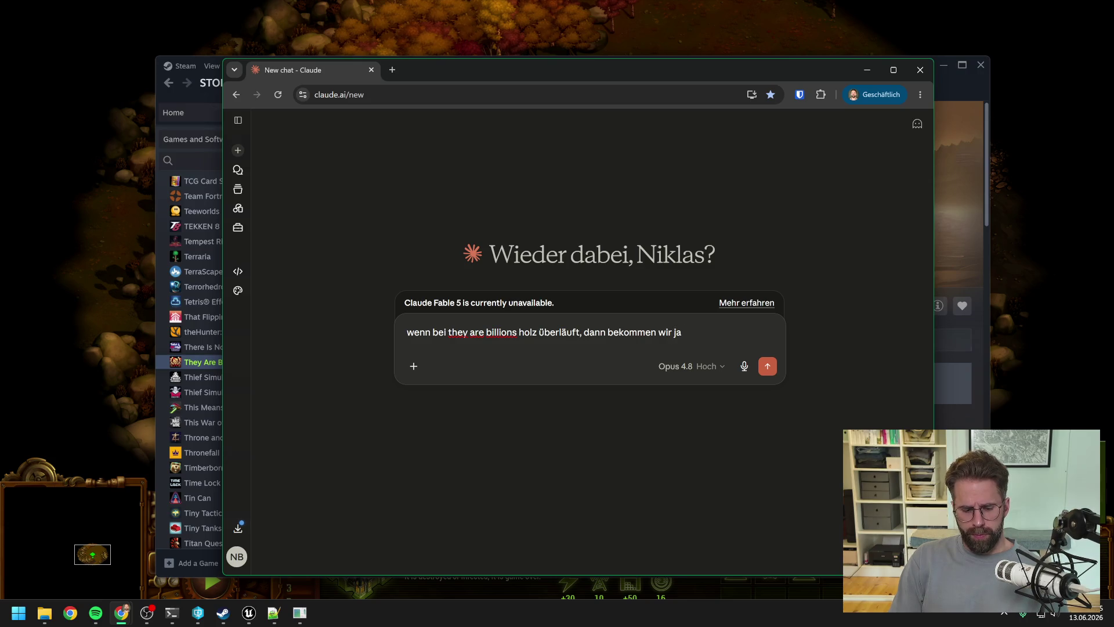
{"action": "type", "text": "Gold dafür. I"}
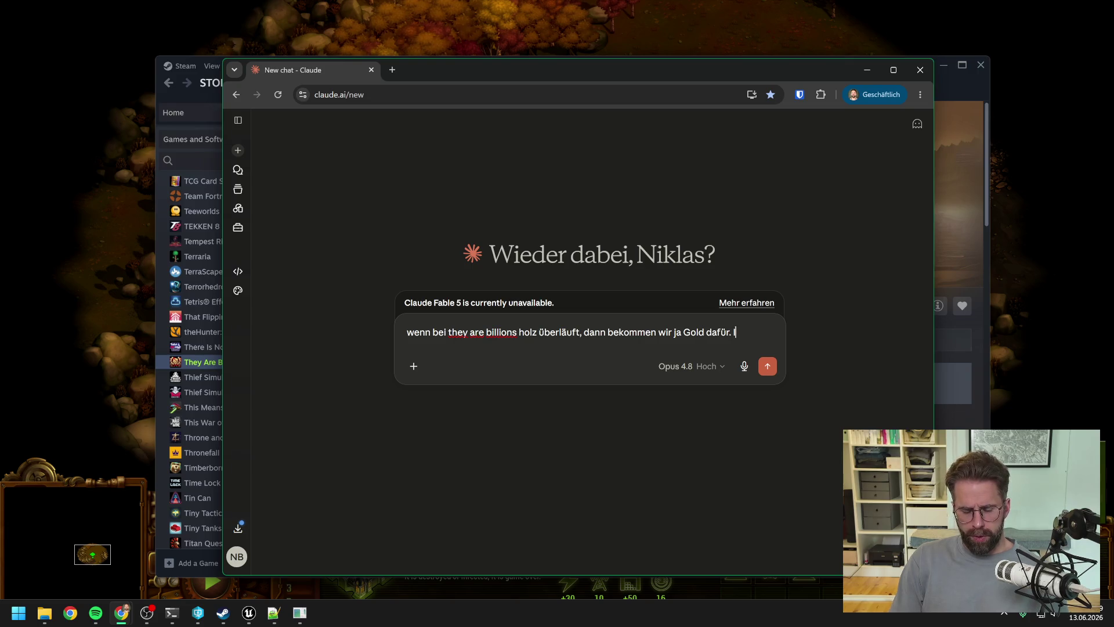
{"action": "type", "text": "st das "}
{"action": "type", "text": "Verhältnis 1 zu 1?"}
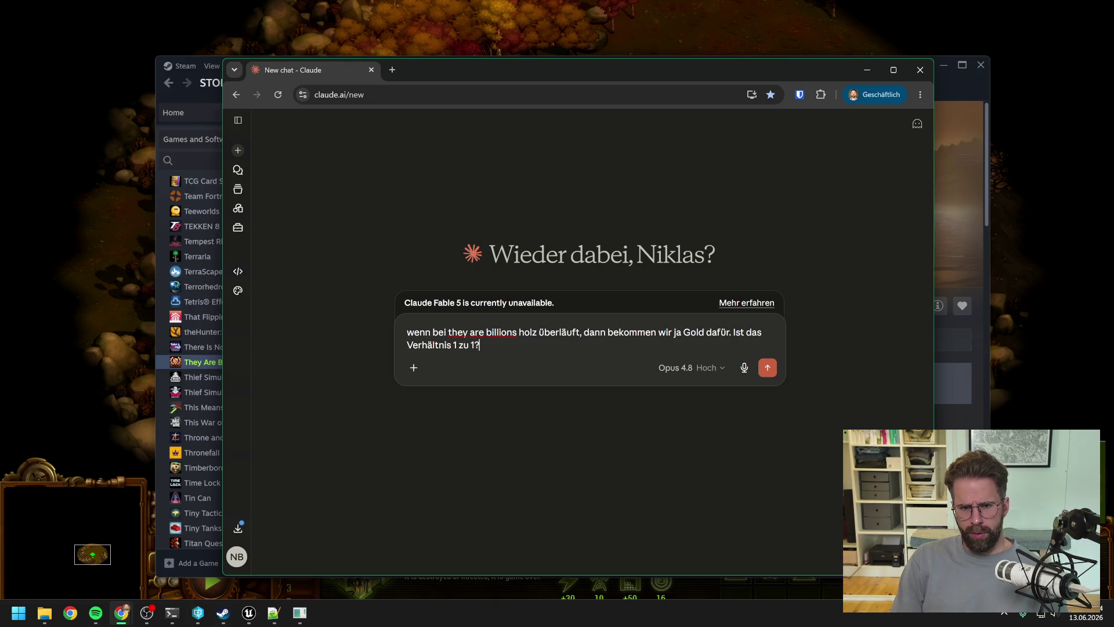
{"action": "type", "text": "?"}
{"action": "key", "text": "Return"}
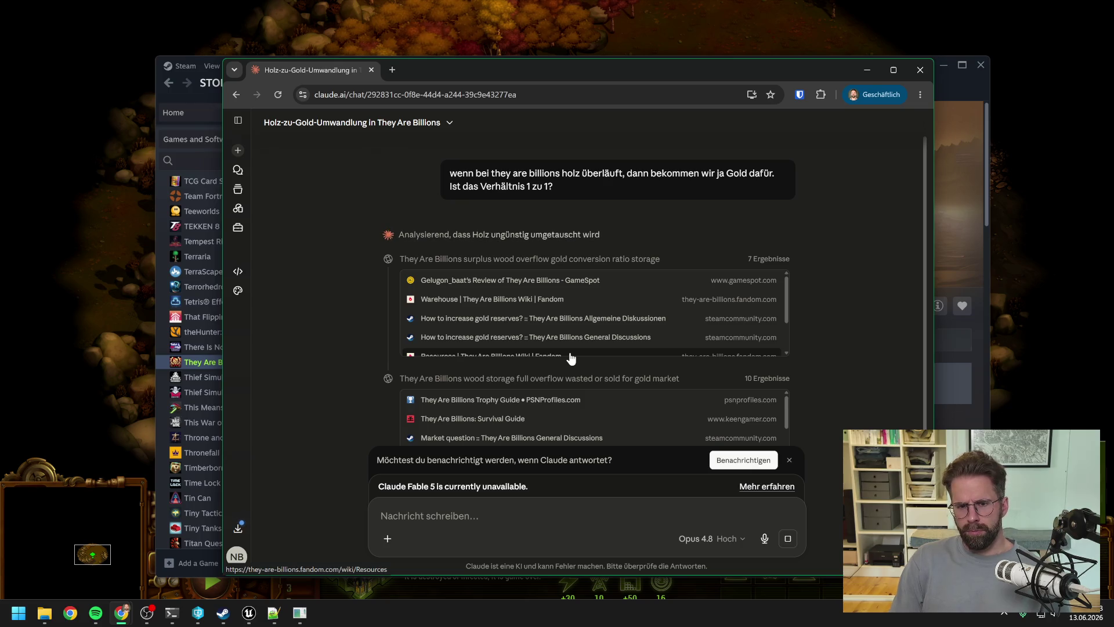
{"action": "scroll", "coordinate": [425, 316], "scroll_direction": "down", "scroll_amount": 2}
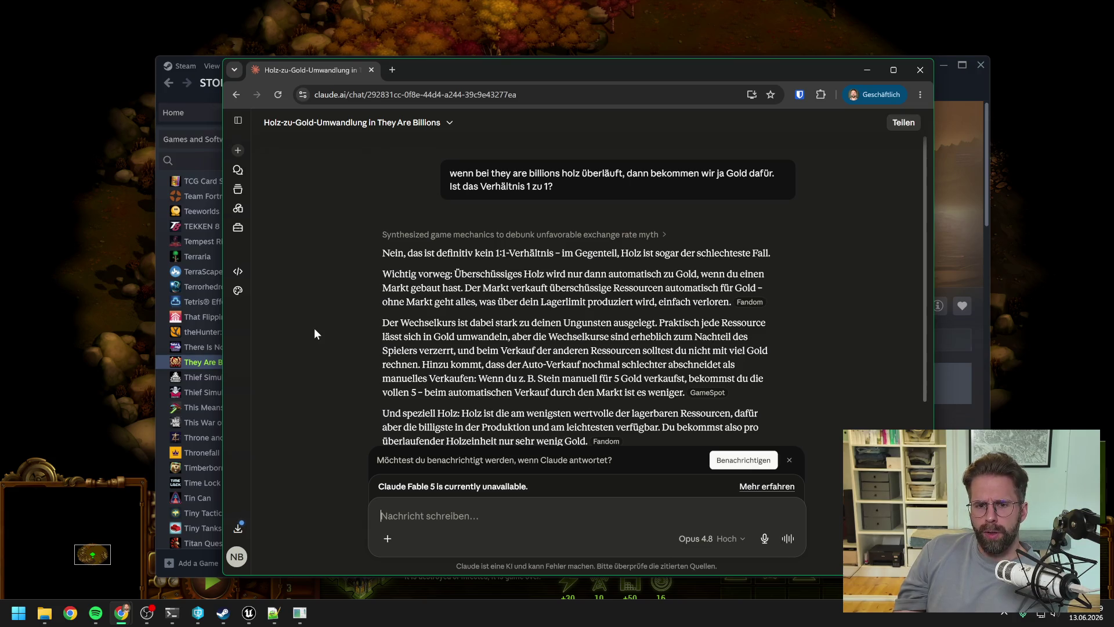
{"action": "scroll", "coordinate": [574, 291], "scroll_direction": "down", "scroll_amount": 2}
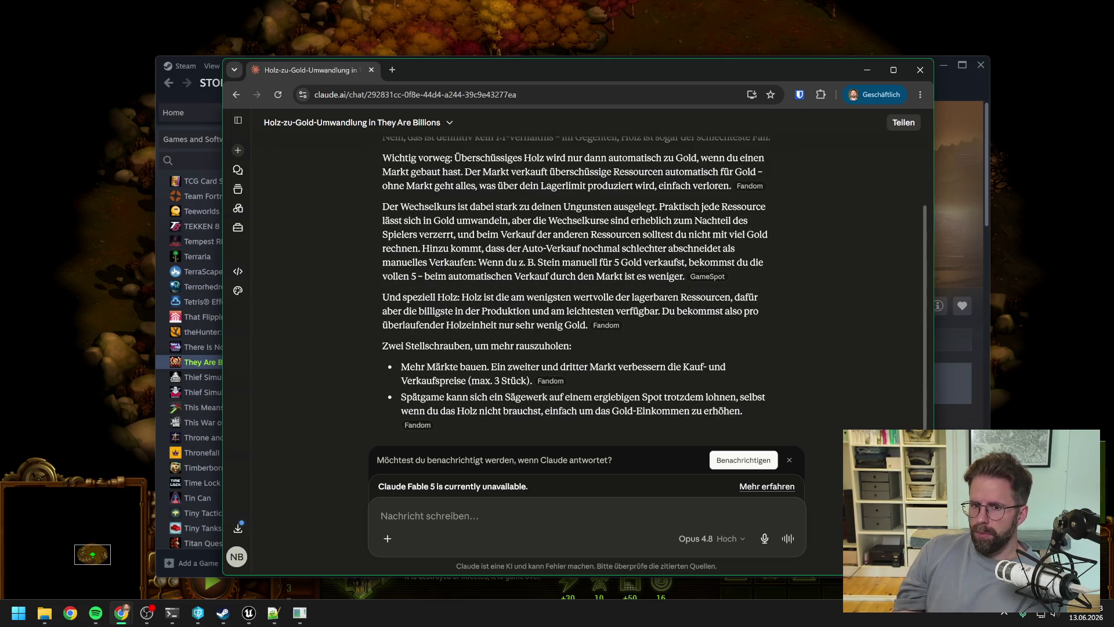
{"action": "scroll", "coordinate": [575, 291], "scroll_direction": "down", "scroll_amount": 2}
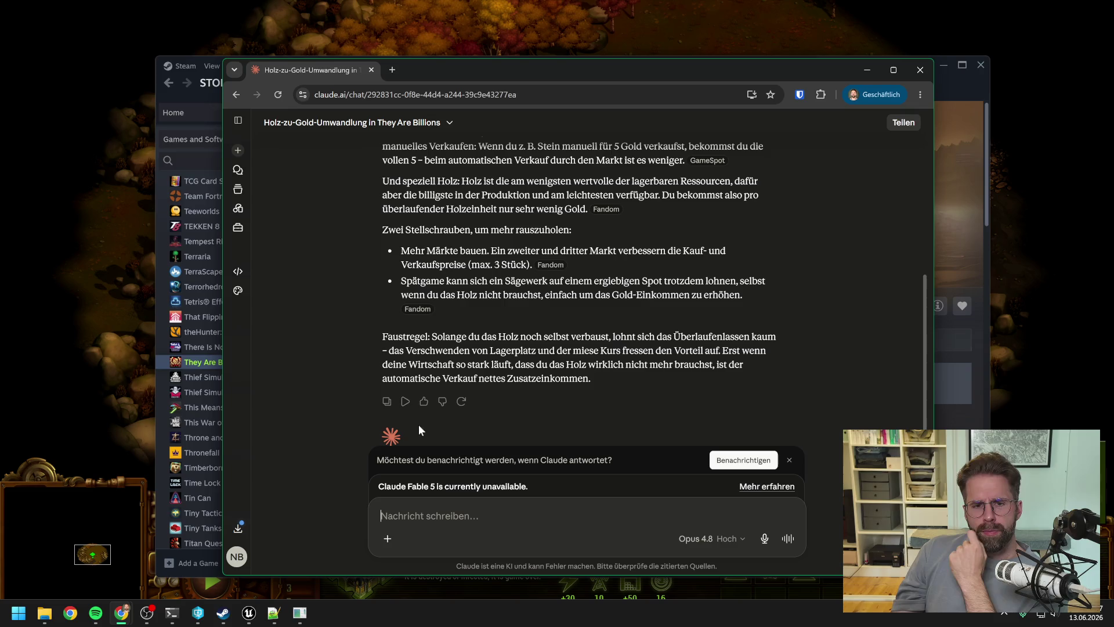
{"action": "left_click", "coordinate": [173, 618]}
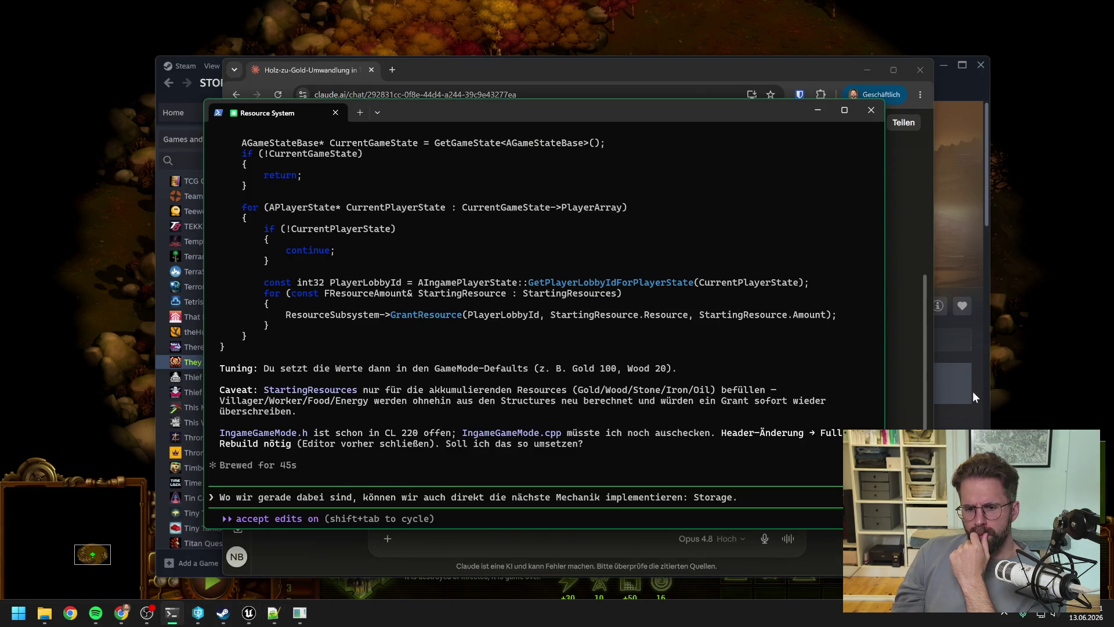
Step: Delete the two overflow-generates-gold lines and the leftover blank line from the storage notes
{"action": "key", "text": "alt+Tab"}
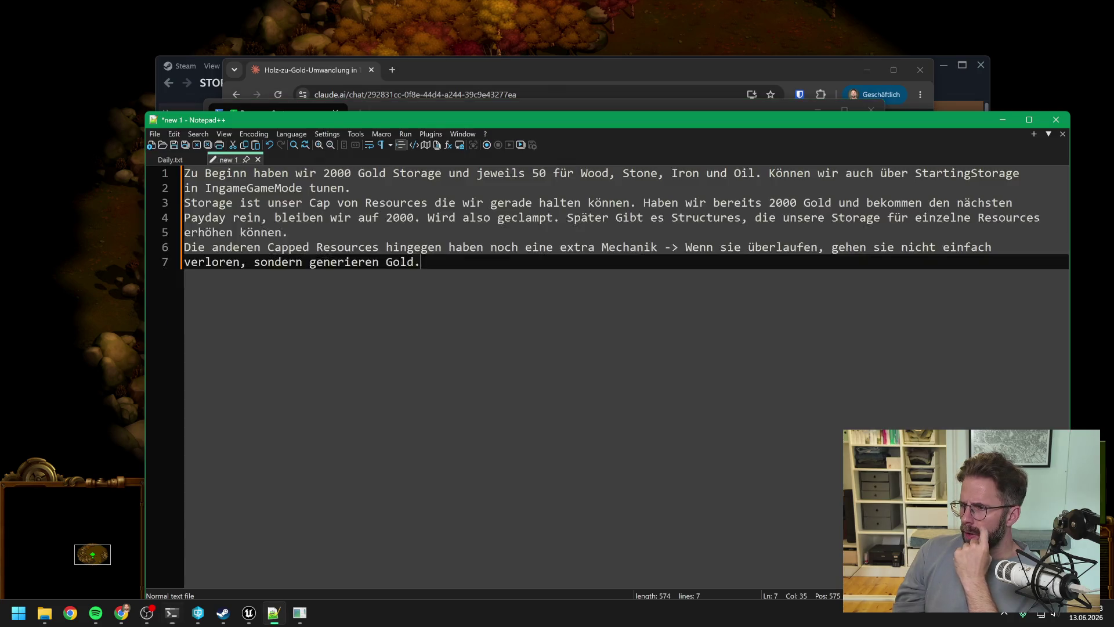
{"action": "key", "text": "ctrl+shift+Left"}
{"action": "key", "text": "ctrl+shift+Left"}
{"action": "key", "text": "ctrl+shift+Left"}
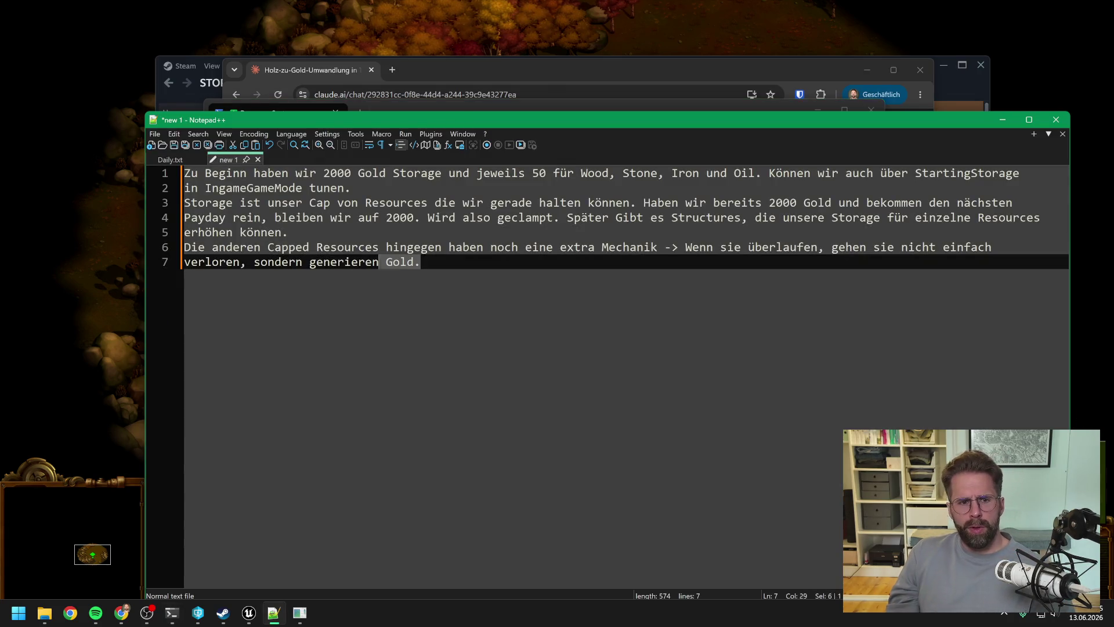
{"action": "key", "text": "shift+Up"}
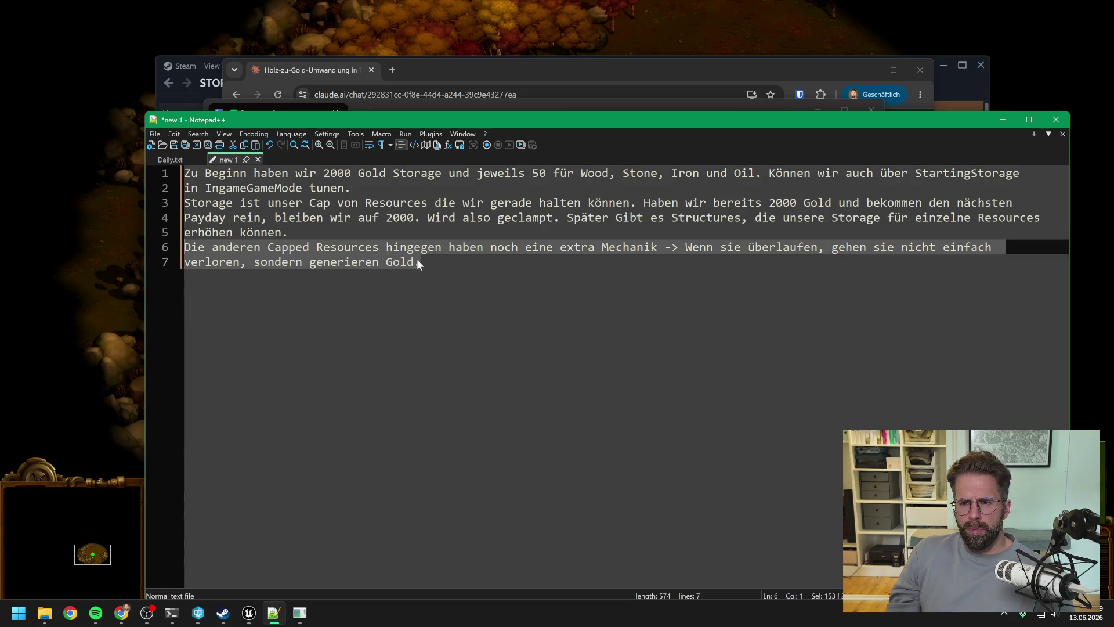
{"action": "key", "text": "Delete"}
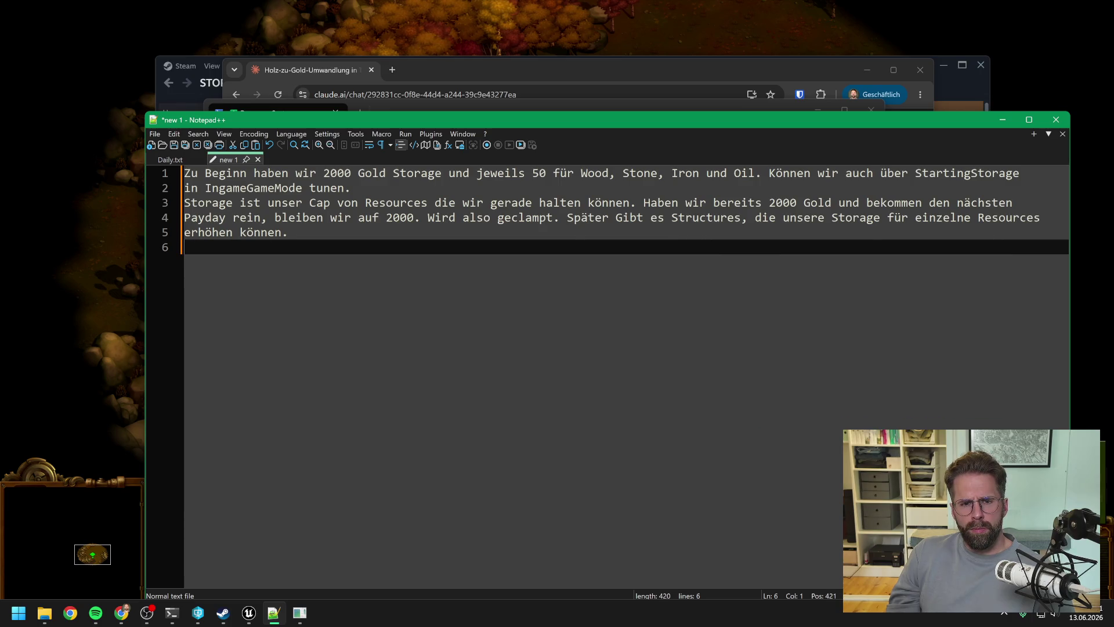
{"action": "key", "text": "BackSpace"}
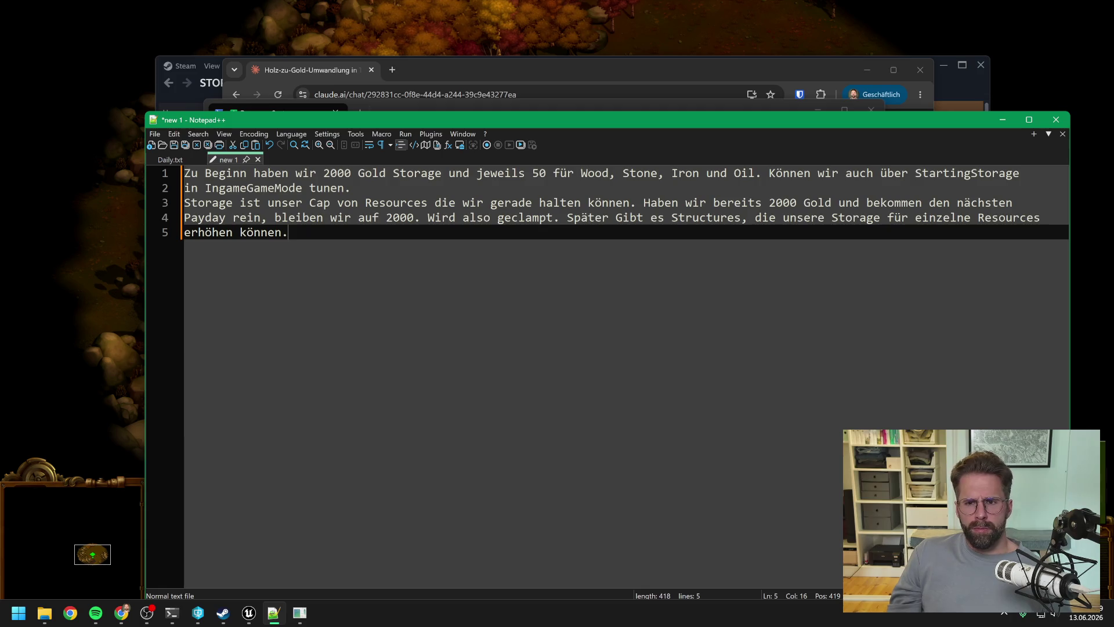
Step: Cut all remaining storage notes to the clipboard
{"action": "key", "text": "shift+Up"}
{"action": "key", "text": "shift+Up"}
{"action": "key", "text": "shift+Up"}
{"action": "key", "text": "shift+Home"}
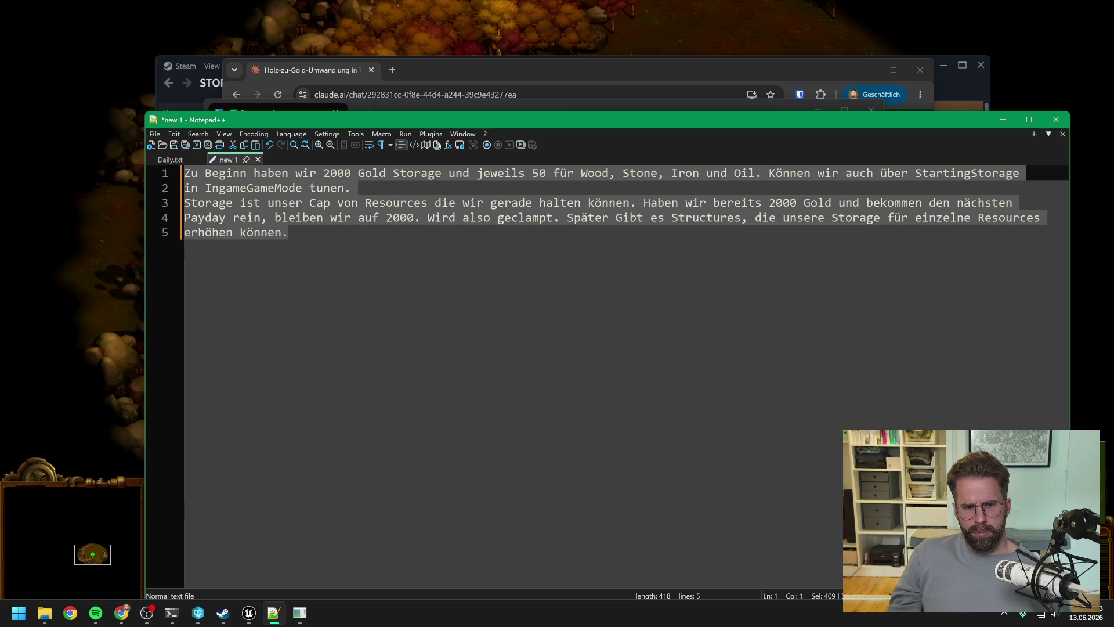
{"action": "key", "text": "ctrl+x"}
{"action": "left_click", "coordinate": [171, 613]}
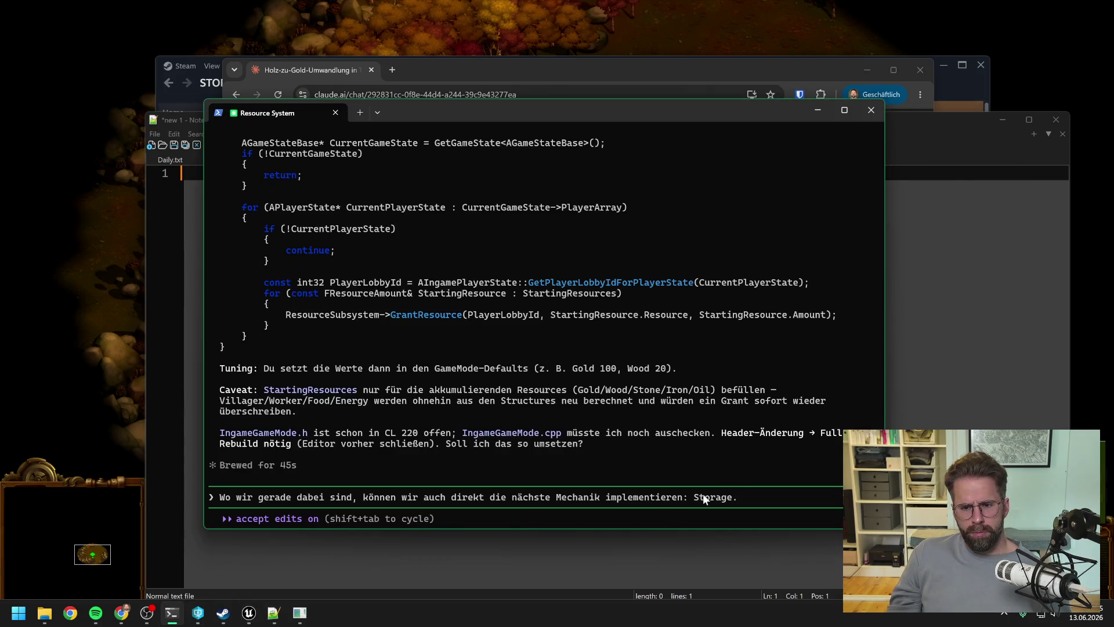
Step: Submit the Storage request with pasted notes: 2000 Gold, 50 each Wood, Stone, Iron, Oil
{"action": "key", "text": "ctrl+v"}
{"action": "key", "text": "Return"}
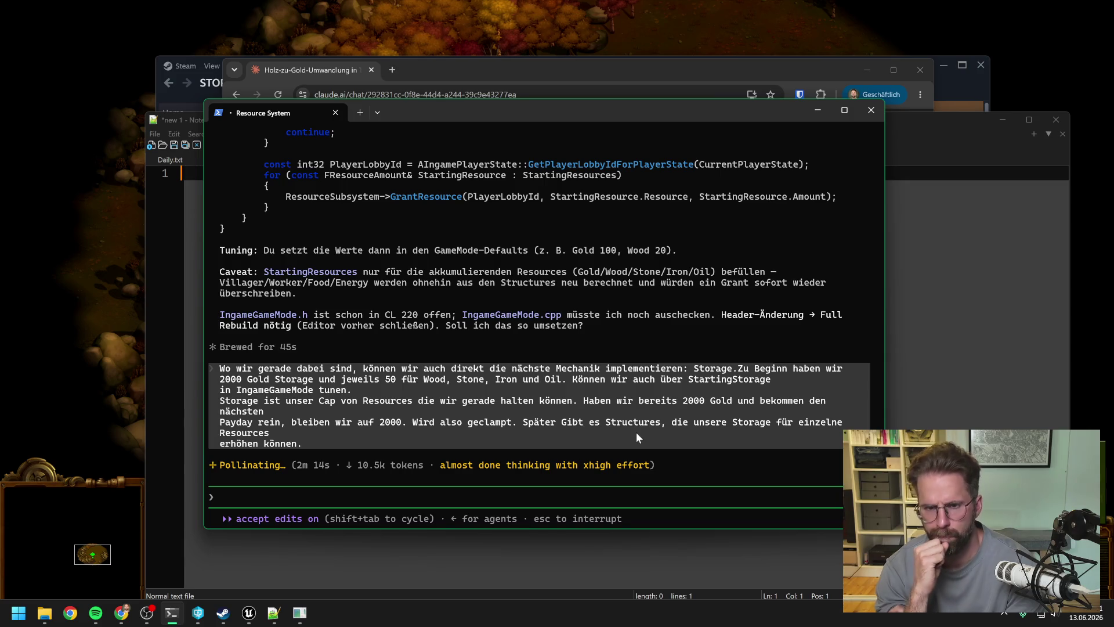
{"action": "left_click", "coordinate": [249, 612]}
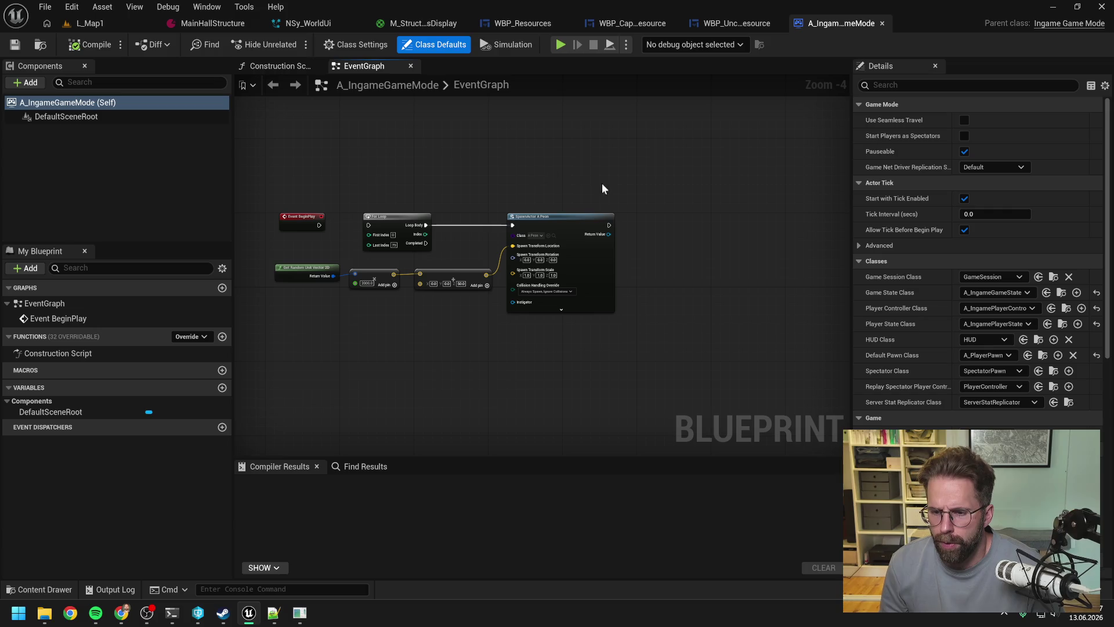
Step: Scroll through A_IngameGameMode's Class Defaults, then bring up the Content Drawer
{"action": "scroll", "coordinate": [969, 297], "scroll_direction": "down", "scroll_amount": 5}
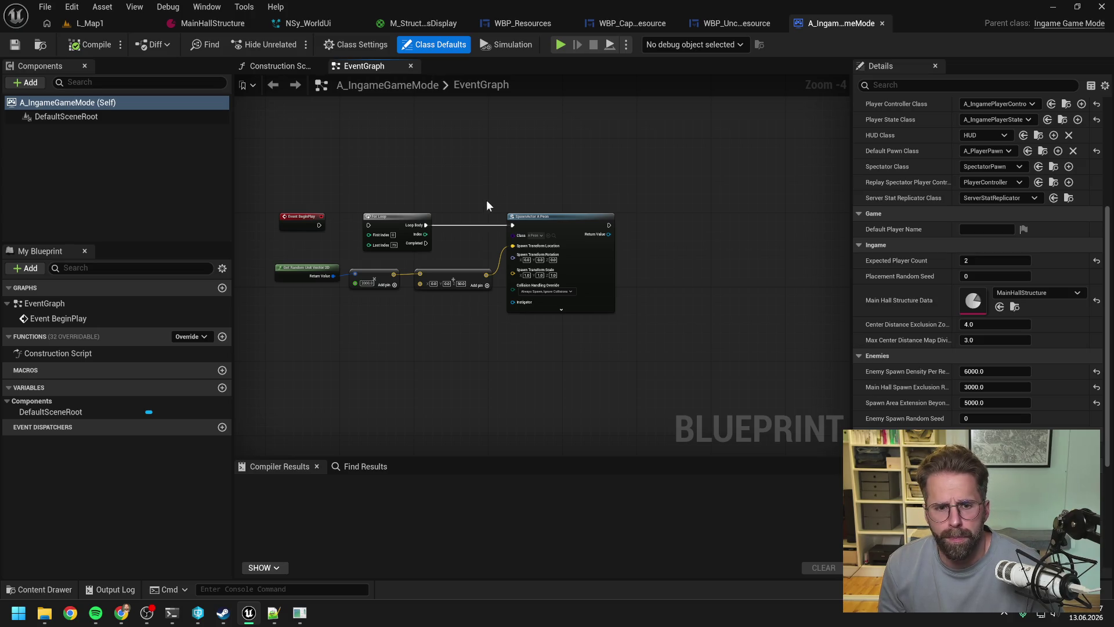
{"action": "key", "text": "ctrl+space"}
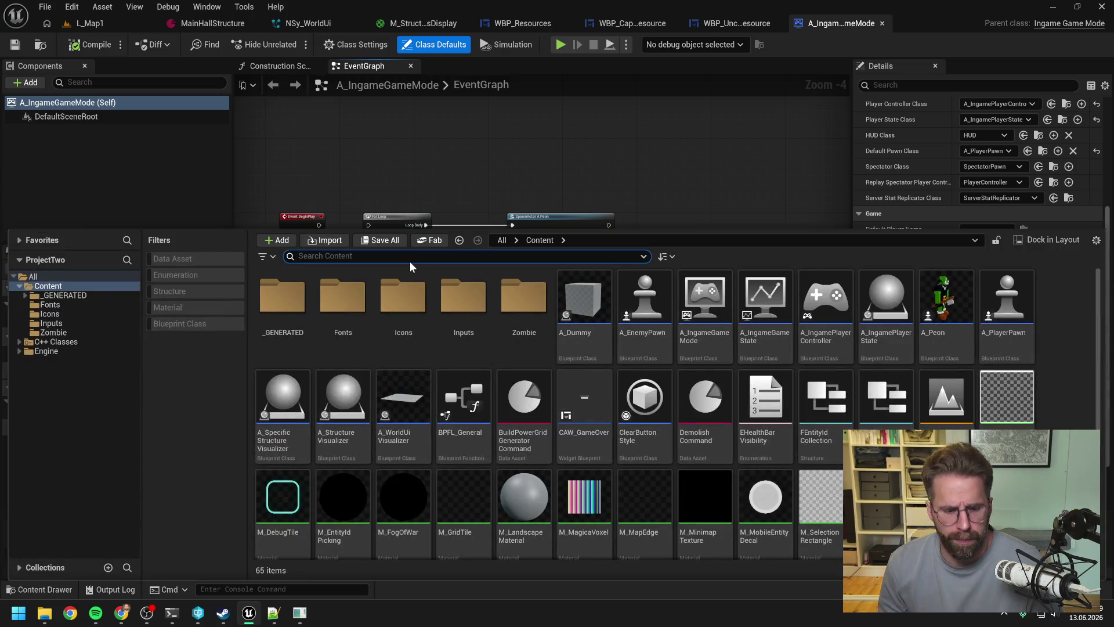
Step: Open WBP_SelectionPanel from a 'selection' search and look over its SelectEntities graph
{"action": "type", "text": "selection"}
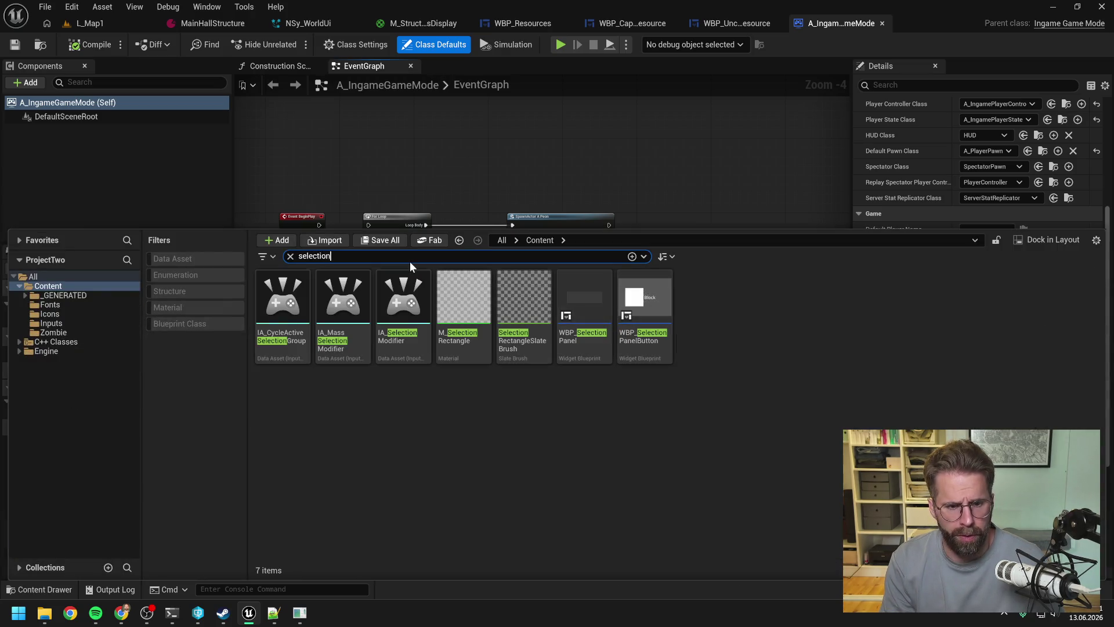
{"action": "double_click", "coordinate": [612, 343]}
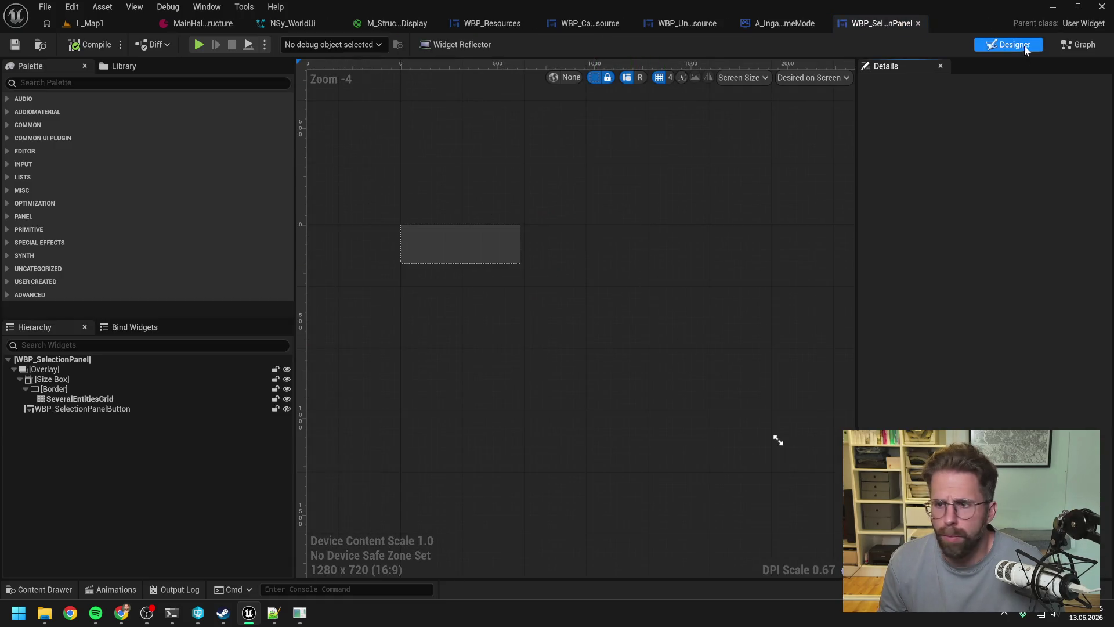
{"action": "left_click", "coordinate": [1078, 45]}
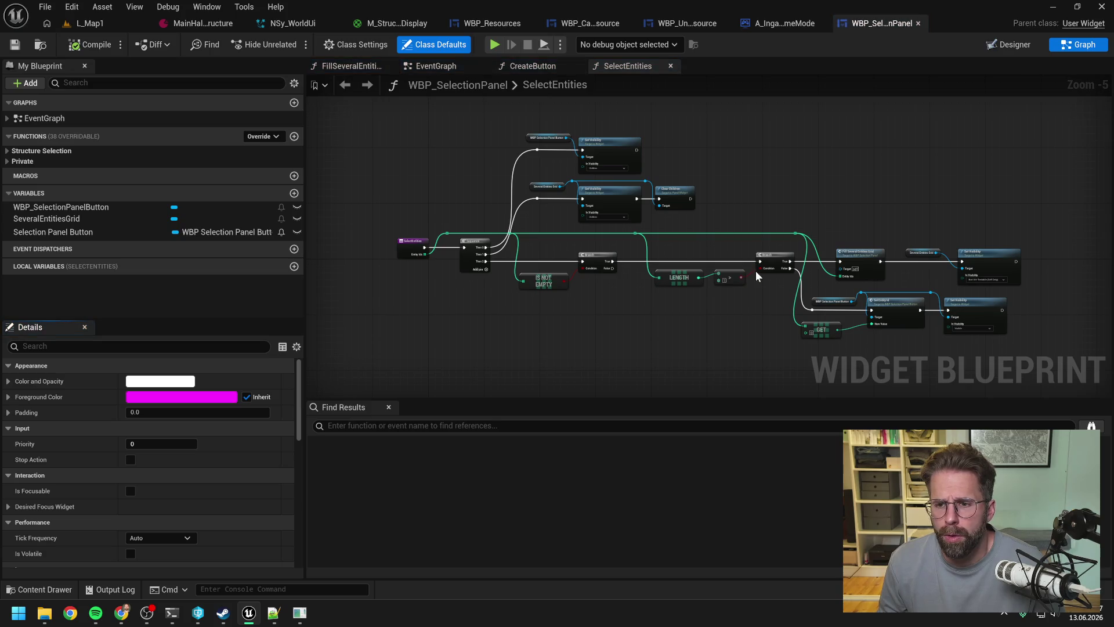
{"action": "scroll", "coordinate": [755, 270], "scroll_direction": "up", "scroll_amount": 2}
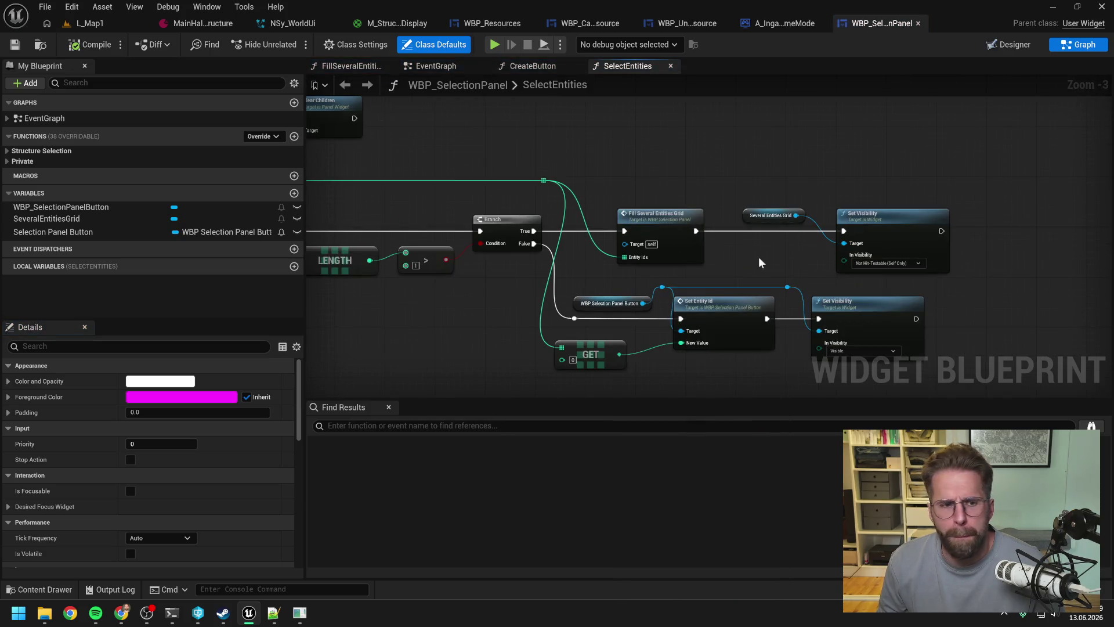
{"action": "left_click", "coordinate": [1013, 45]}
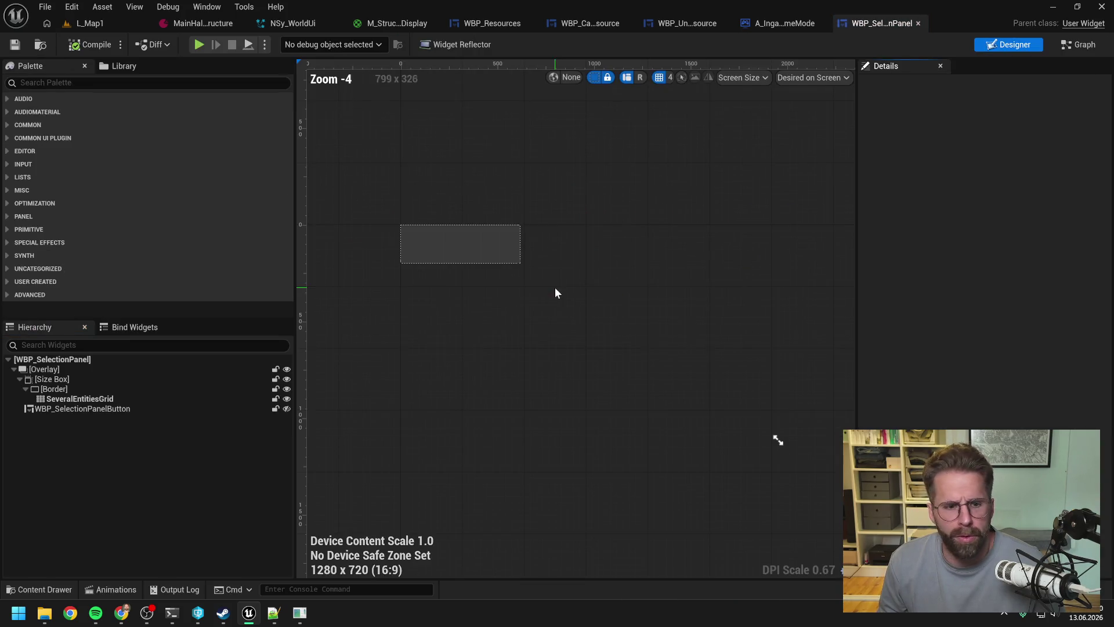
Step: Open the WBP_SelectionPanelButton child widget blueprint
{"action": "left_click", "coordinate": [91, 410]}
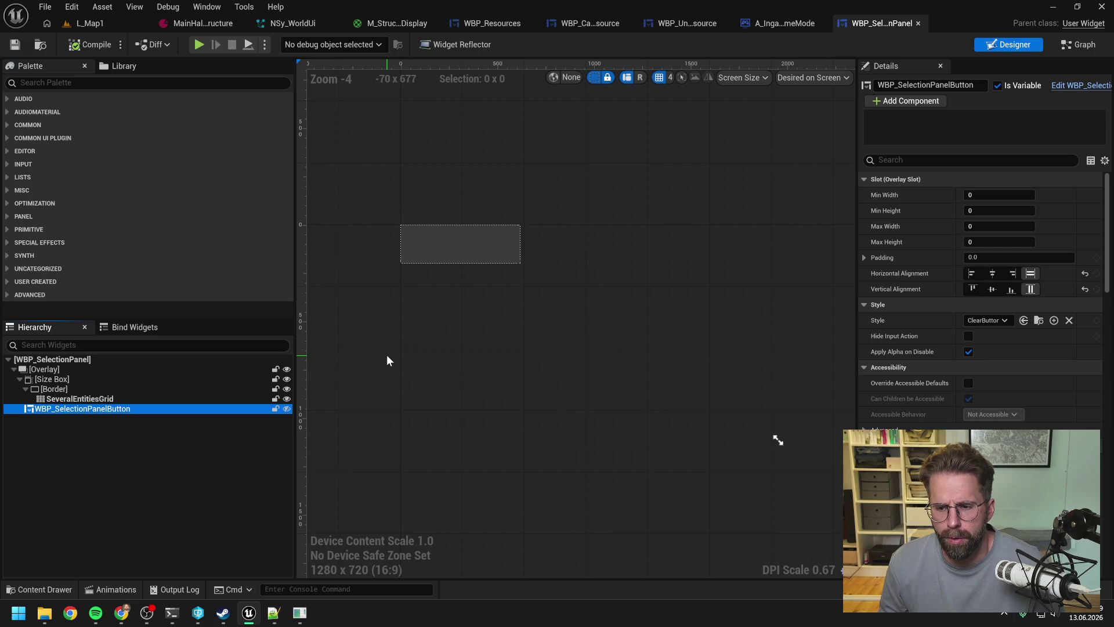
{"action": "key", "text": "ctrl+space"}
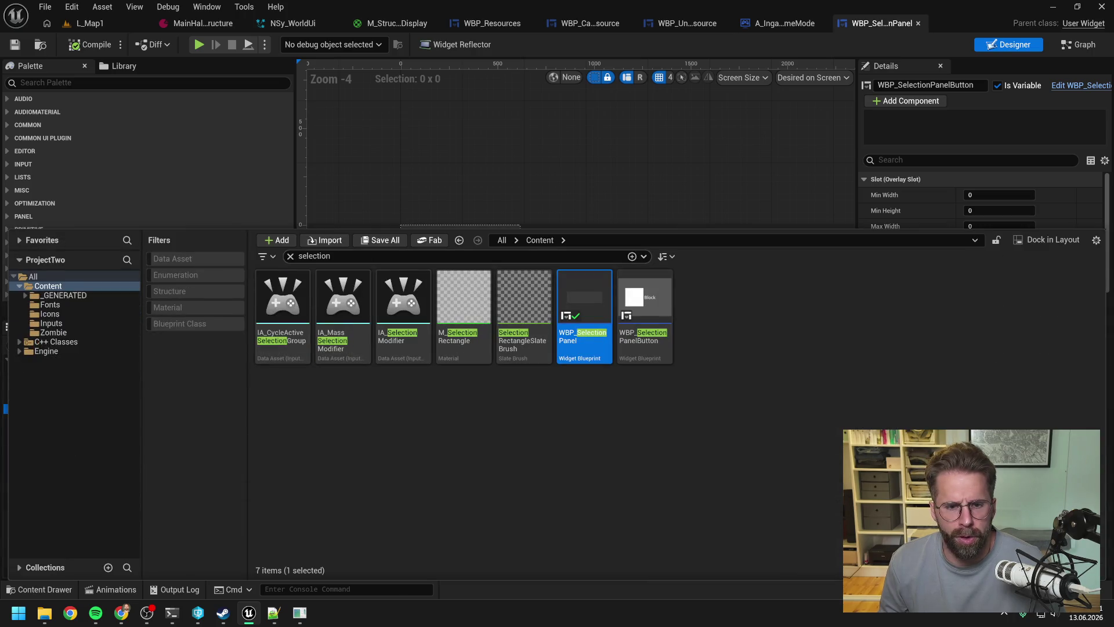
{"action": "double_click", "coordinate": [639, 348]}
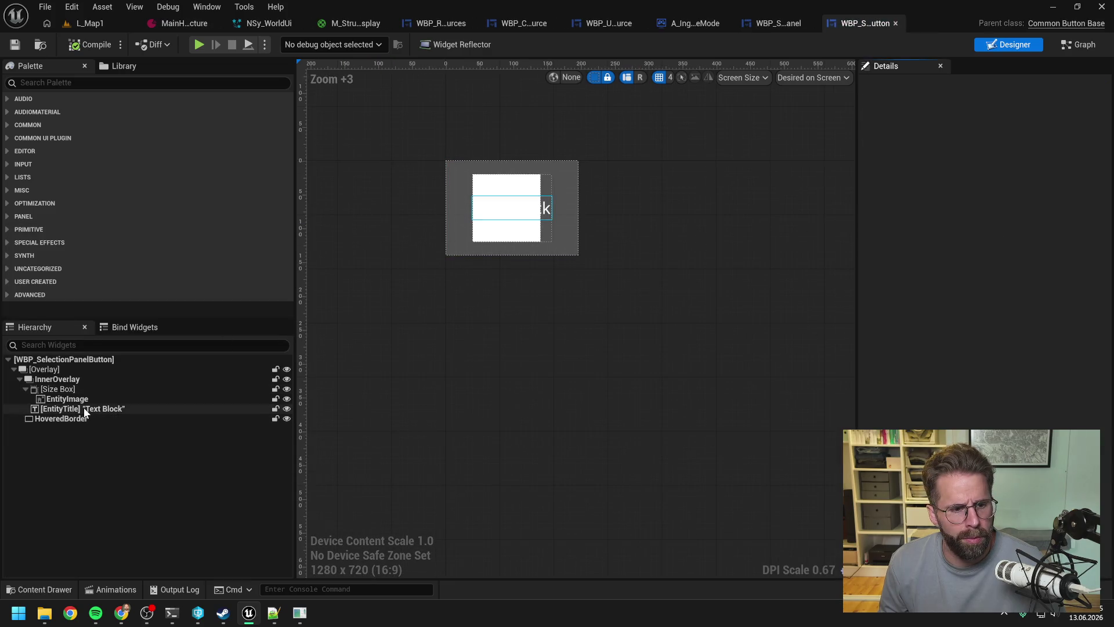
Step: Select EntityTitle and pan the SetEntityId graph to its name-building and SetText nodes
{"action": "left_click", "coordinate": [83, 408]}
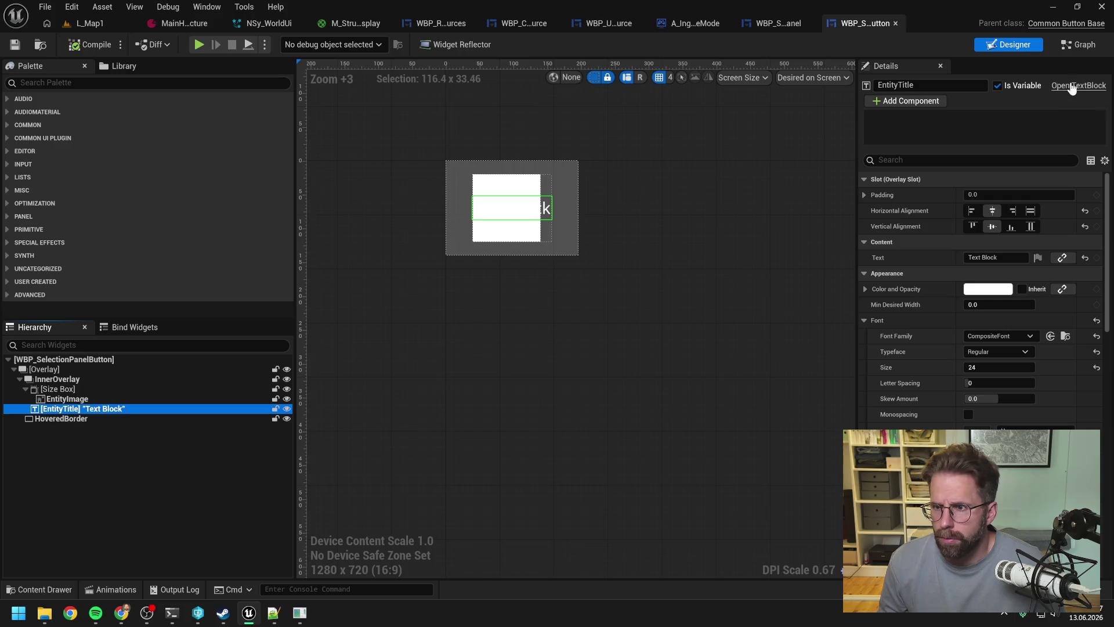
{"action": "left_click", "coordinate": [1083, 45]}
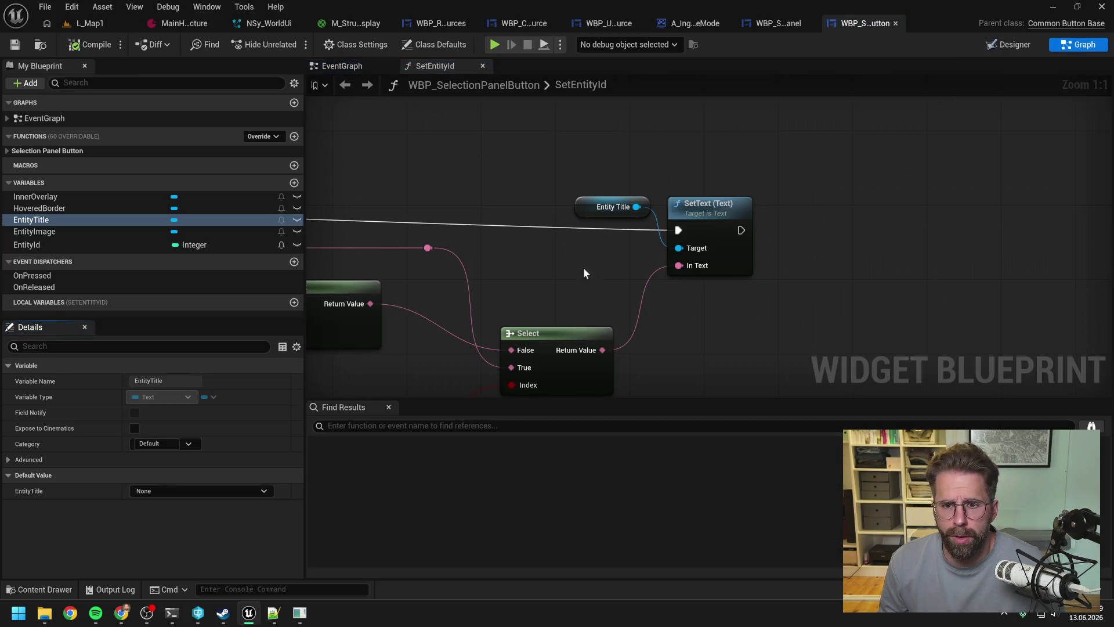
{"action": "scroll", "coordinate": [584, 267], "scroll_direction": "down", "scroll_amount": 4}
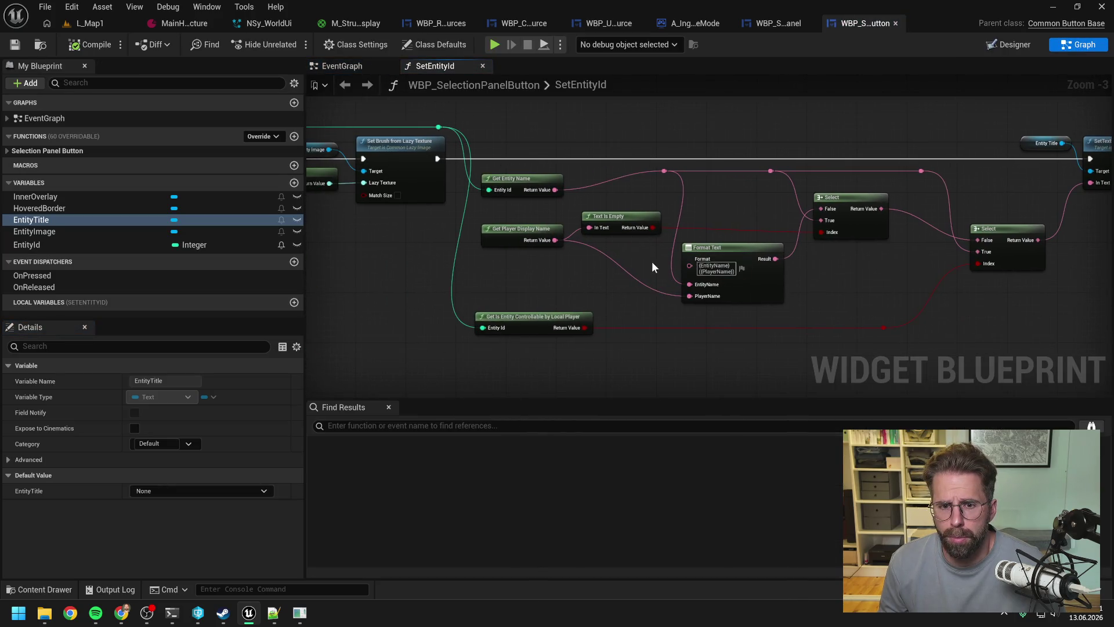
{"action": "mouse_move", "coordinate": [580, 277]}
{"action": "left_mouse_down"}
{"action": "mouse_move", "coordinate": [715, 308]}
{"action": "mouse_move", "coordinate": [796, 303]}
{"action": "mouse_move", "coordinate": [524, 284]}
{"action": "left_mouse_up"}
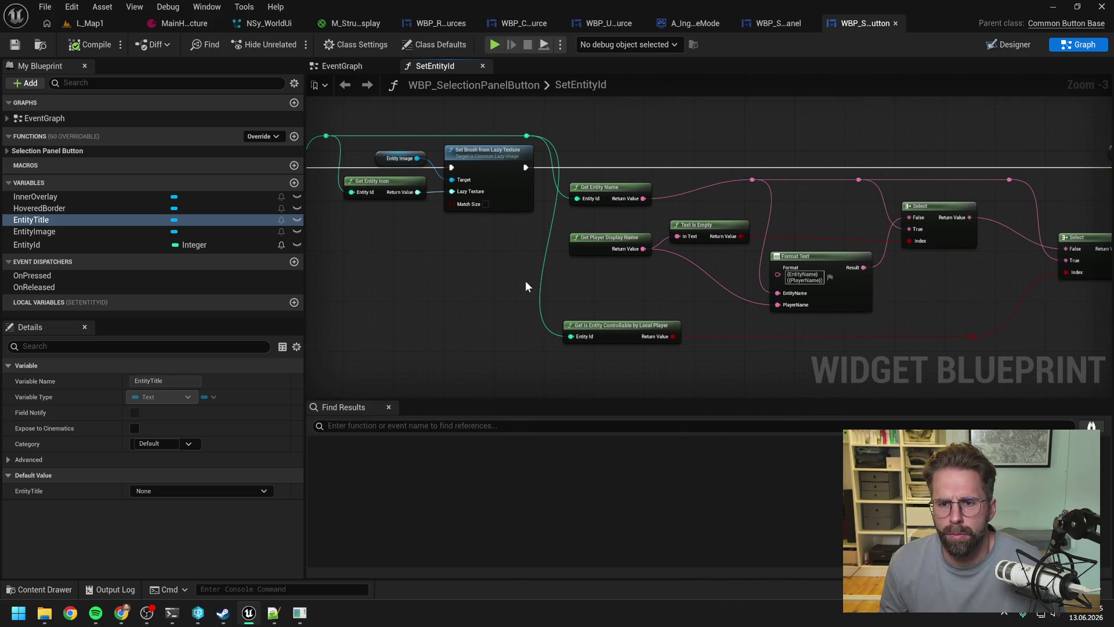
{"action": "left_click_drag", "start_coordinate": [671, 296], "coordinate": [623, 294]}
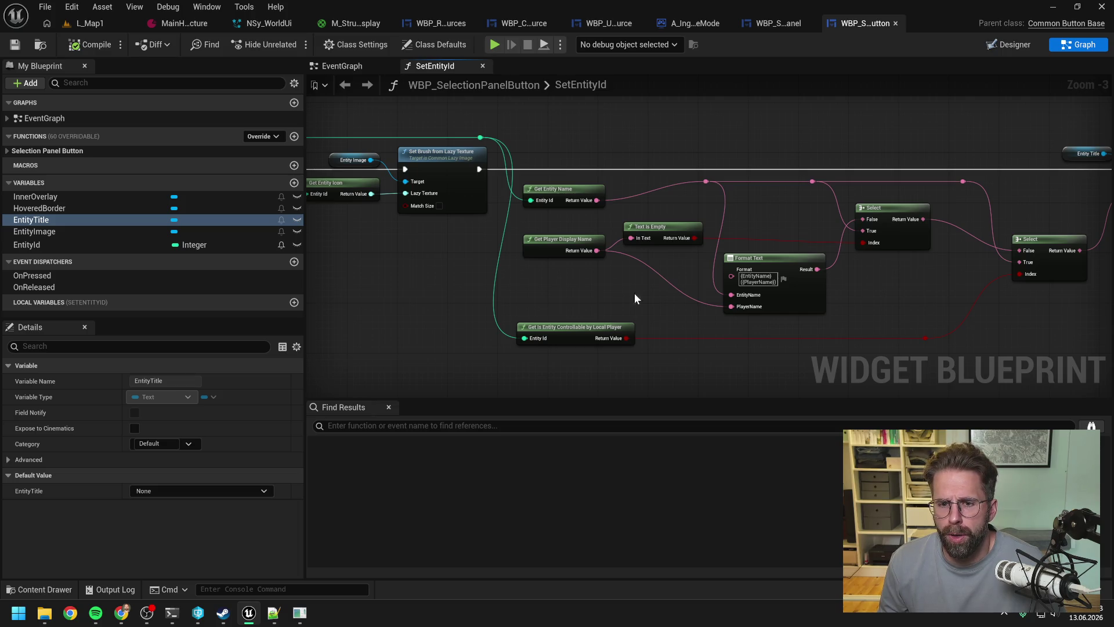
{"action": "left_click_drag", "start_coordinate": [635, 294], "coordinate": [590, 311]}
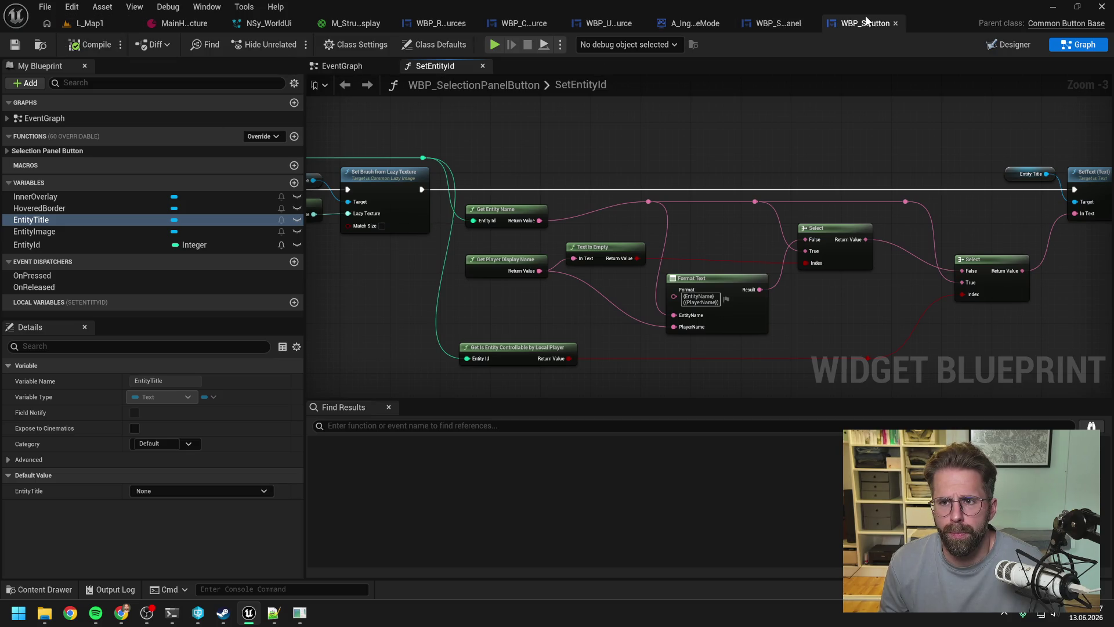
Step: Close the EventGraph tab, keeping only SetEntityId open
{"action": "right_click", "coordinate": [432, 70]}
{"action": "left_click", "coordinate": [470, 141]}
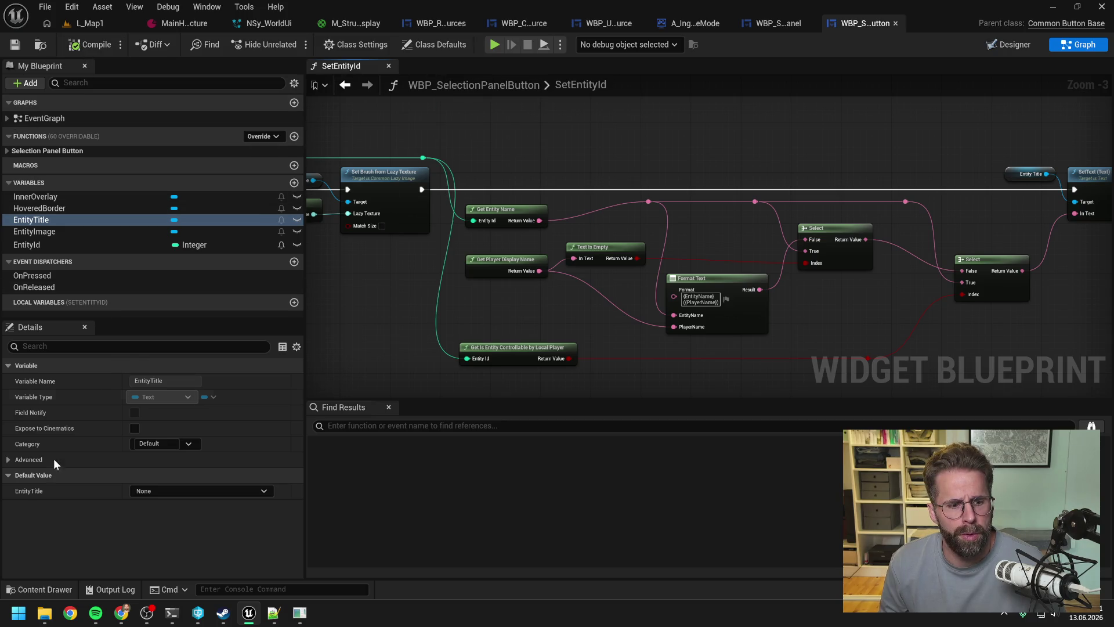
{"action": "left_click", "coordinate": [19, 614]}
Step: Open Windows PowerShell and change directory to D:\ProjectTwo\Development
{"action": "type", "text": "power"}
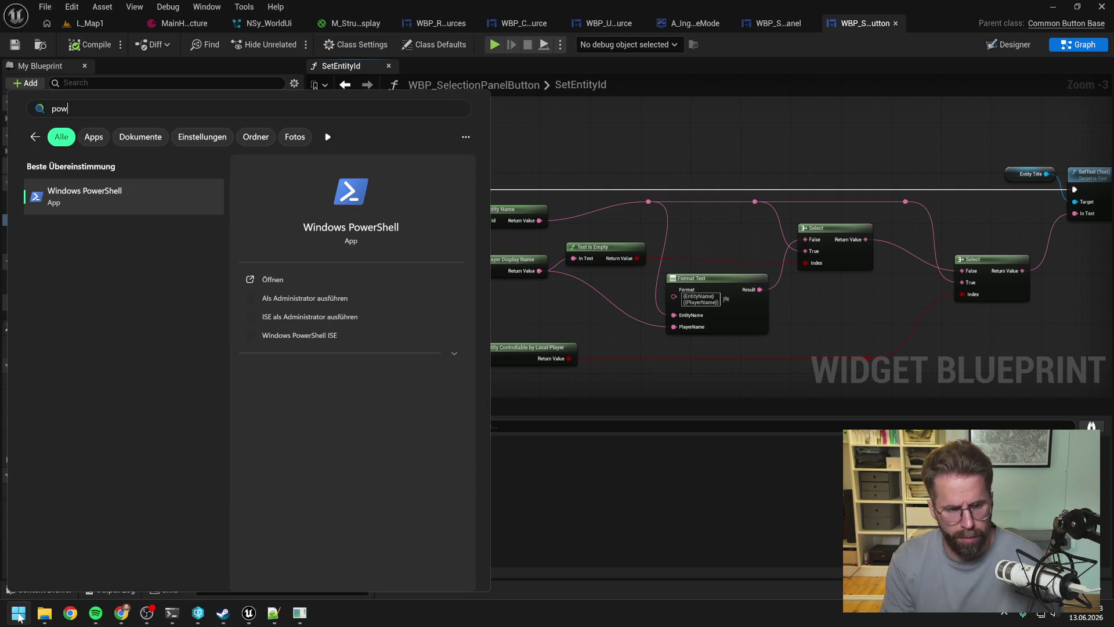
{"action": "left_click", "coordinate": [109, 200]}
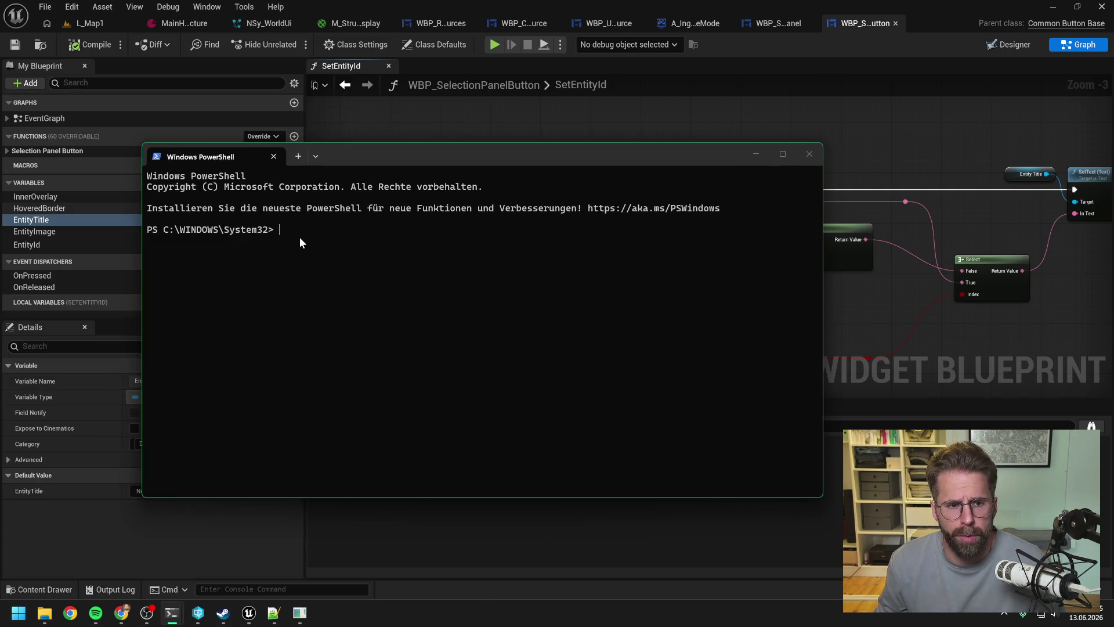
{"action": "mouse_move", "coordinate": [47, 618]}
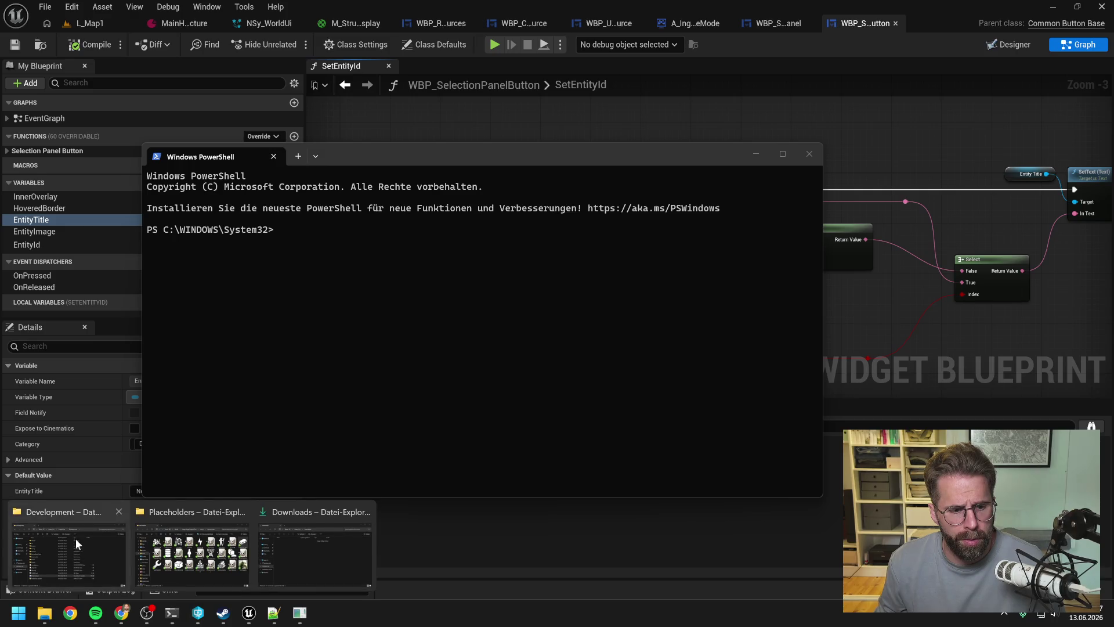
{"action": "left_click", "coordinate": [75, 538]}
{"action": "left_click", "coordinate": [604, 158]}
{"action": "left_click", "coordinate": [165, 152]}
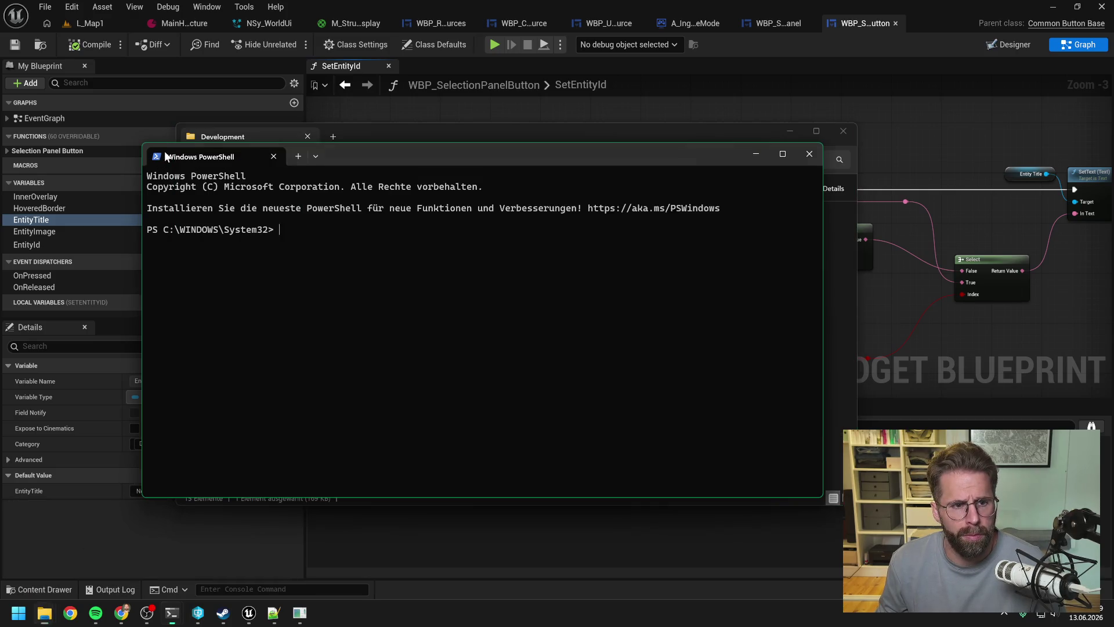
{"action": "type", "text": "cd"}
{"action": "type", "text": "D:\\ProjectTwo\\Development"}
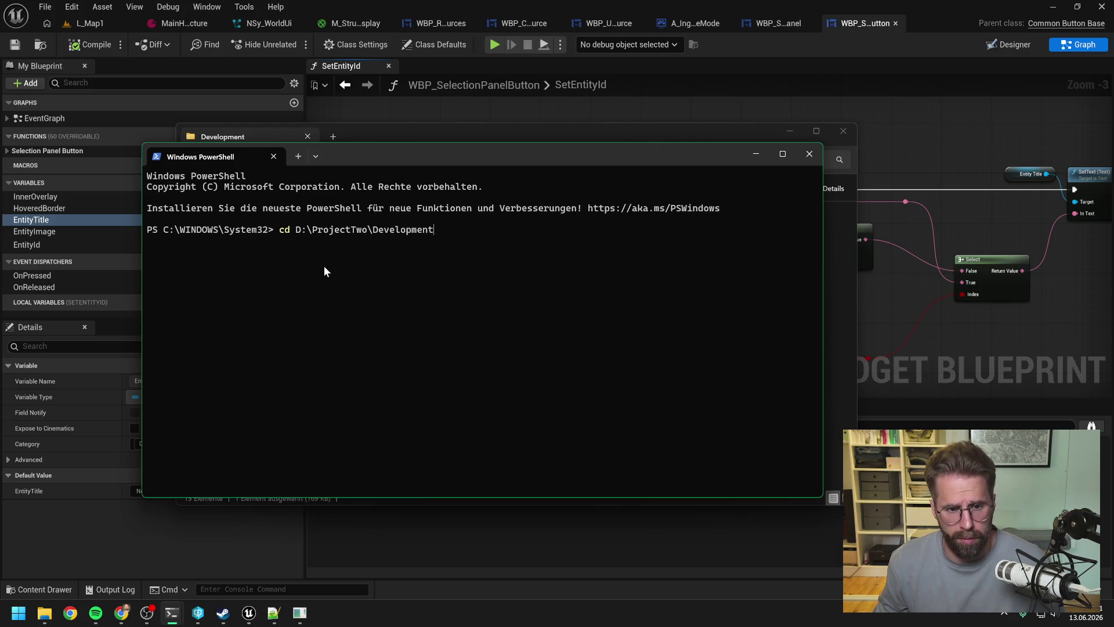
{"action": "key", "text": "Return"}
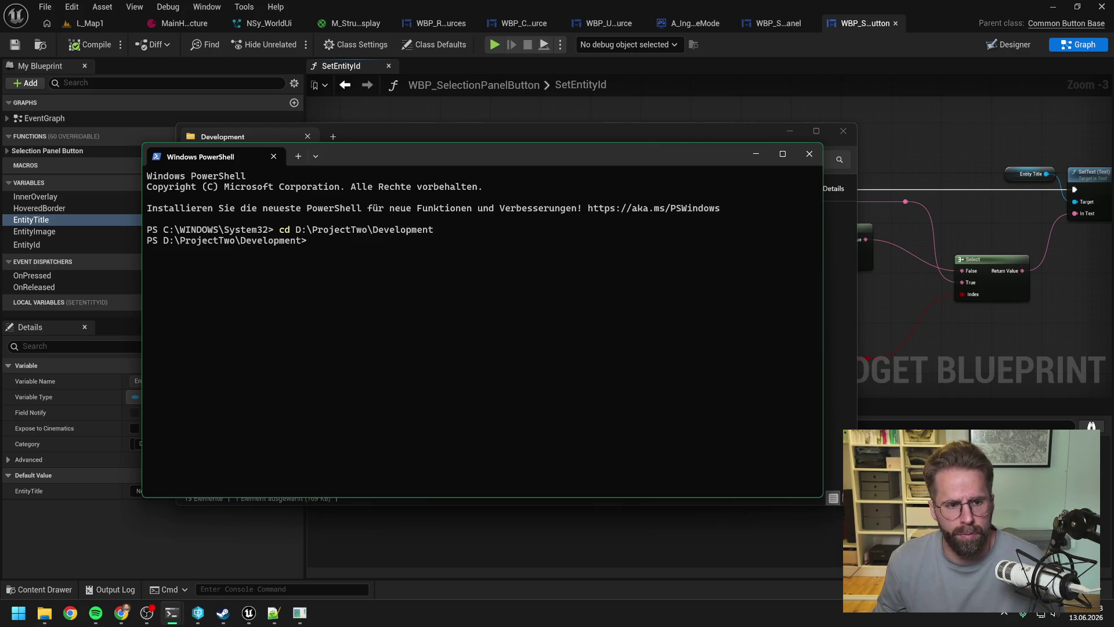
Step: Launch Claude Code there and type the session name '/name Enemy PlayerName fix'
{"action": "type", "text": "claude"}
{"action": "key", "text": "Return"}
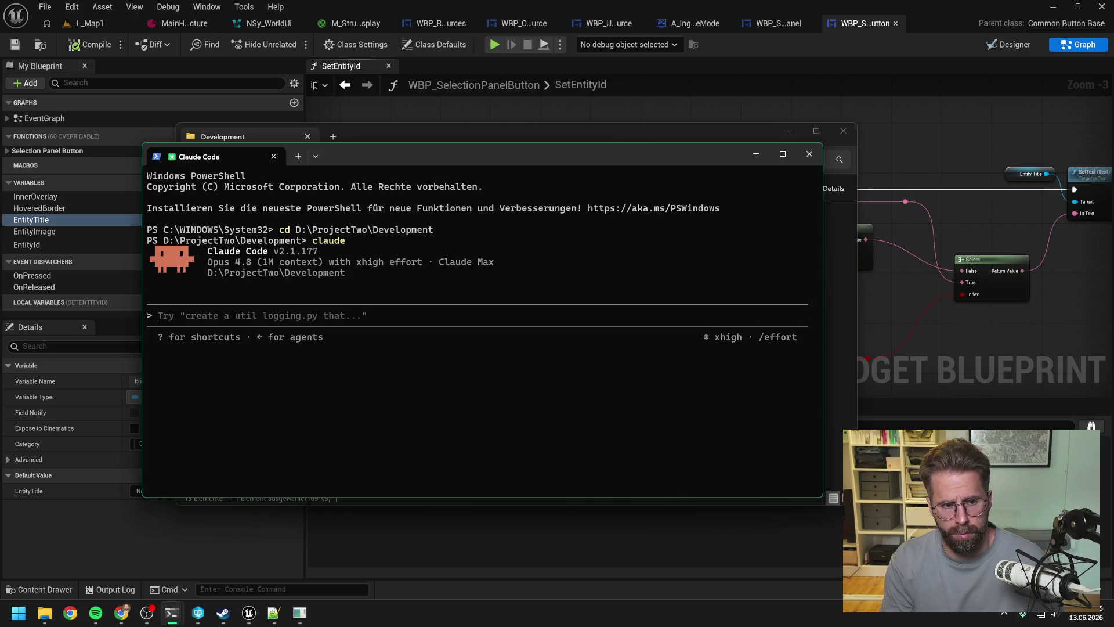
{"action": "type", "text": "/name"}
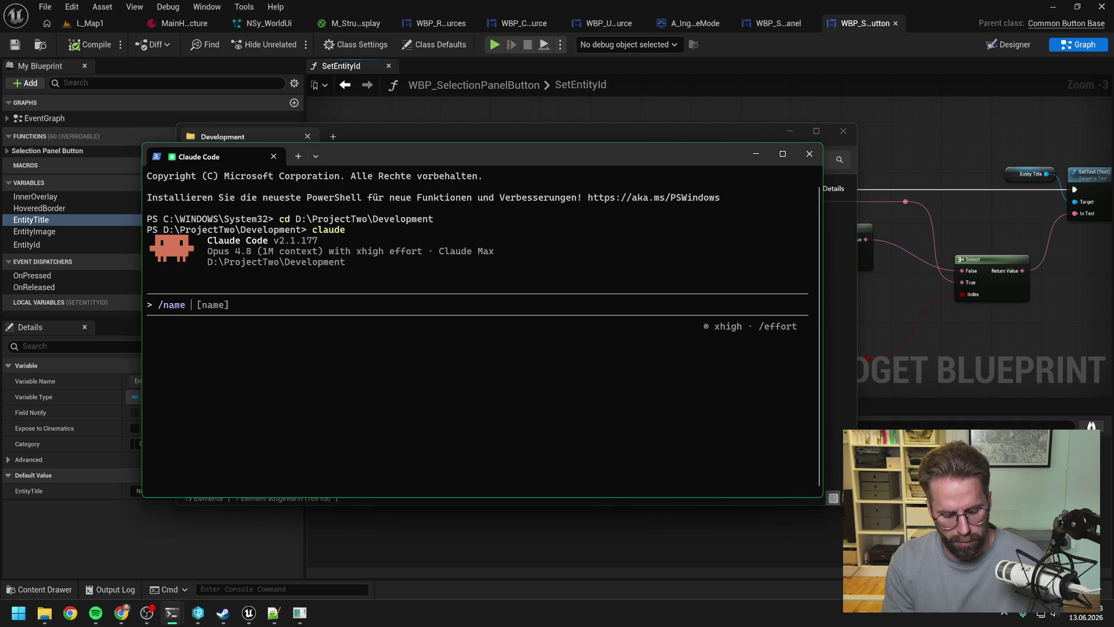
{"action": "type", "text": "Enemy "}
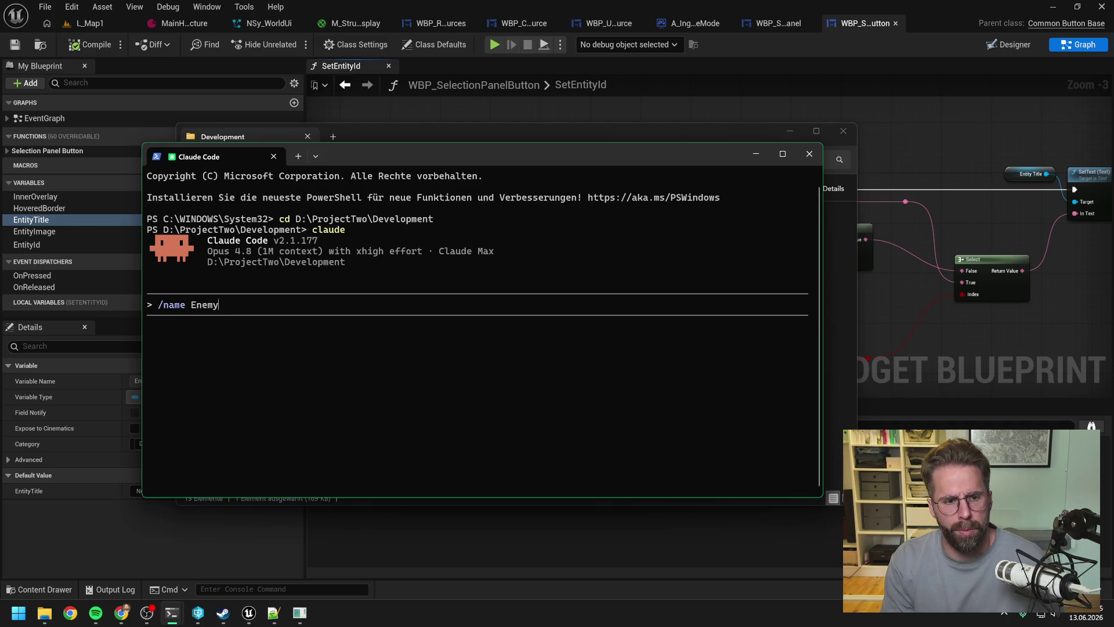
{"action": "type", "text": "Playe"}
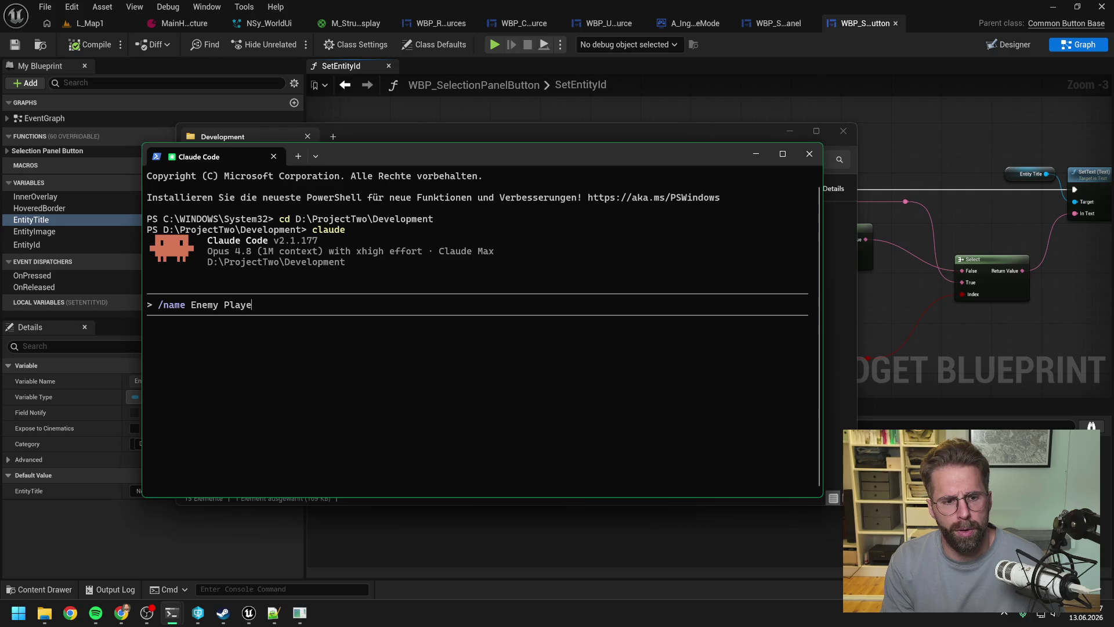
{"action": "type", "text": "rName fix"}
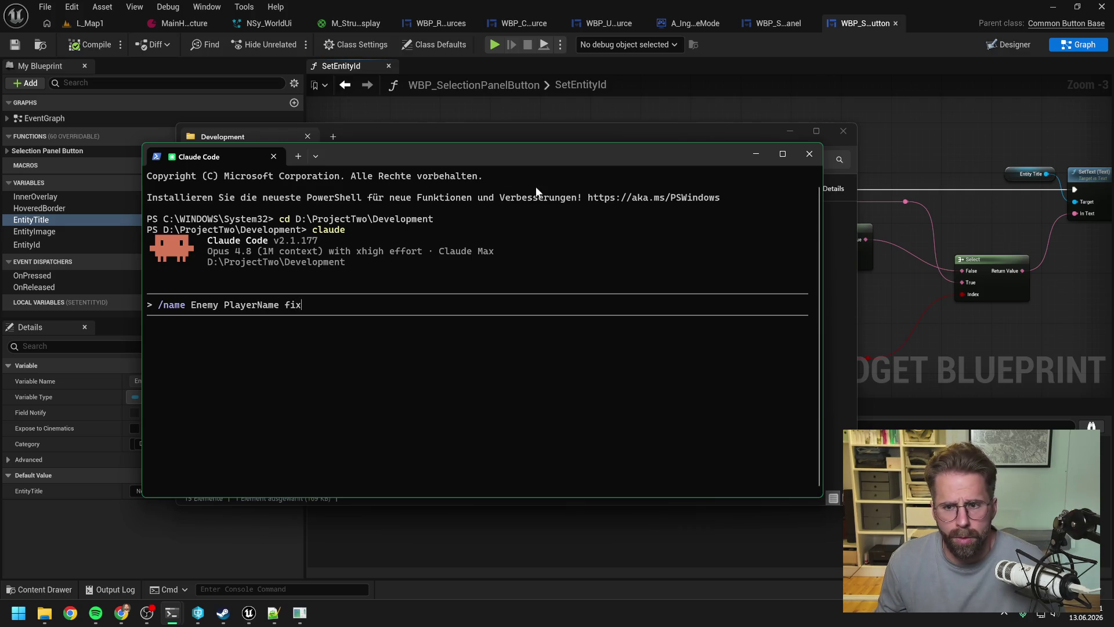
{"action": "left_click", "coordinate": [903, 305]}
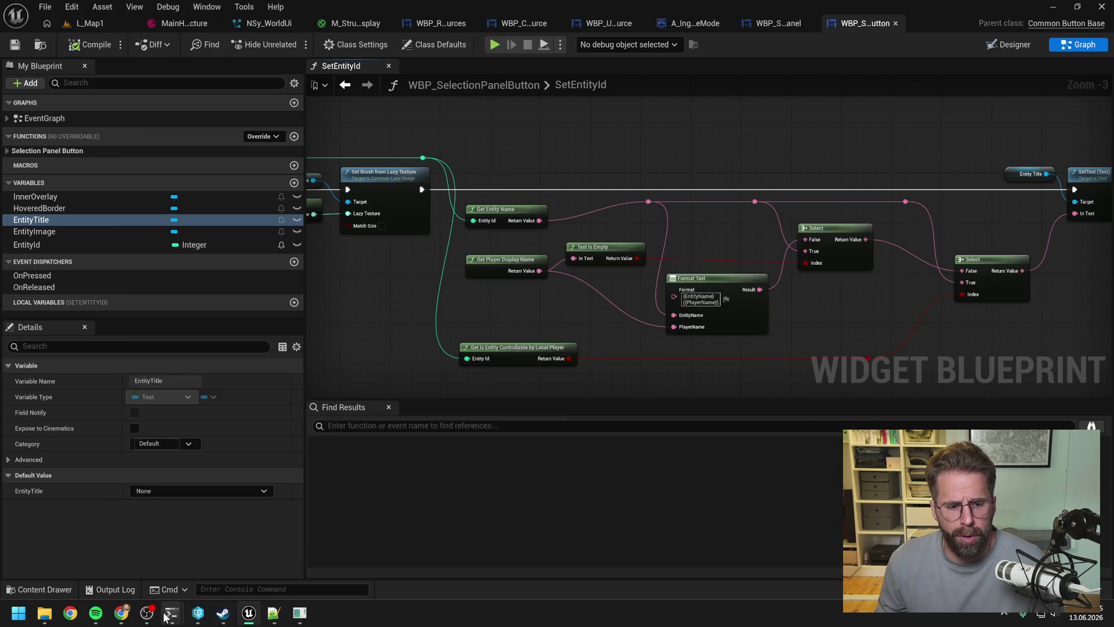
Step: Correct the session name to 'Enemy PlayerDisplayName fix' and apply it
{"action": "mouse_move", "coordinate": [172, 614]}
{"action": "mouse_move", "coordinate": [300, 617]}
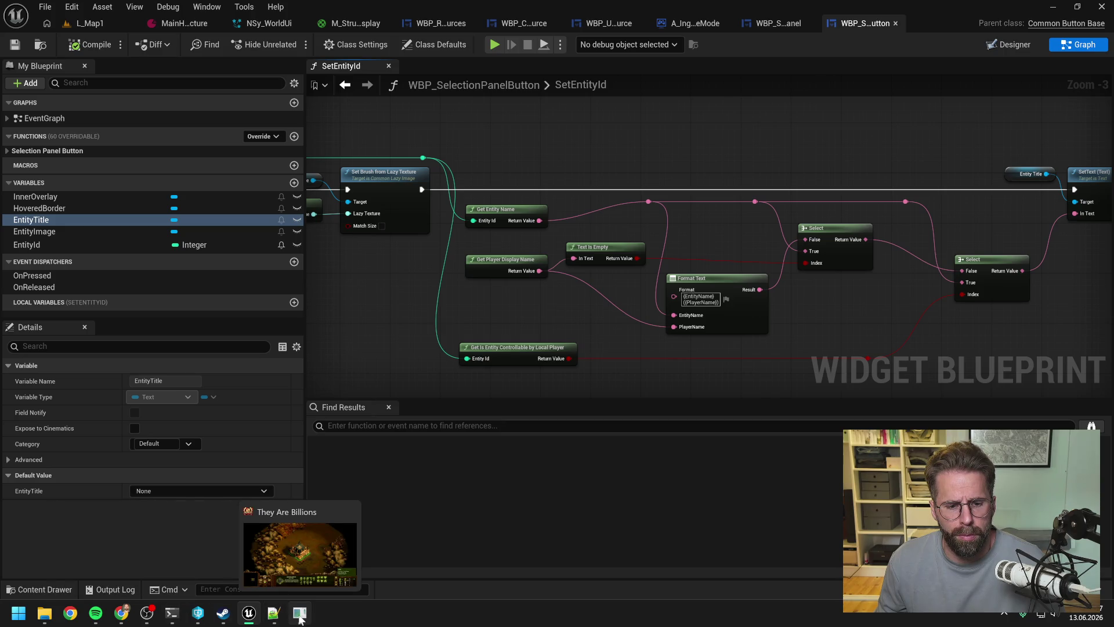
{"action": "mouse_move", "coordinate": [224, 620]}
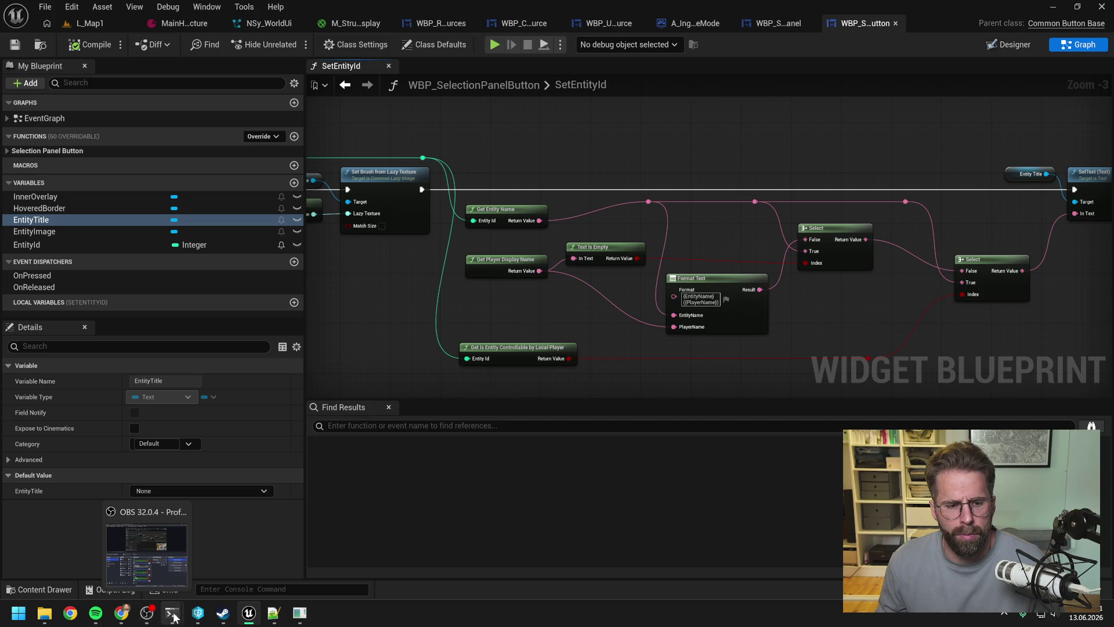
{"action": "left_click", "coordinate": [131, 568]}
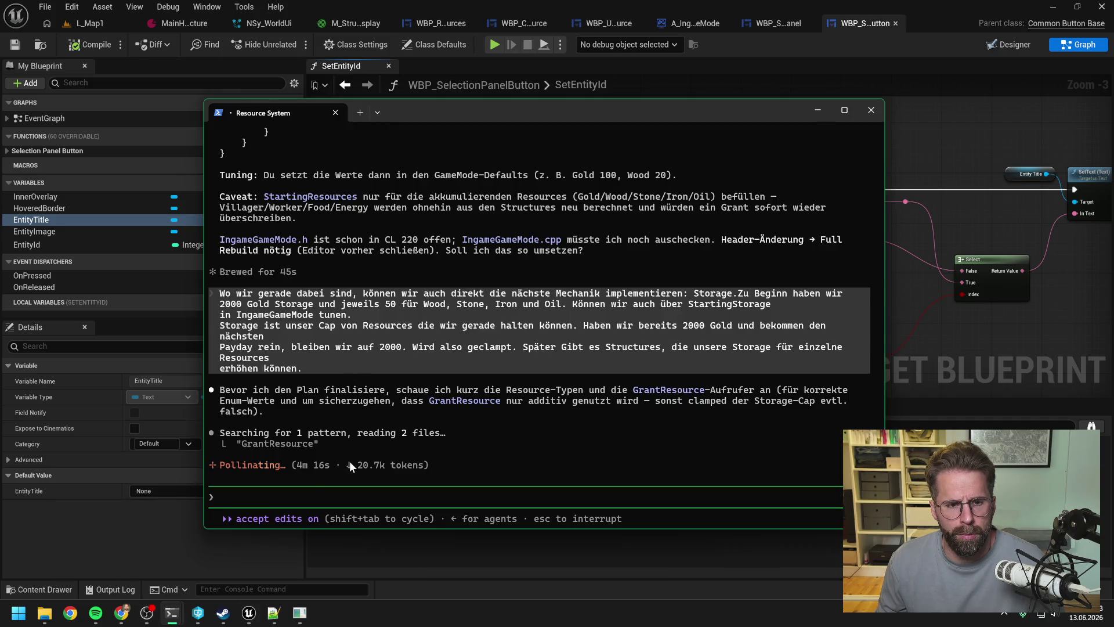
{"action": "left_click", "coordinate": [215, 584]}
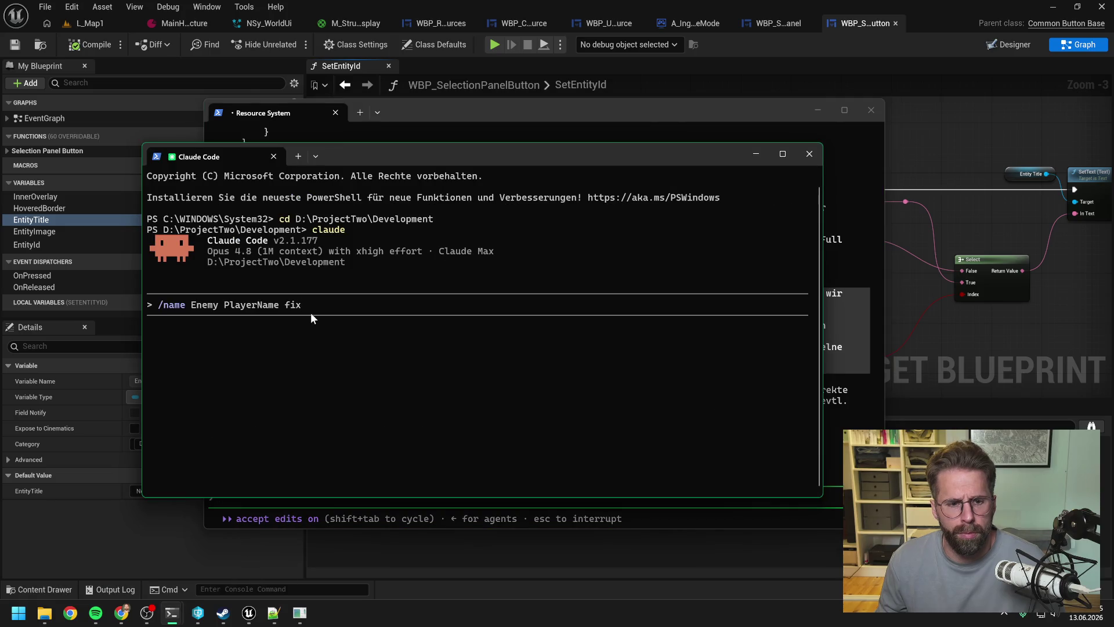
{"action": "key", "text": "BackSpace"}
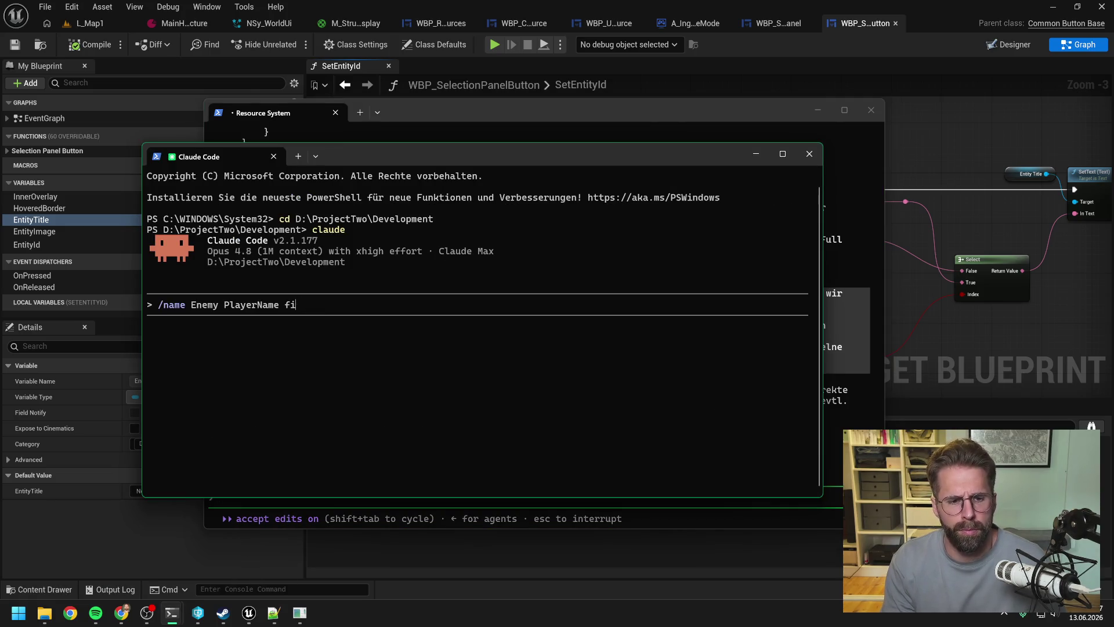
{"action": "key", "text": "BackSpace"}
{"action": "key", "text": "BackSpace"}
{"action": "key", "text": "BackSpace"}
{"action": "type", "text": "D"}
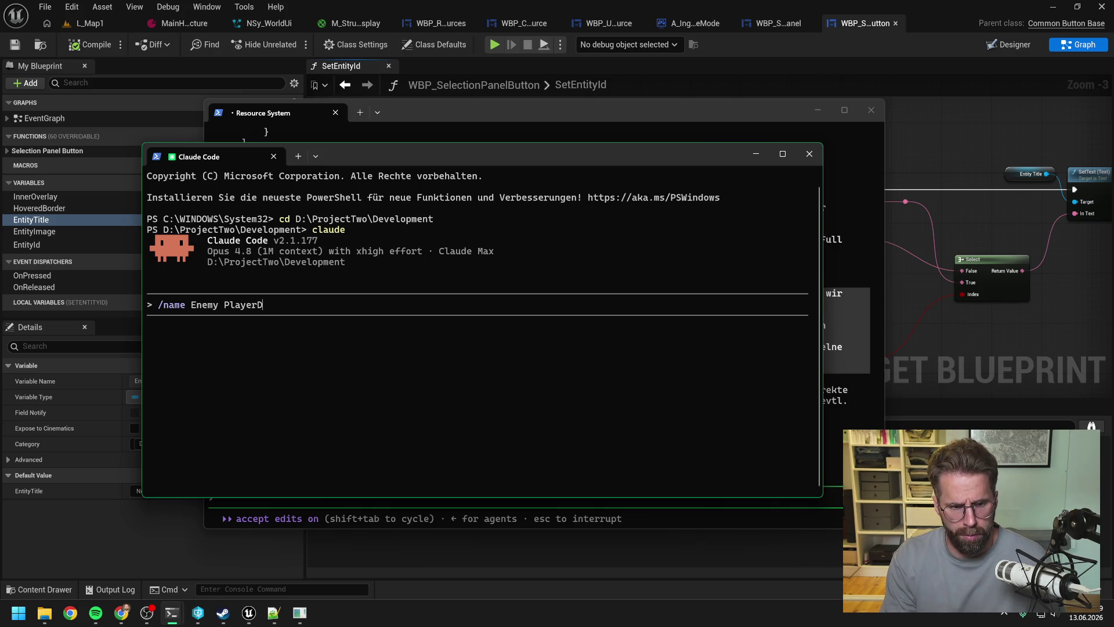
{"action": "type", "text": "isplayName"}
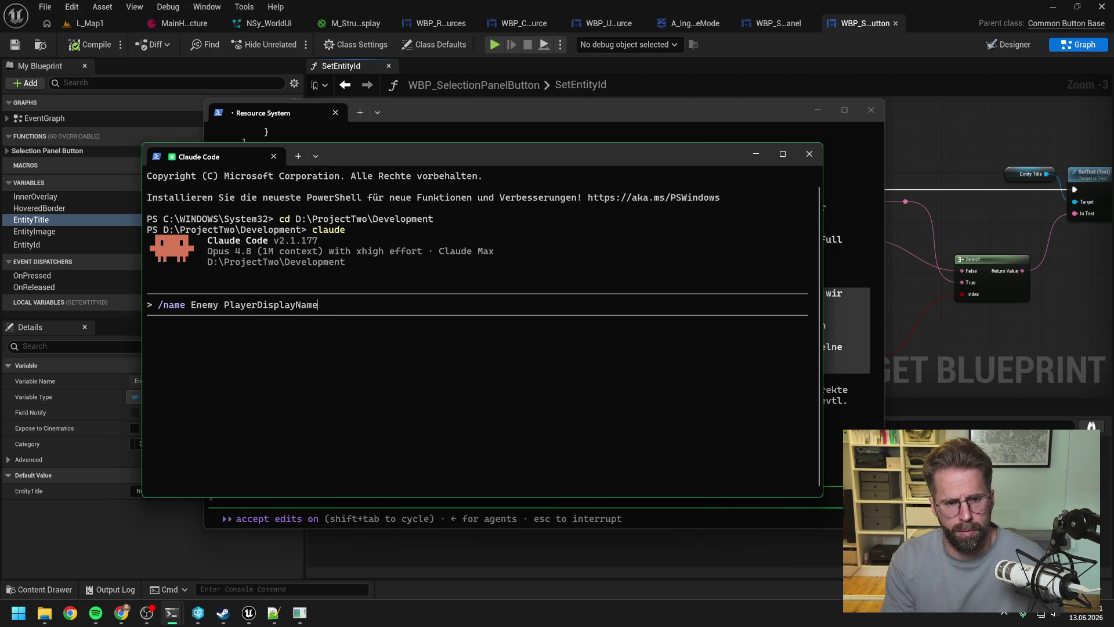
{"action": "type", "text": "w  fix"}
{"action": "key", "text": "Return"}
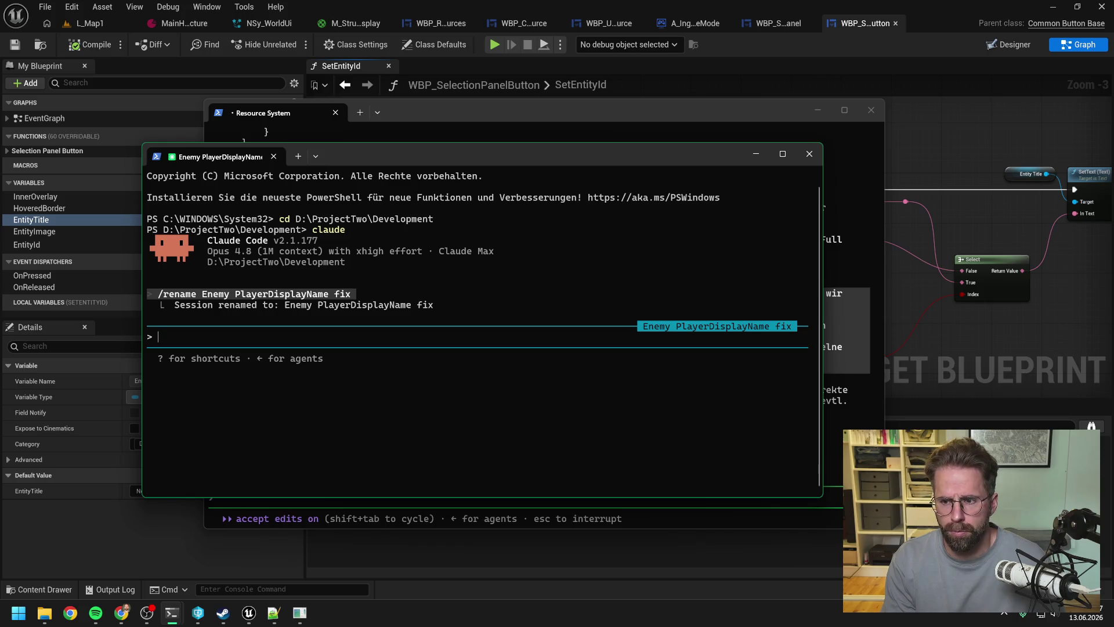
Step: Start typing the bug note 'Mir ist aufgefallen, wenn wir Zombies selecten, gibt der…'
{"action": "type", "text": "Mis i"}
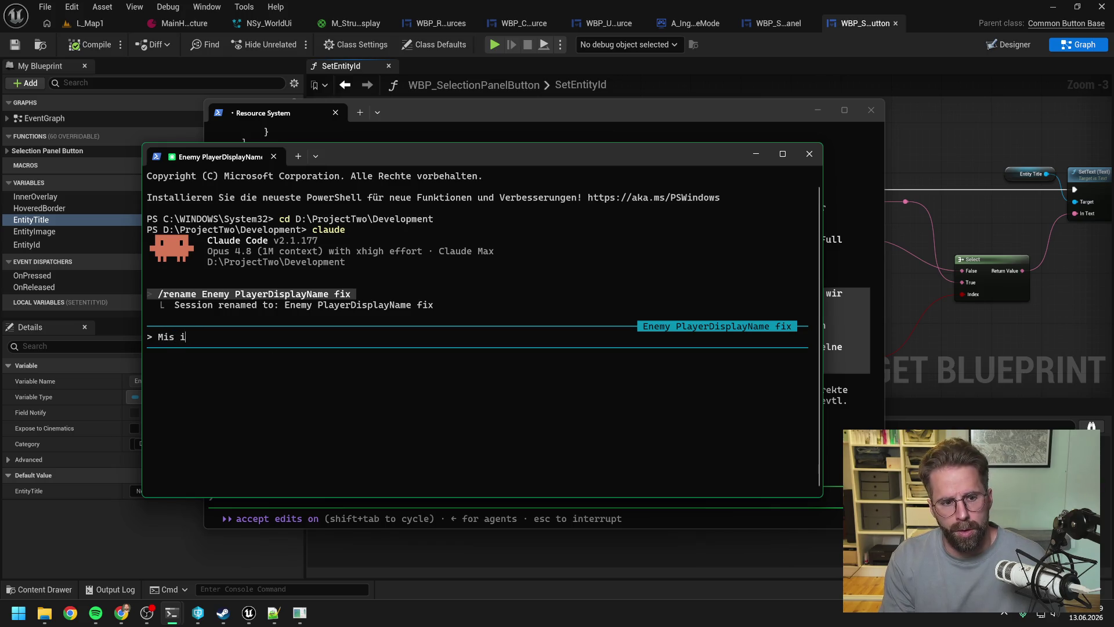
{"action": "key", "text": "BackSpace"}
{"action": "key", "text": "BackSpace"}
{"action": "key", "text": "BackSpace"}
{"action": "type", "text": "ir si"}
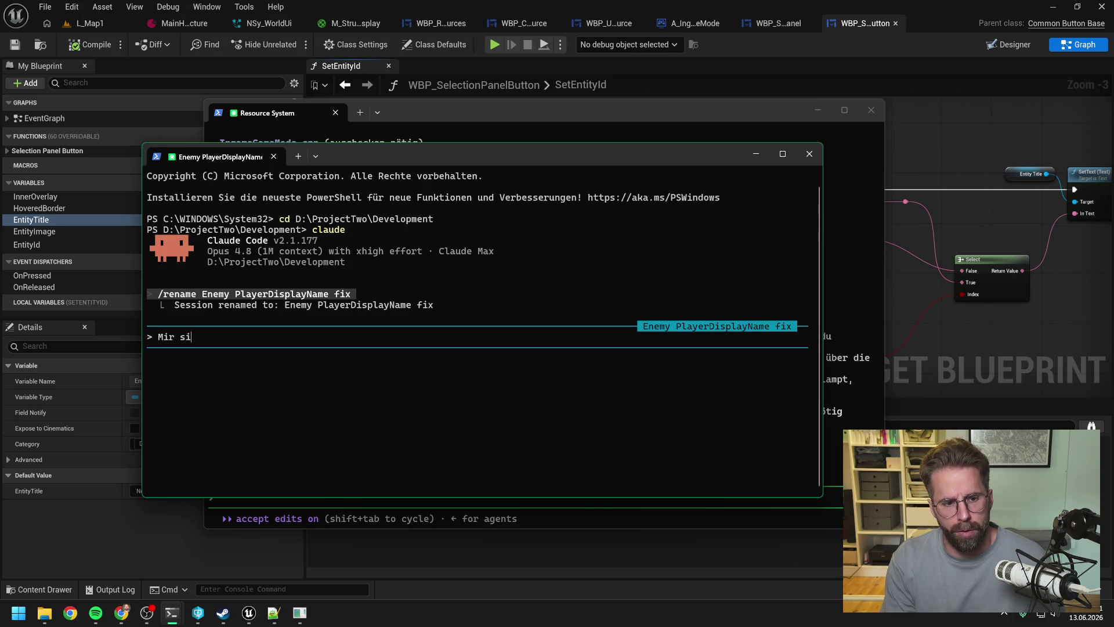
{"action": "key", "text": "BackSpace"}
{"action": "key", "text": "BackSpace"}
{"action": "type", "text": "ist aufge"}
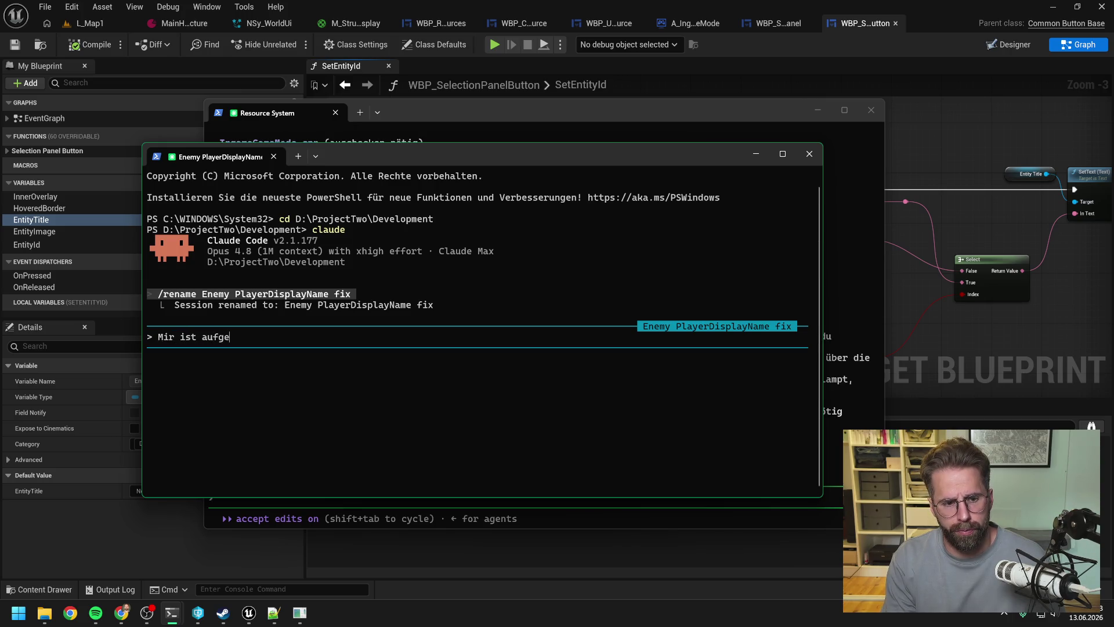
{"action": "type", "text": "fallen, wnn"}
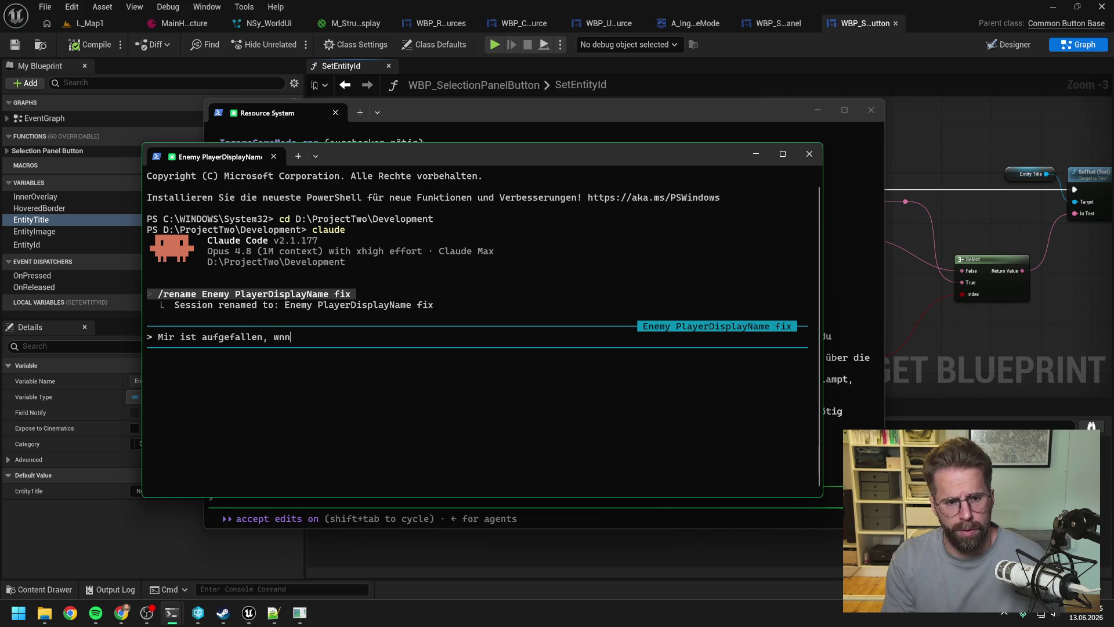
{"action": "key", "text": "BackSpace"}
{"action": "key", "text": "BackSpace"}
{"action": "type", "text": "enn wir Zo"}
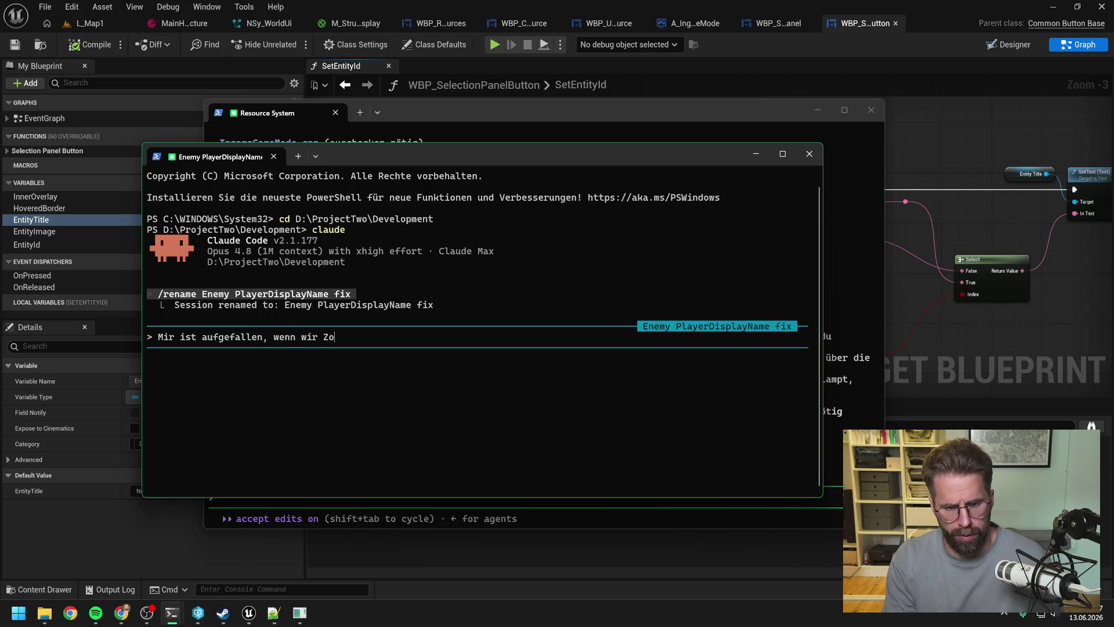
{"action": "type", "text": "mbies selecten"}
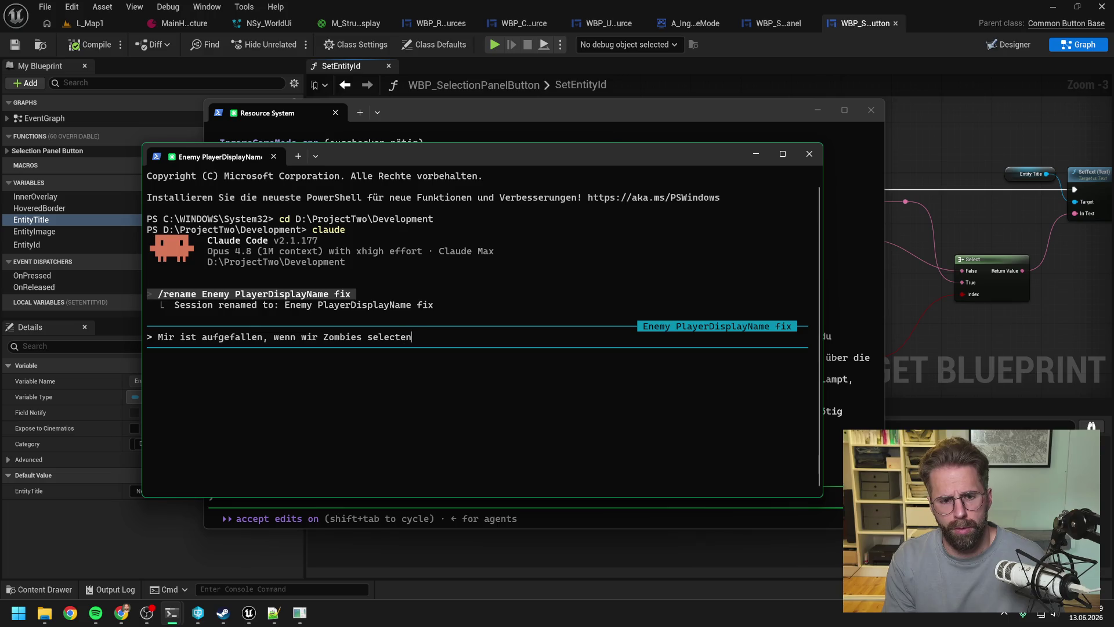
{"action": "type", "text": ", gibt der"}
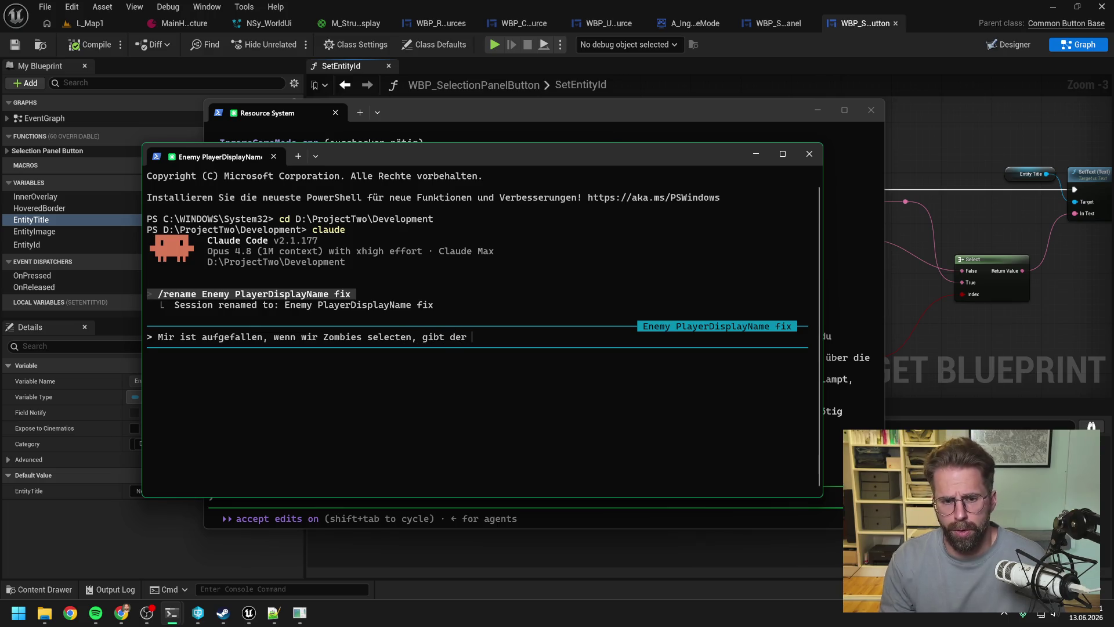
{"action": "key", "text": "BackSpace"}
{"action": "key", "text": "BackSpace"}
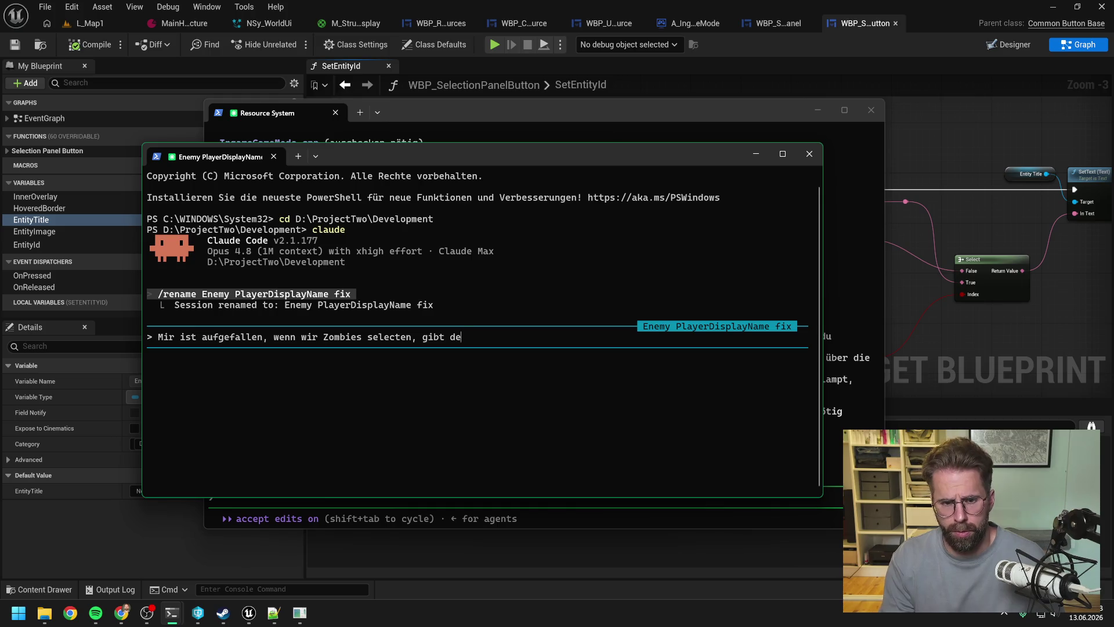
{"action": "key", "text": "BackSpace"}
{"action": "key", "text": "BackSpace"}
Step: Pan the SetEntityId graph to show Get Player Display Name feeding Format Text and Select
{"action": "left_click", "coordinate": [910, 284]}
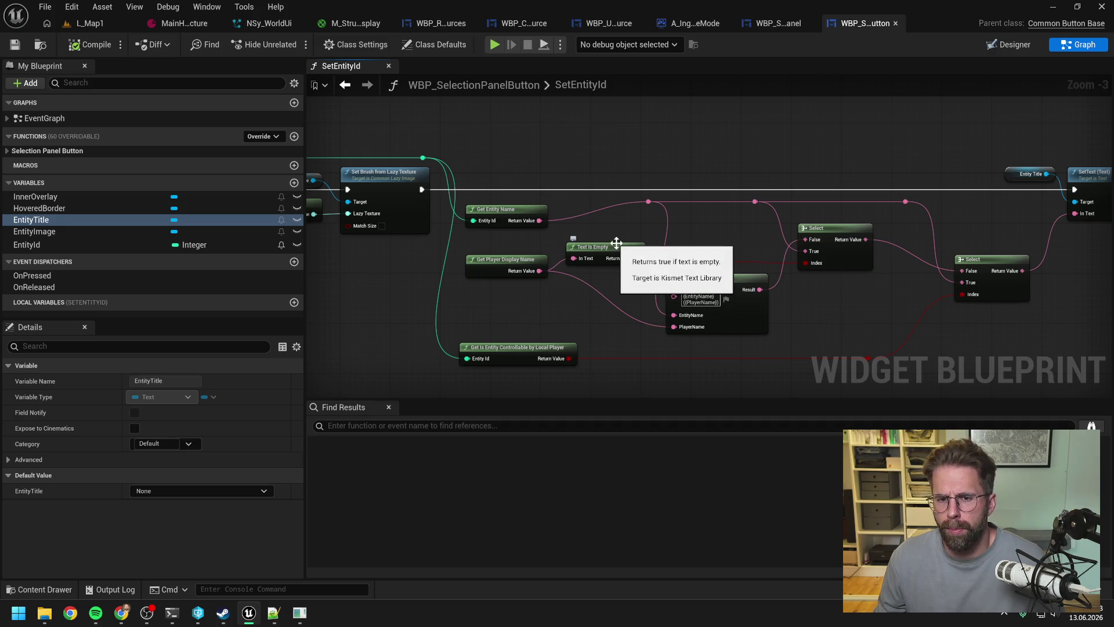
{"action": "left_click_drag", "start_coordinate": [736, 245], "coordinate": [652, 242]}
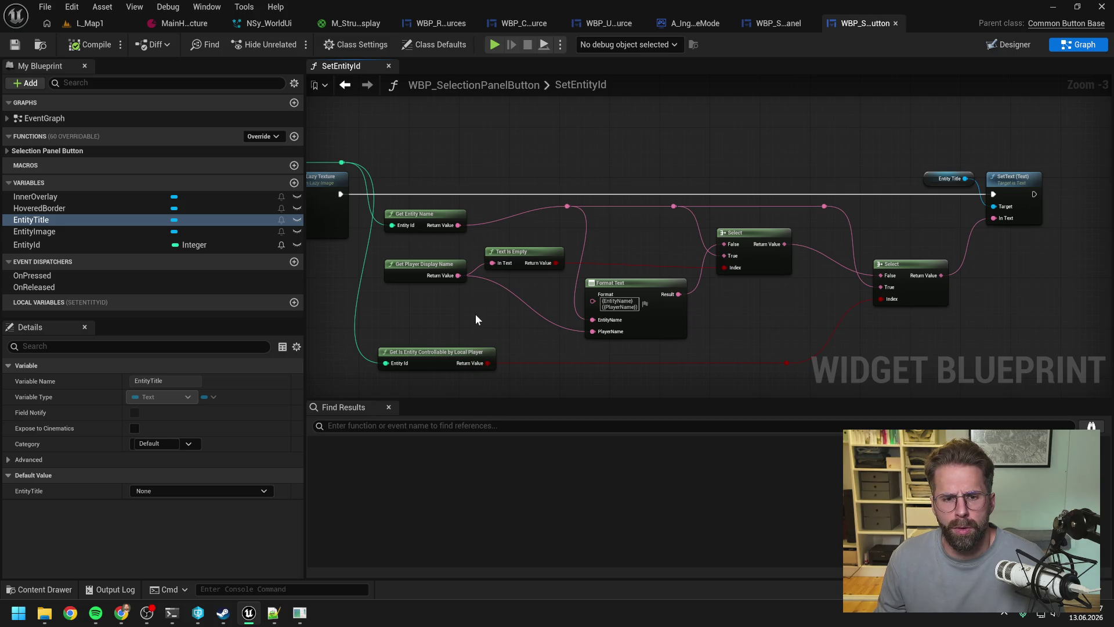
Step: In the Enemy PlayerDisplayName session, type the German note that GetPlayerDisplayName returns something where EmptyText was expected
{"action": "mouse_move", "coordinate": [298, 620]}
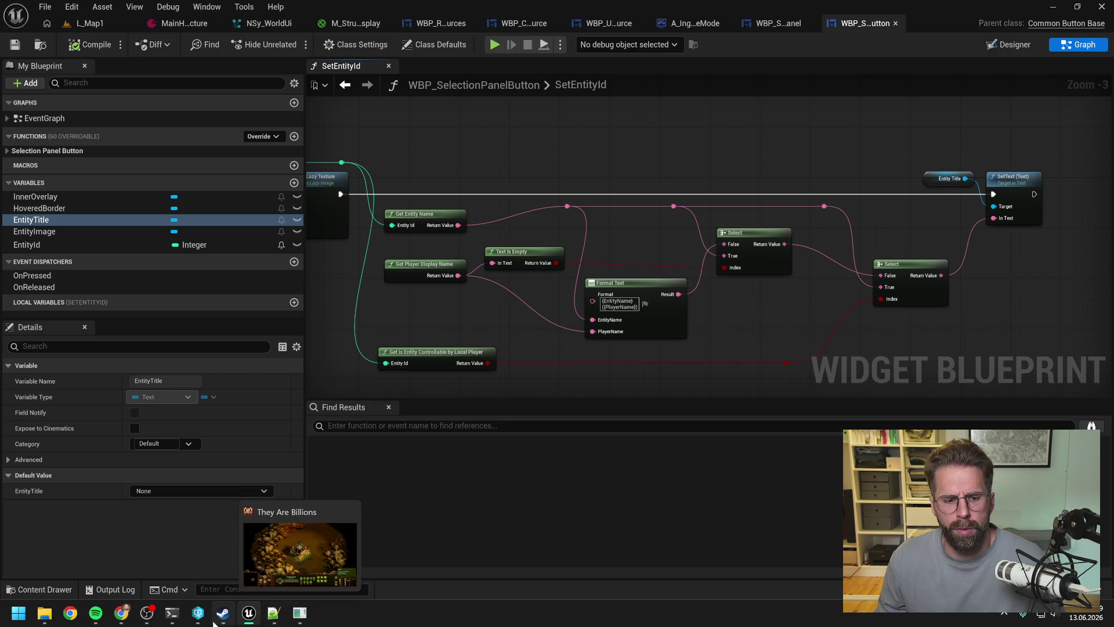
{"action": "mouse_move", "coordinate": [172, 614]}
{"action": "left_click", "coordinate": [215, 547]}
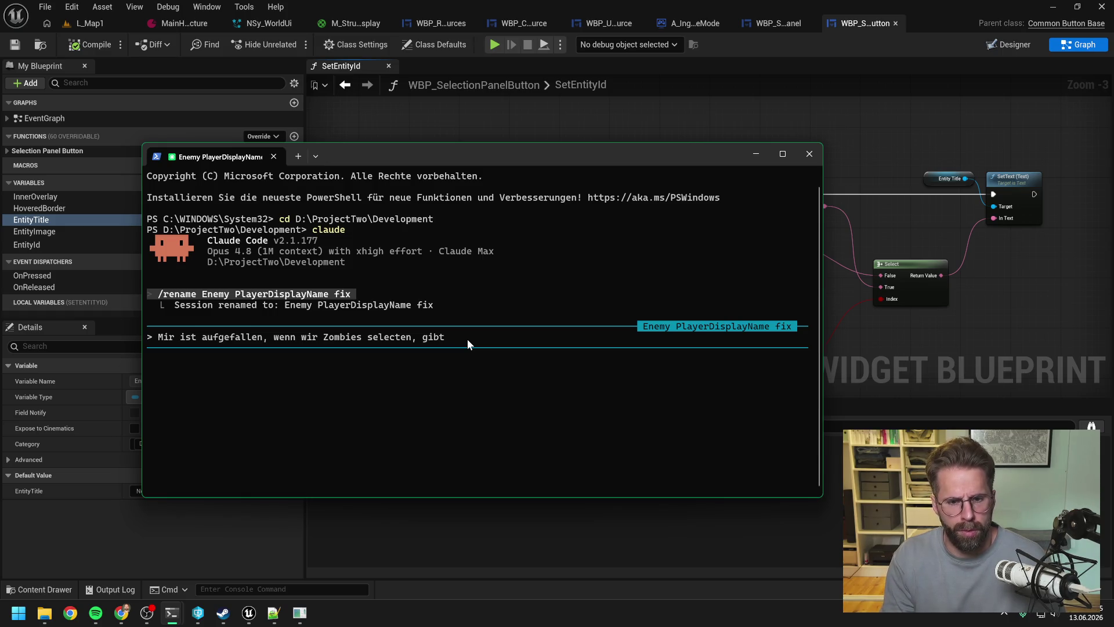
{"action": "mouse_move", "coordinate": [476, 154]}
{"action": "left_mouse_down"}
{"action": "mouse_move", "coordinate": [581, 196]}
{"action": "mouse_move", "coordinate": [785, 353]}
{"action": "mouse_move", "coordinate": [657, 164]}
{"action": "left_mouse_up"}
{"action": "type", "text": "Get"}
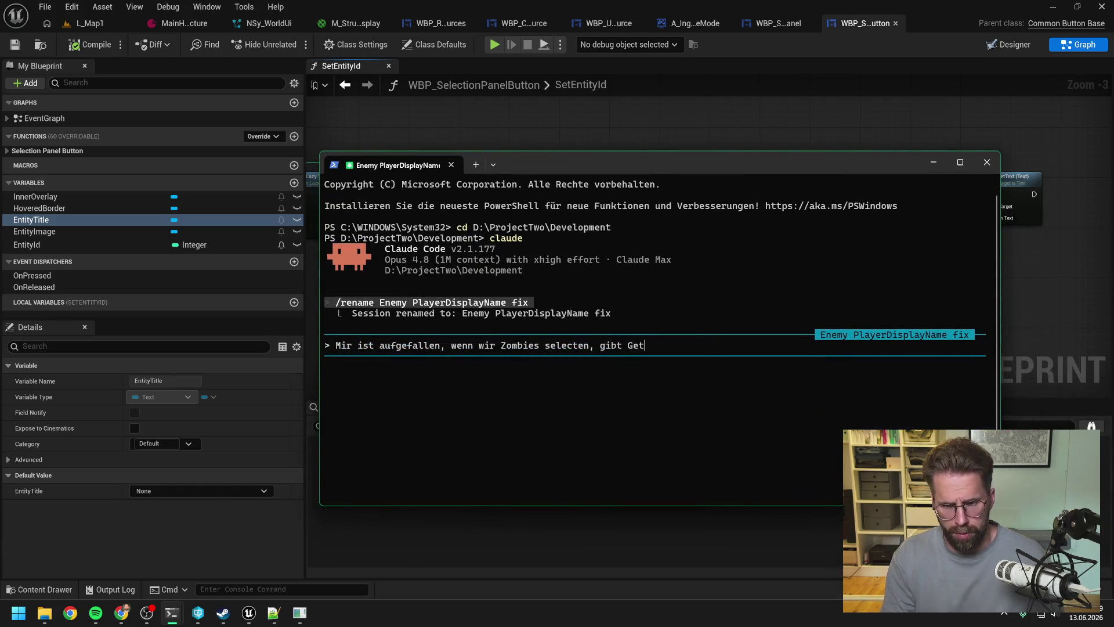
{"action": "type", "text": "PlayerDisplay"}
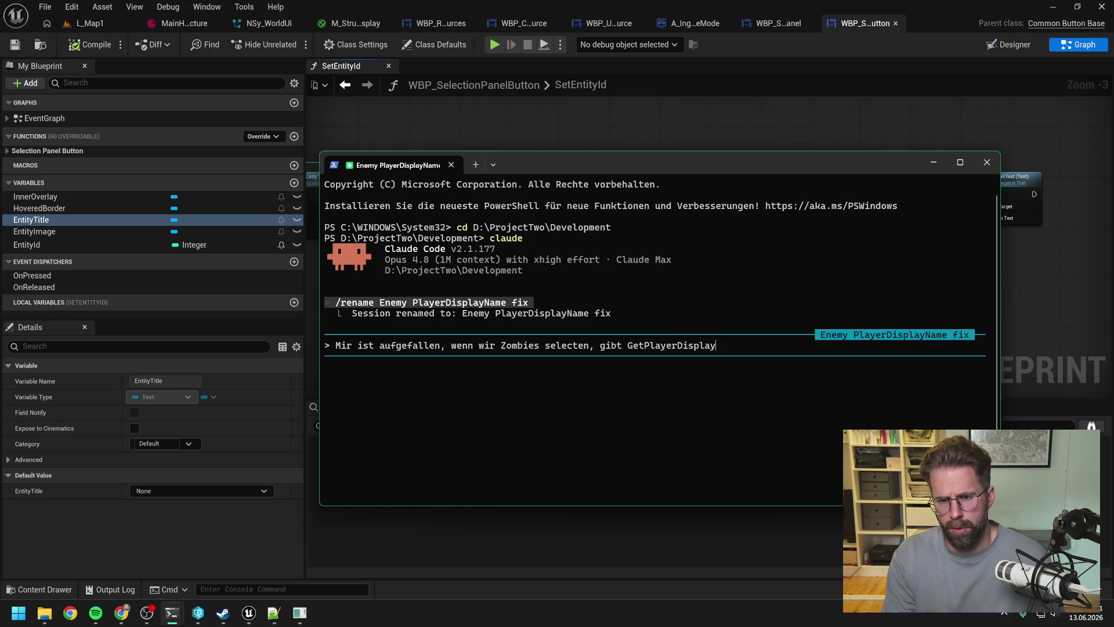
{"action": "type", "text": "Name anscheinen"}
{"action": "type", "text": "d nocht"}
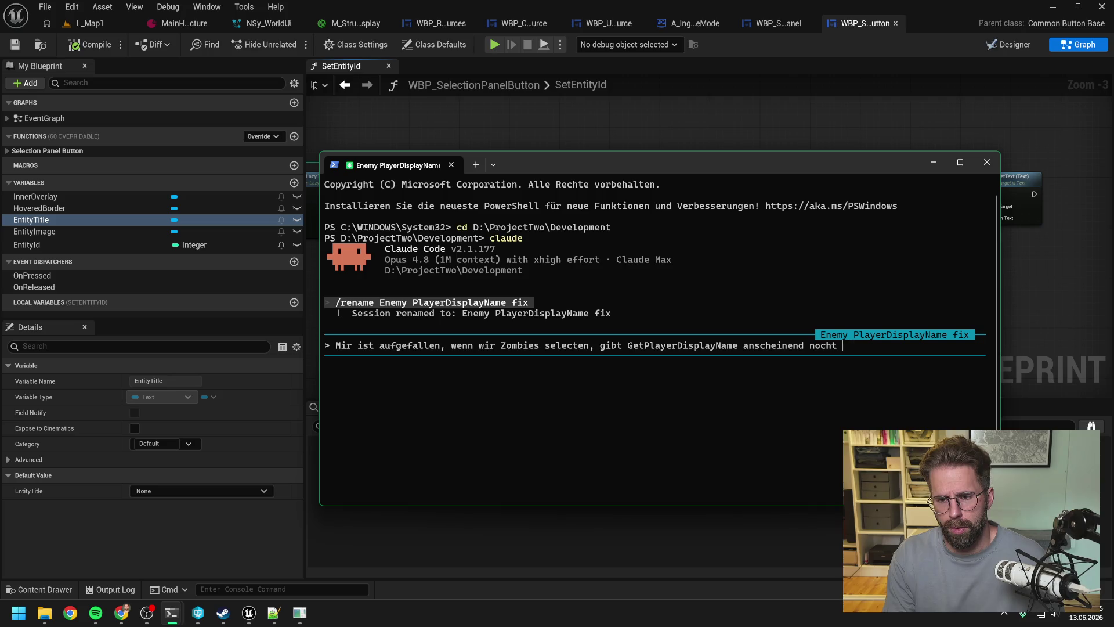
{"action": "key", "text": "BackSpace"}
{"action": "key", "text": "BackSpace"}
{"action": "type", "text": "etwas zurü"}
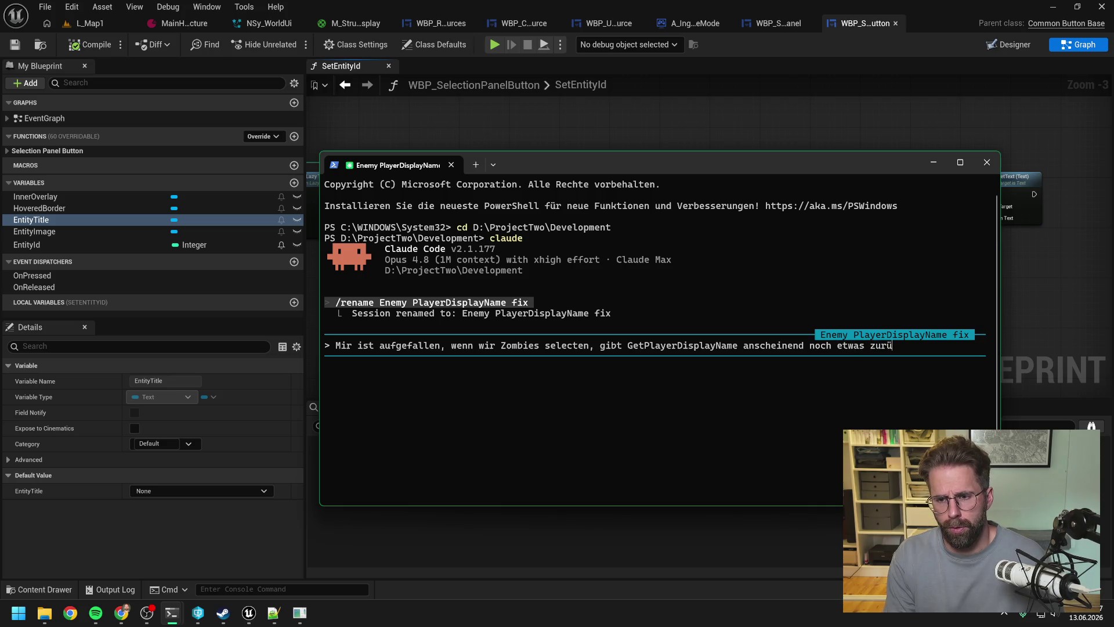
{"action": "type", "text": "ck. Erwartet "}
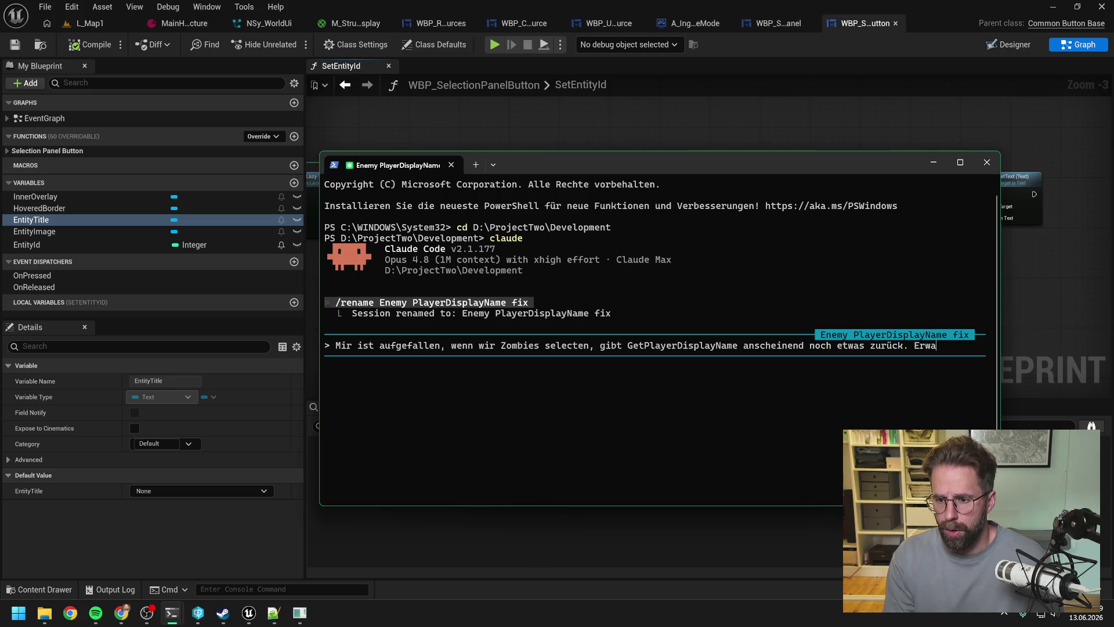
{"action": "type", "text": "hatt"}
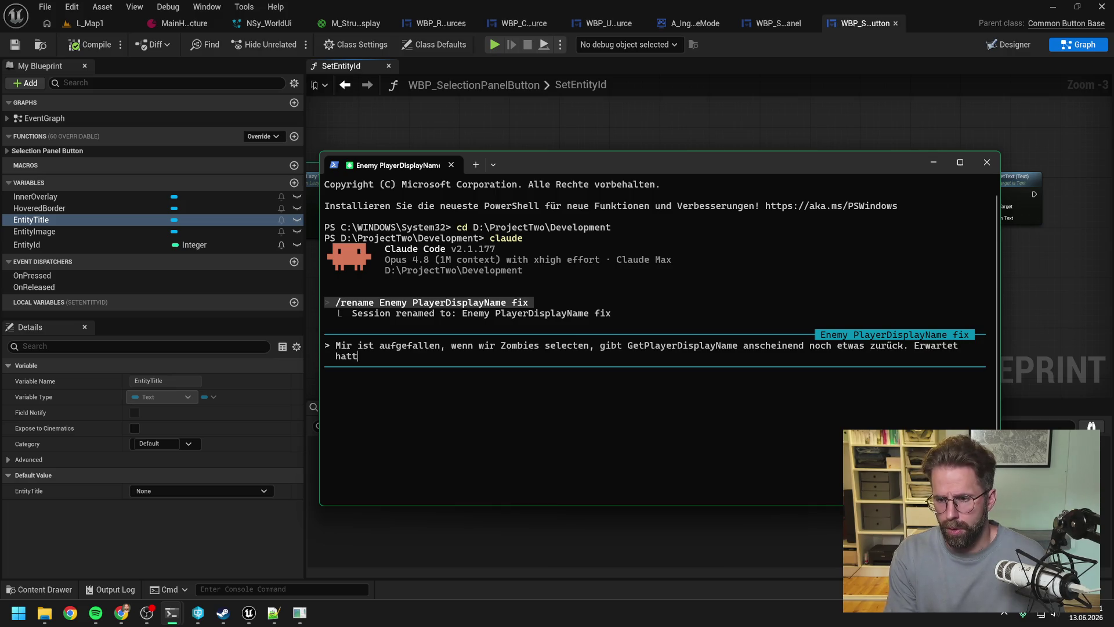
{"action": "type", "text": "e ich dass "}
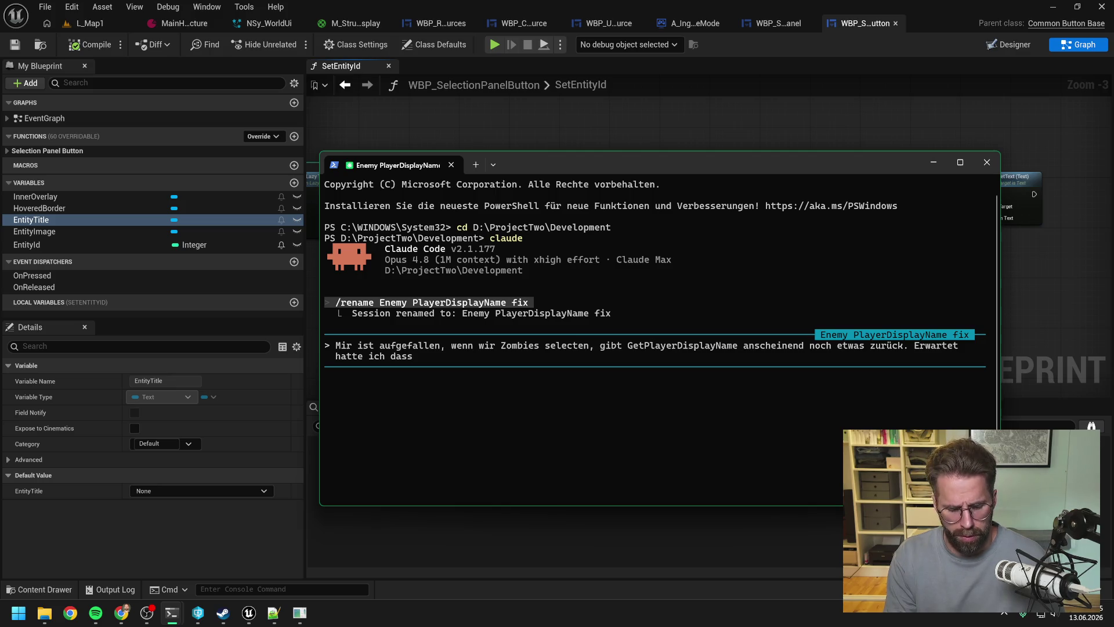
{"action": "type", "text": "wir"}
{"action": "type", "text": " dan"}
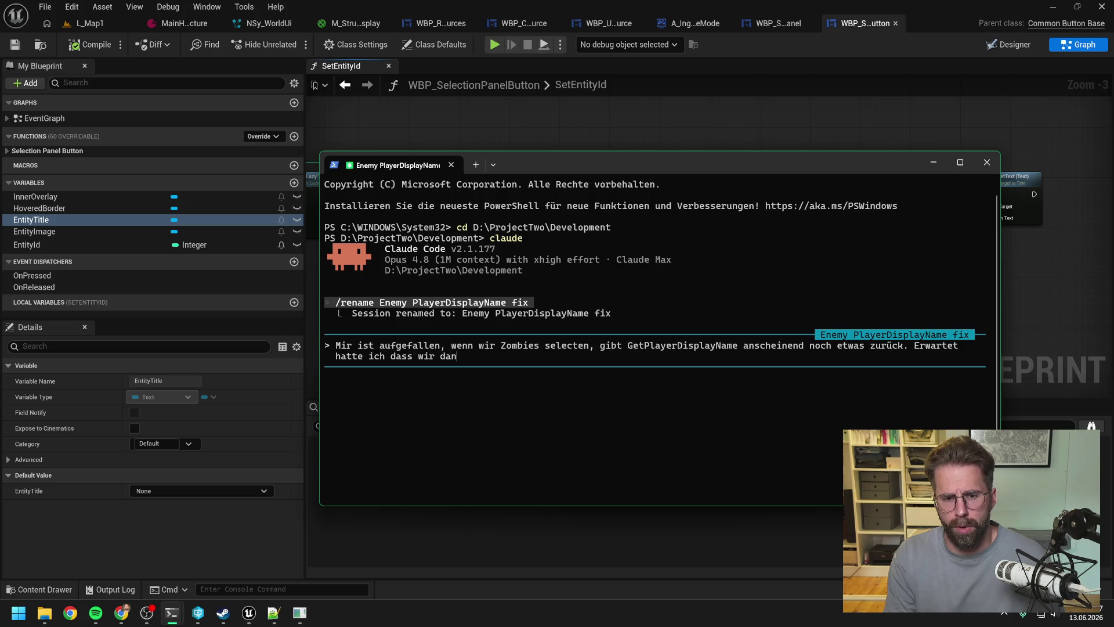
{"action": "type", "text": "n einen EmptyText bekommen."}
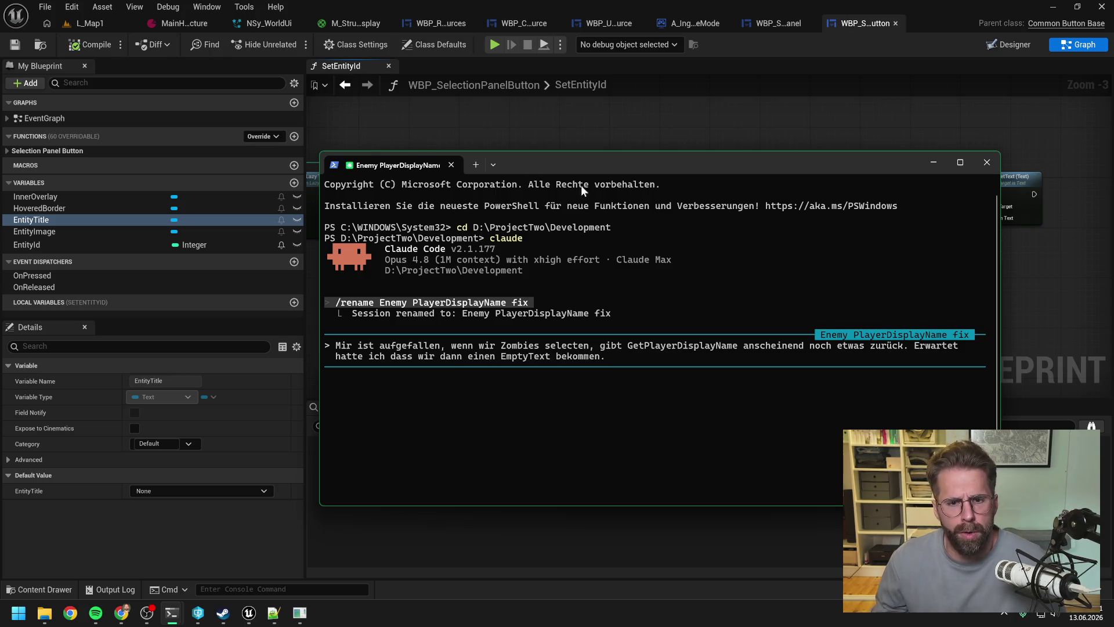
Step: Back in Unreal, open the L_Map1 level and start a play session
{"action": "left_click", "coordinate": [483, 119]}
{"action": "left_click", "coordinate": [93, 25]}
{"action": "left_click", "coordinate": [290, 44]}
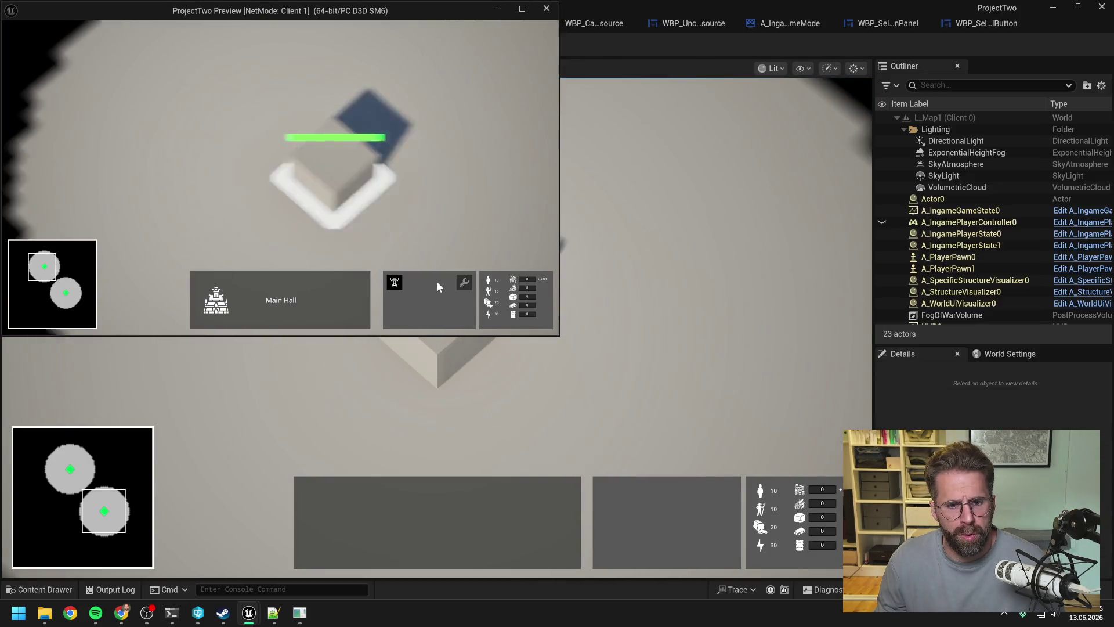
Step: Select the Main Hall in the Client 1 game, then bring up the Resource System session
{"action": "left_click", "coordinate": [395, 282]}
{"action": "left_click", "coordinate": [332, 239]}
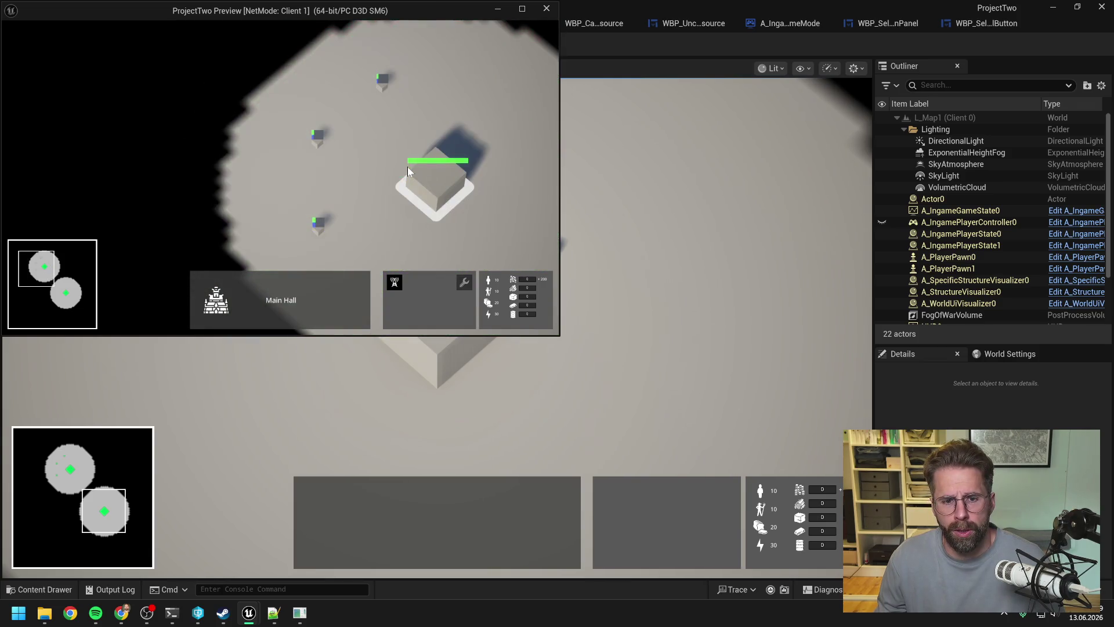
{"action": "mouse_move", "coordinate": [172, 613]}
{"action": "mouse_move", "coordinate": [256, 529]}
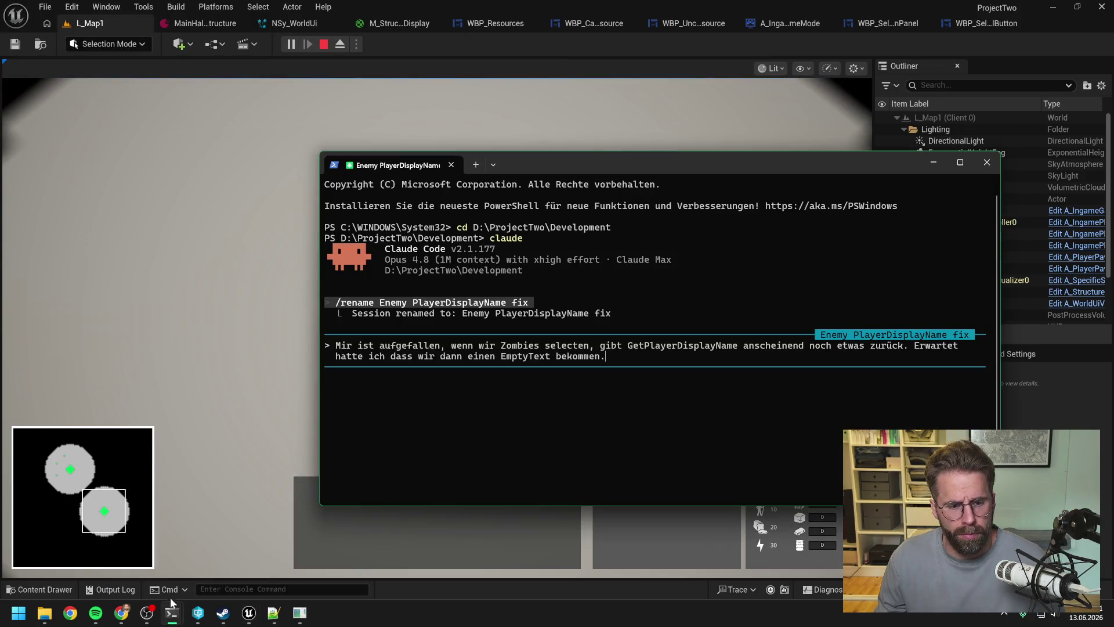
{"action": "left_click", "coordinate": [144, 569]}
Step: Read through Claude's Storage plan and reply 'ok klingt gut, los gehts' to approve it
{"action": "scroll", "coordinate": [354, 360], "scroll_direction": "up", "scroll_amount": 15}
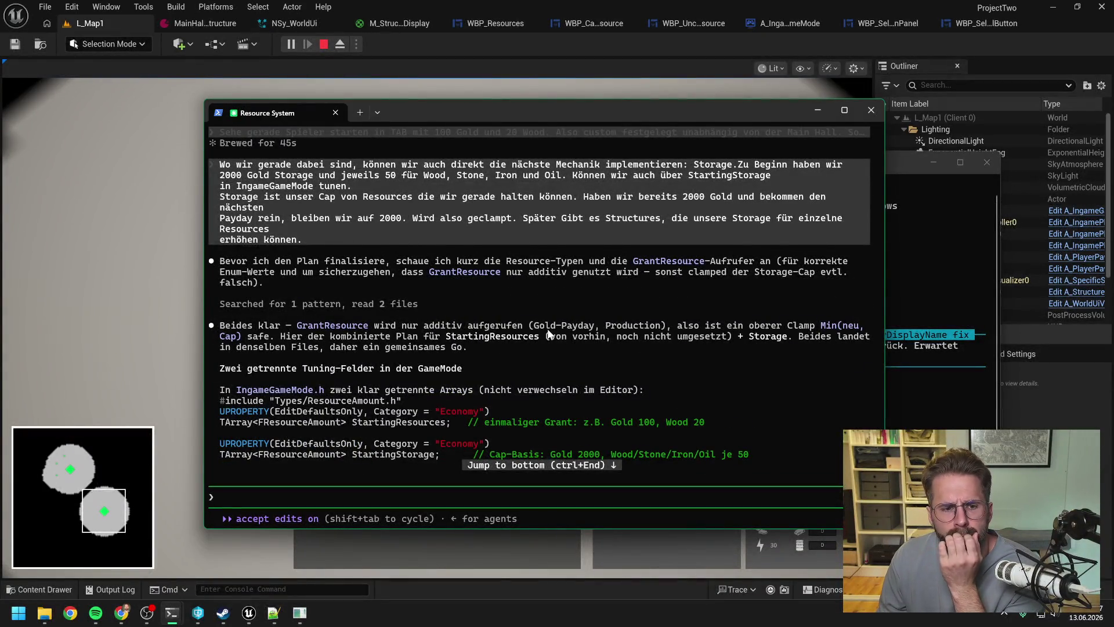
{"action": "scroll", "coordinate": [549, 331], "scroll_direction": "down", "scroll_amount": 1}
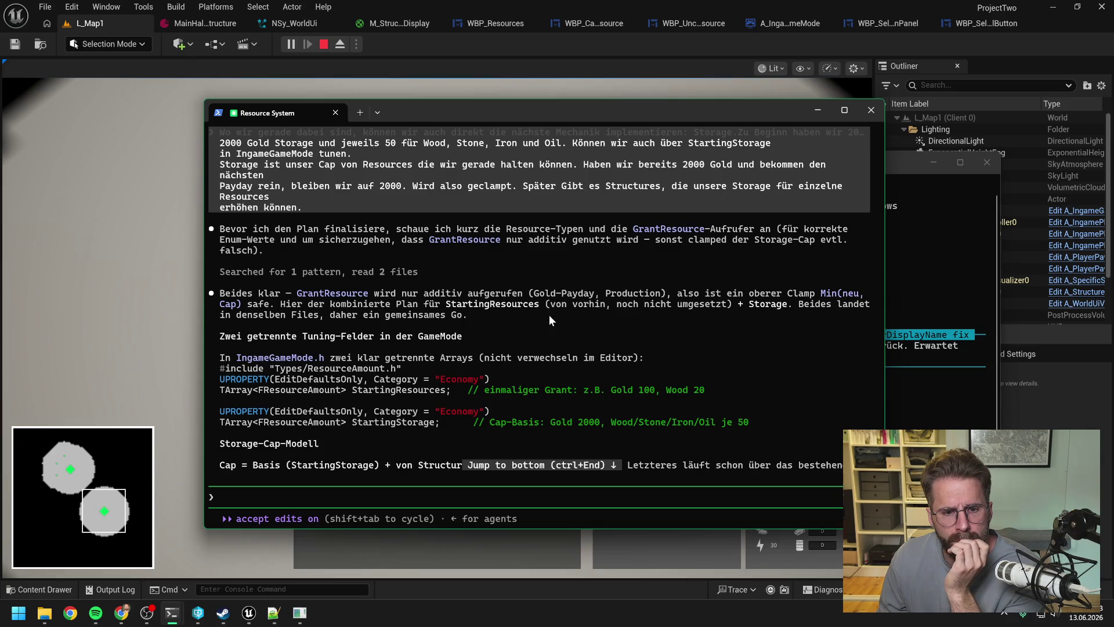
{"action": "scroll", "coordinate": [549, 315], "scroll_direction": "down", "scroll_amount": 2}
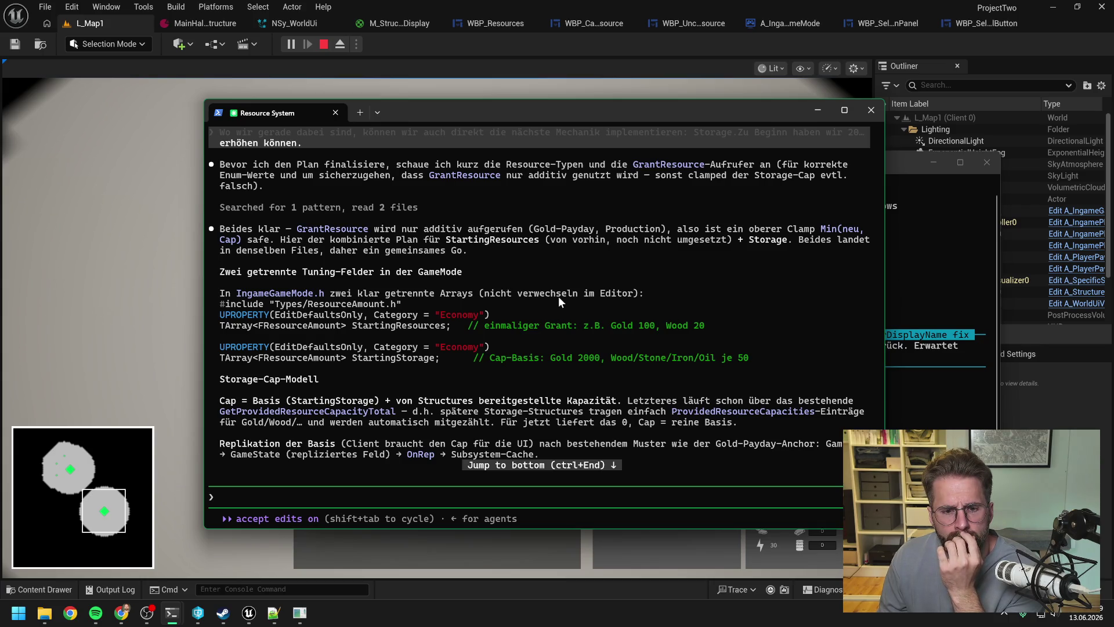
{"action": "scroll", "coordinate": [559, 296], "scroll_direction": "down", "scroll_amount": 3}
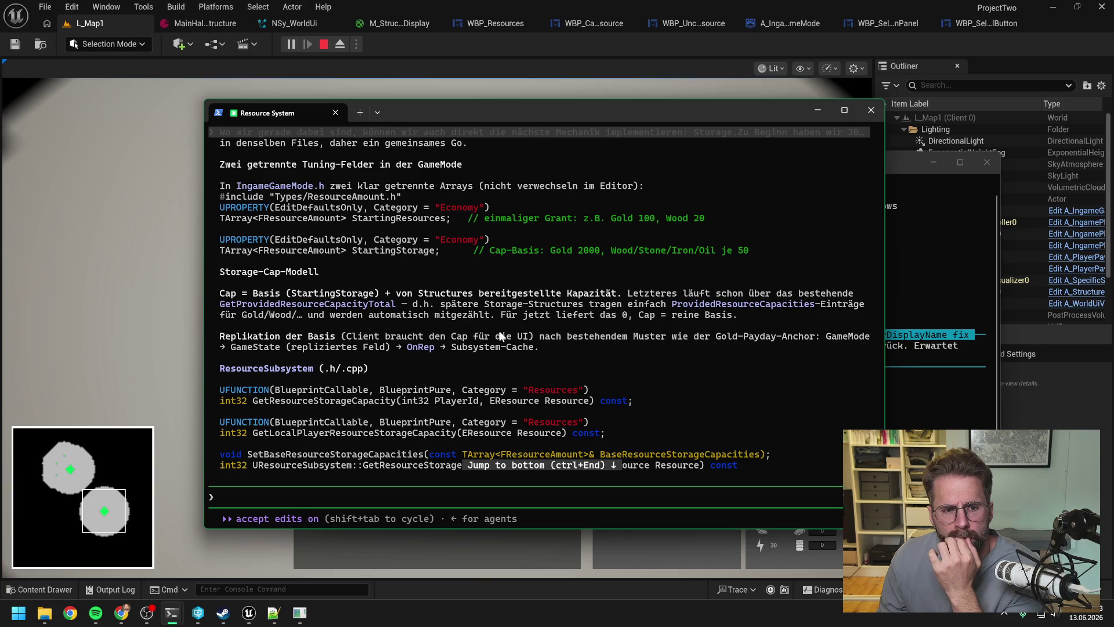
{"action": "scroll", "coordinate": [503, 334], "scroll_direction": "down", "scroll_amount": 1}
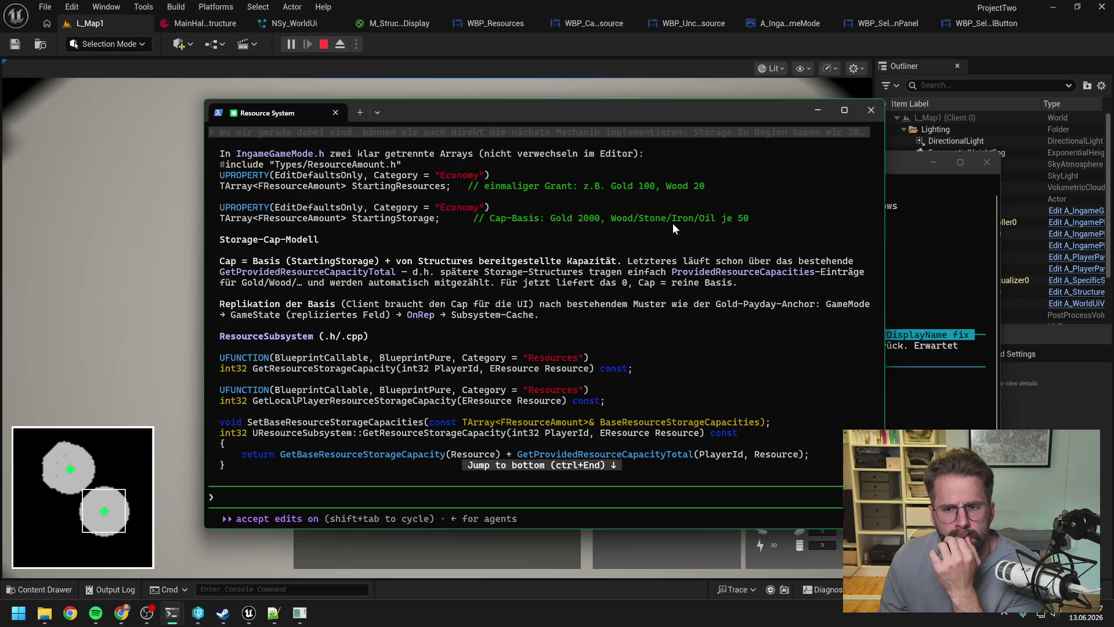
{"action": "scroll", "coordinate": [673, 224], "scroll_direction": "down", "scroll_amount": 4}
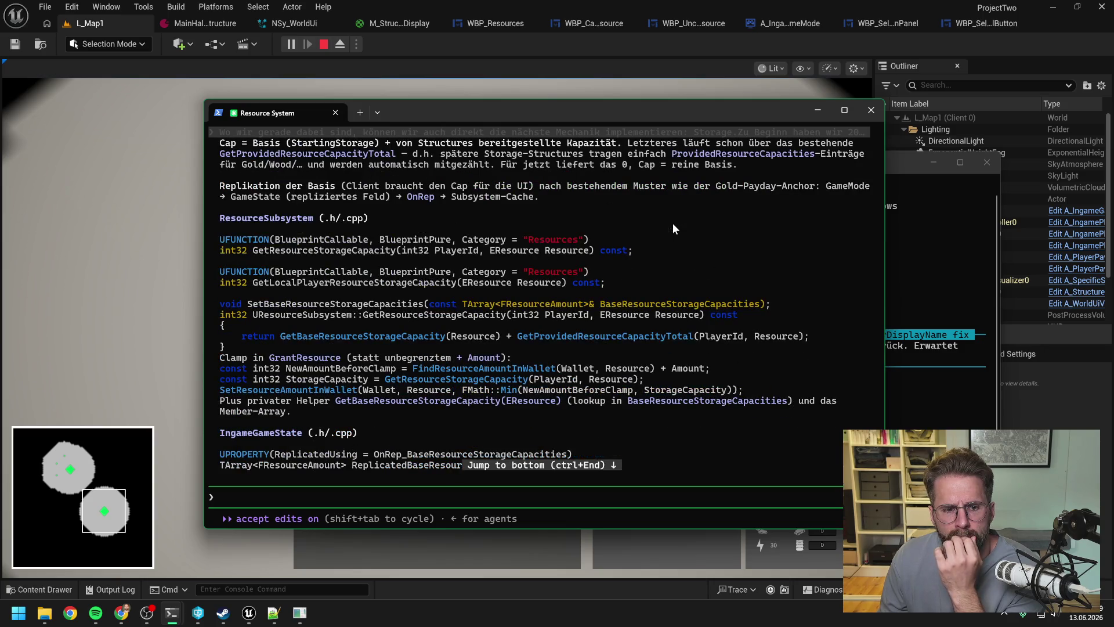
{"action": "scroll", "coordinate": [674, 224], "scroll_direction": "down", "scroll_amount": 10}
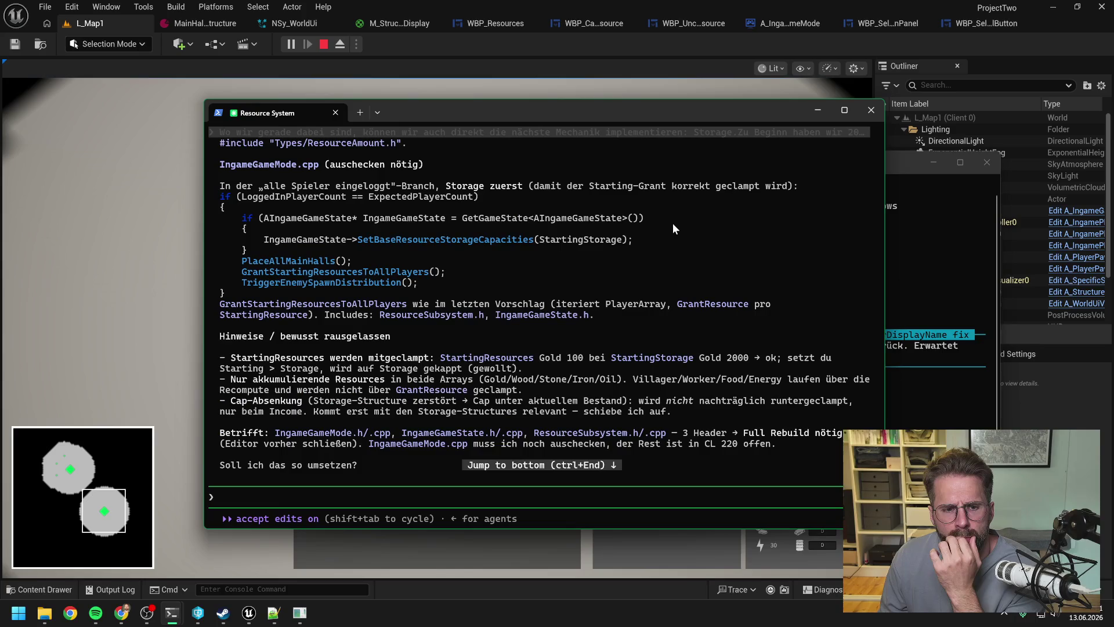
{"action": "scroll", "coordinate": [673, 224], "scroll_direction": "down", "scroll_amount": 1}
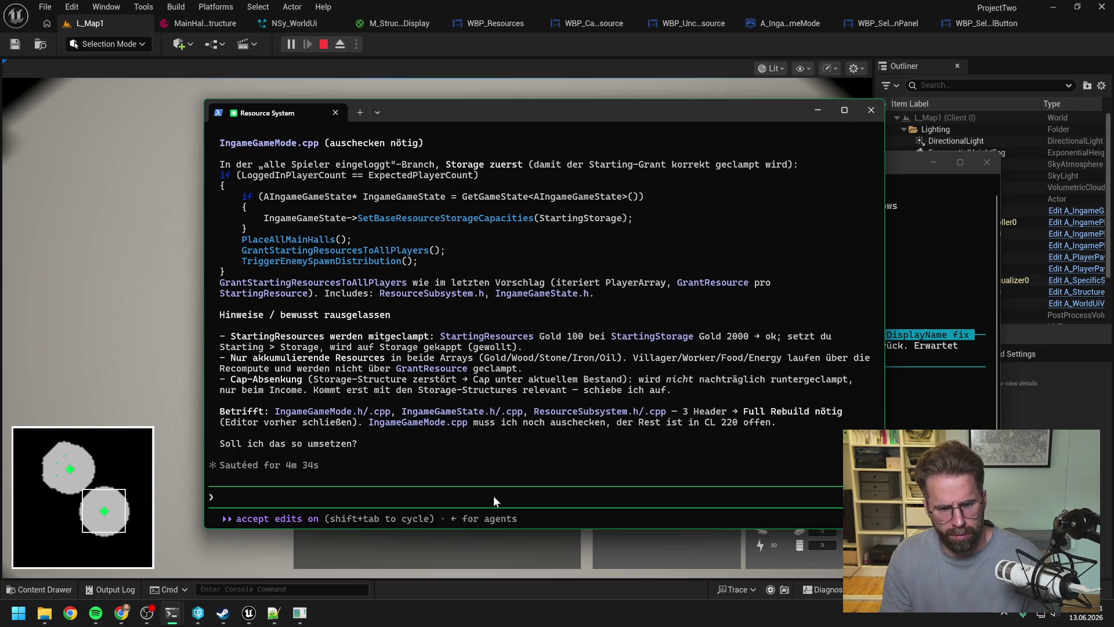
{"action": "type", "text": "ok klingt g"}
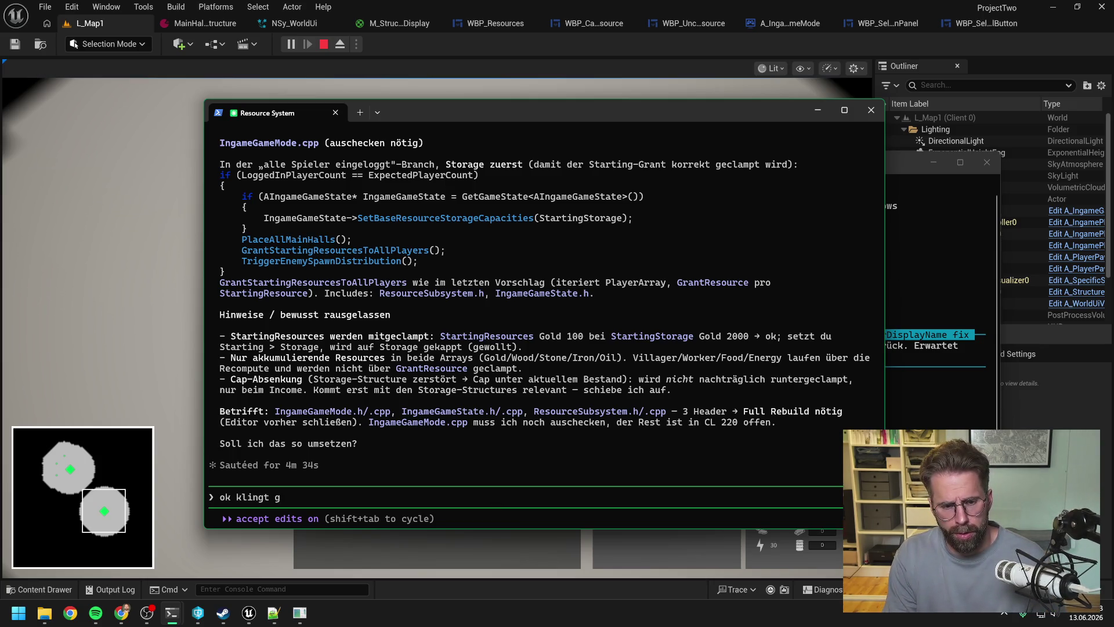
{"action": "type", "text": "ut, los gehts"}
{"action": "key", "text": "Return"}
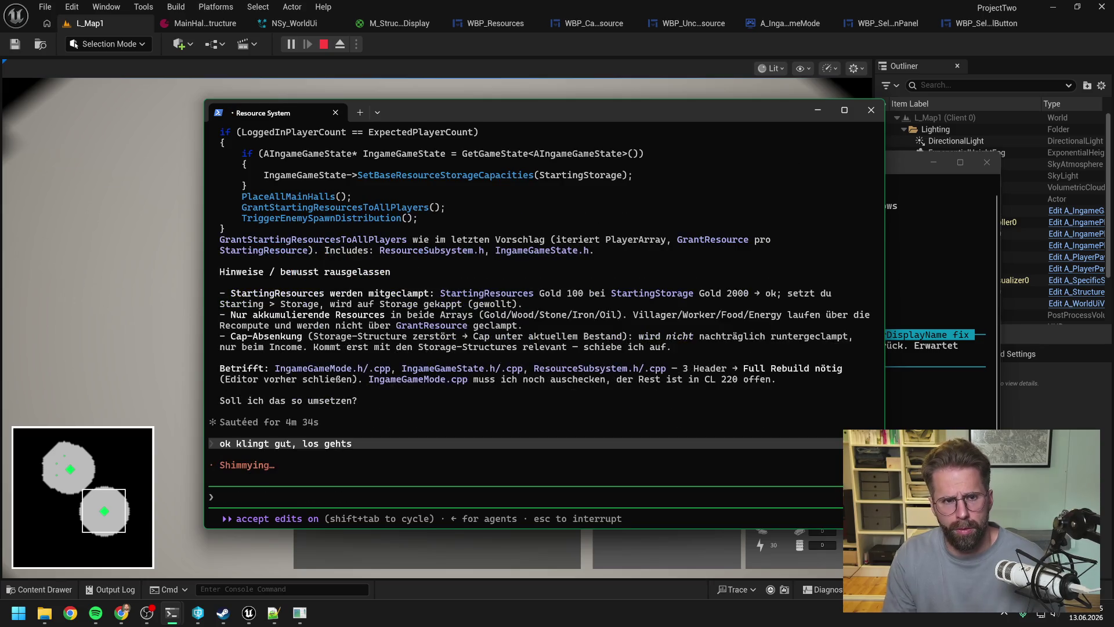
Step: In the Client 1 window, place a structure and select the Main Halls to check their owner names
{"action": "left_click", "coordinate": [390, 55]}
{"action": "left_click", "coordinate": [420, 294]}
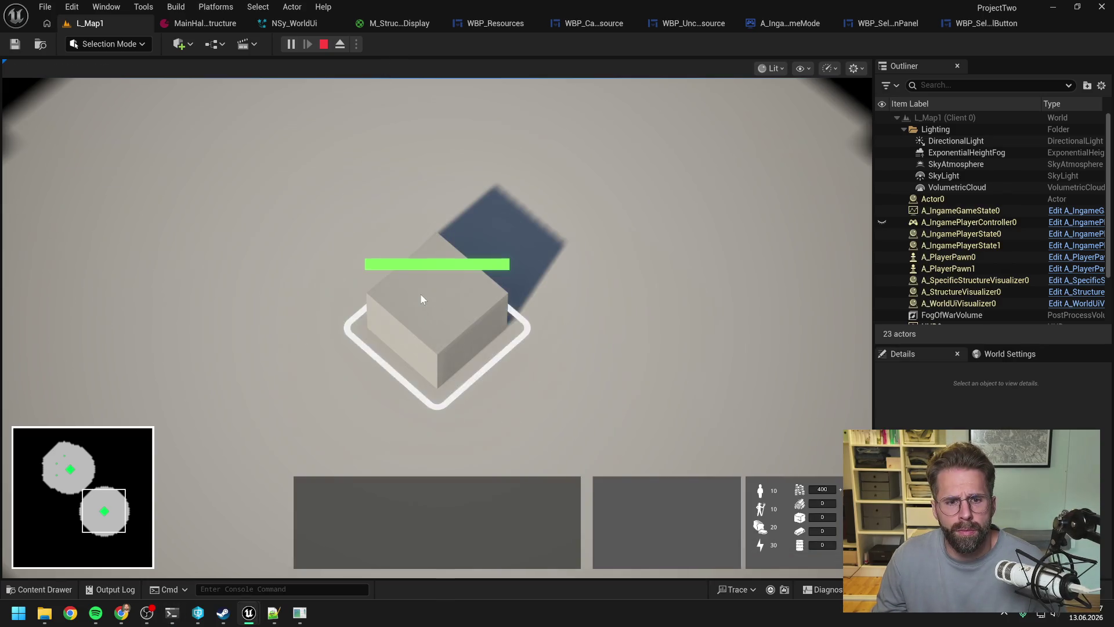
{"action": "key", "text": "alt+Tab"}
{"action": "key", "text": "alt+Tab"}
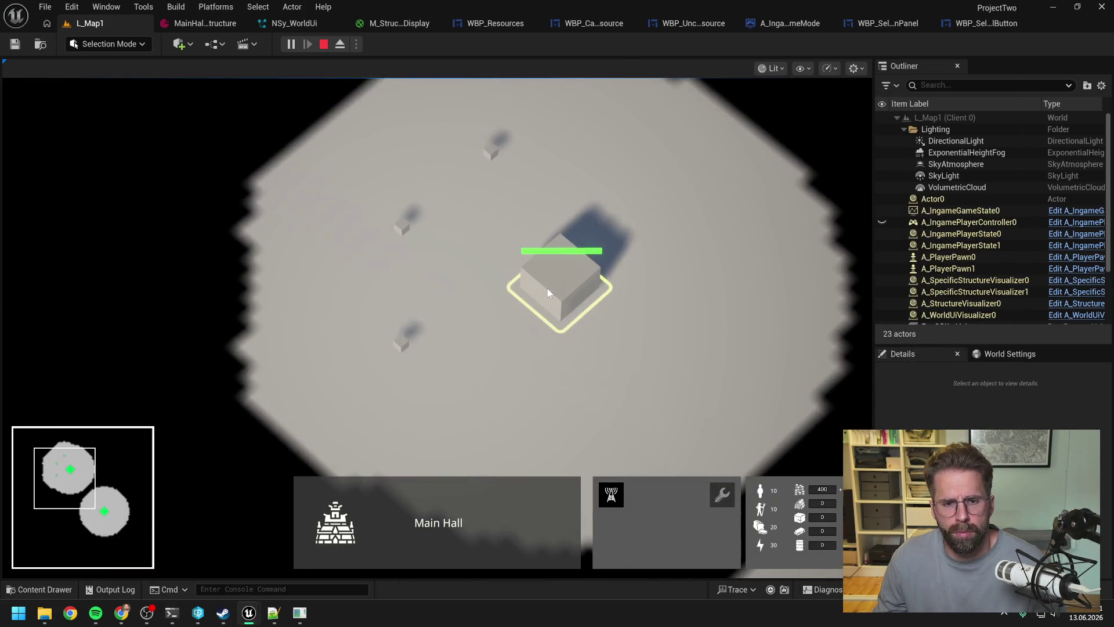
{"action": "key", "text": "alt+Tab"}
{"action": "key", "text": "alt+Tab"}
{"action": "key", "text": "alt+Tab"}
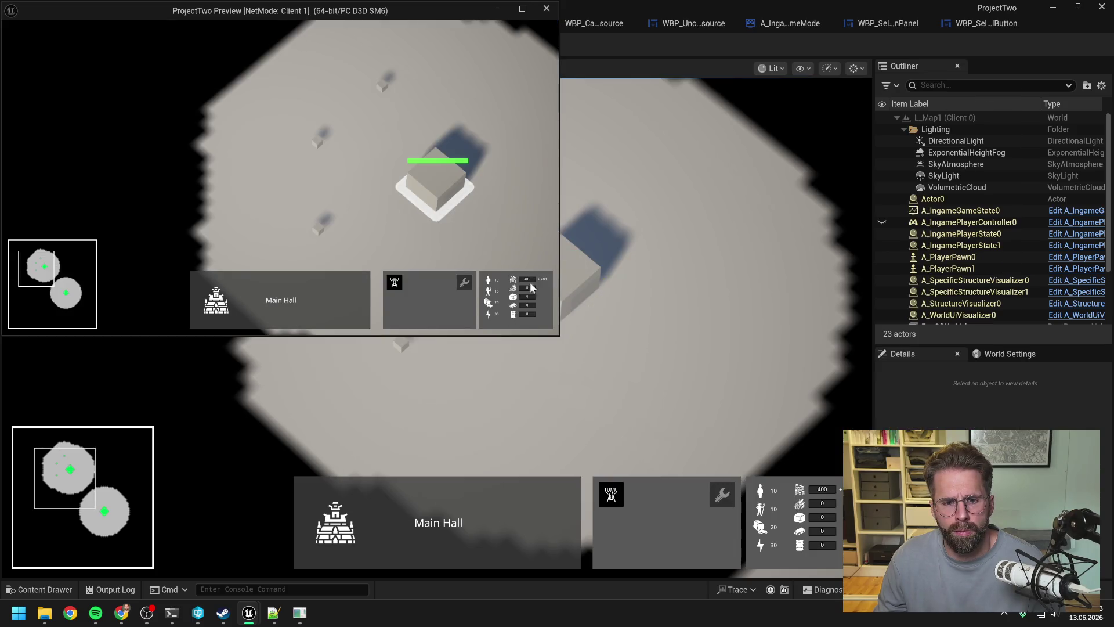
{"action": "left_click", "coordinate": [330, 206]}
{"action": "left_click", "coordinate": [402, 183]}
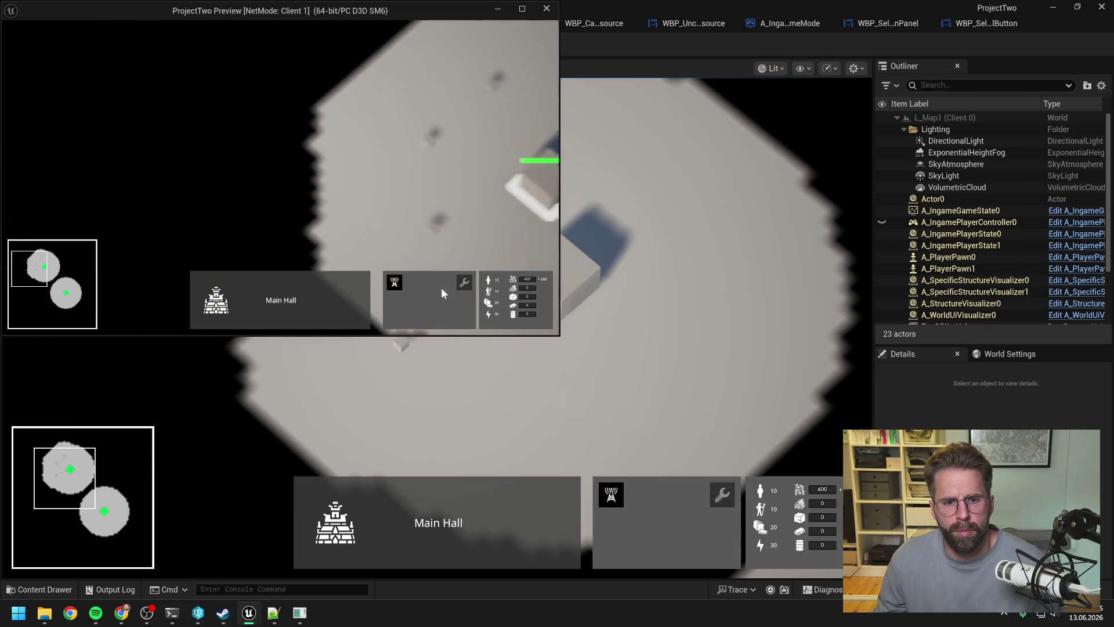
{"action": "left_click", "coordinate": [395, 282]}
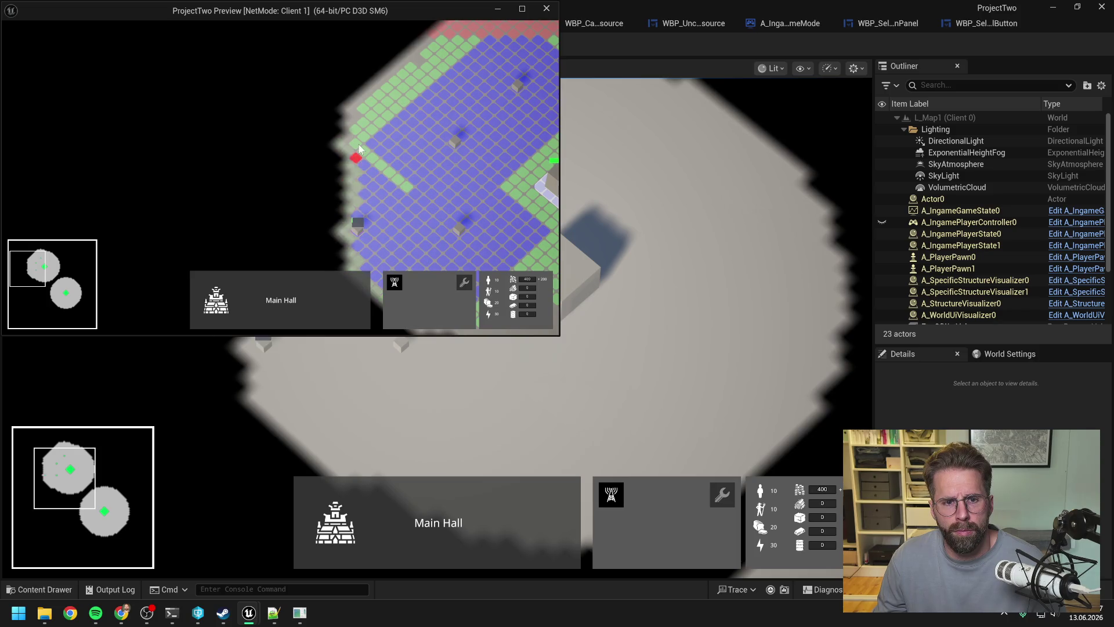
{"action": "key", "text": "s"}
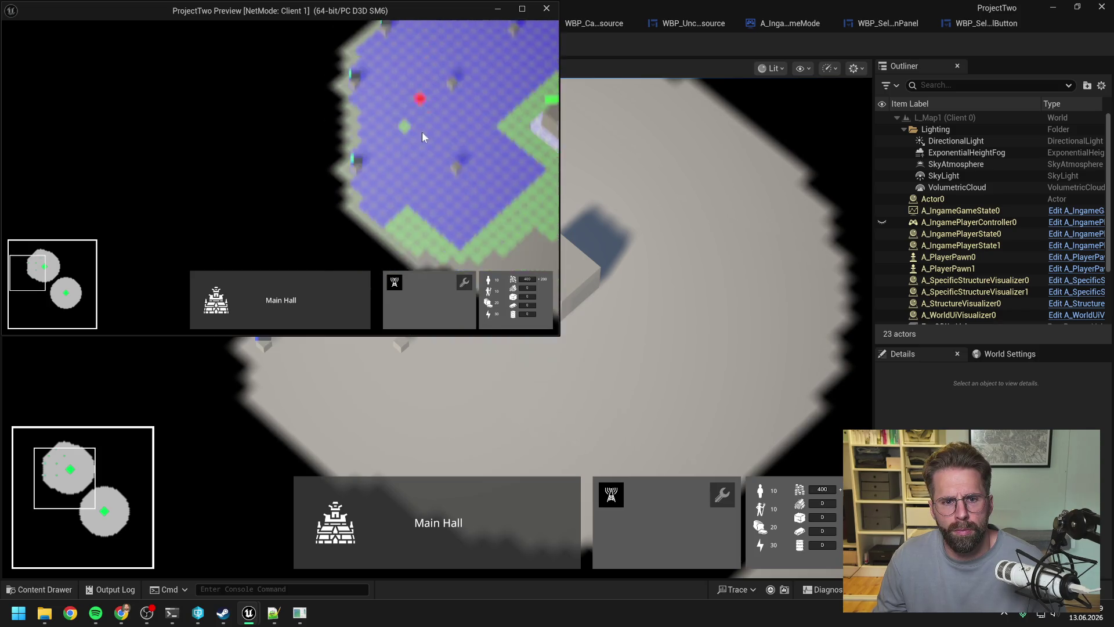
{"action": "key", "text": "s"}
{"action": "left_click", "coordinate": [422, 205]}
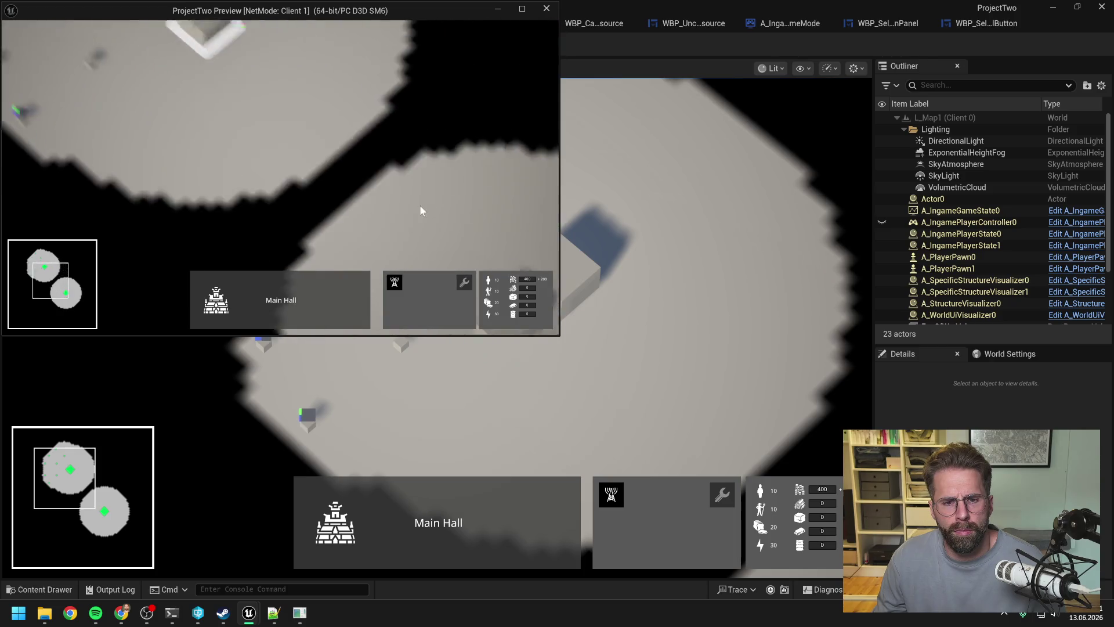
{"action": "left_click", "coordinate": [407, 169]}
Step: Select a tower and zombies in both clients to read their owner names, then stop the play session
{"action": "key", "text": "s"}
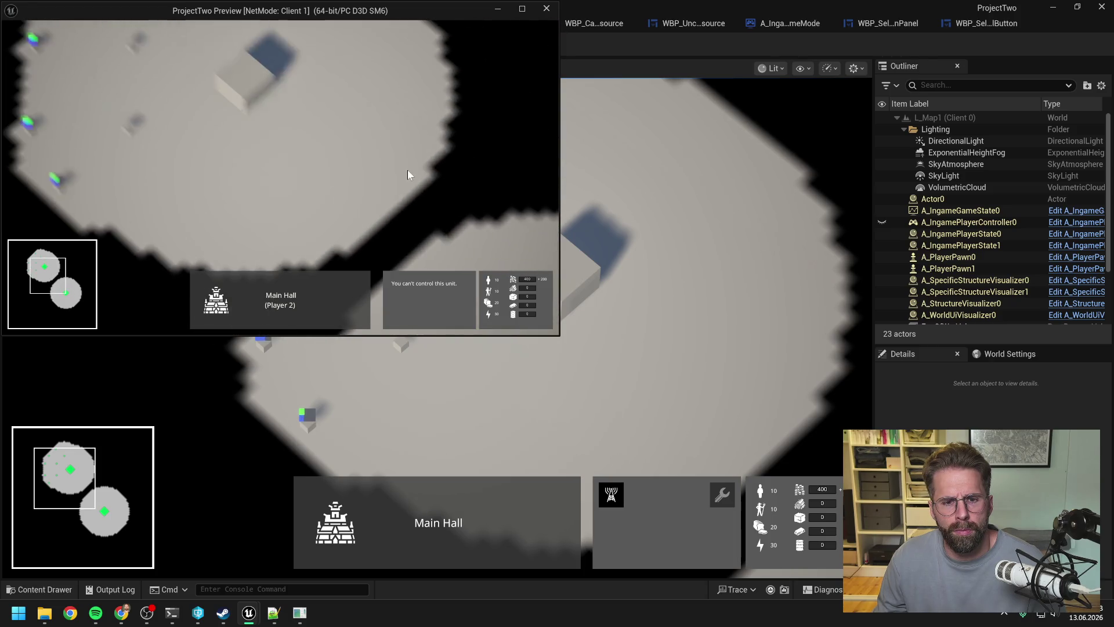
{"action": "left_click", "coordinate": [395, 151]}
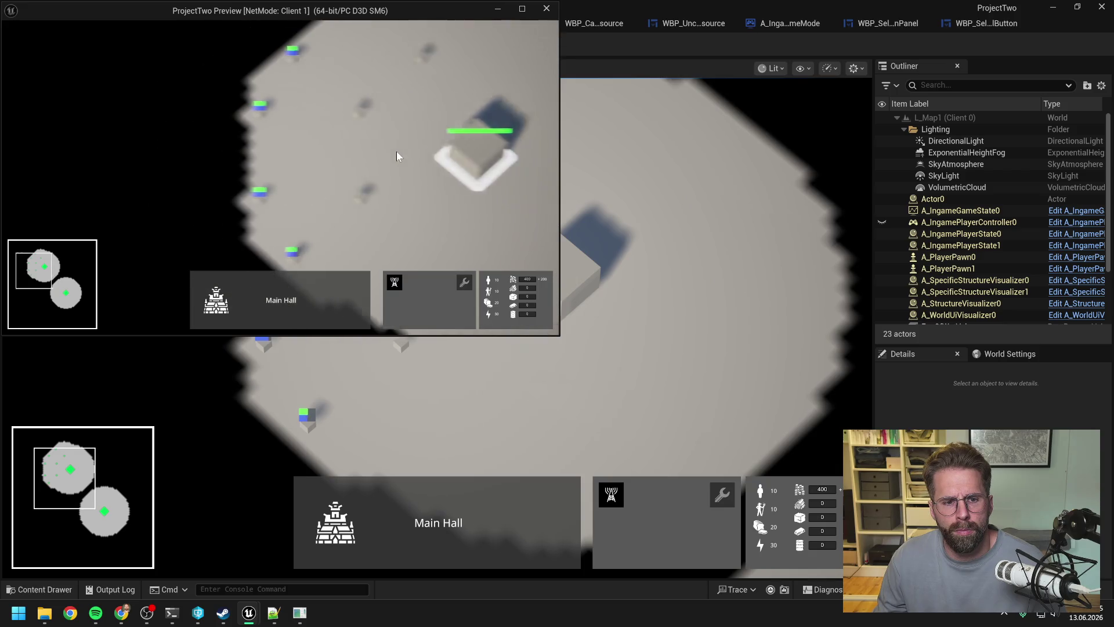
{"action": "left_click", "coordinate": [397, 285]}
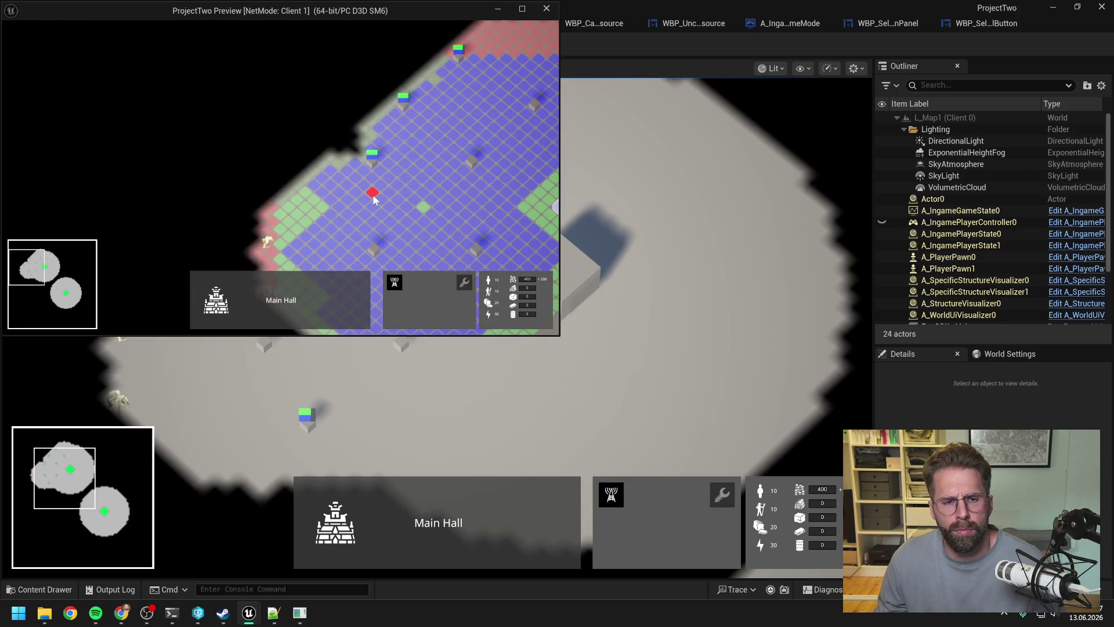
{"action": "key", "text": "Escape"}
{"action": "left_click", "coordinate": [265, 240]}
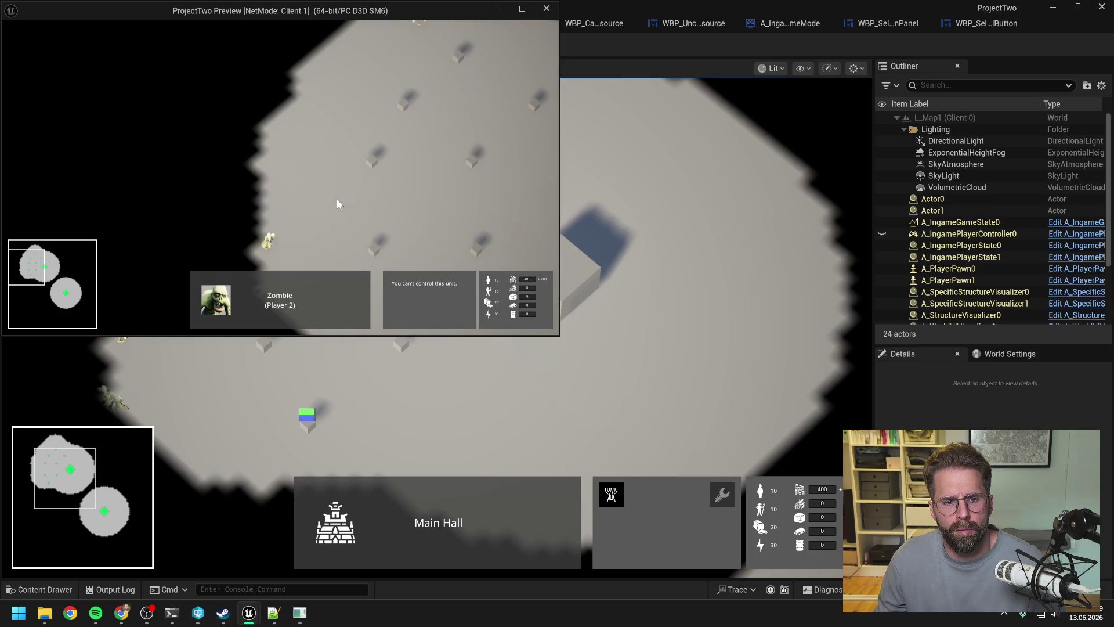
{"action": "key", "text": "s"}
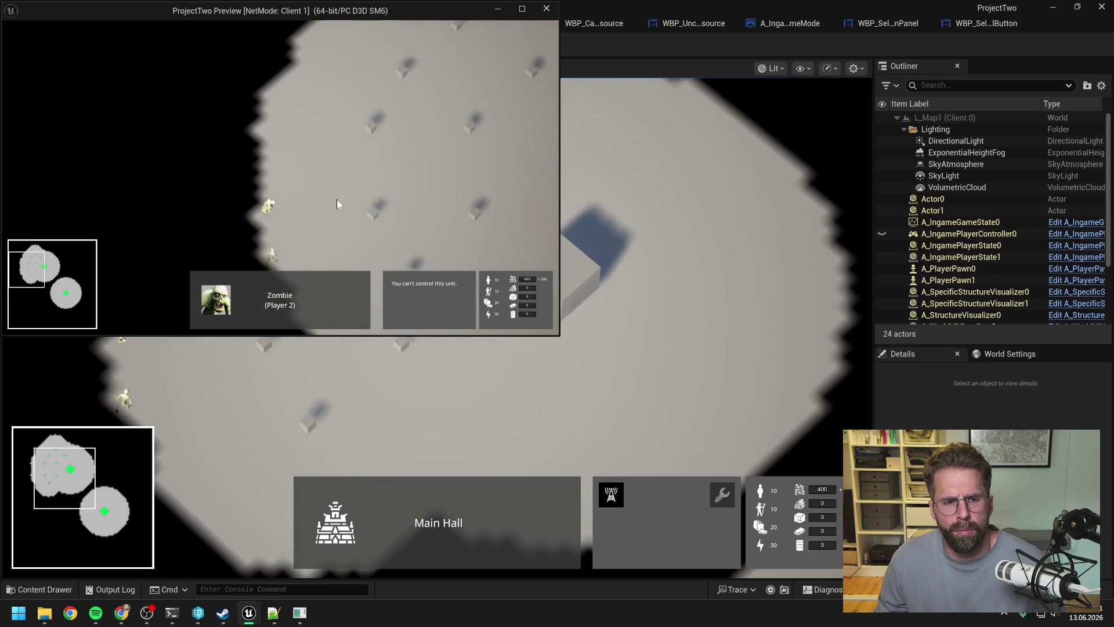
{"action": "key", "text": "d"}
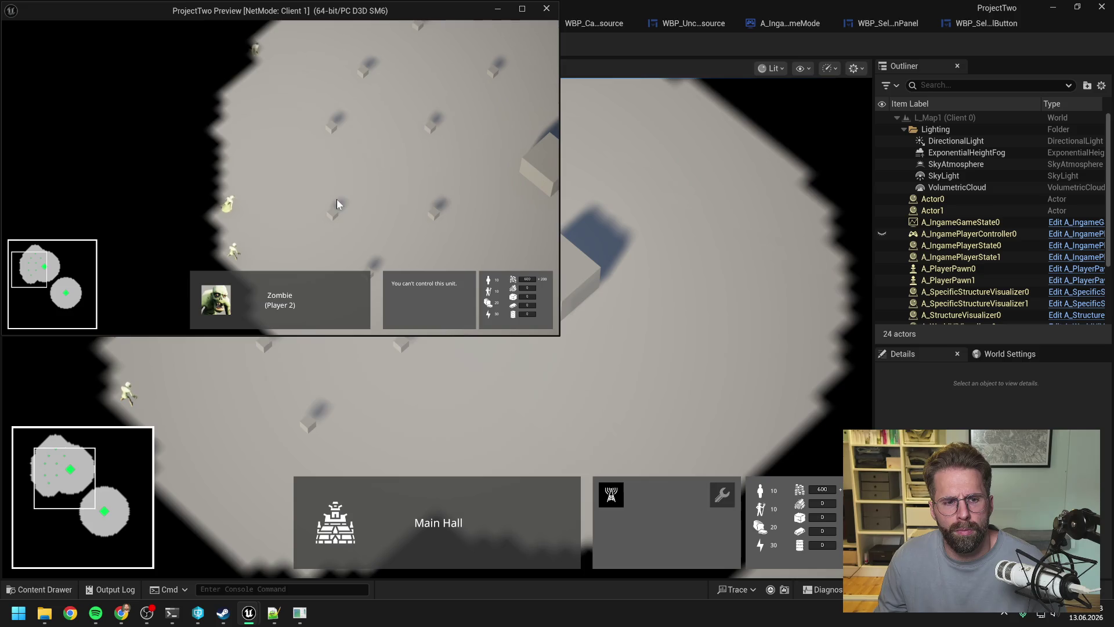
{"action": "key", "text": "alt+Tab"}
{"action": "left_click", "coordinate": [352, 229]}
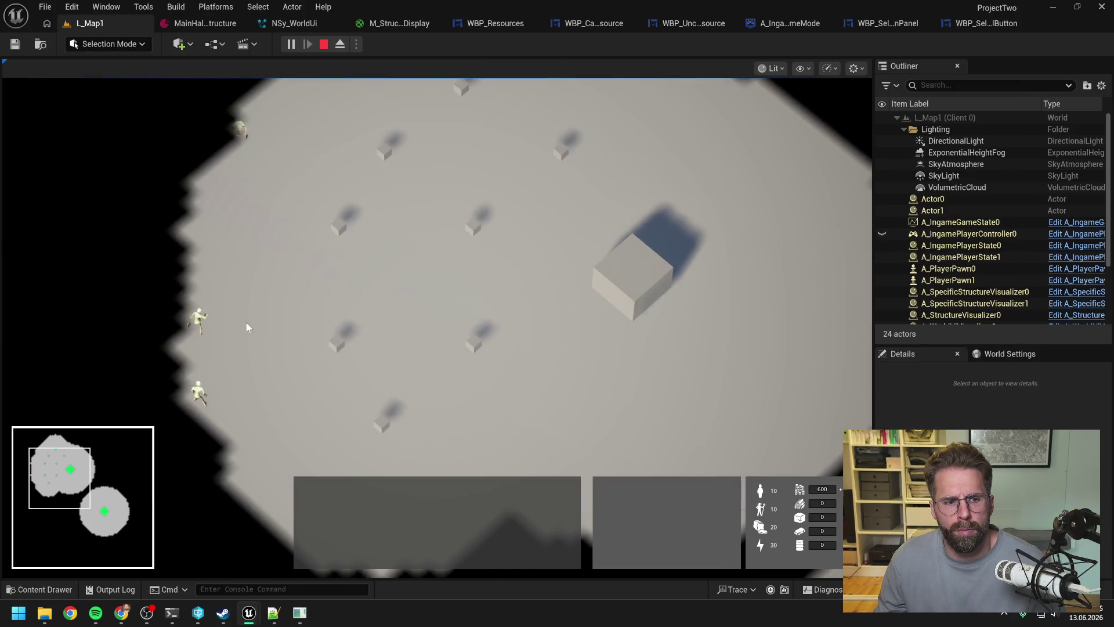
{"action": "left_click", "coordinate": [200, 321]}
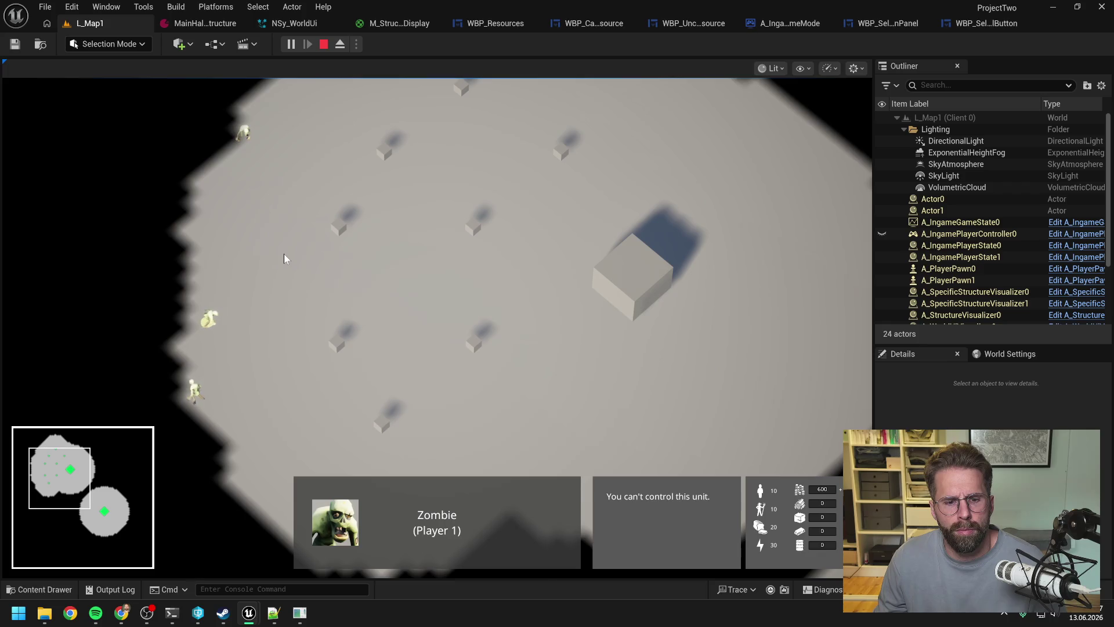
{"action": "key", "text": "Escape"}
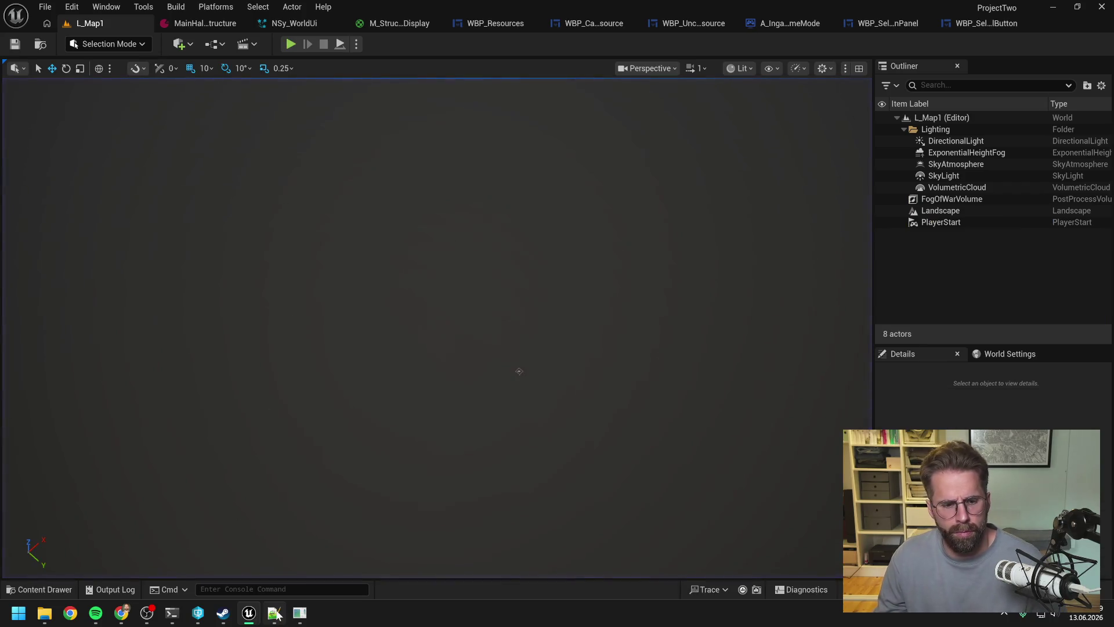
Step: Send the Enemy PlayerDisplayName session 'Für Player 1 kommt Player 2 an. Für Player 2 kommt Player 1 an.'
{"action": "mouse_move", "coordinate": [172, 613]}
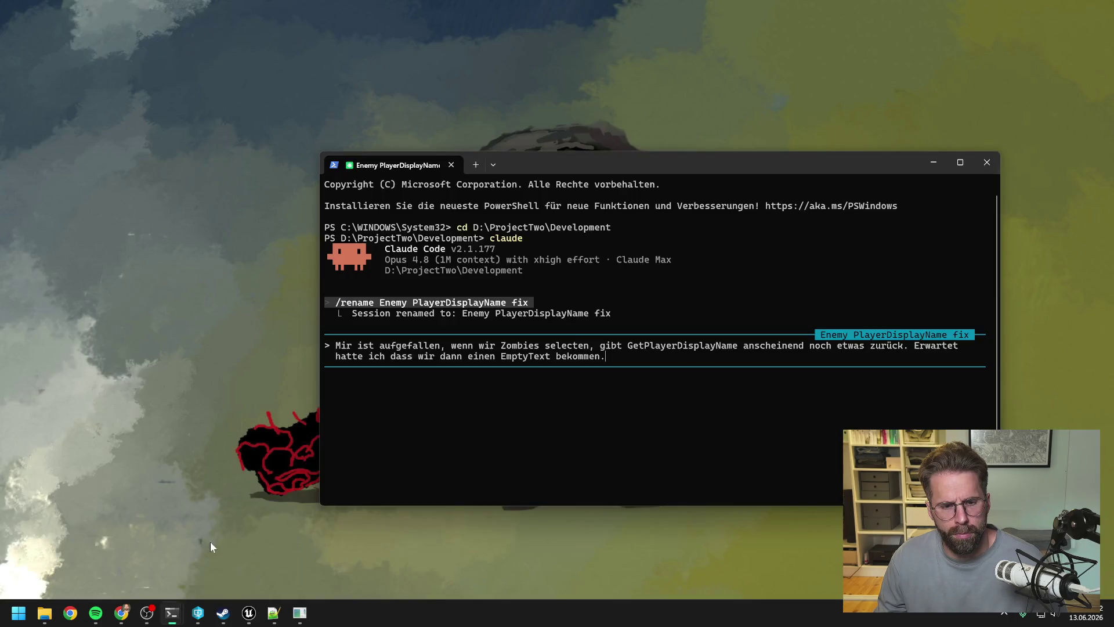
{"action": "left_click", "coordinate": [210, 541]}
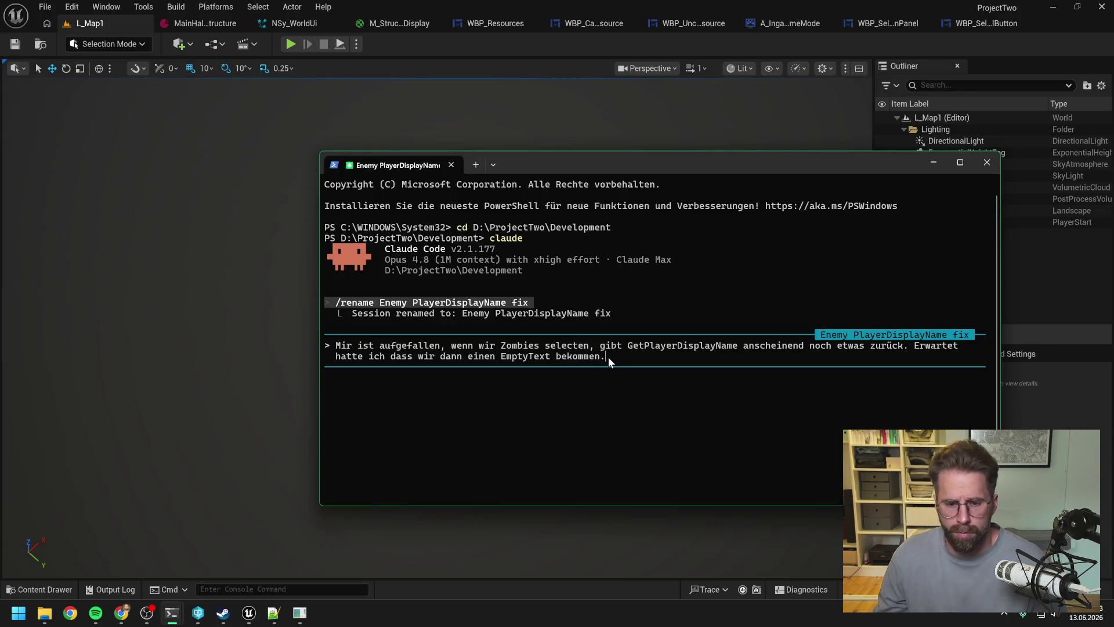
{"action": "type", "text": "Für Player 1 "}
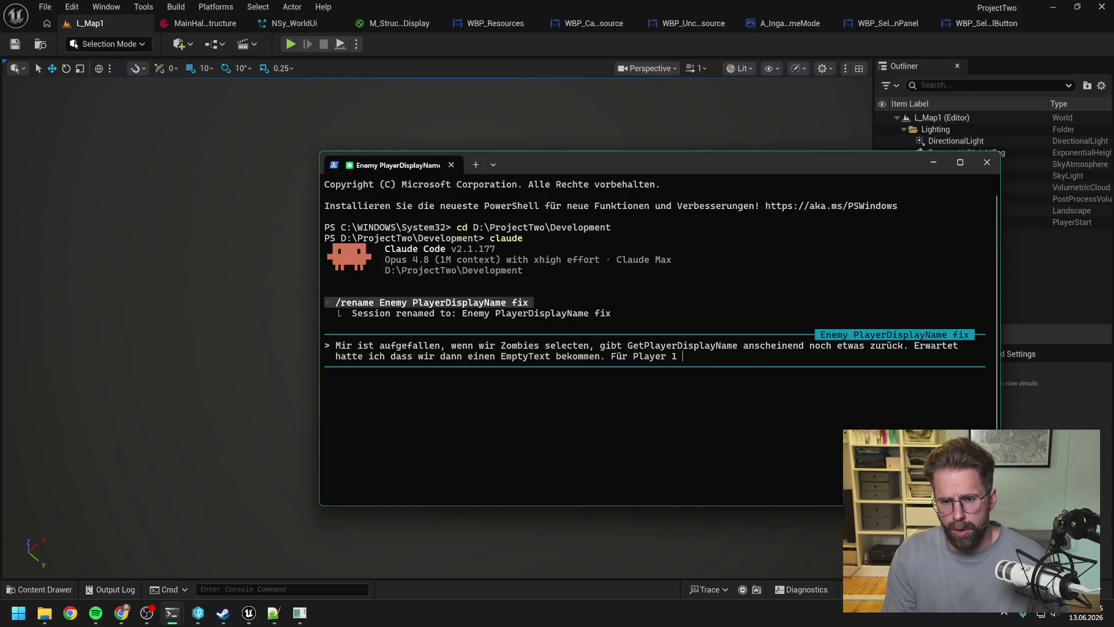
{"action": "type", "text": "kommt Player 2 a"}
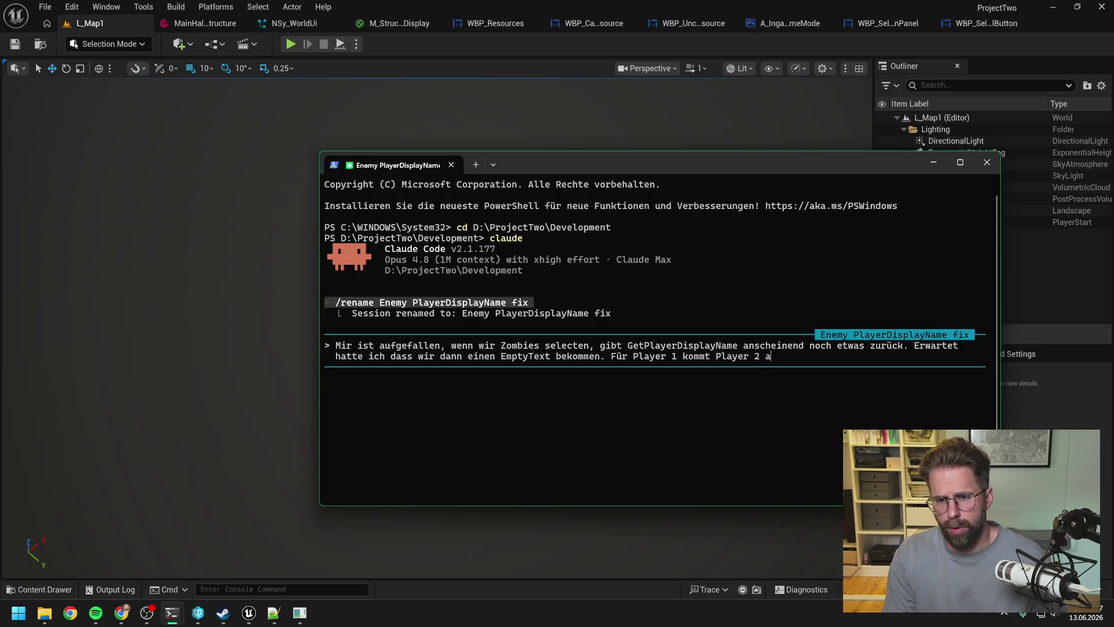
{"action": "type", "text": "n. Für Pla"}
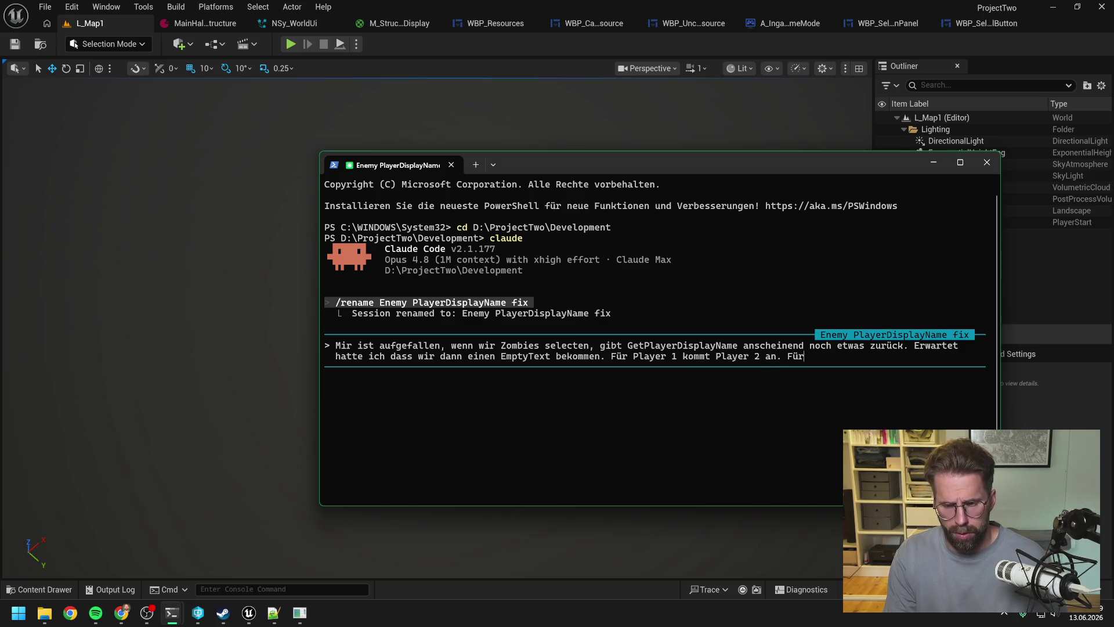
{"action": "type", "text": "yer 2 "}
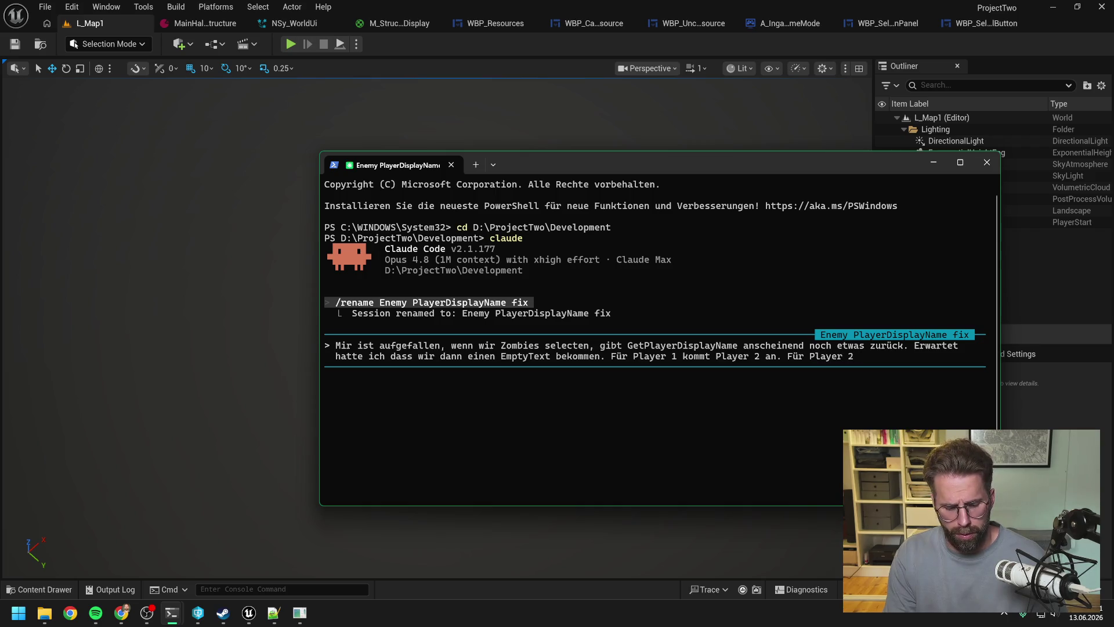
{"action": "type", "text": "kommt Player 1 an"}
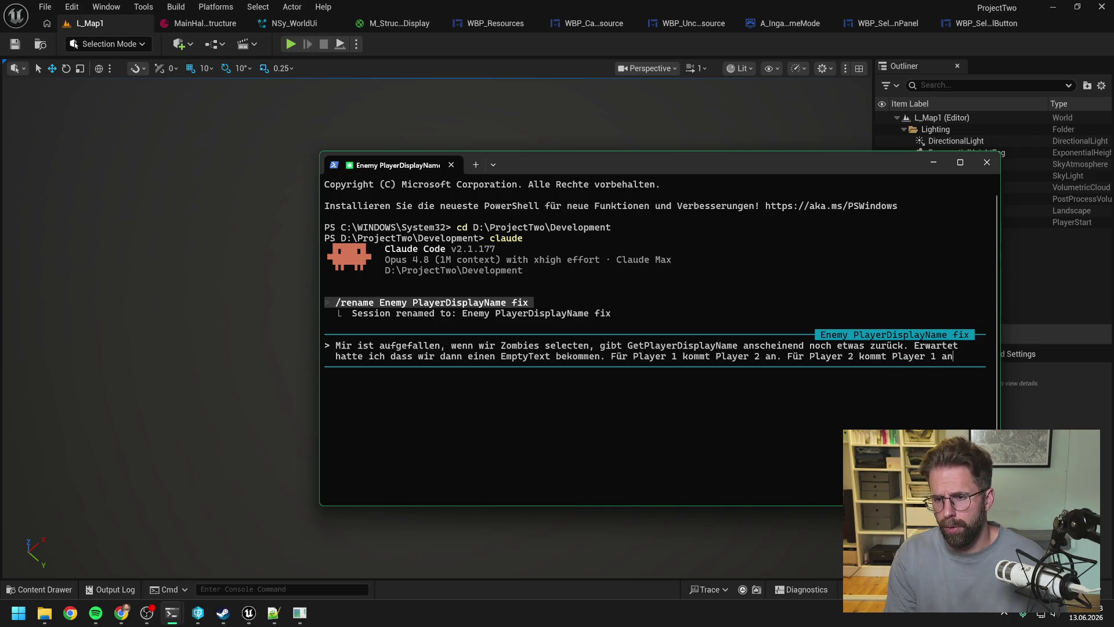
{"action": "type", "text": "."}
{"action": "key", "text": "Return"}
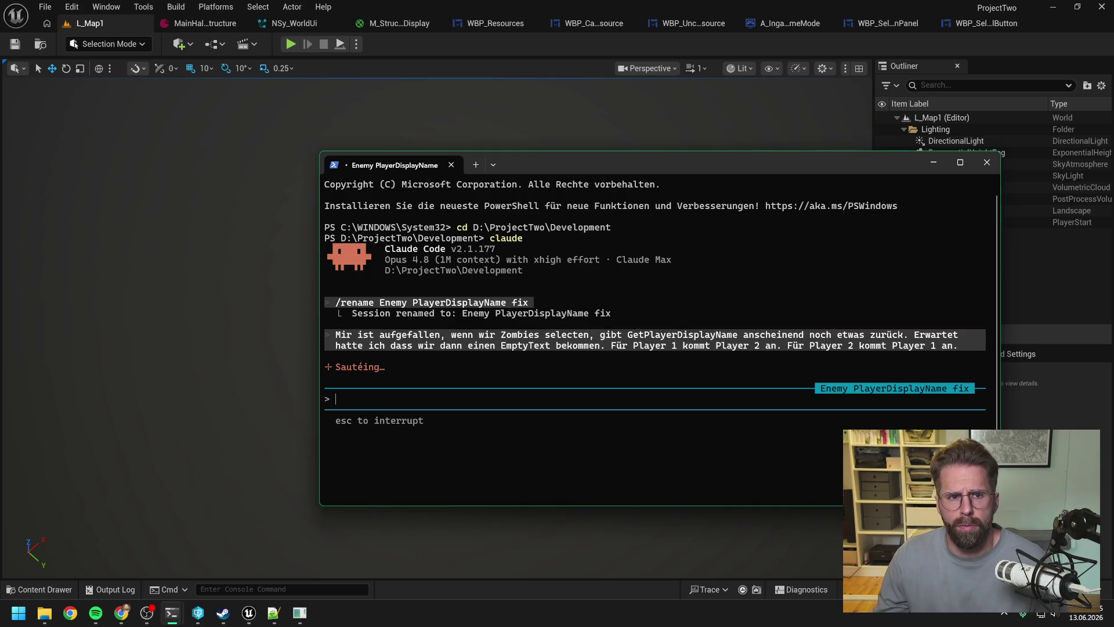
{"action": "left_click", "coordinate": [596, 40]}
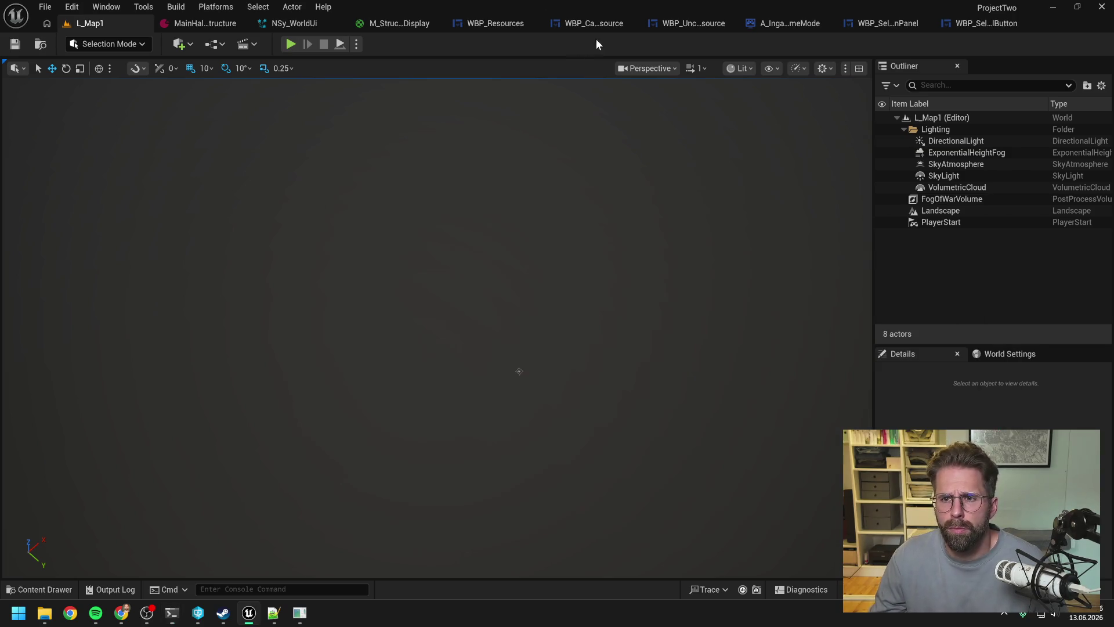
Step: On the WBP_SelectionPanelButton SetEntityId graph, find the Get Entity Name node and open its definition
{"action": "left_click", "coordinate": [987, 23]}
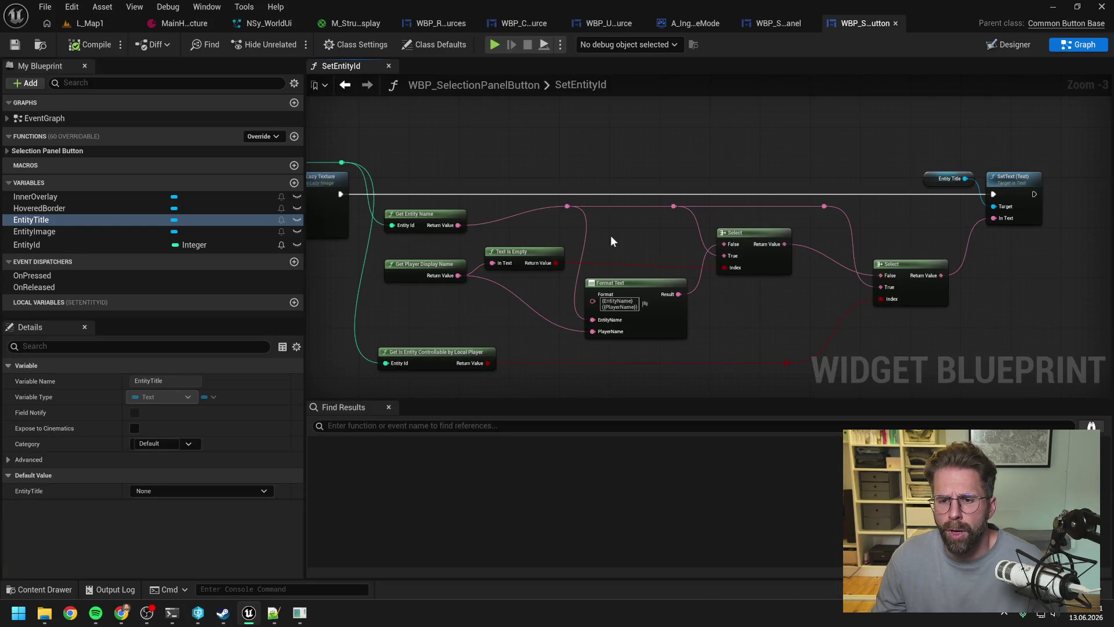
{"action": "left_click_drag", "start_coordinate": [610, 235], "coordinate": [641, 228]}
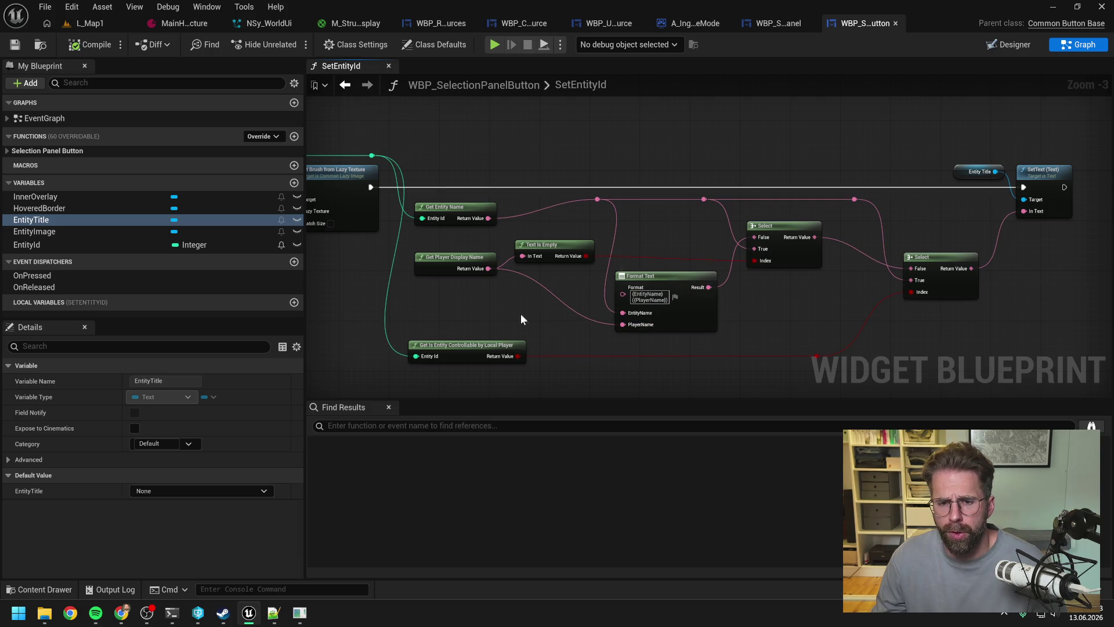
{"action": "left_click_drag", "start_coordinate": [508, 296], "coordinate": [568, 300]}
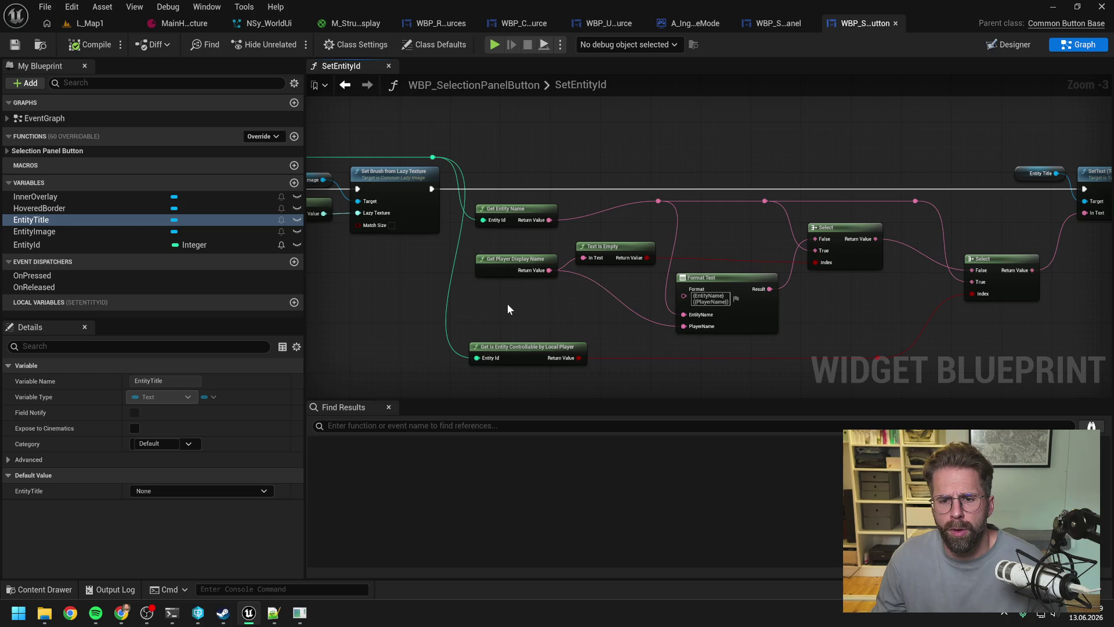
{"action": "mouse_move", "coordinate": [507, 304]}
{"action": "left_mouse_down"}
{"action": "mouse_move", "coordinate": [594, 296]}
{"action": "mouse_move", "coordinate": [578, 302]}
{"action": "left_mouse_up"}
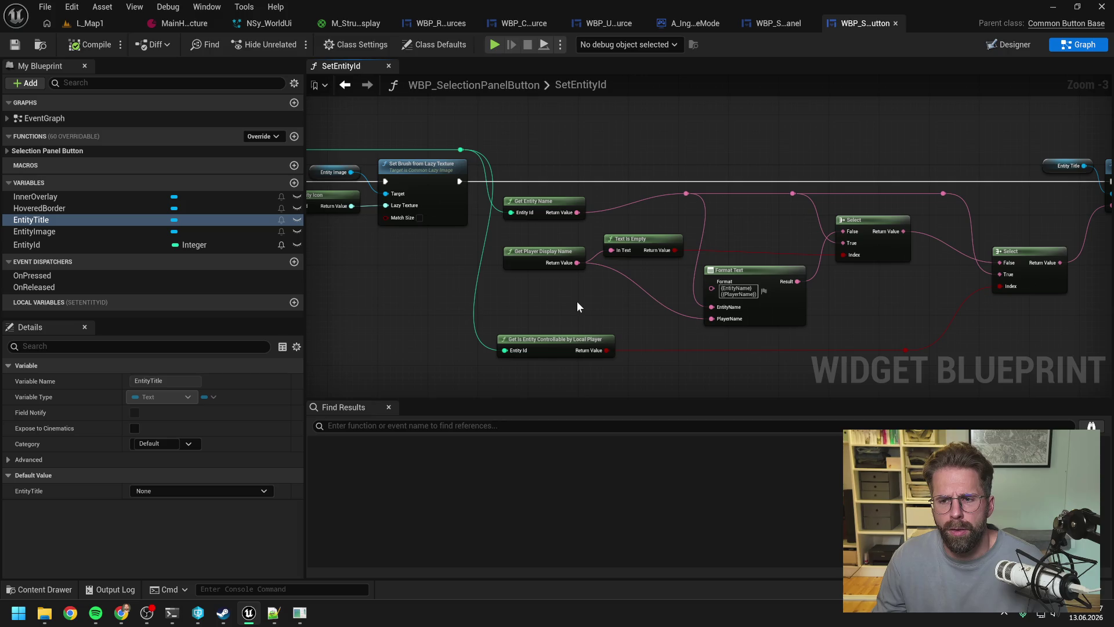
{"action": "right_click", "coordinate": [539, 203]}
{"action": "left_click", "coordinate": [539, 202]}
{"action": "double_click", "coordinate": [540, 202]}
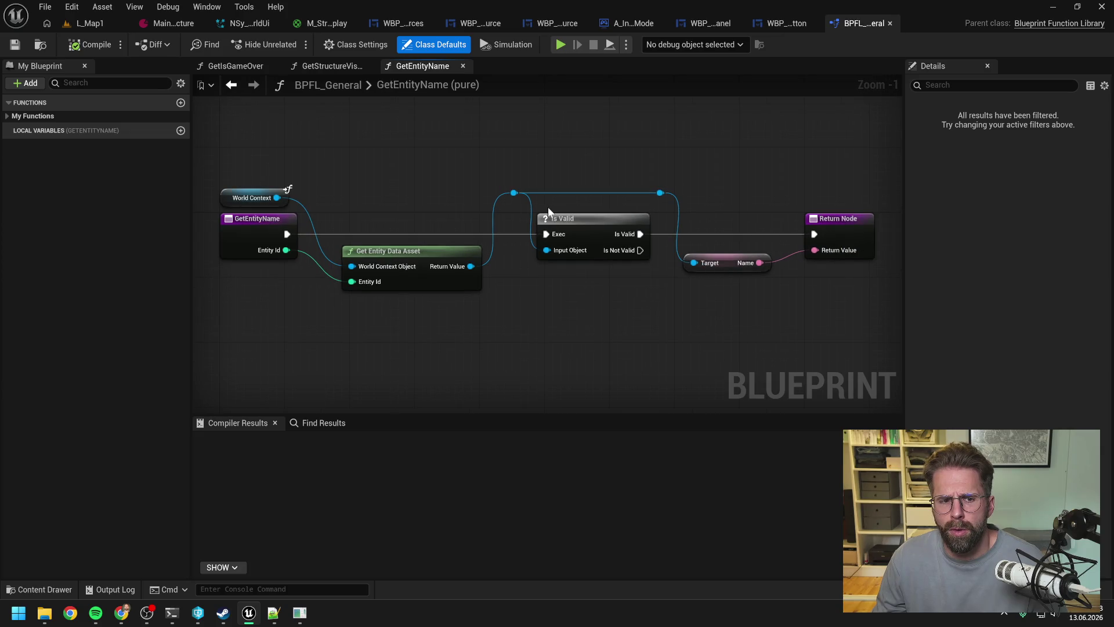
{"action": "left_click", "coordinate": [784, 23]}
{"action": "double_click", "coordinate": [543, 258]}
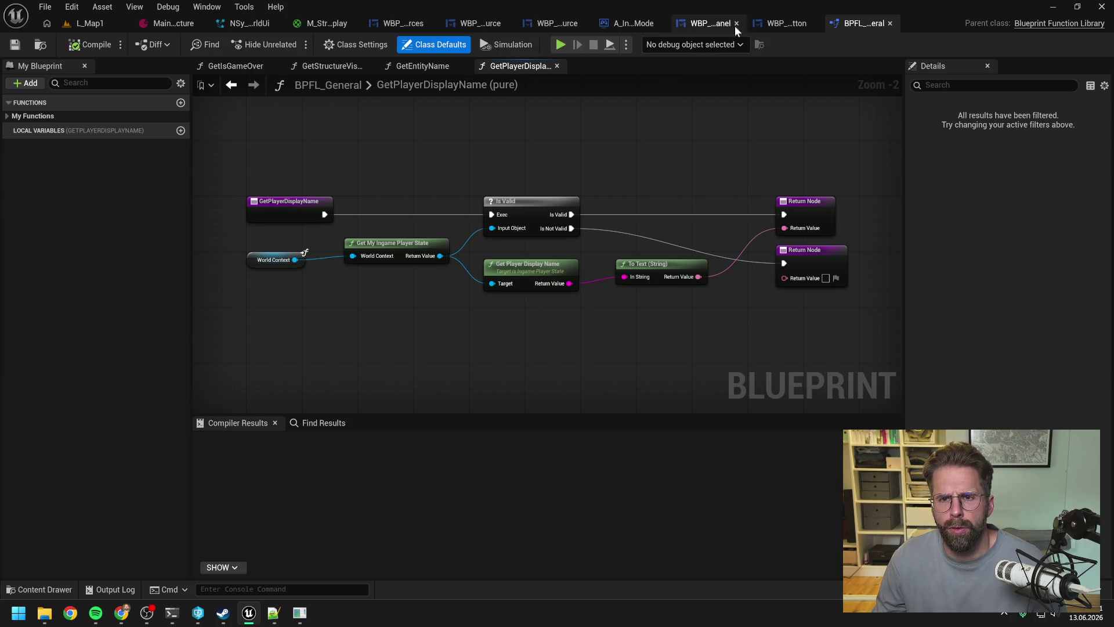
{"action": "left_click", "coordinate": [778, 22]}
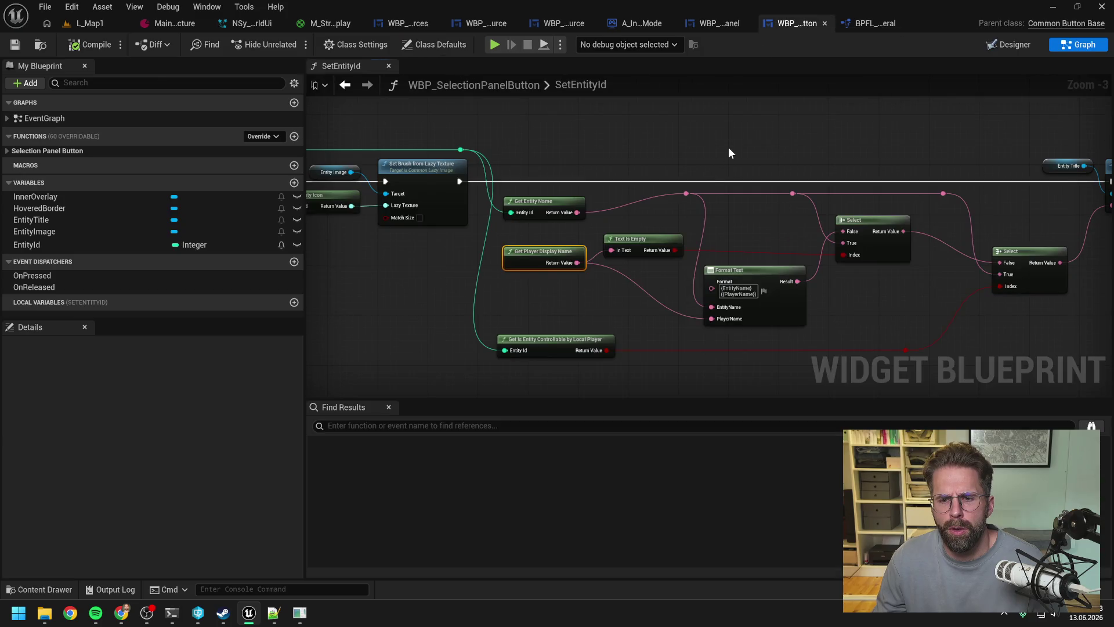
{"action": "left_click", "coordinate": [729, 150]}
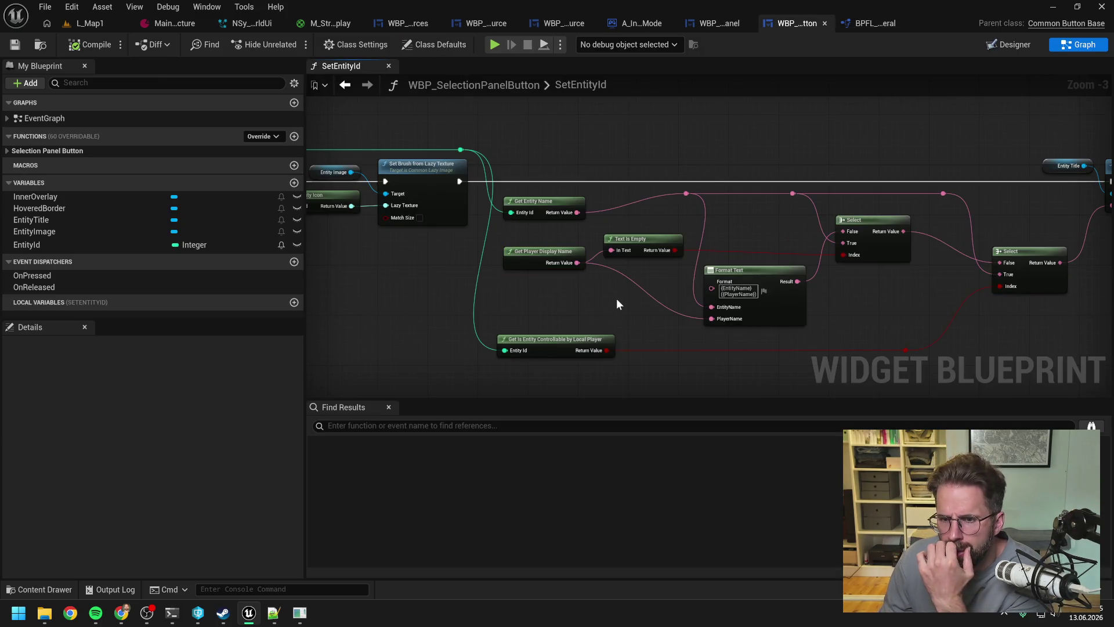
{"action": "mouse_move", "coordinate": [769, 291]}
{"action": "left_mouse_down"}
{"action": "mouse_move", "coordinate": [971, 277]}
{"action": "mouse_move", "coordinate": [866, 308]}
{"action": "mouse_move", "coordinate": [585, 276]}
{"action": "left_mouse_up"}
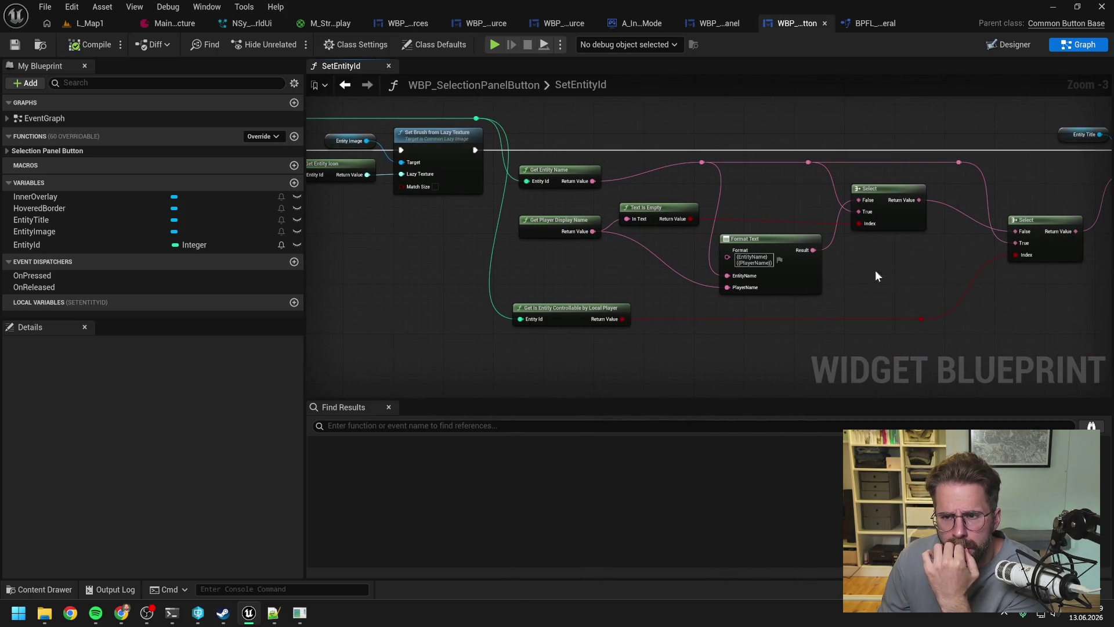
{"action": "left_click_drag", "start_coordinate": [877, 276], "coordinate": [821, 282]}
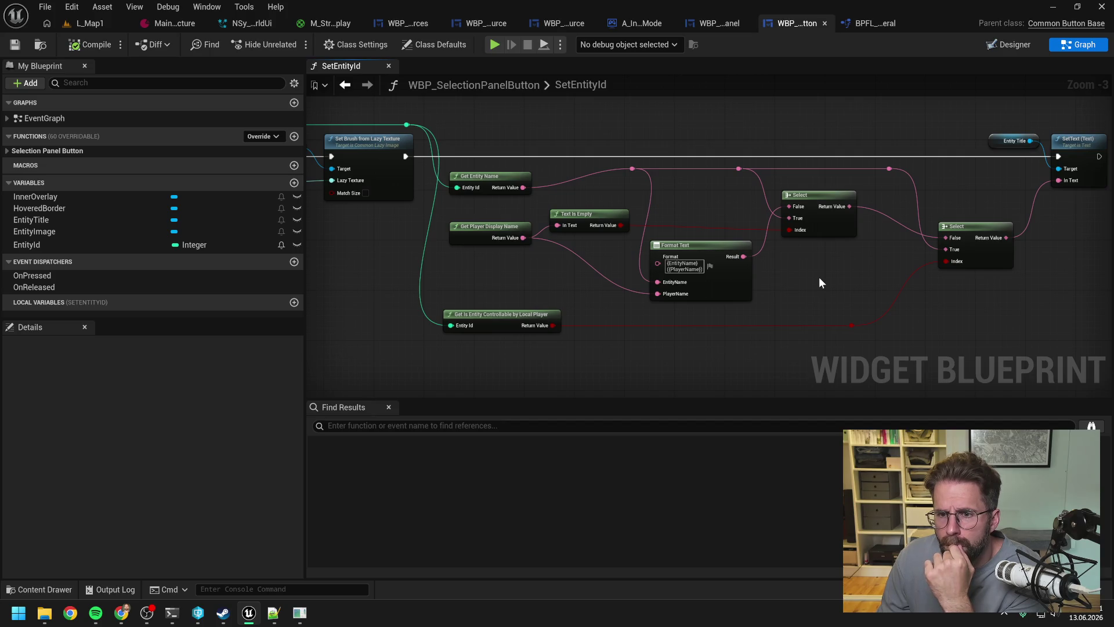
{"action": "scroll", "coordinate": [806, 276], "scroll_direction": "up", "scroll_amount": 1}
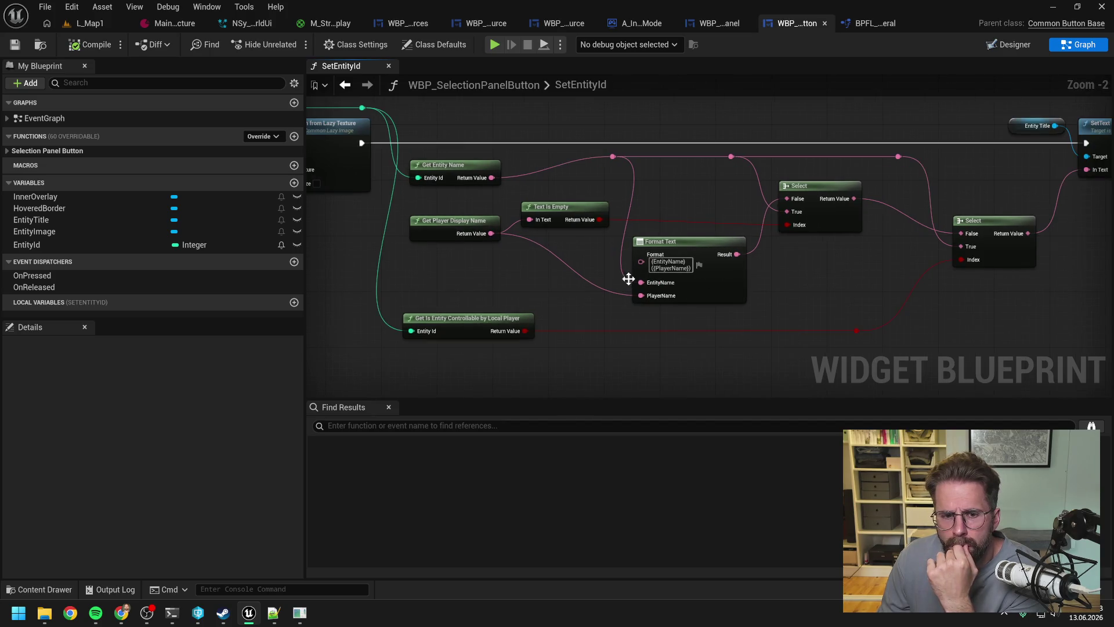
{"action": "left_click_drag", "start_coordinate": [830, 270], "coordinate": [727, 293]}
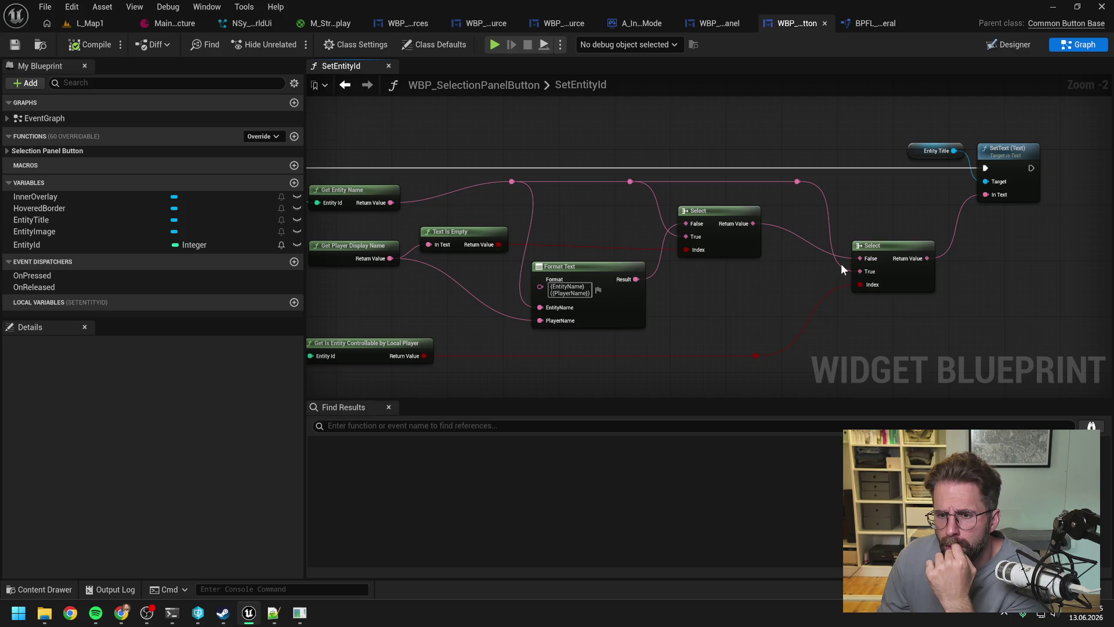
{"action": "left_click_drag", "start_coordinate": [793, 268], "coordinate": [876, 266]}
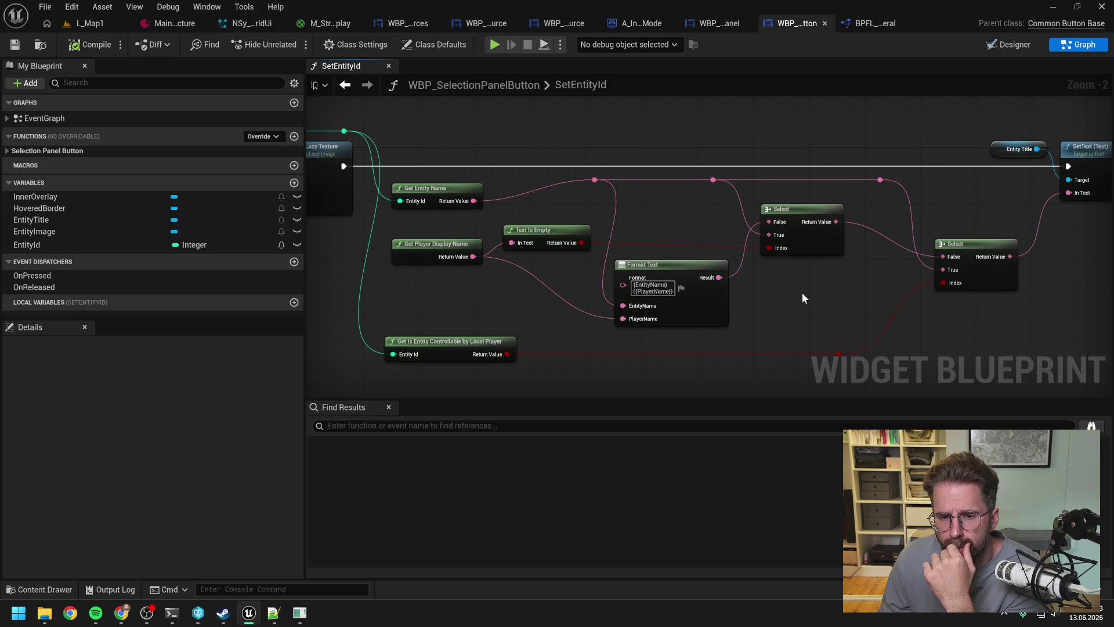
{"action": "left_click_drag", "start_coordinate": [802, 293], "coordinate": [882, 291]}
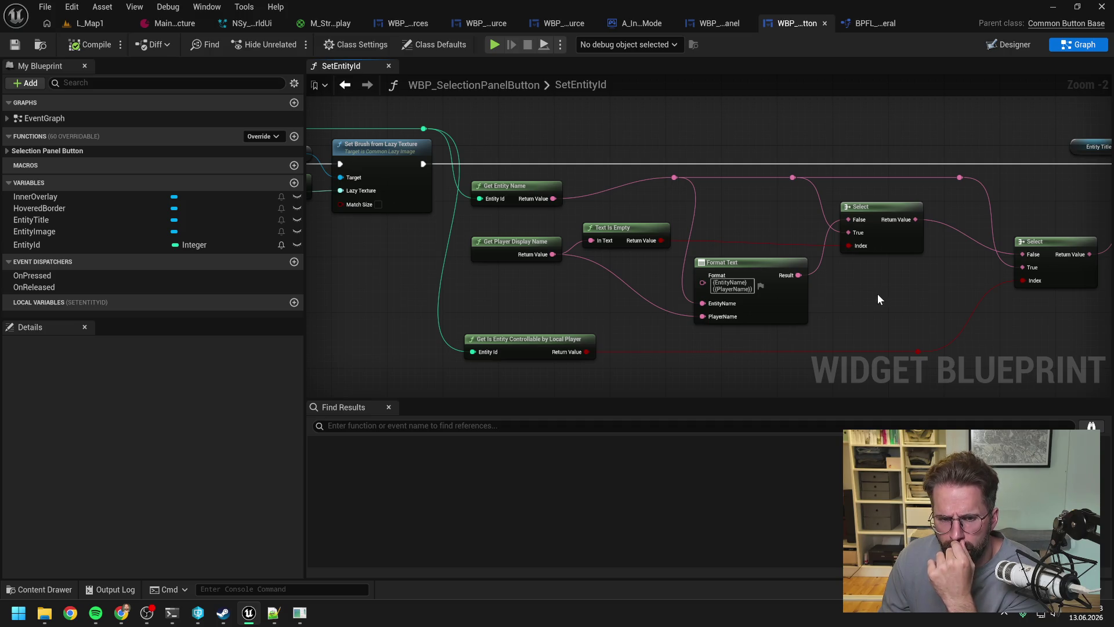
{"action": "left_click_drag", "start_coordinate": [878, 295], "coordinate": [854, 297]}
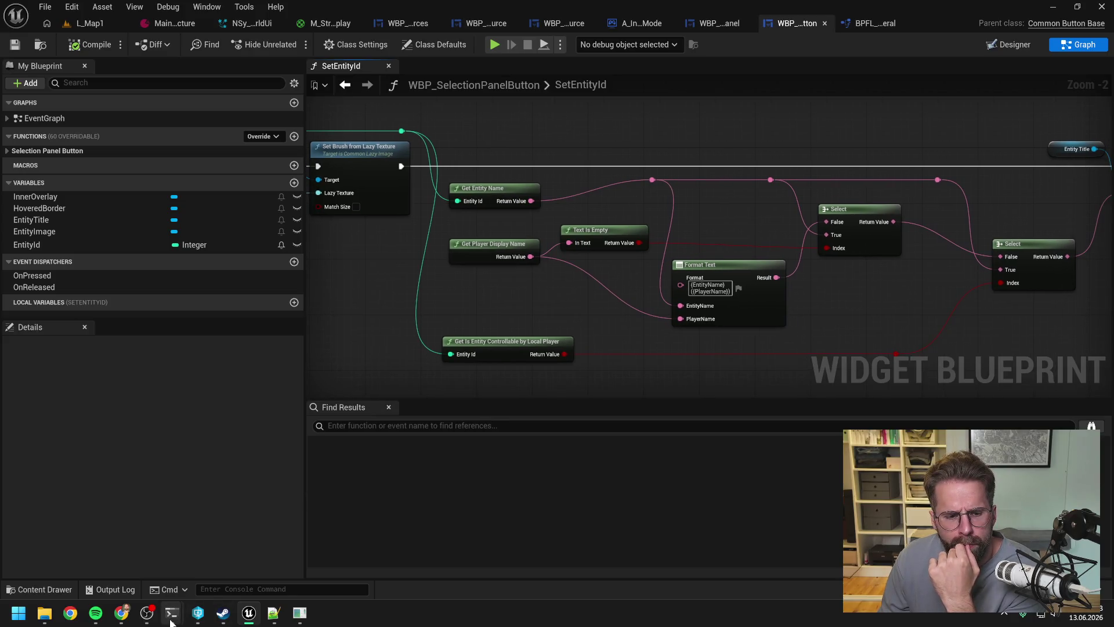
Step: Check the Resource System session, then the Enemy PlayerDisplayName session
{"action": "mouse_move", "coordinate": [171, 619]}
{"action": "left_click", "coordinate": [119, 551]}
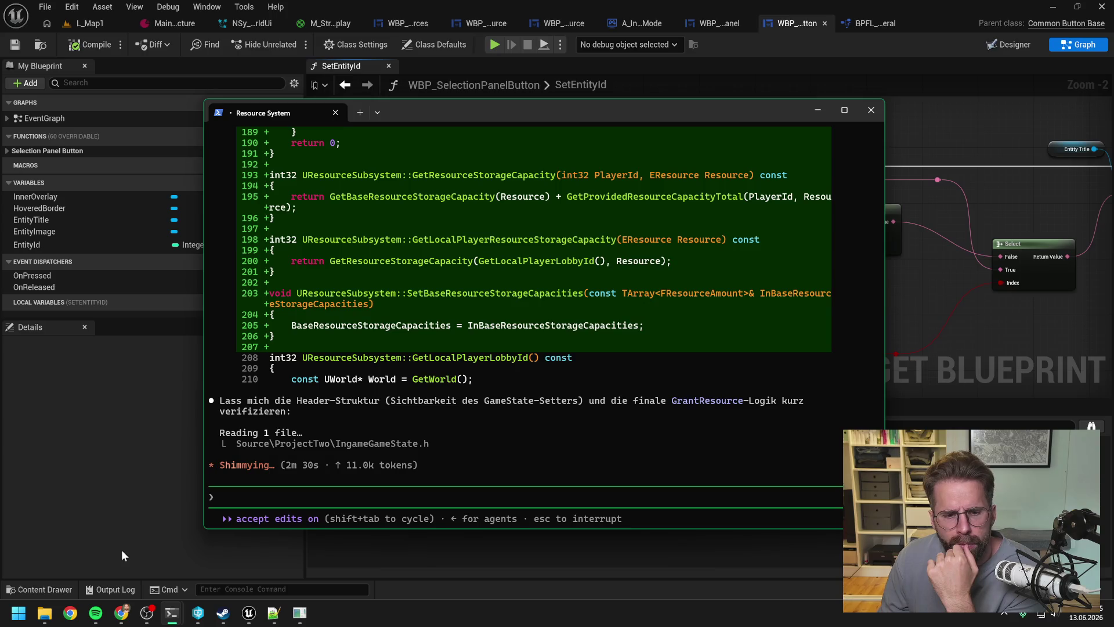
{"action": "mouse_move", "coordinate": [169, 615]}
{"action": "left_click", "coordinate": [228, 559]}
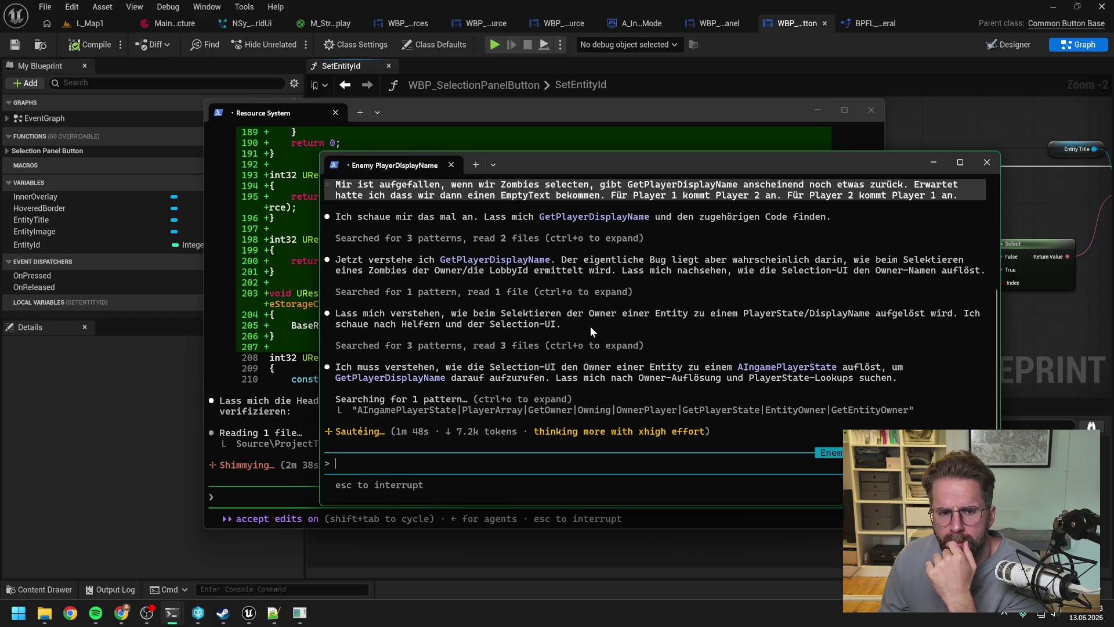
Step: Open GetPlayerDisplayName from the SetEntityId graph, review it, then return to the Enemy PlayerDisplayName session
{"action": "left_click", "coordinate": [1035, 318]}
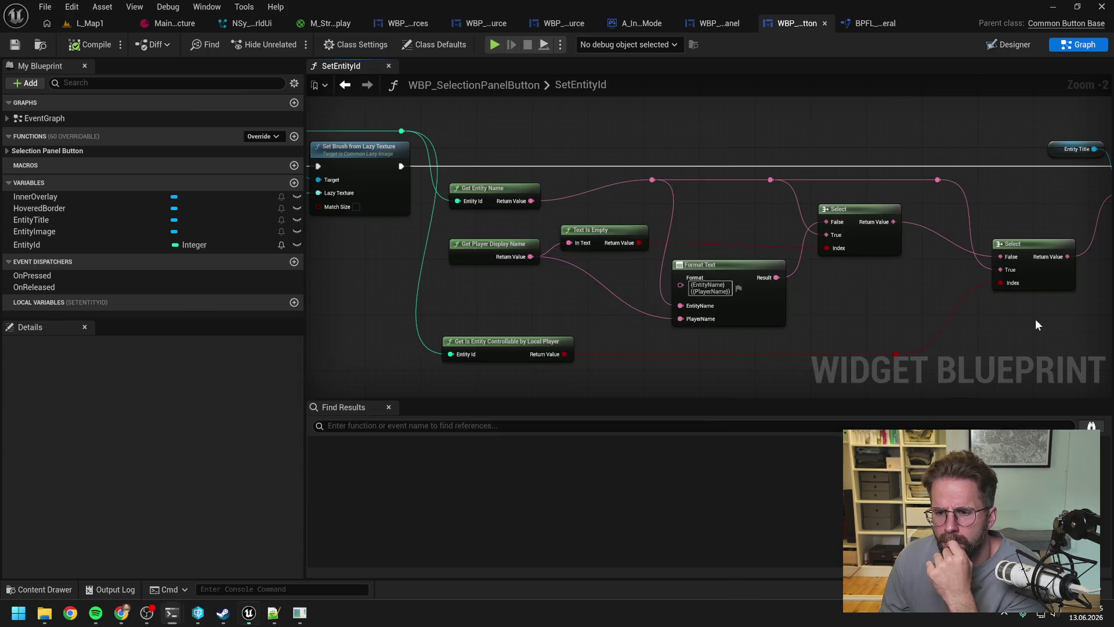
{"action": "left_click_drag", "start_coordinate": [885, 318], "coordinate": [809, 327]}
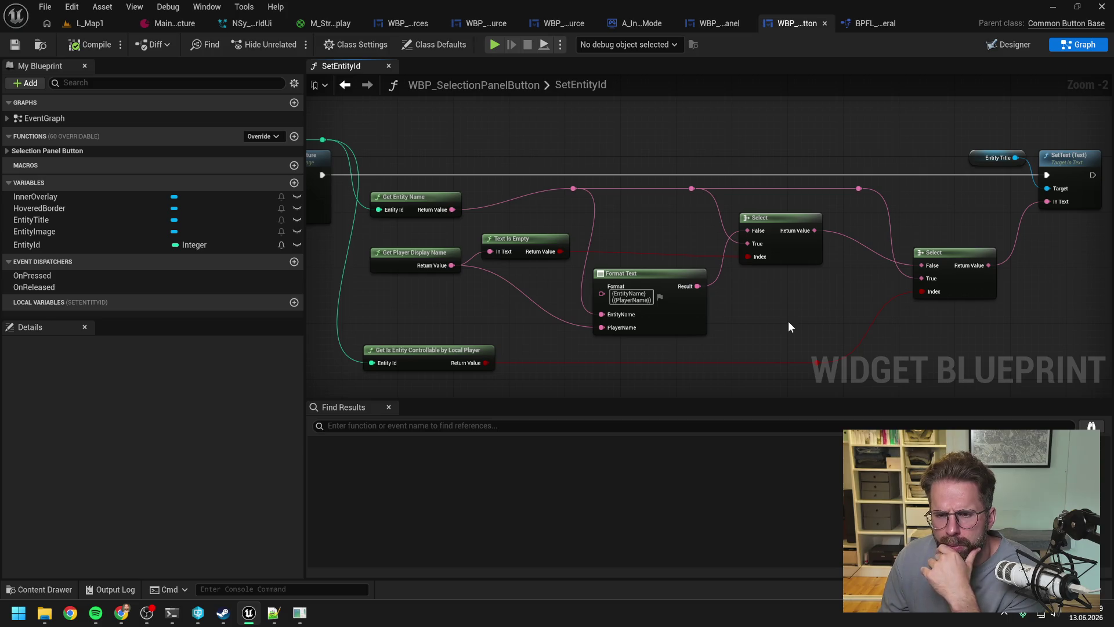
{"action": "left_click_drag", "start_coordinate": [774, 321], "coordinate": [835, 315]}
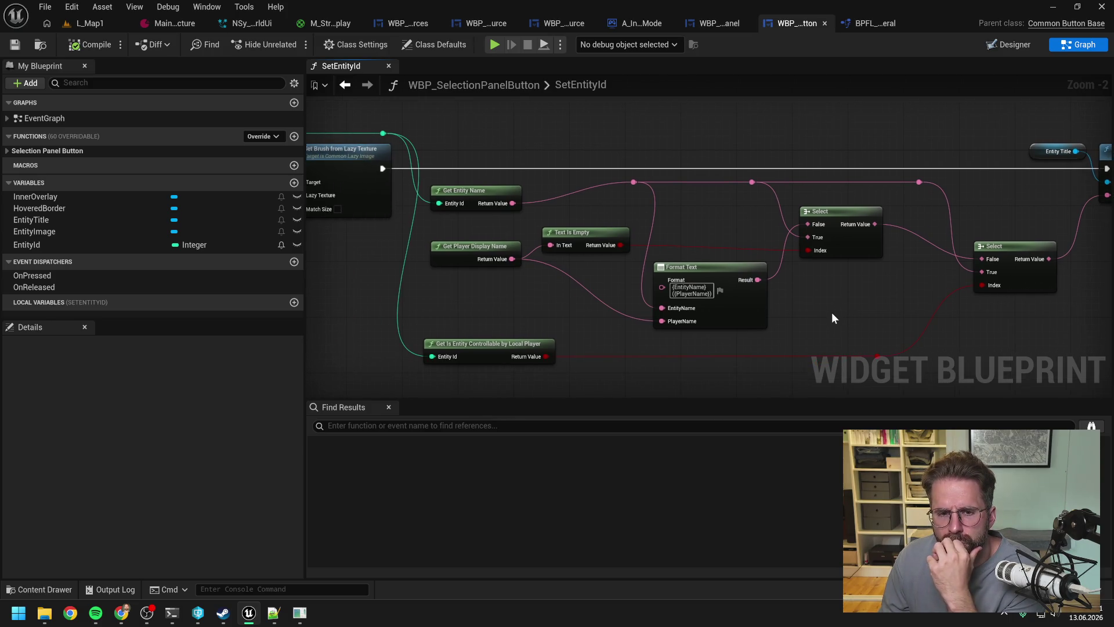
{"action": "left_click_drag", "start_coordinate": [520, 309], "coordinate": [659, 322]}
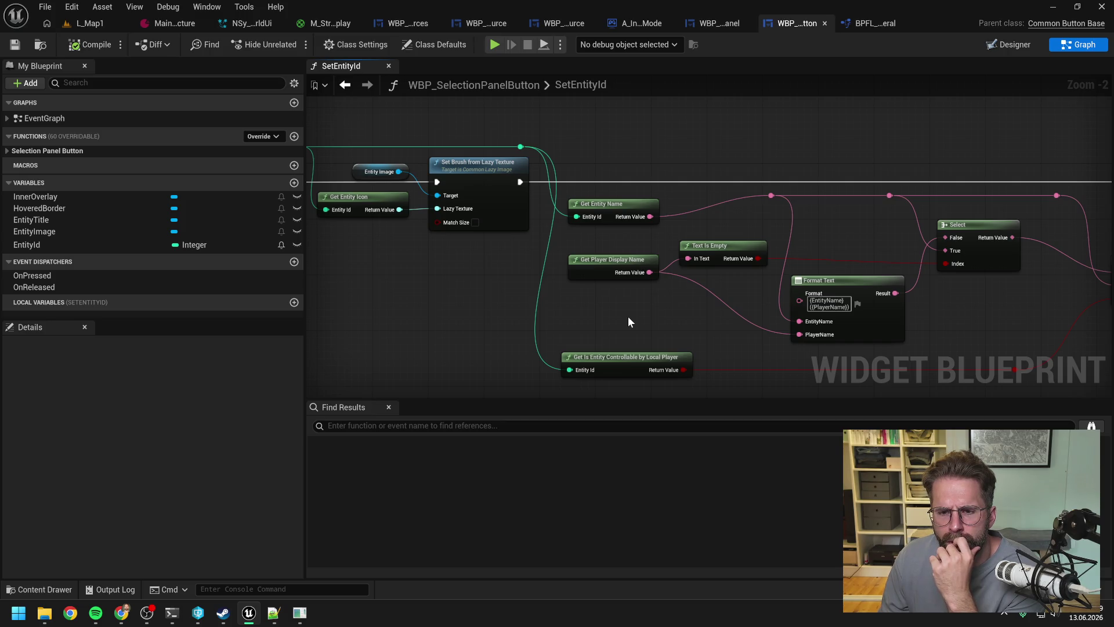
{"action": "double_click", "coordinate": [598, 265]}
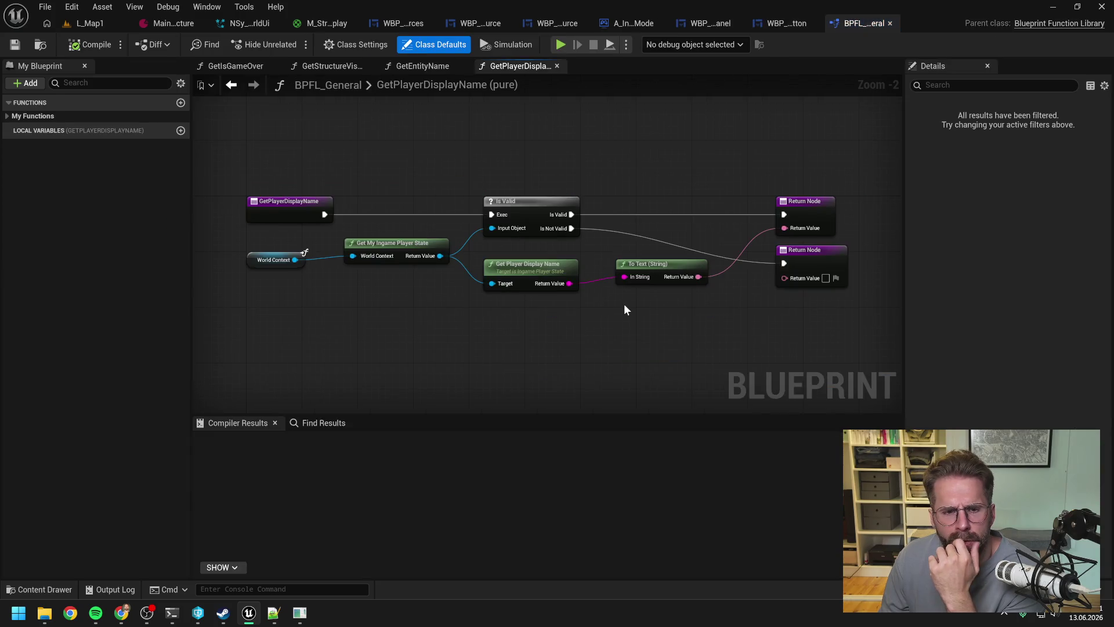
{"action": "scroll", "coordinate": [614, 317], "scroll_direction": "down", "scroll_amount": 1}
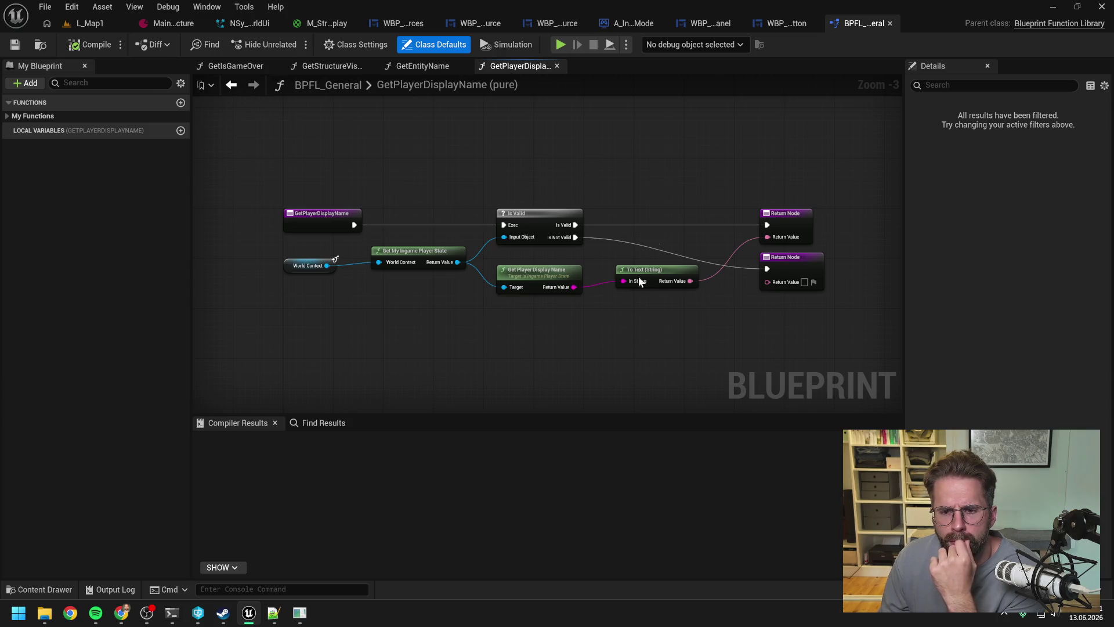
{"action": "left_click", "coordinate": [794, 23]}
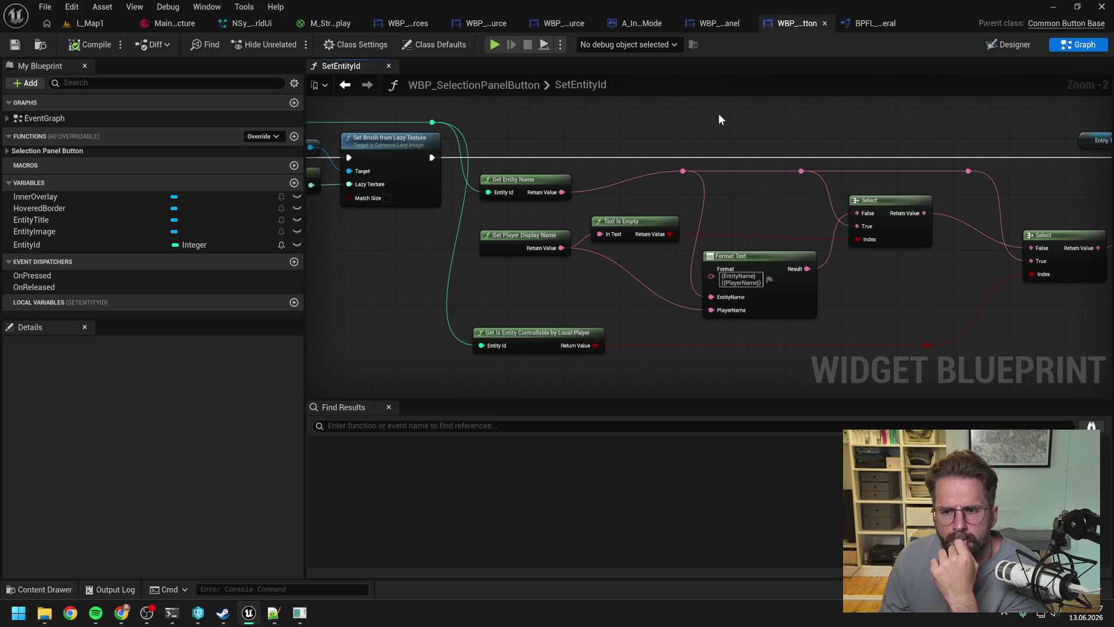
{"action": "scroll", "coordinate": [718, 120], "scroll_direction": "down", "scroll_amount": 1}
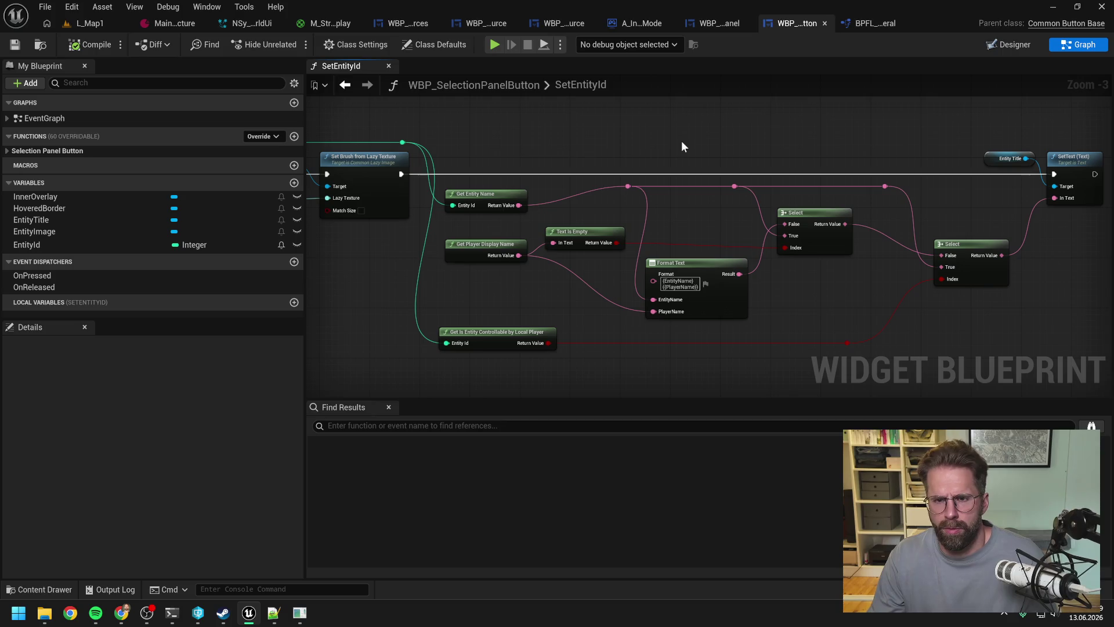
{"action": "mouse_move", "coordinate": [171, 612]}
{"action": "left_click", "coordinate": [221, 549]}
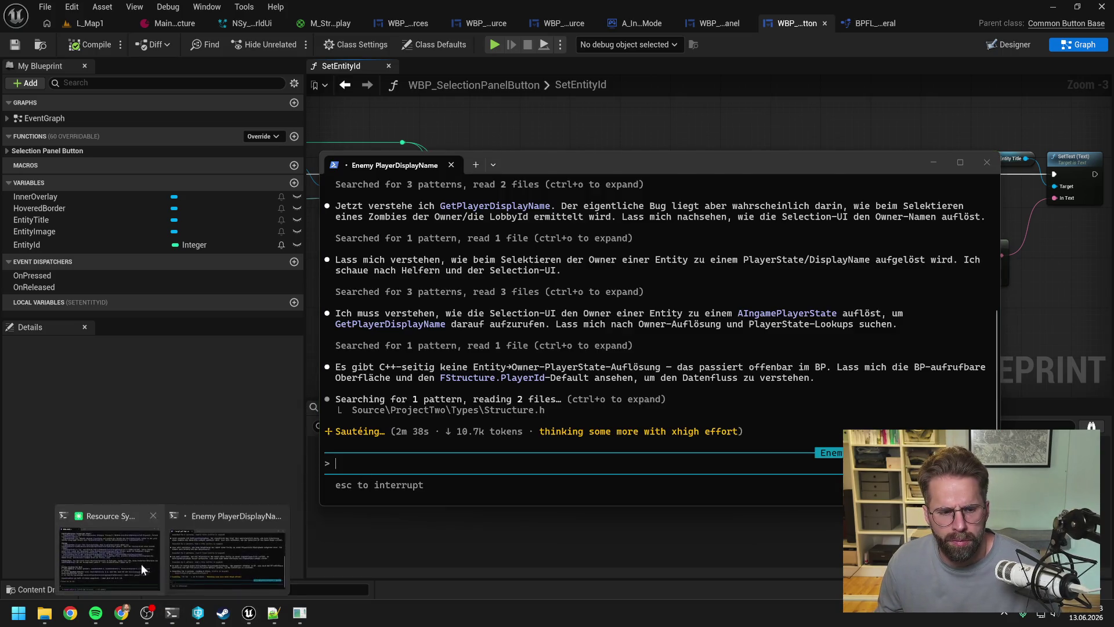
Step: Check the Resource System storage-cap summary, then quit the Unreal Editor
{"action": "left_click", "coordinate": [141, 563]}
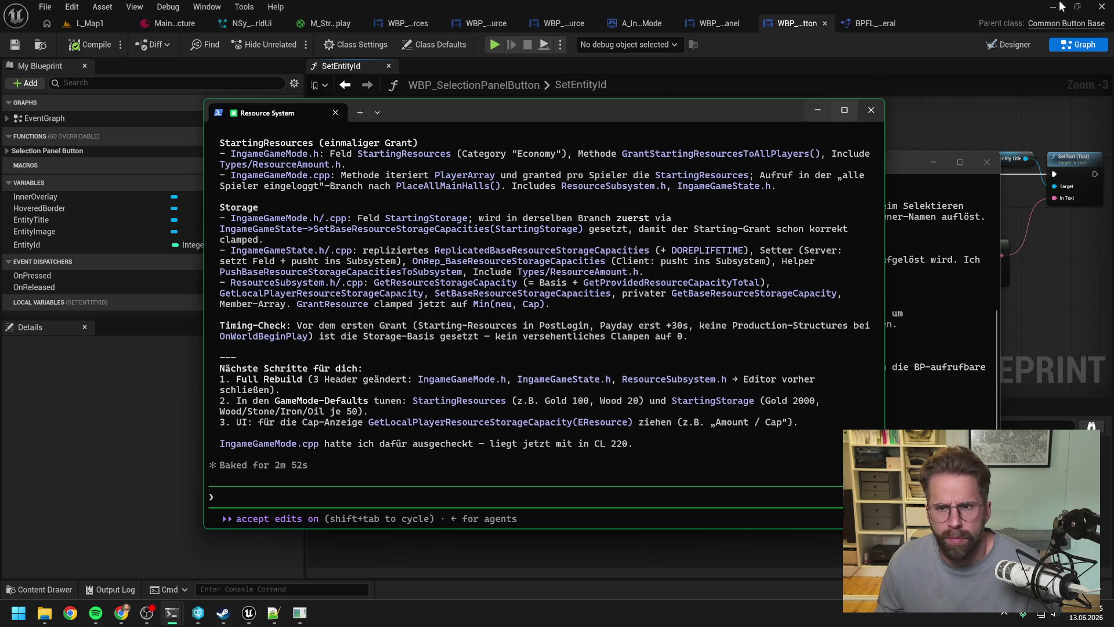
{"action": "left_click", "coordinate": [1102, 6]}
{"action": "left_click", "coordinate": [1102, 6]}
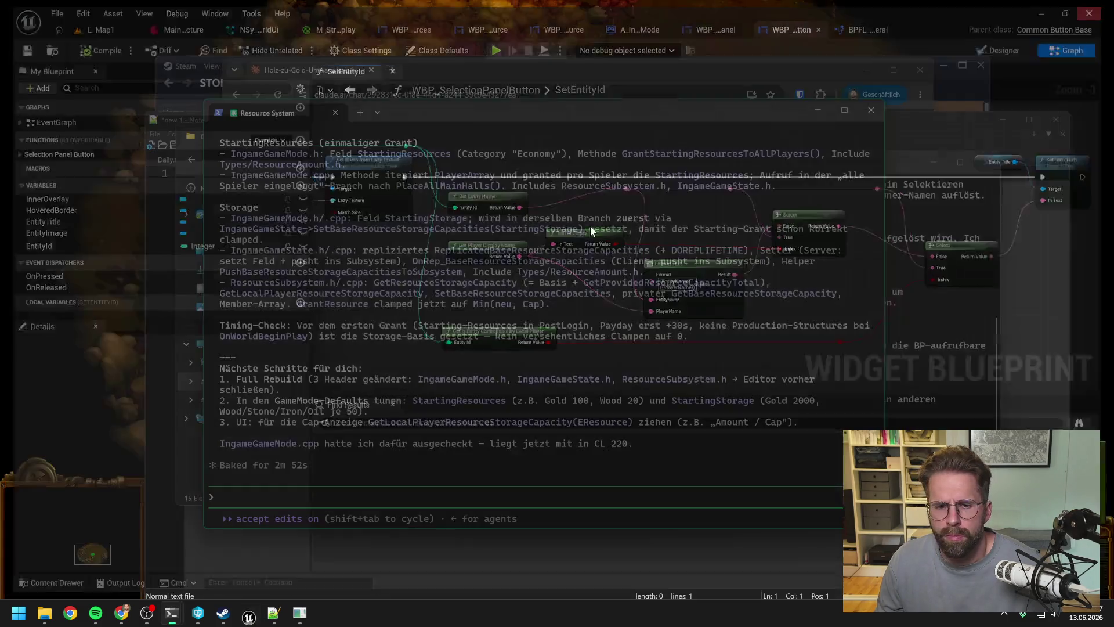
{"action": "left_click", "coordinate": [198, 612]}
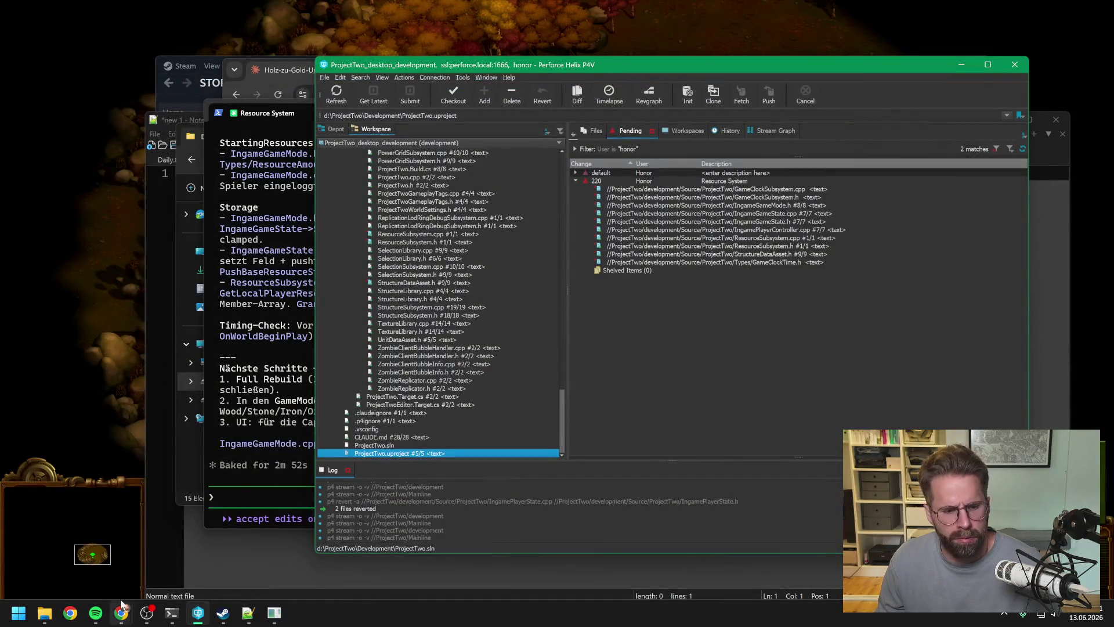
Step: Open the D:\ProjectTwo\Development folder window in File Explorer
{"action": "mouse_move", "coordinate": [177, 621]}
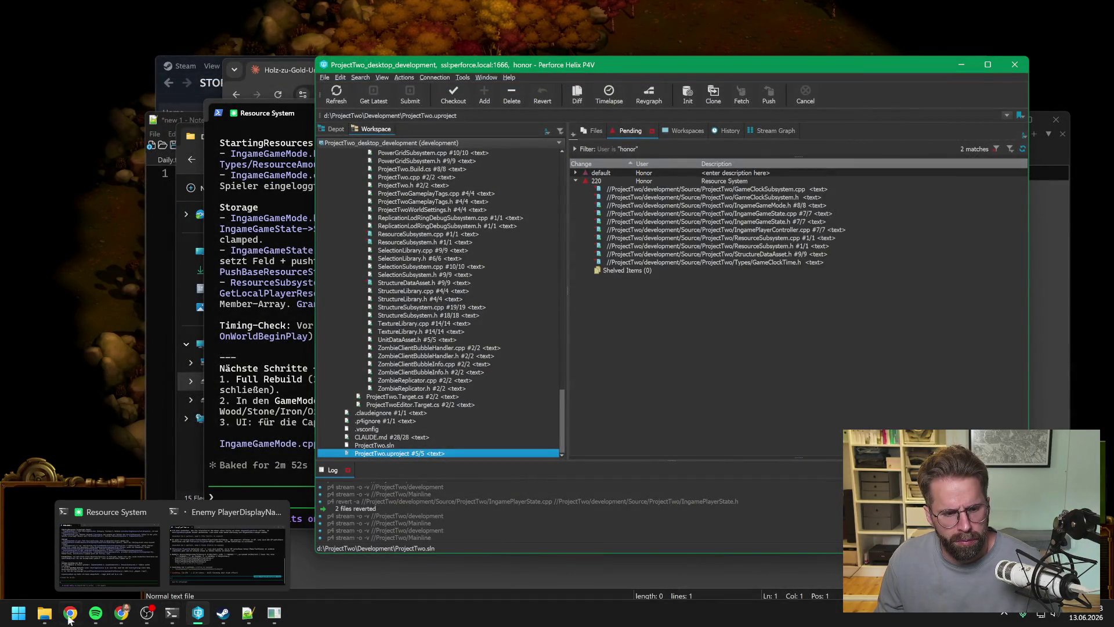
{"action": "left_click", "coordinate": [47, 610]}
{"action": "left_click", "coordinate": [69, 551]}
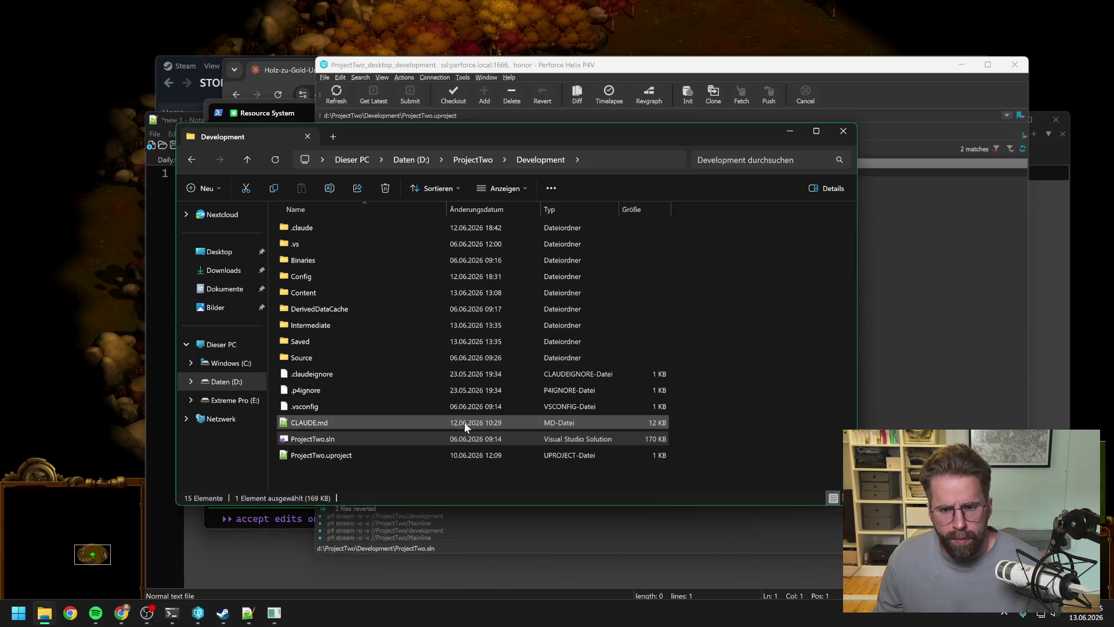
Step: Open ProjectTwo.sln in Visual Studio and rebuild the ProjectTwo project
{"action": "double_click", "coordinate": [389, 439]}
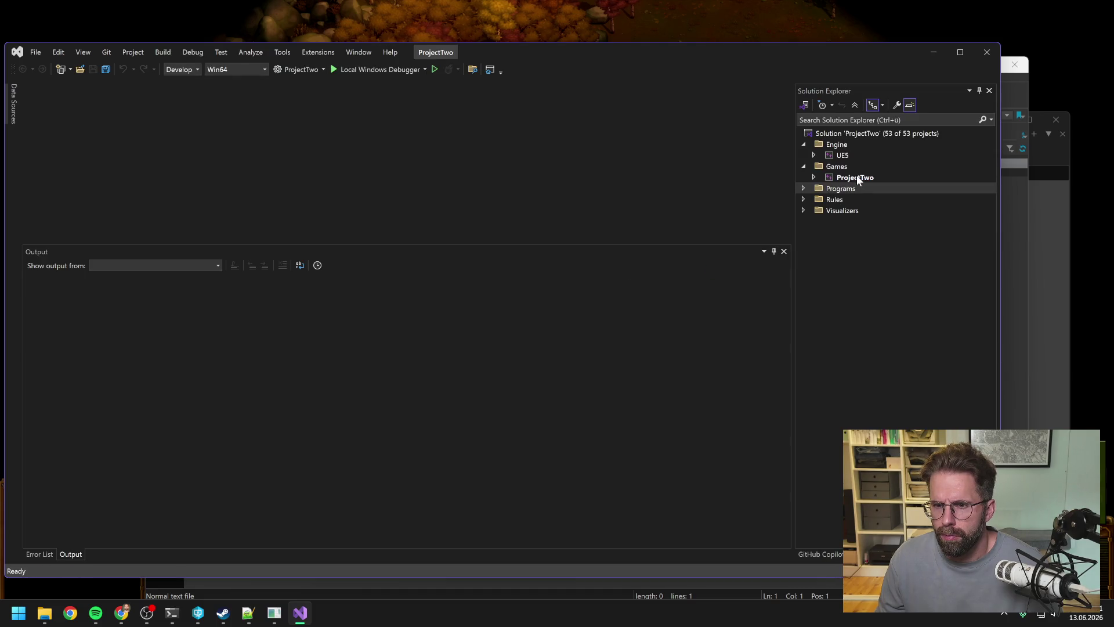
{"action": "right_click", "coordinate": [857, 176]}
{"action": "left_click", "coordinate": [881, 193]}
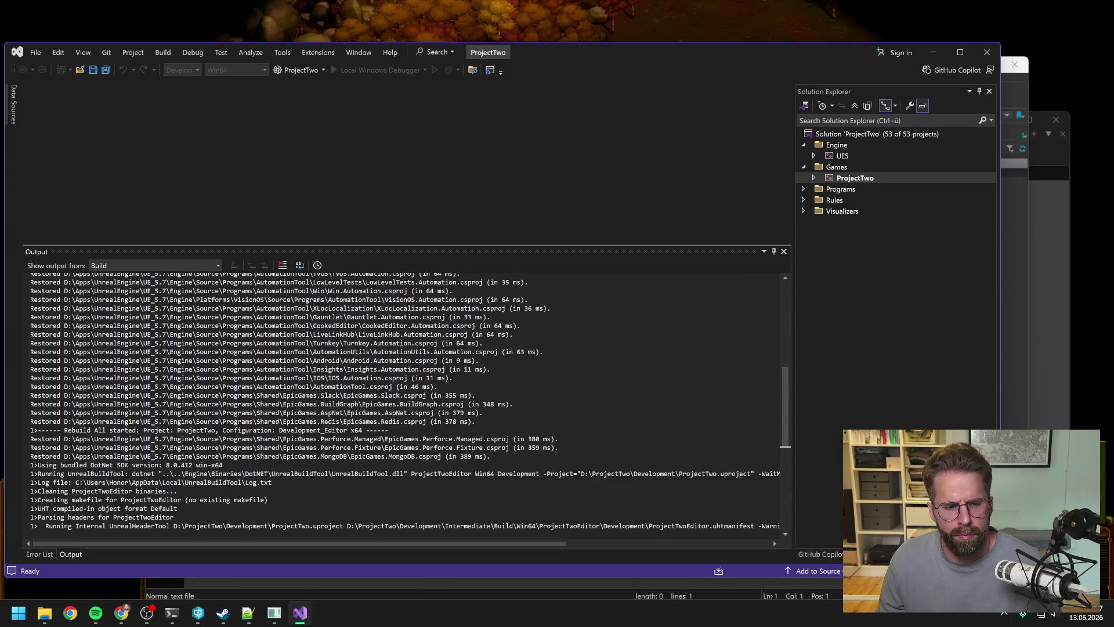
Step: Glance at the Enemy PlayerDisplayName session, then follow the rebuild's Output panel
{"action": "mouse_move", "coordinate": [172, 613]}
{"action": "left_click", "coordinate": [224, 565]}
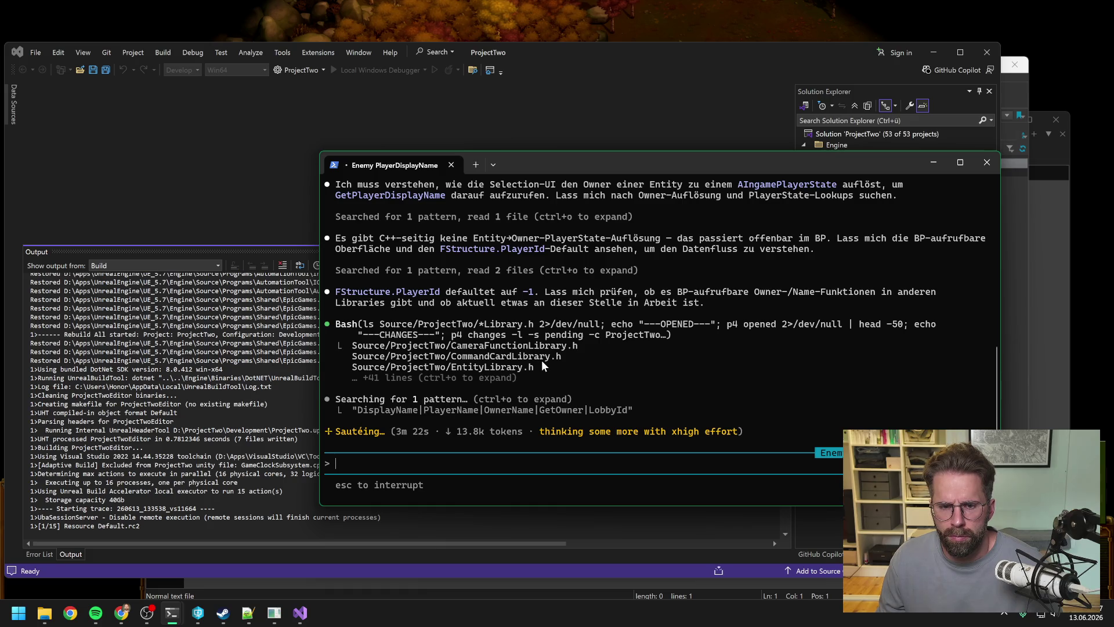
{"action": "left_click", "coordinate": [255, 163]}
{"action": "scroll", "coordinate": [773, 539], "scroll_direction": "down", "scroll_amount": 5}
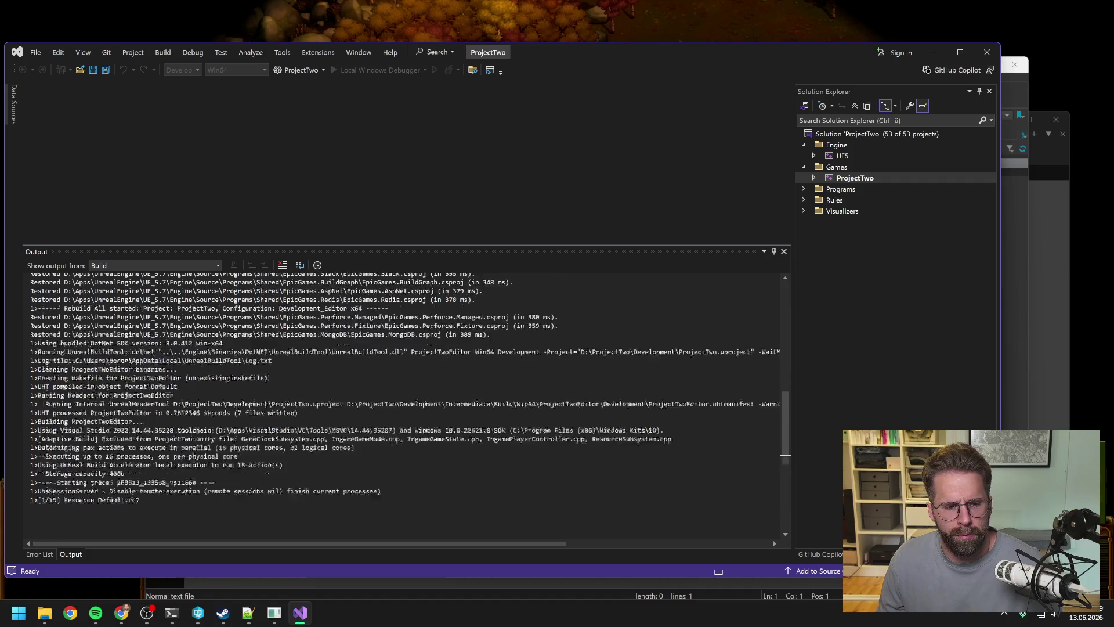
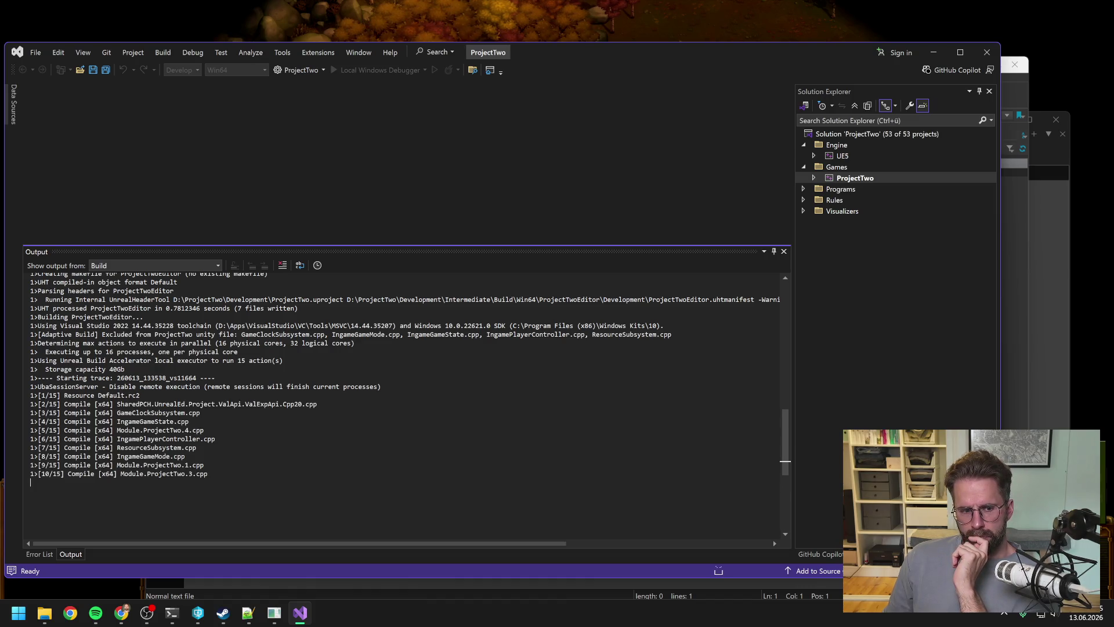
Step: Scroll the Output window to confirm 'Rebuild All succeeded', then close the ProjectTwo solution
{"action": "scroll", "coordinate": [773, 539], "scroll_direction": "down", "scroll_amount": 1}
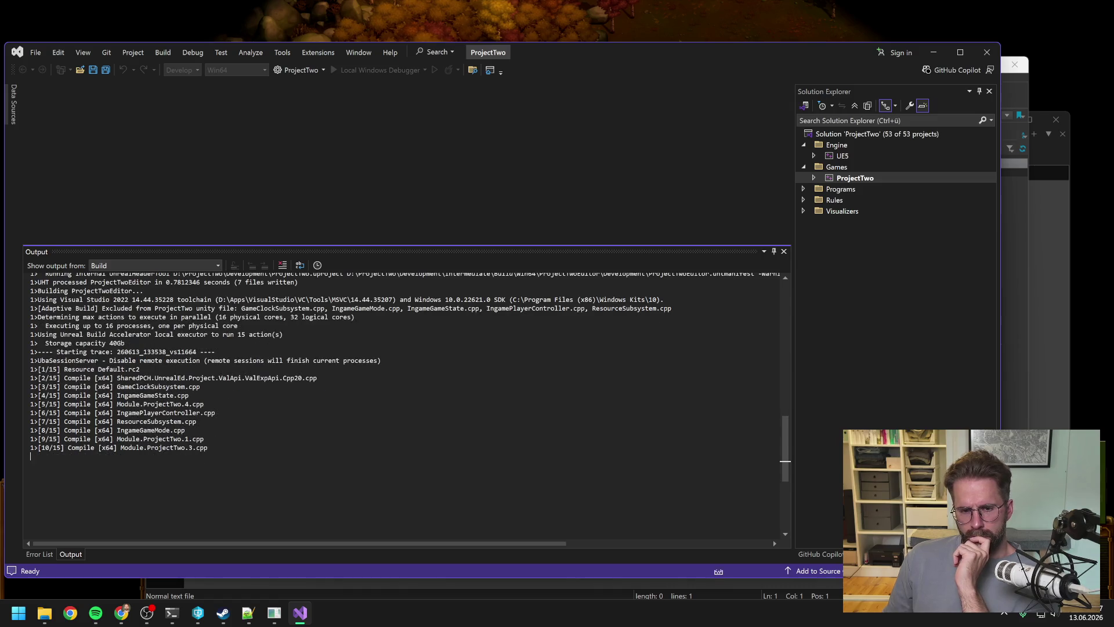
{"action": "scroll", "coordinate": [773, 540], "scroll_direction": "down", "scroll_amount": 1}
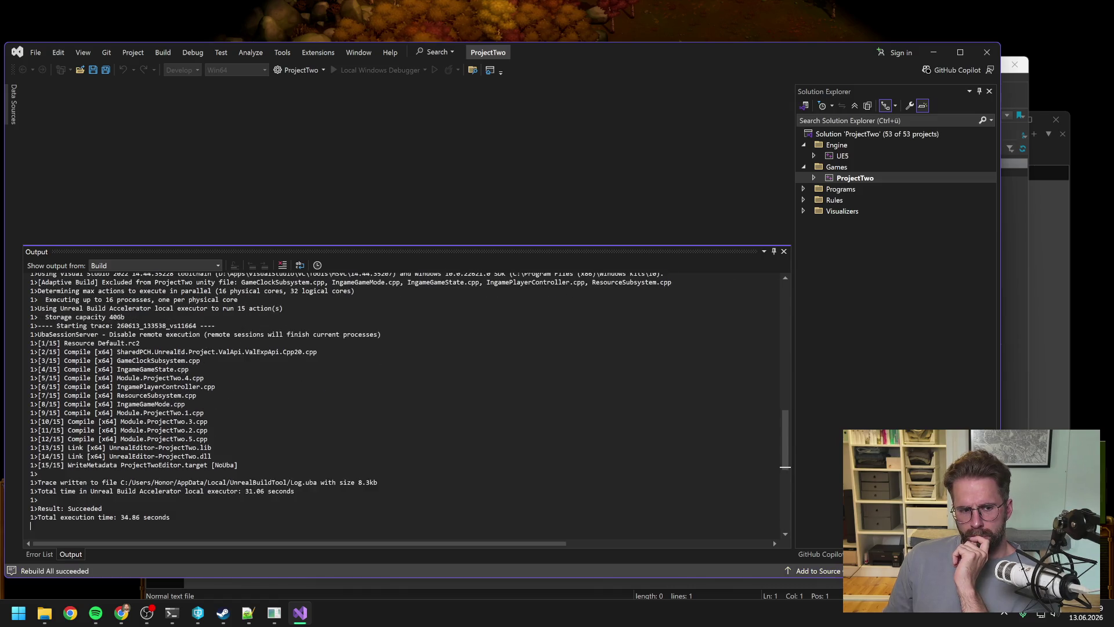
{"action": "scroll", "coordinate": [774, 540], "scroll_direction": "down", "scroll_amount": 2}
{"action": "left_click", "coordinate": [986, 51]}
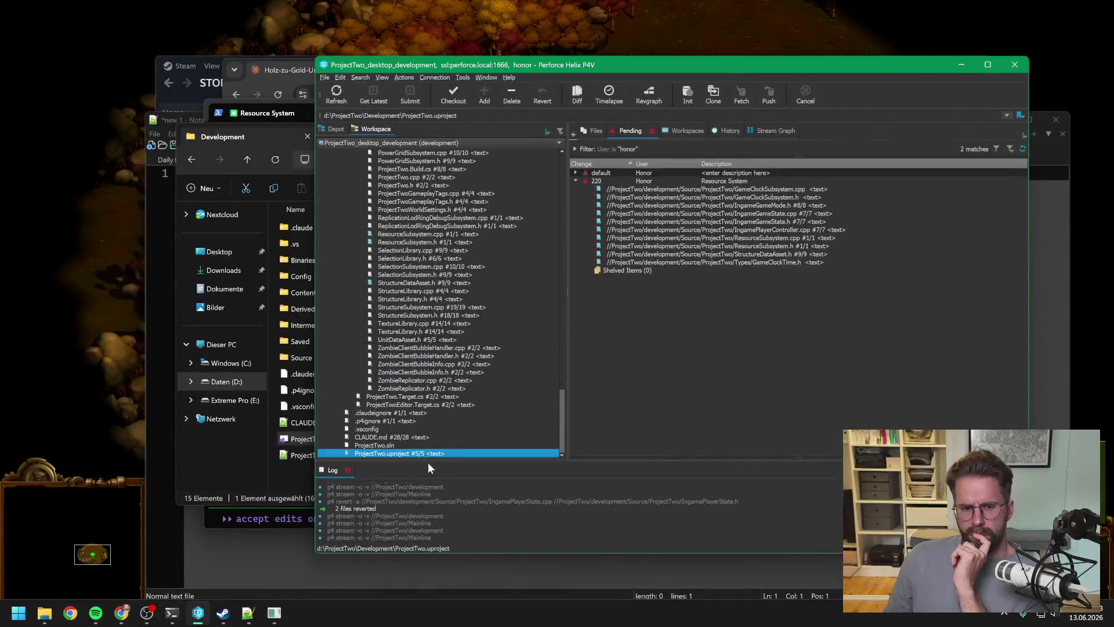
Step: Launch ProjectTwo.uproject from the P4V workspace and bring the loaded Unreal Editor forward
{"action": "double_click", "coordinate": [431, 453]}
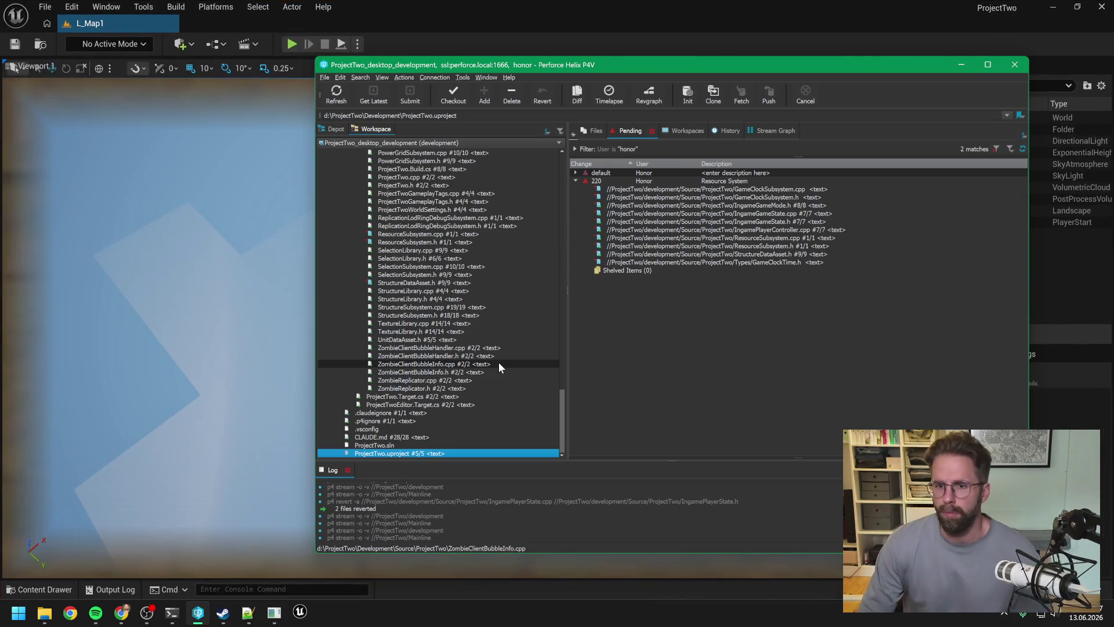
{"action": "left_click", "coordinate": [601, 2]}
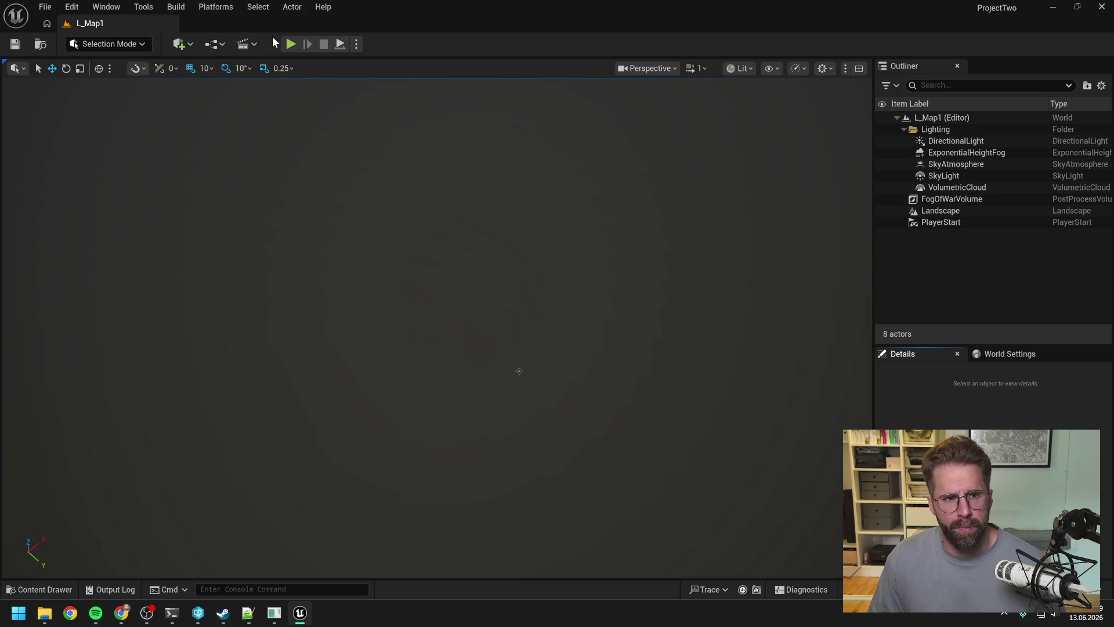
Step: Test-play L_Map1, selecting and deselecting the Main Hall before exiting
{"action": "left_click", "coordinate": [292, 43]}
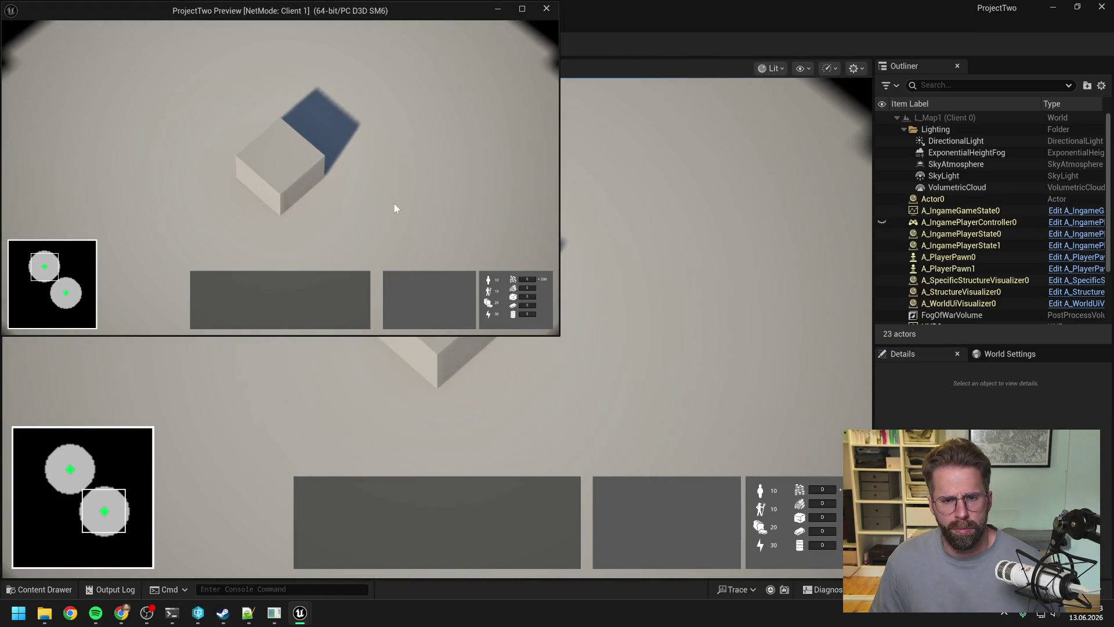
{"action": "left_click", "coordinate": [267, 167]}
{"action": "left_click", "coordinate": [446, 188]}
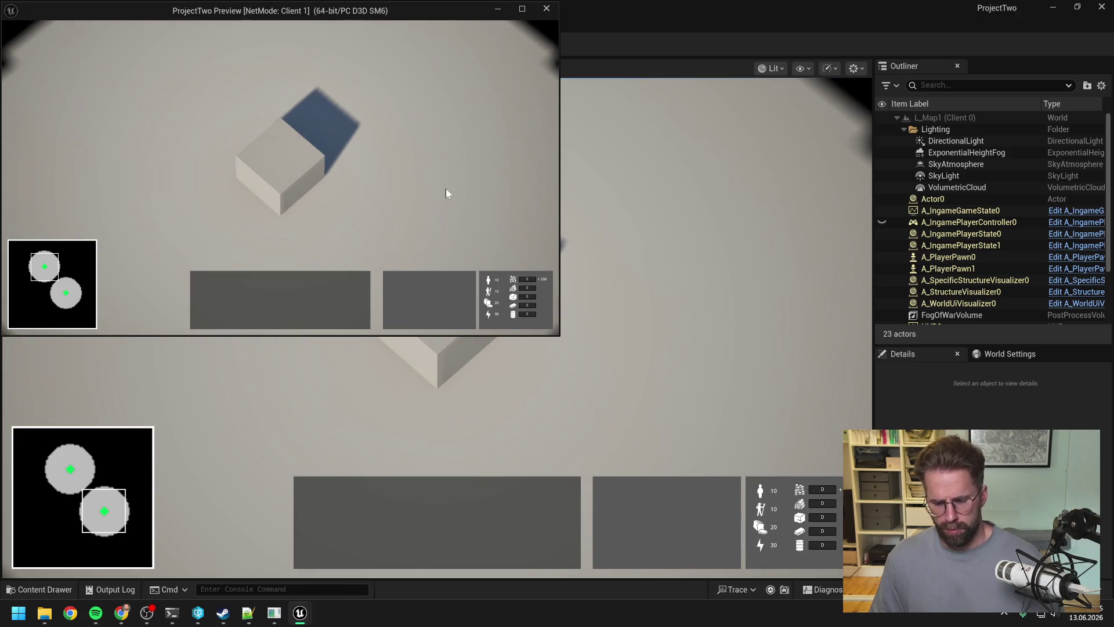
{"action": "key", "text": "Escape"}
Step: Search the Content Drawer for 'ingame game mode' and open A_IngameGameMode
{"action": "key", "text": "ctrl+space"}
{"action": "left_click", "coordinate": [407, 257]}
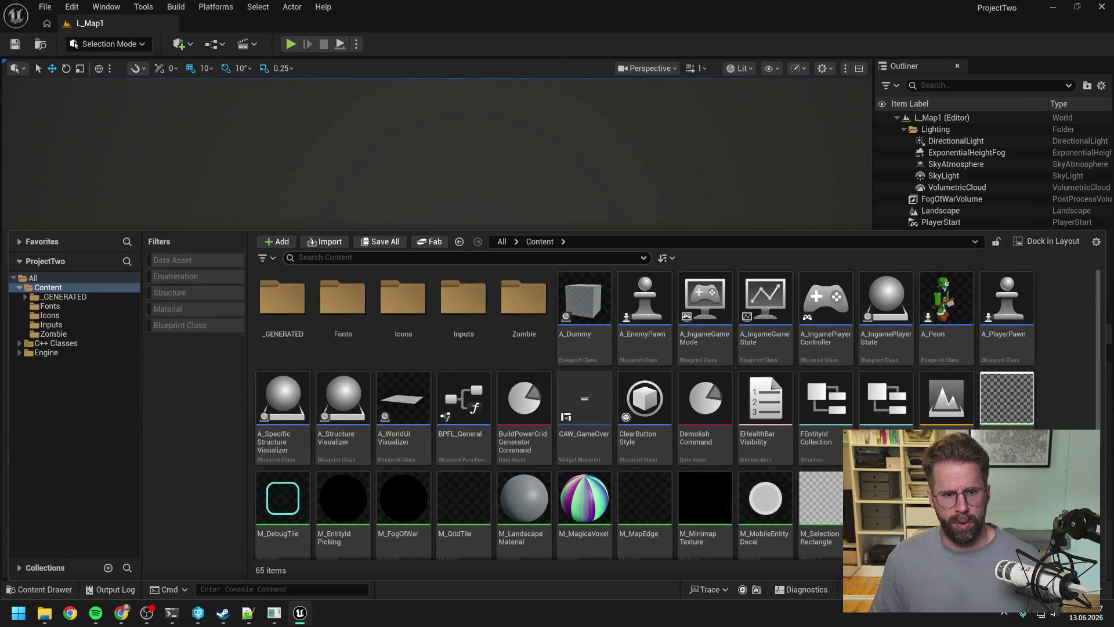
{"action": "type", "text": "ingame game mode"}
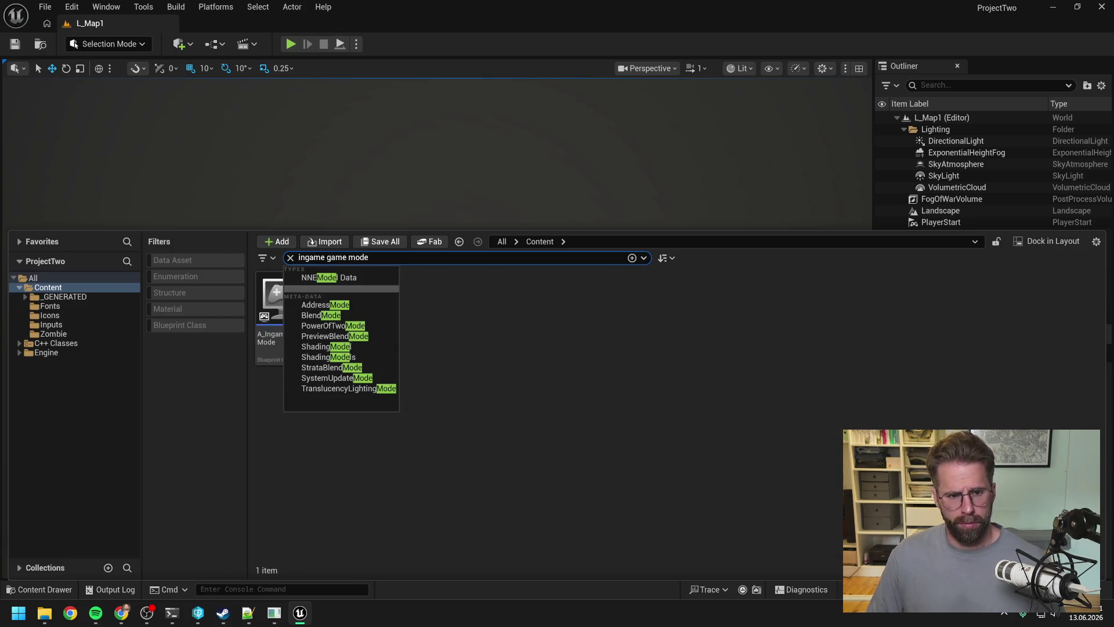
{"action": "double_click", "coordinate": [306, 314]}
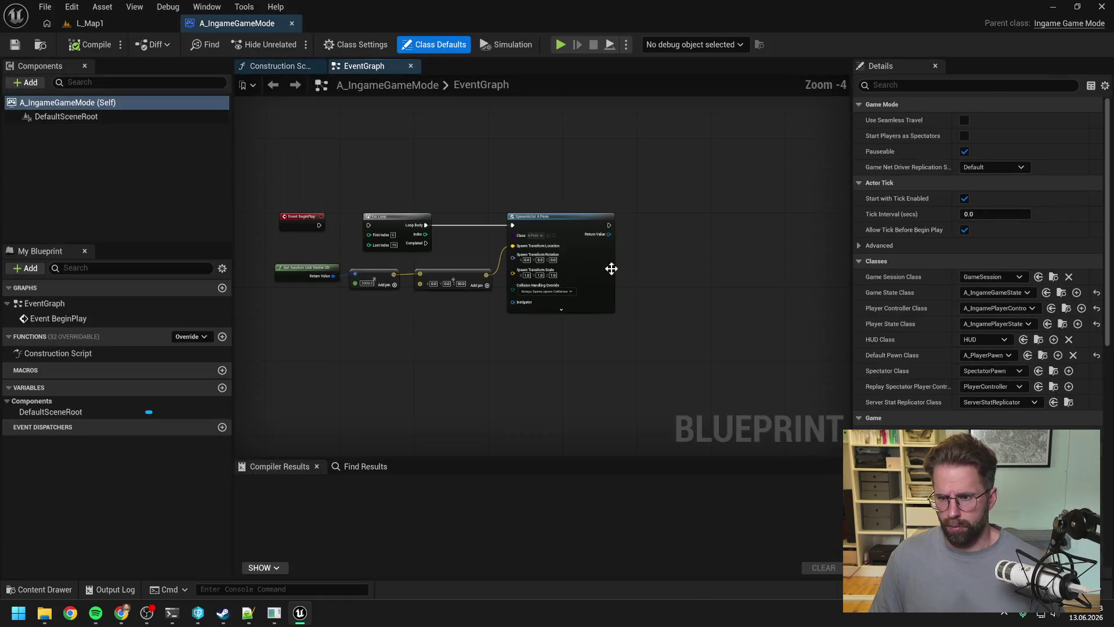
Step: Add a Starting Resources entry set to Gold with amount 100
{"action": "scroll", "coordinate": [925, 338], "scroll_direction": "down", "scroll_amount": 5}
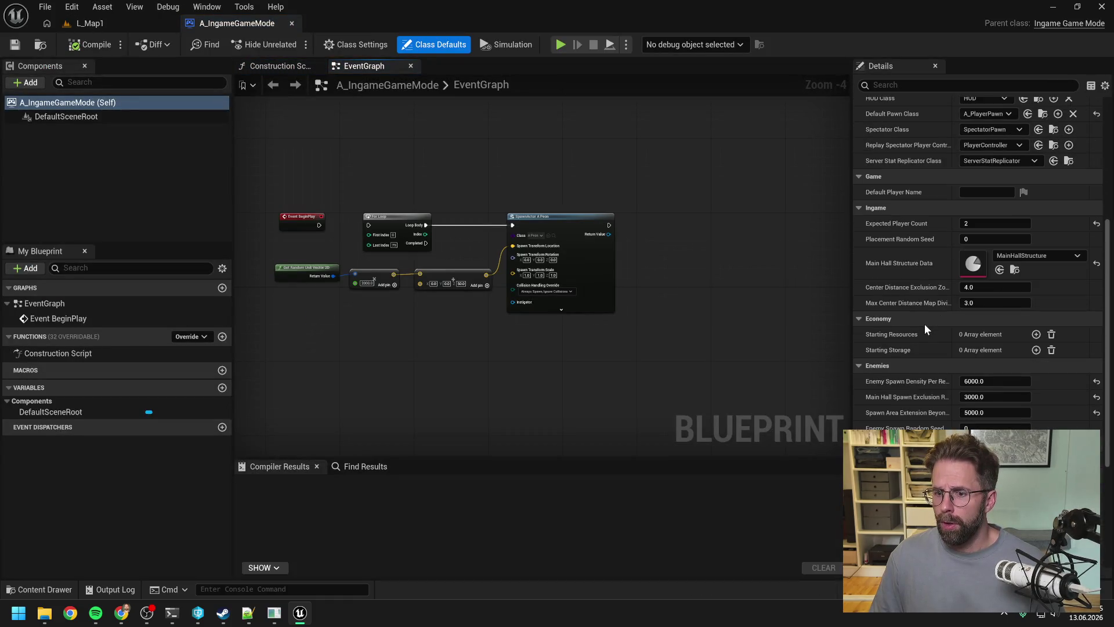
{"action": "left_click", "coordinate": [1037, 334]}
{"action": "left_click", "coordinate": [988, 365]}
{"action": "left_click", "coordinate": [981, 389]}
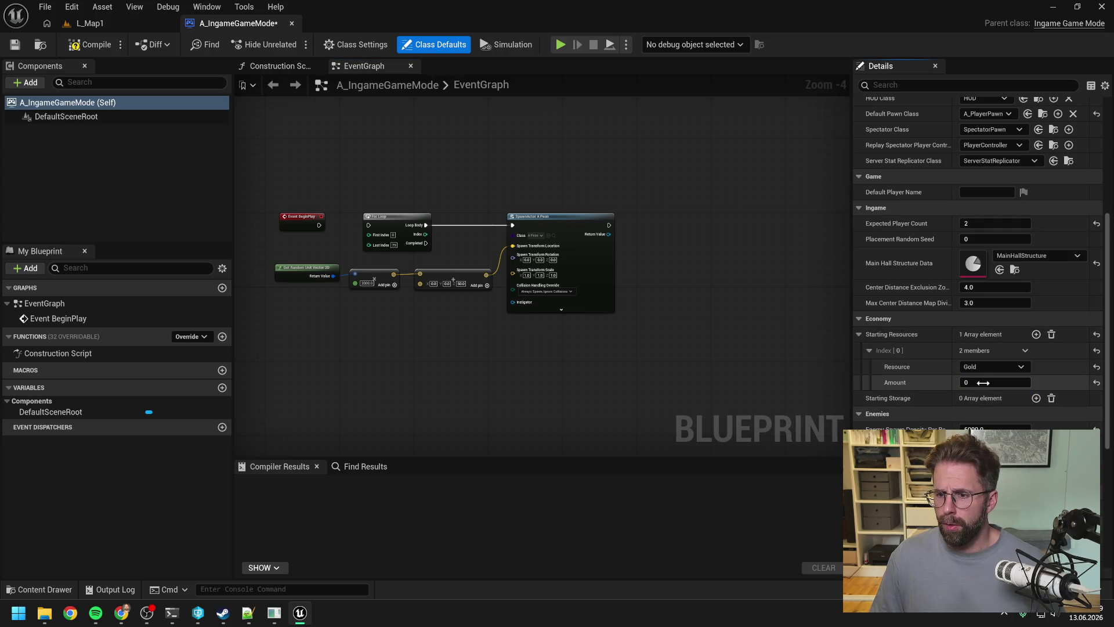
{"action": "left_click", "coordinate": [988, 382]}
{"action": "type", "text": "100"}
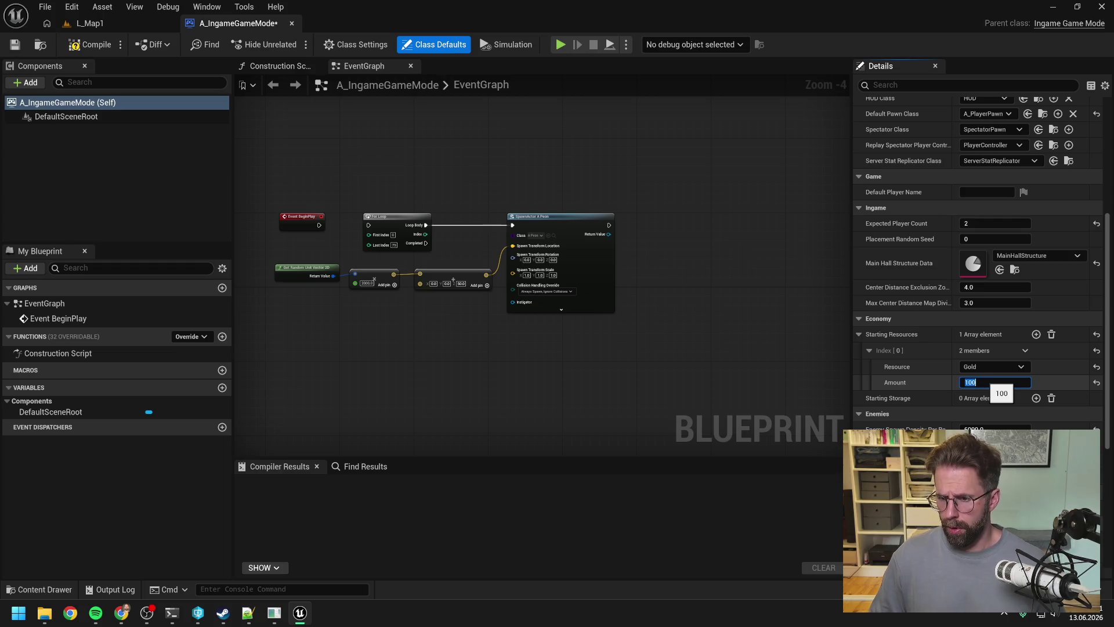
{"action": "key", "text": "Return"}
Step: Add a second Starting Resources entry set to Wood with amount 20
{"action": "left_click", "coordinate": [1036, 334]}
{"action": "left_click", "coordinate": [998, 414]}
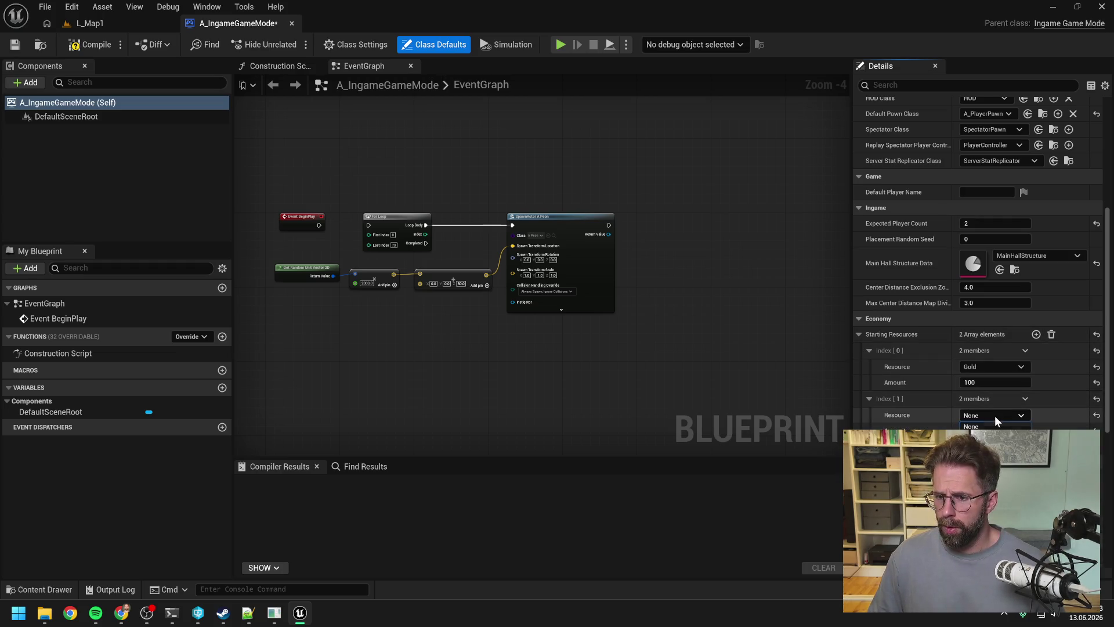
{"action": "left_click", "coordinate": [986, 449]}
{"action": "left_click", "coordinate": [986, 428]}
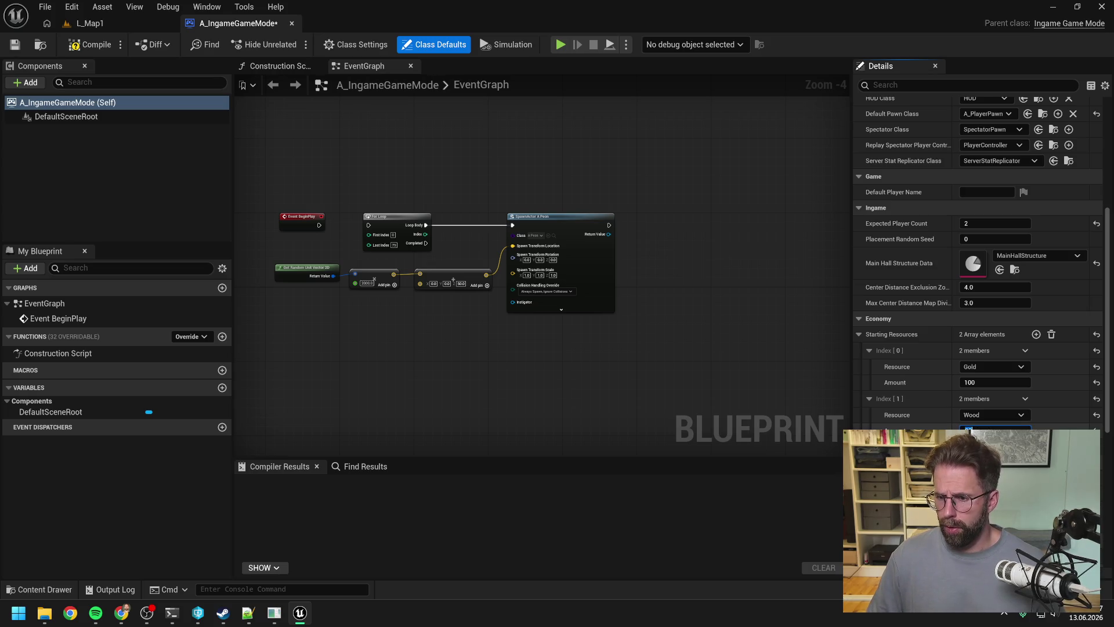
{"action": "key", "text": "Return"}
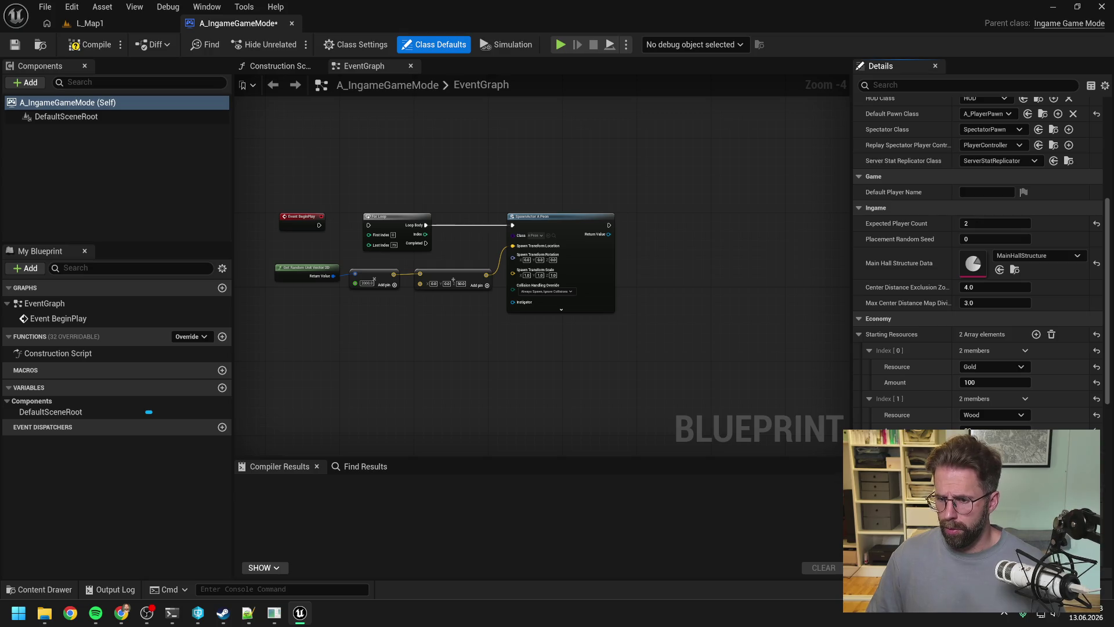
{"action": "left_click", "coordinate": [989, 415]}
{"action": "left_click", "coordinate": [990, 440]}
Step: Add two more Starting Storage entries, bringing the list to five
{"action": "scroll", "coordinate": [990, 439], "scroll_direction": "down", "scroll_amount": 1}
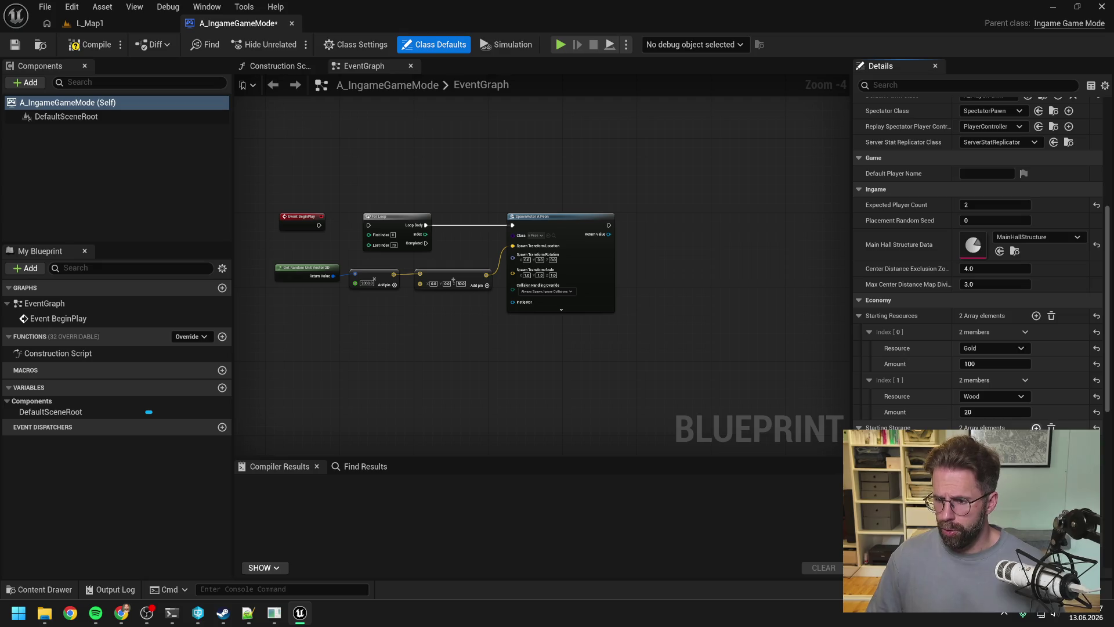
{"action": "scroll", "coordinate": [978, 261], "scroll_direction": "down", "scroll_amount": 4}
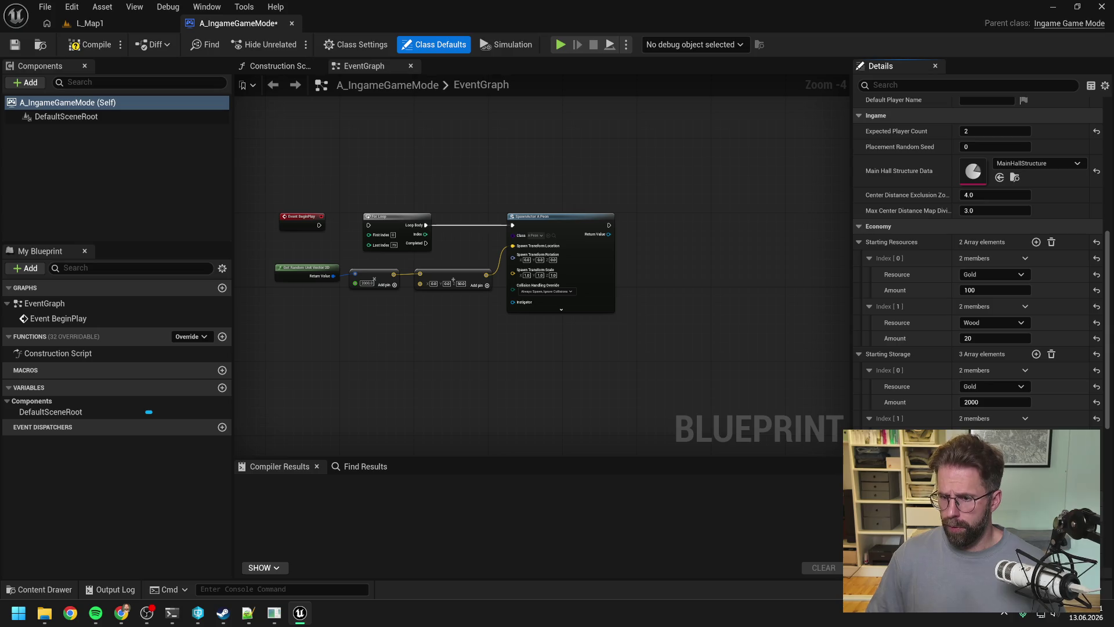
{"action": "left_click", "coordinate": [1036, 354]}
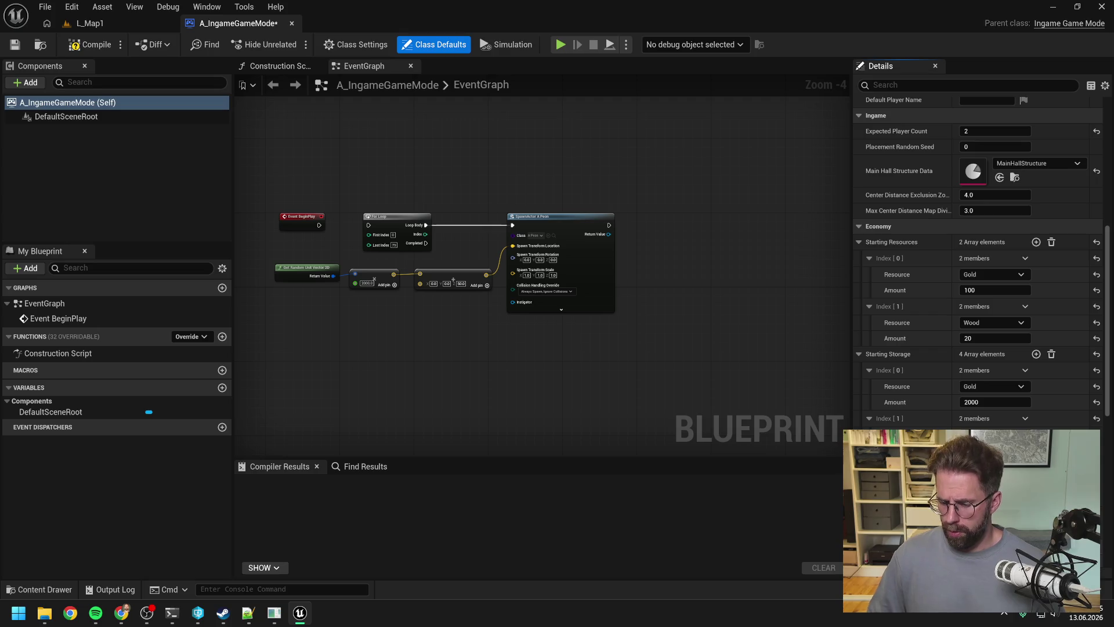
{"action": "left_click", "coordinate": [1036, 354]}
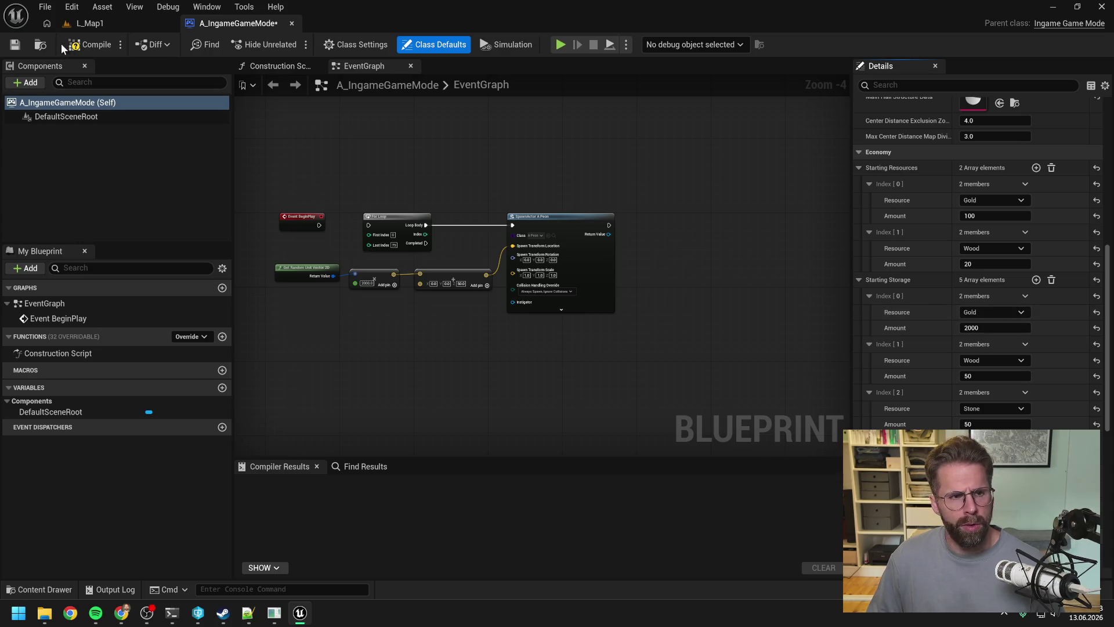
Step: Compile and save A_IngameGameMode, checking the asset out of source control
{"action": "left_click", "coordinate": [89, 45]}
{"action": "left_click", "coordinate": [14, 45]}
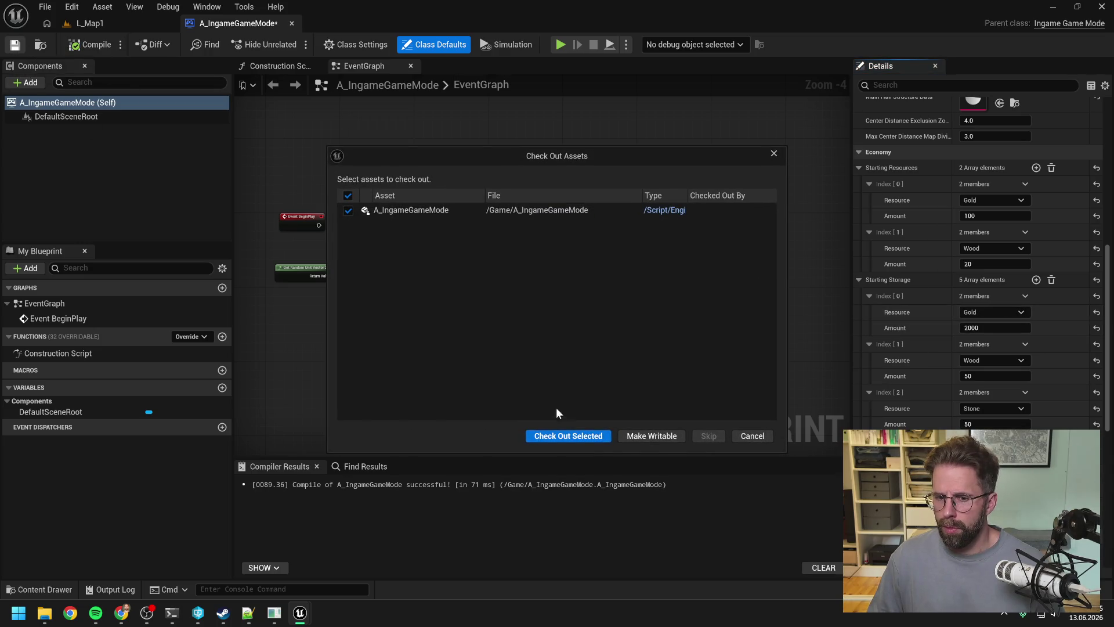
{"action": "left_click", "coordinate": [568, 437]}
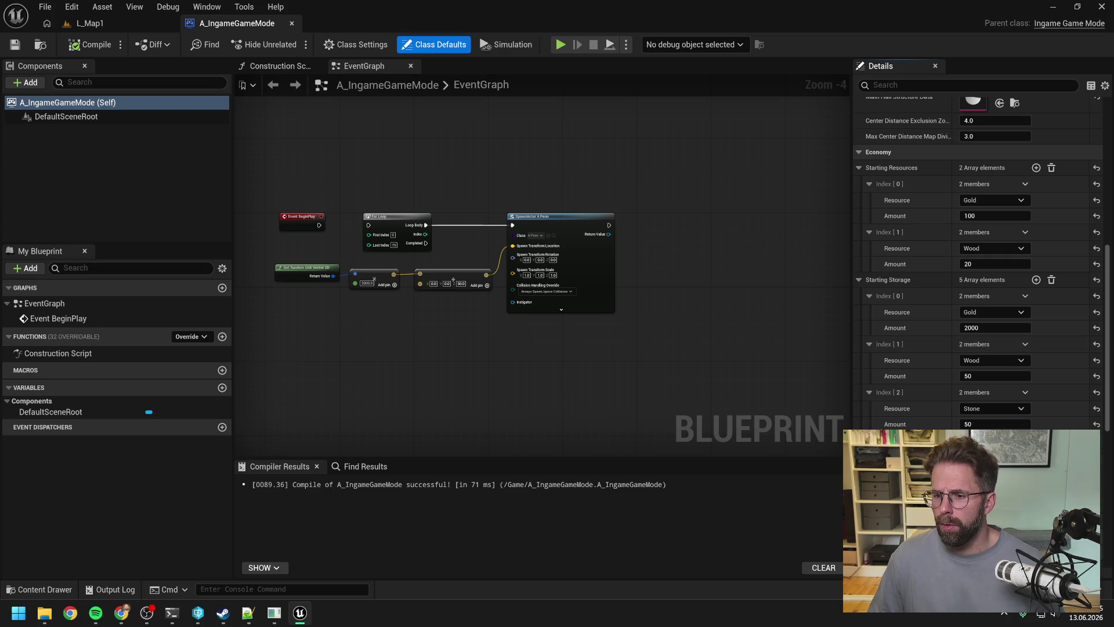
Step: Collapse the Starting Storage and Starting Resources arrays and return to L_Map1
{"action": "left_click", "coordinate": [859, 280]}
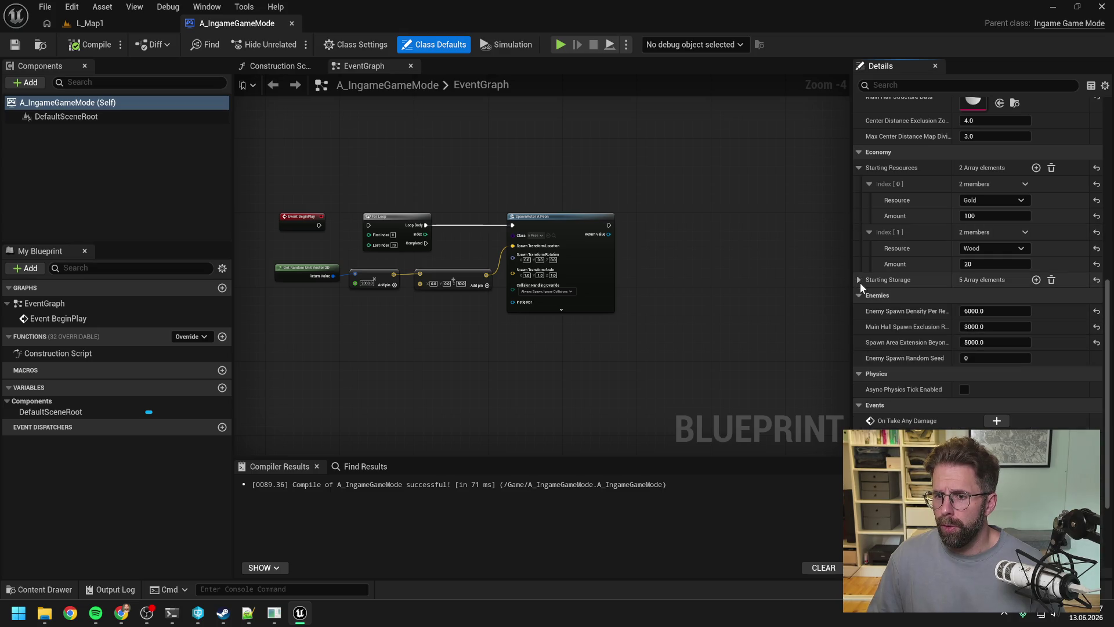
{"action": "left_click", "coordinate": [859, 167]}
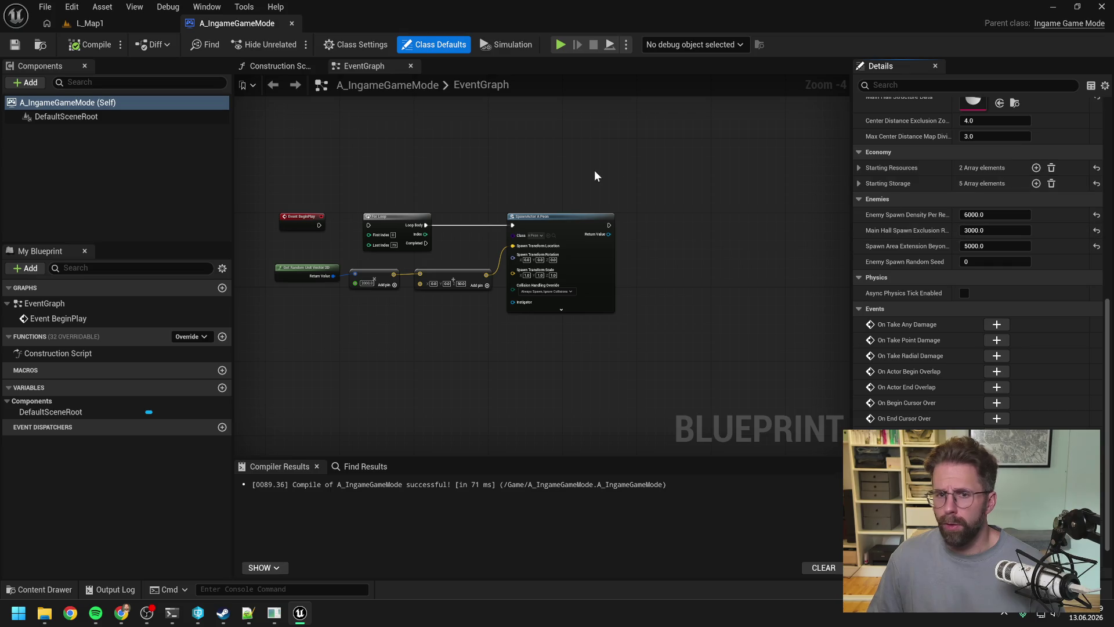
{"action": "left_click", "coordinate": [88, 23]}
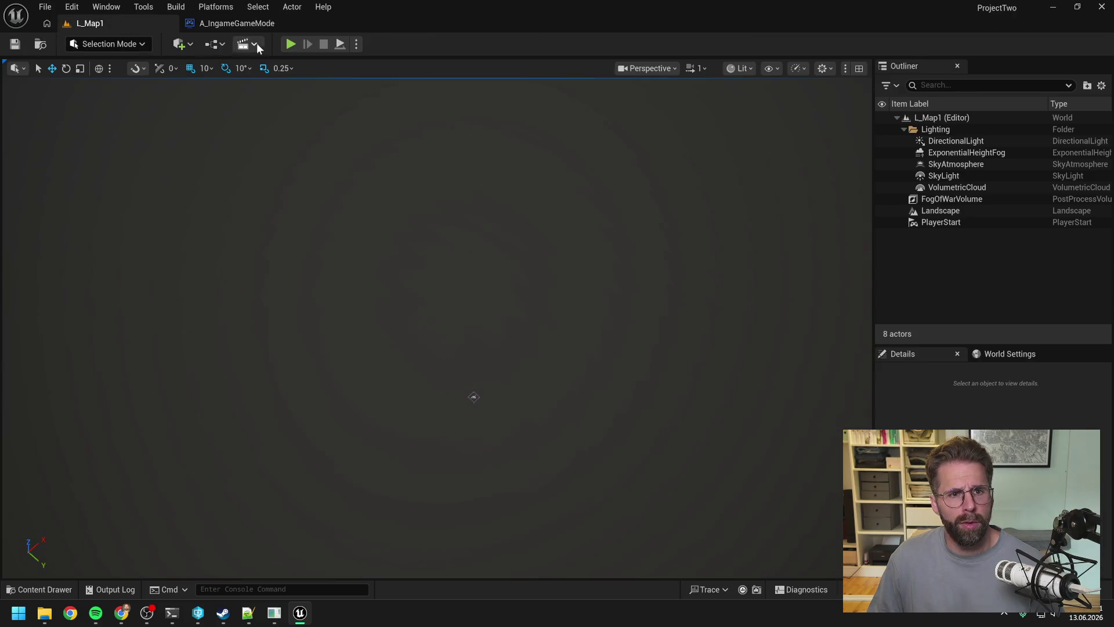
{"action": "left_click", "coordinate": [289, 44]}
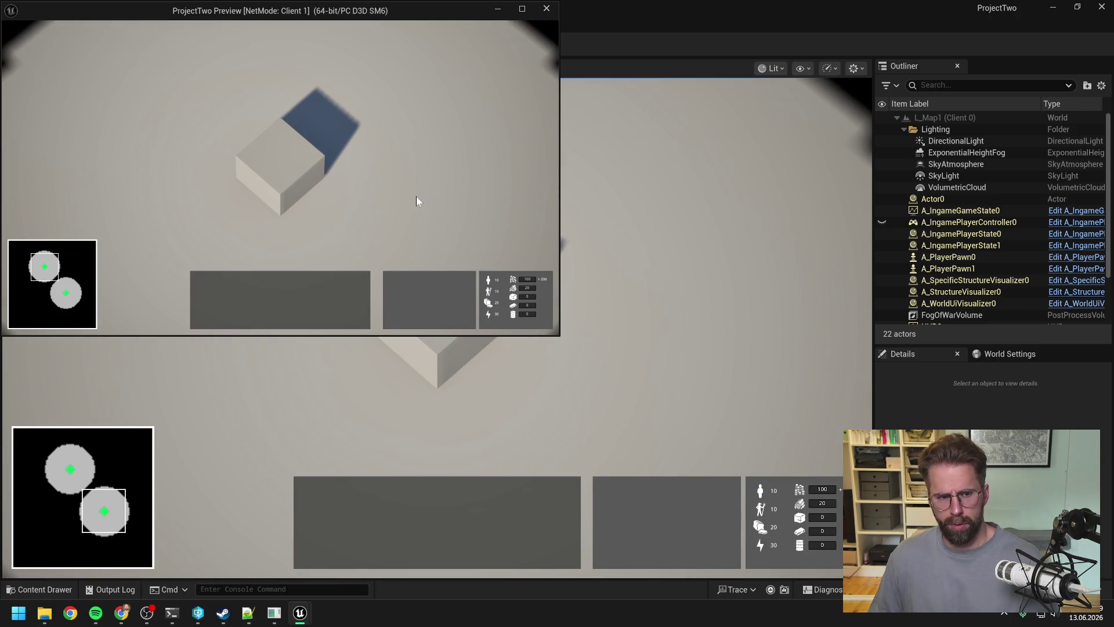
{"action": "key", "text": "Escape"}
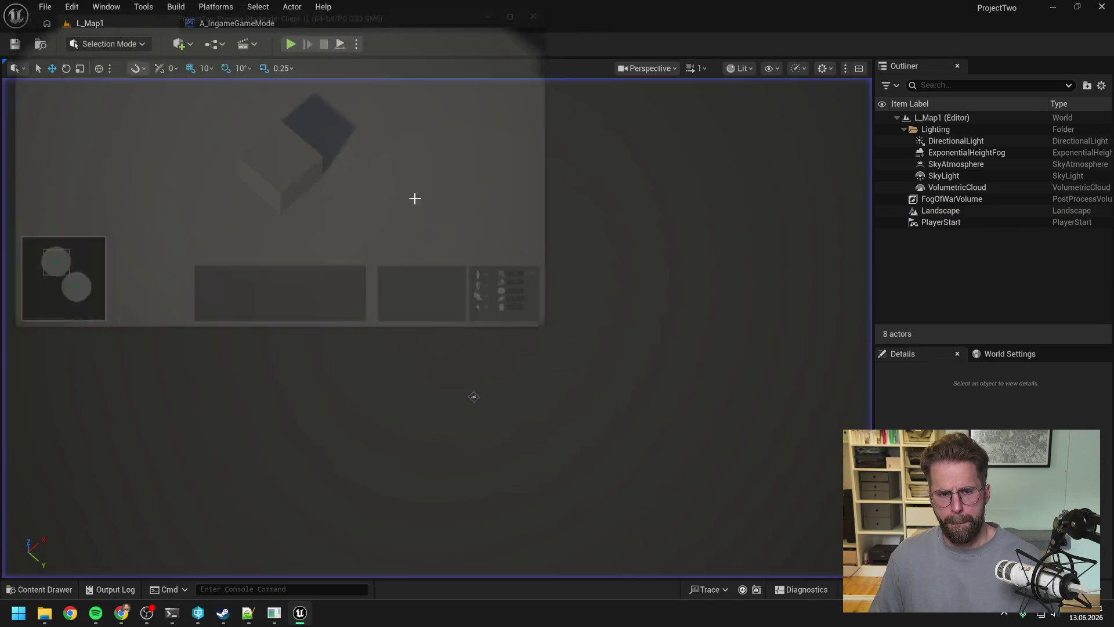
{"action": "mouse_move", "coordinate": [256, 617]}
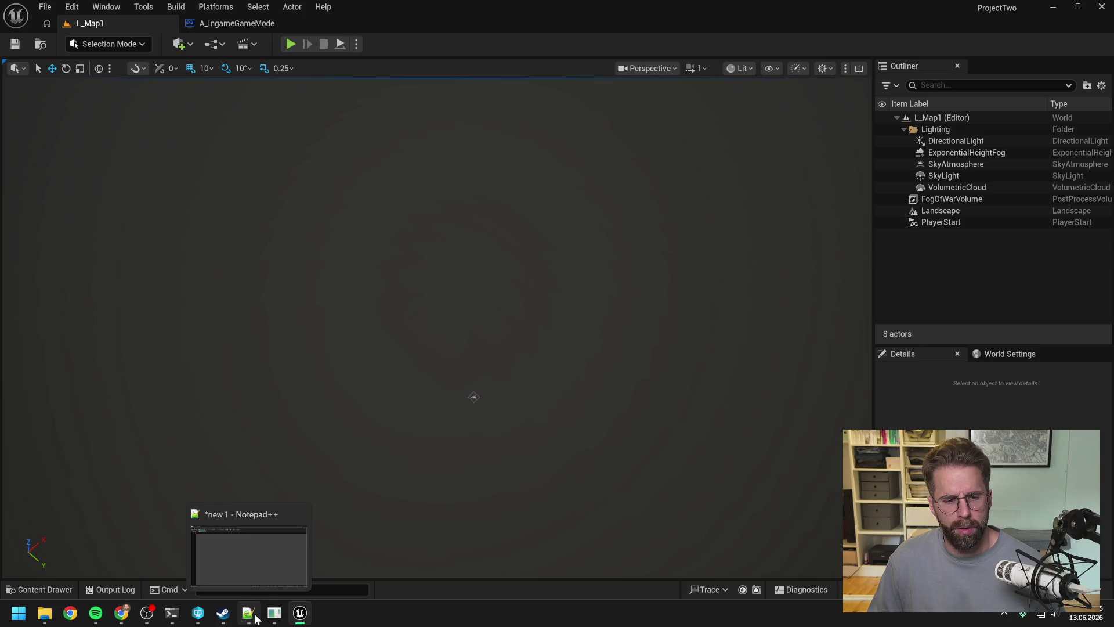
Step: Switch to the Claude Code terminal and read through Claude's answer
{"action": "left_click", "coordinate": [274, 613]}
{"action": "key", "text": "alt+Tab"}
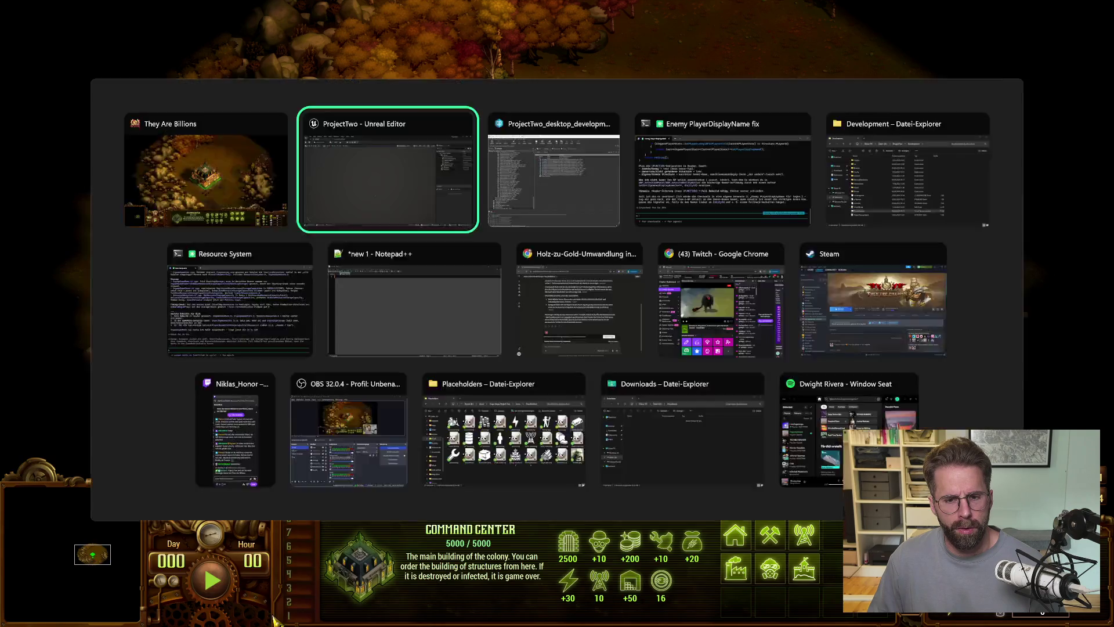
{"action": "mouse_move", "coordinate": [174, 615]}
{"action": "left_click", "coordinate": [243, 552]}
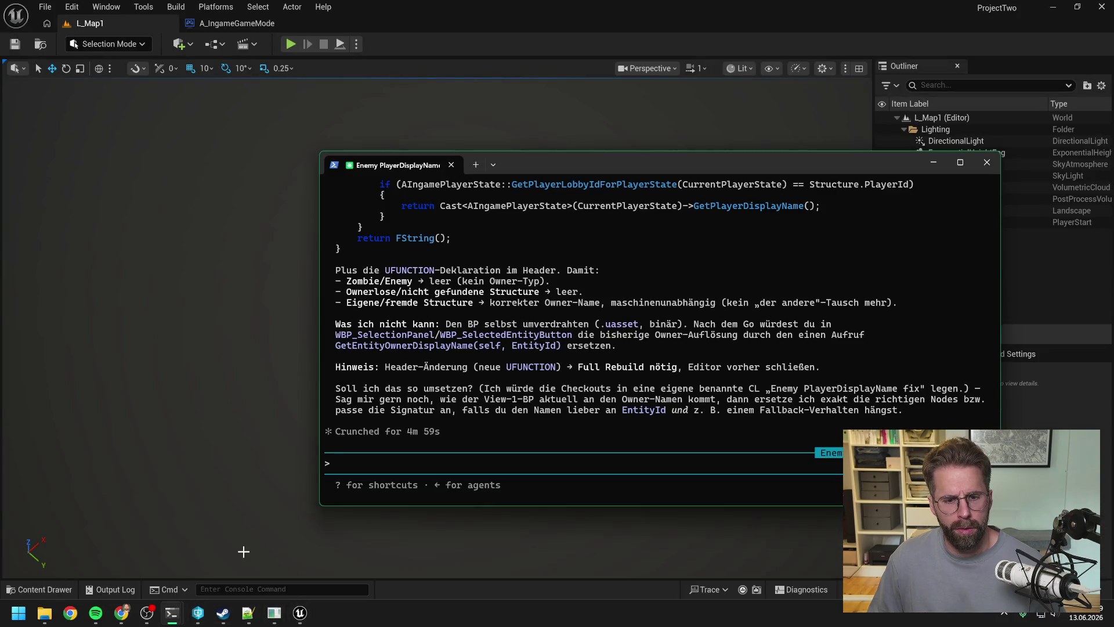
{"action": "scroll", "coordinate": [545, 385], "scroll_direction": "up", "scroll_amount": 10}
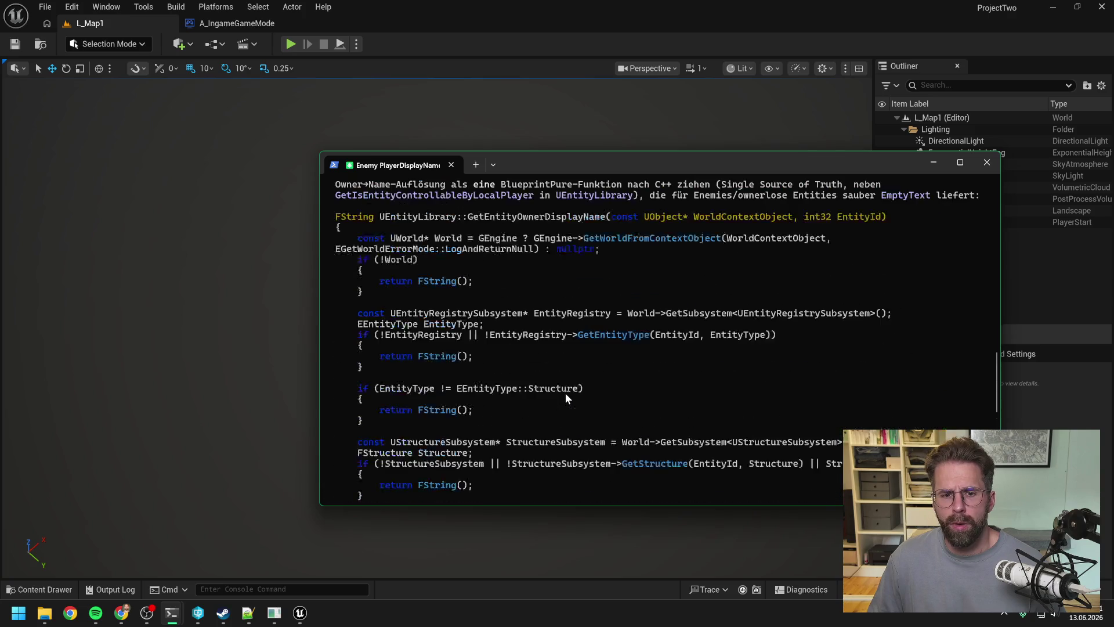
{"action": "scroll", "coordinate": [565, 392], "scroll_direction": "up", "scroll_amount": 10}
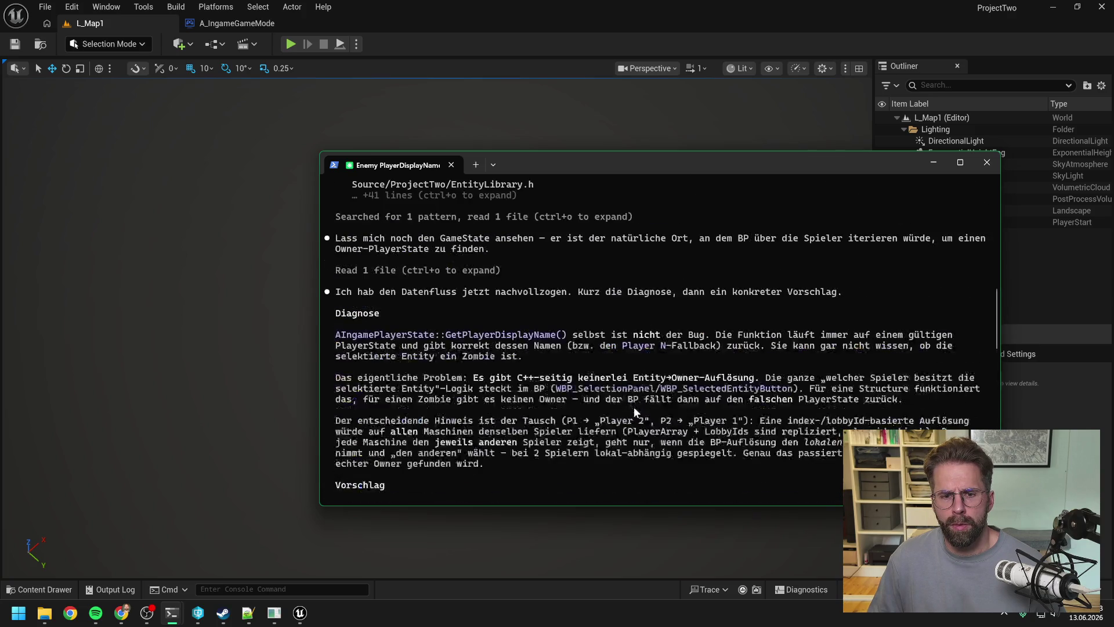
{"action": "scroll", "coordinate": [633, 402], "scroll_direction": "down", "scroll_amount": 2}
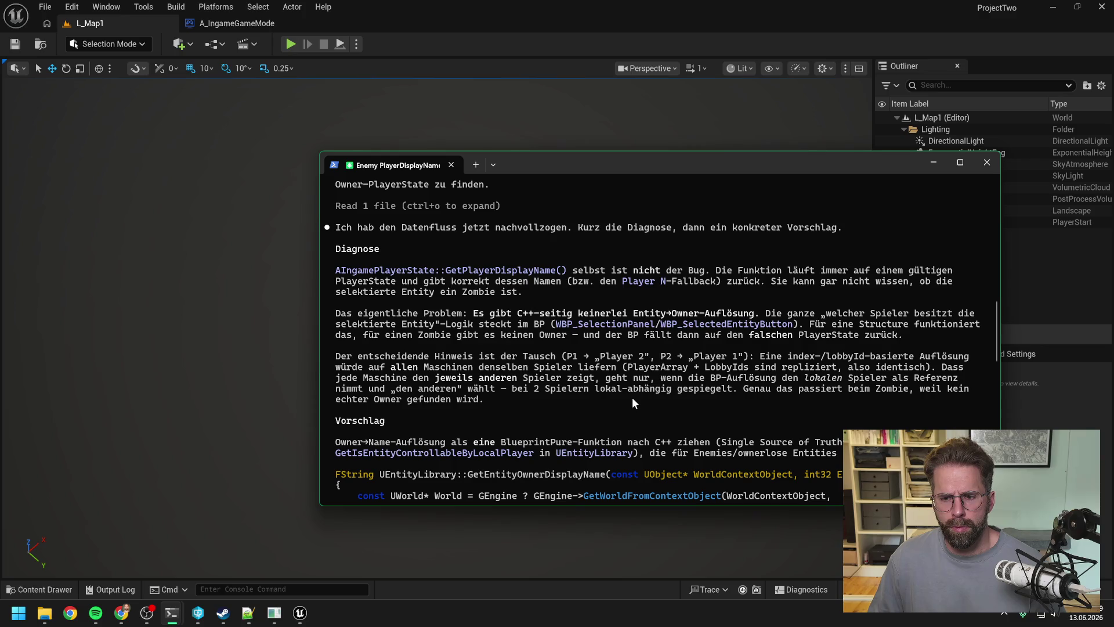
{"action": "scroll", "coordinate": [632, 396], "scroll_direction": "down", "scroll_amount": 10}
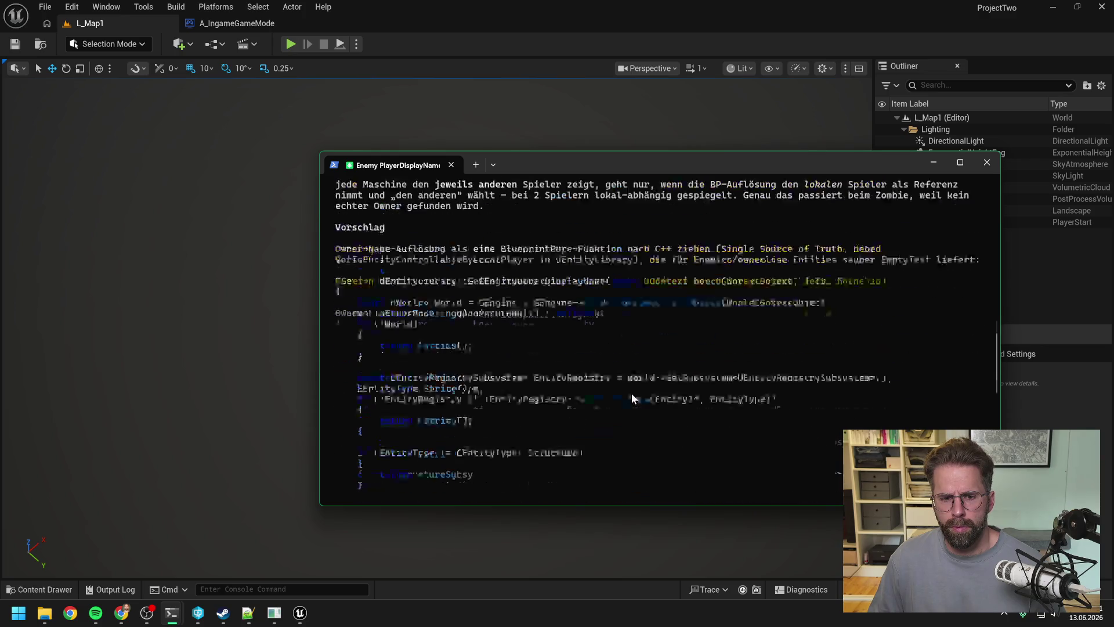
{"action": "scroll", "coordinate": [630, 393], "scroll_direction": "down", "scroll_amount": 4}
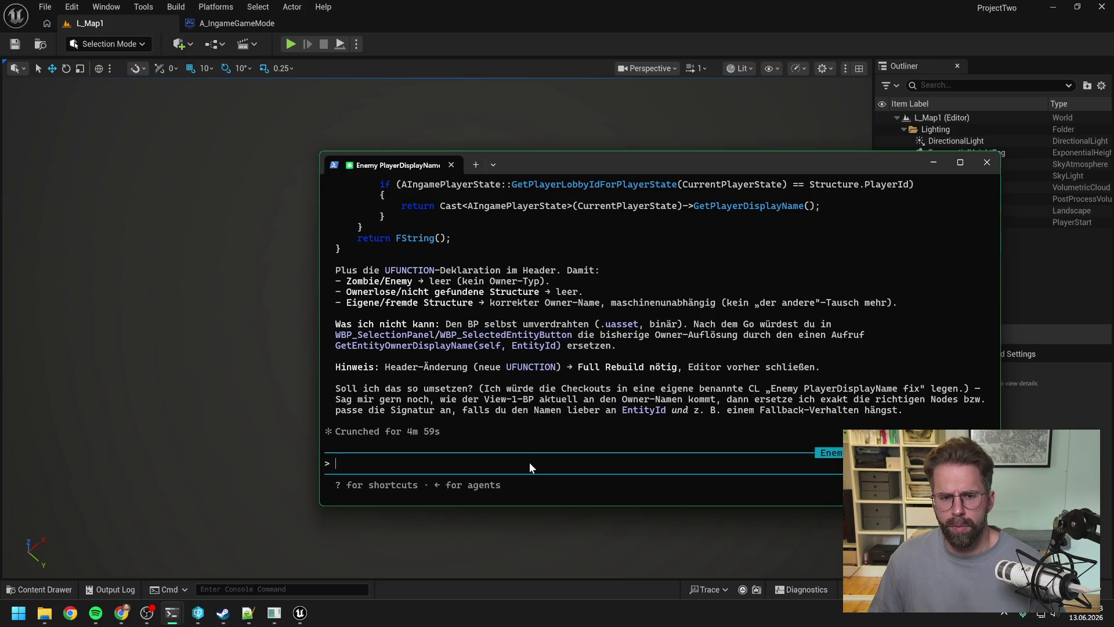
Step: Type a reply saying the problem is probably made in the Blueprint, pasting the screenshot as Image #1
{"action": "type", "text": "Mo"}
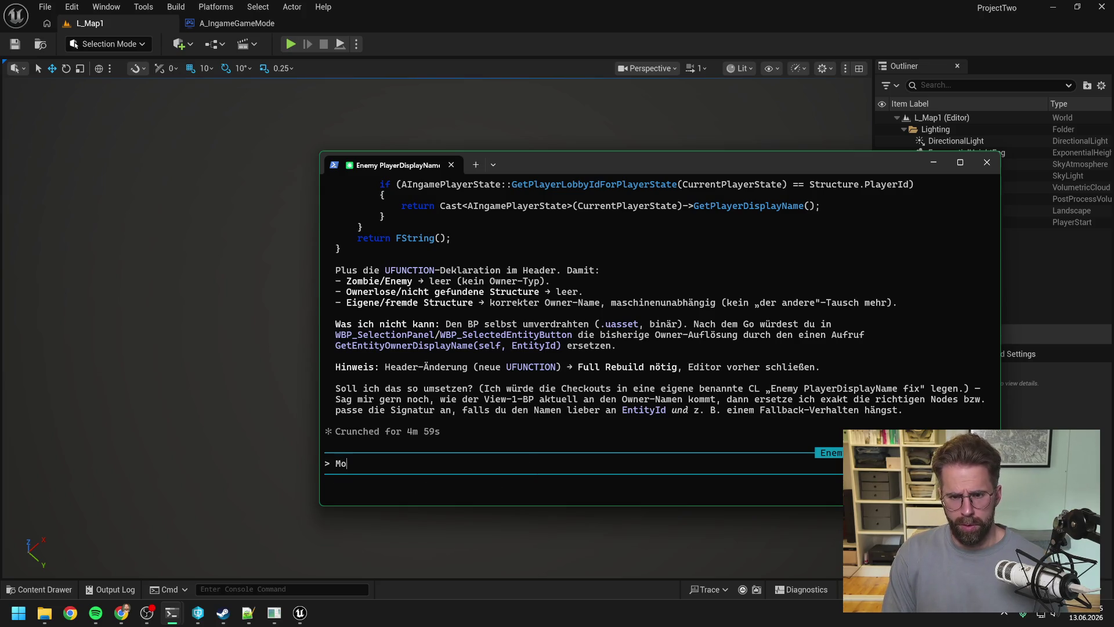
{"action": "type", "text": "ment Mom"}
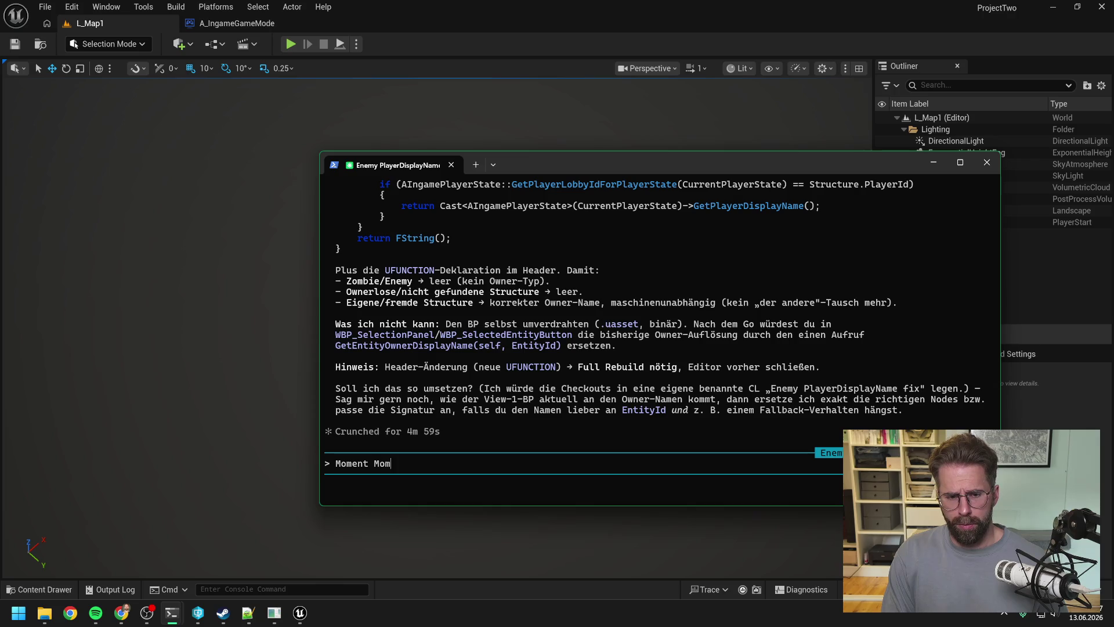
{"action": "type", "text": "ent, erstmal sehe"}
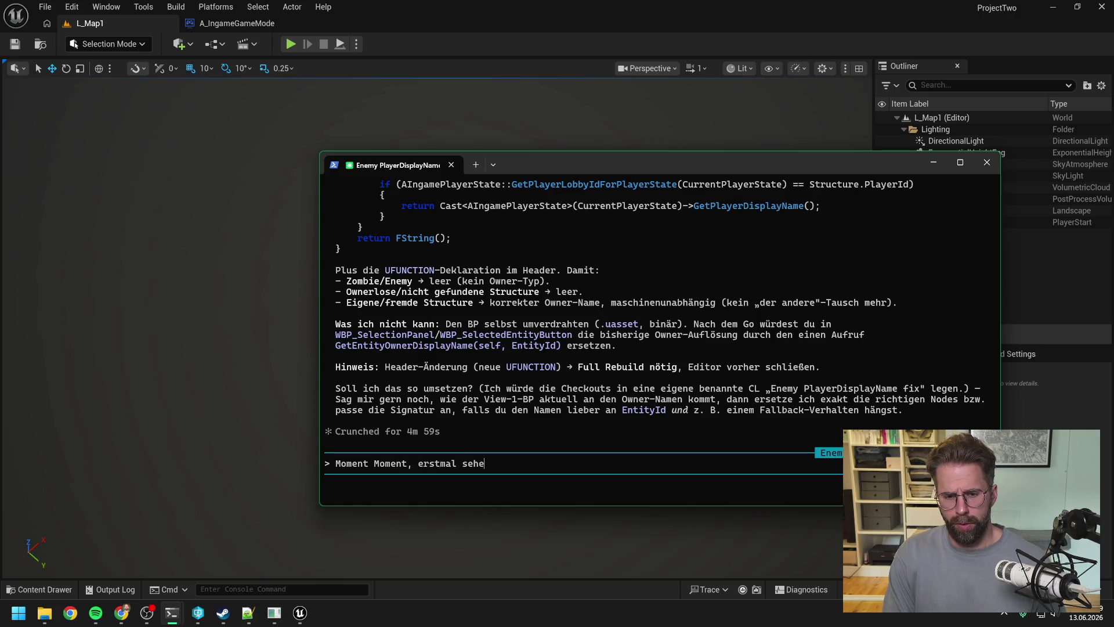
{"action": "type", "text": " ich gerade das P"}
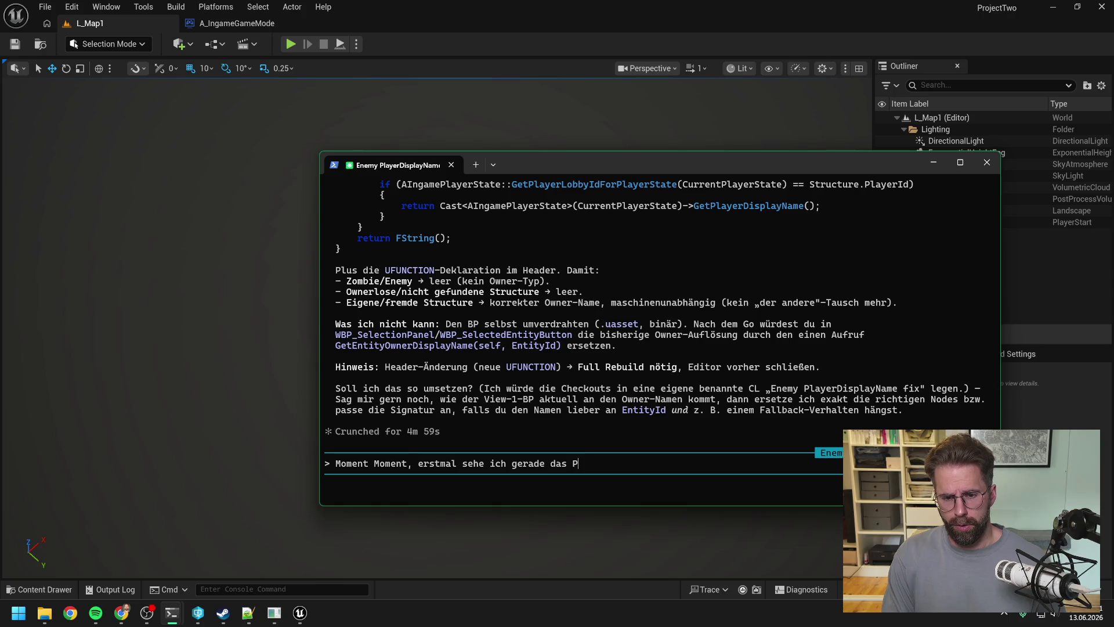
{"action": "type", "text": "roblem ist wohl "}
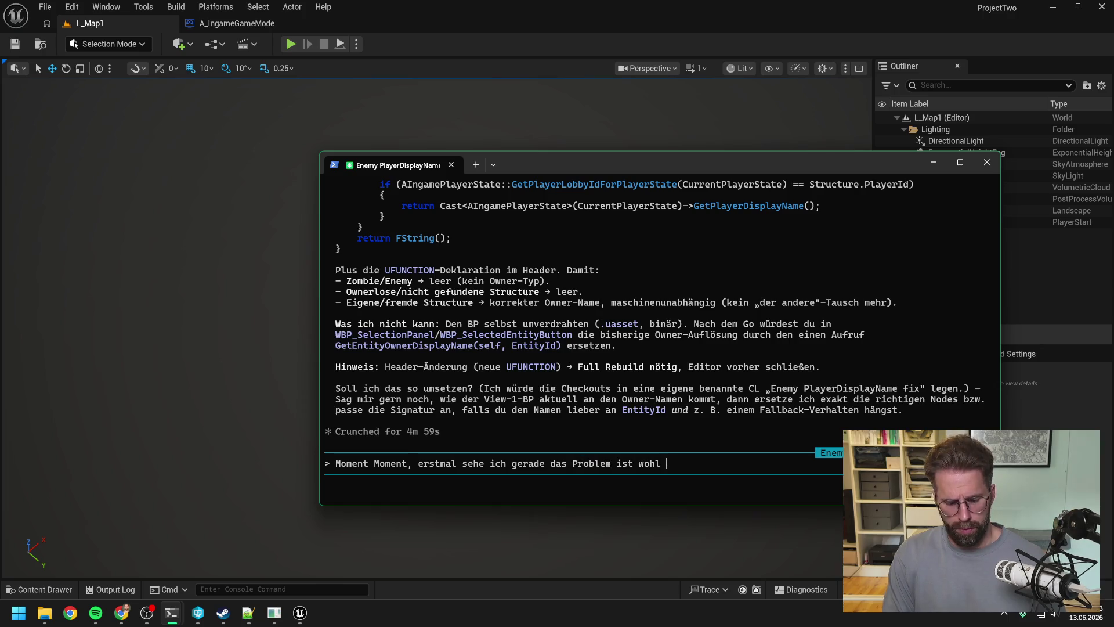
{"action": "type", "text": "BP gemacht."}
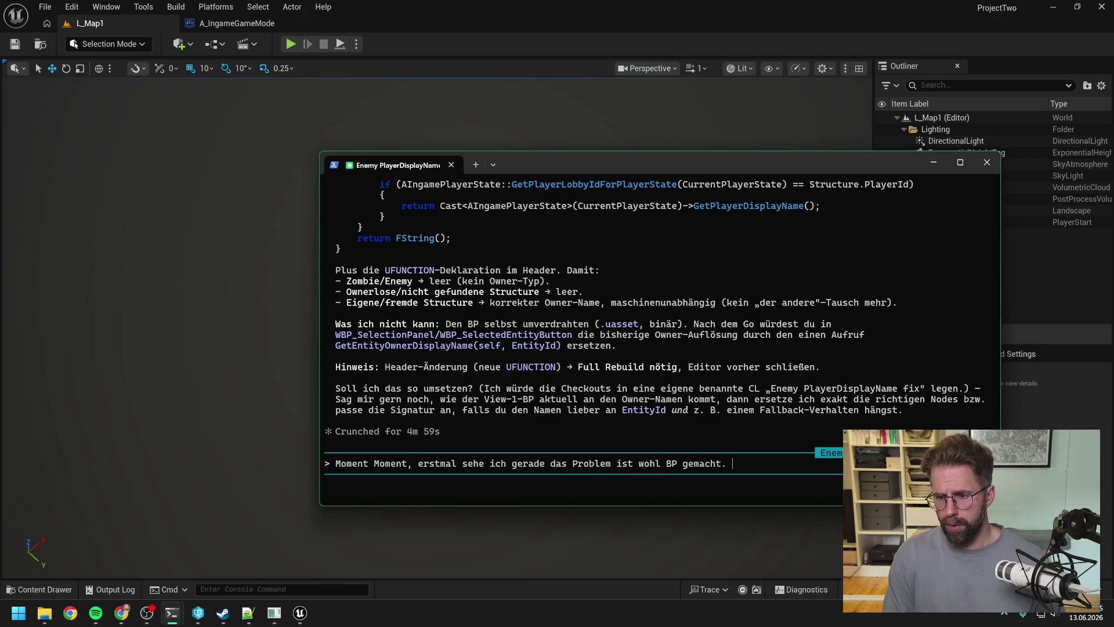
{"action": "key", "text": "alt+v"}
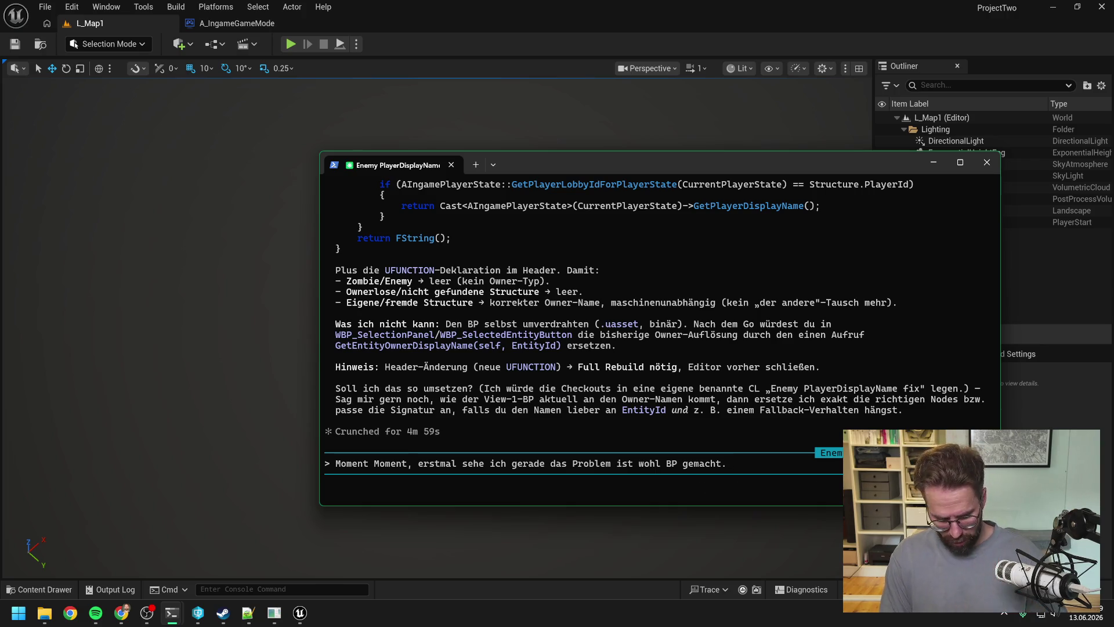
{"action": "key", "text": "alt+v"}
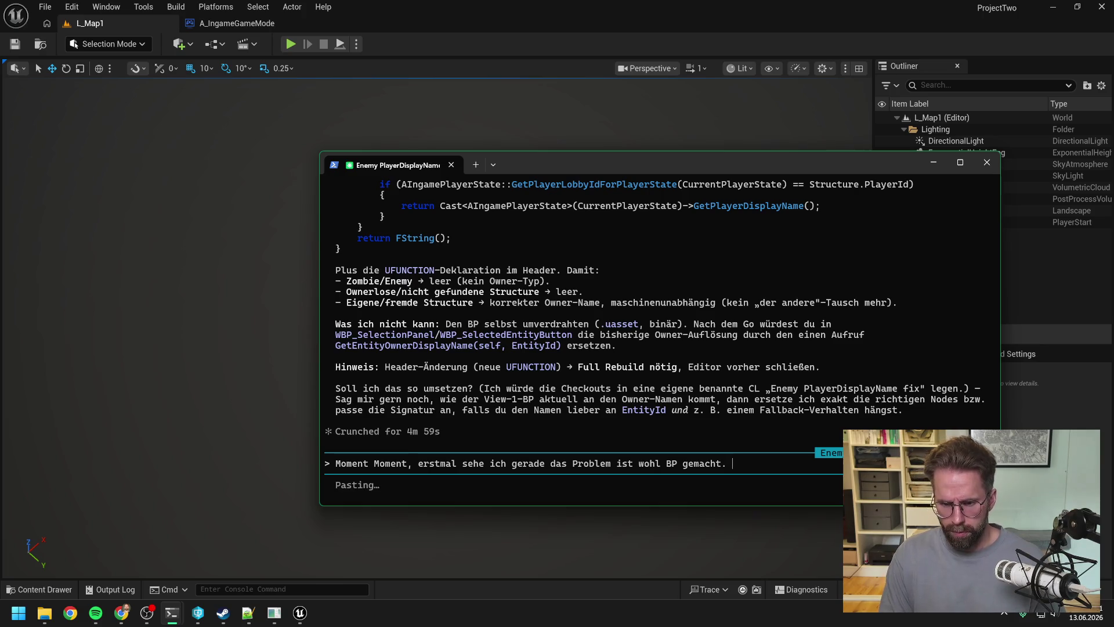
{"action": "type", "text": ". Ich wur"}
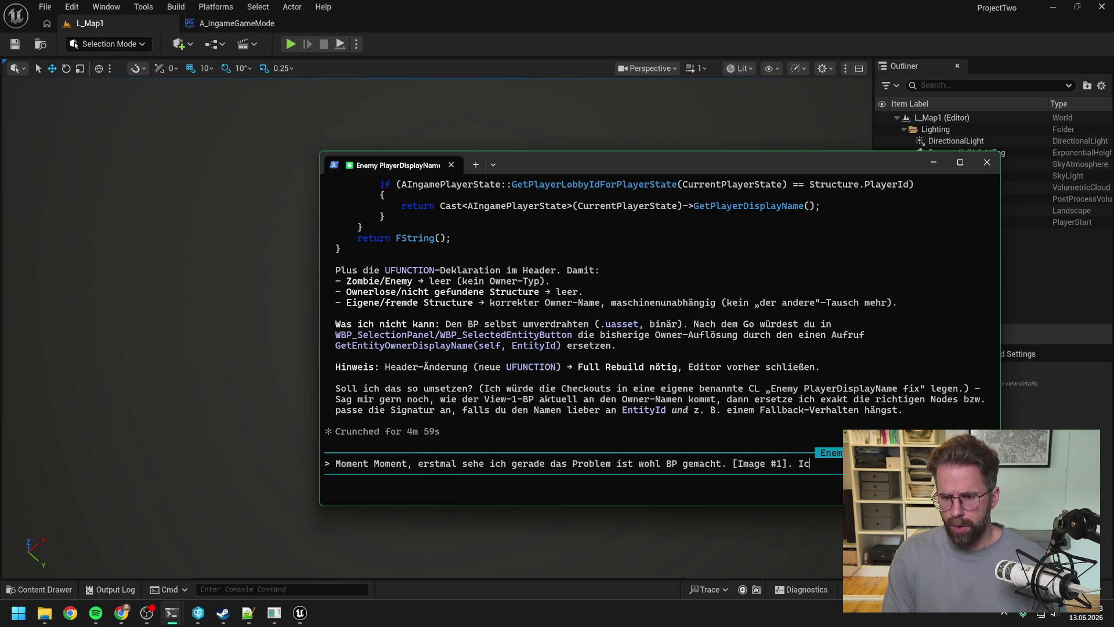
{"action": "key", "text": "BackSpace"}
{"action": "key", "text": "BackSpace"}
{"action": "key", "text": "BackSpace"}
{"action": "type", "text": "rufe "}
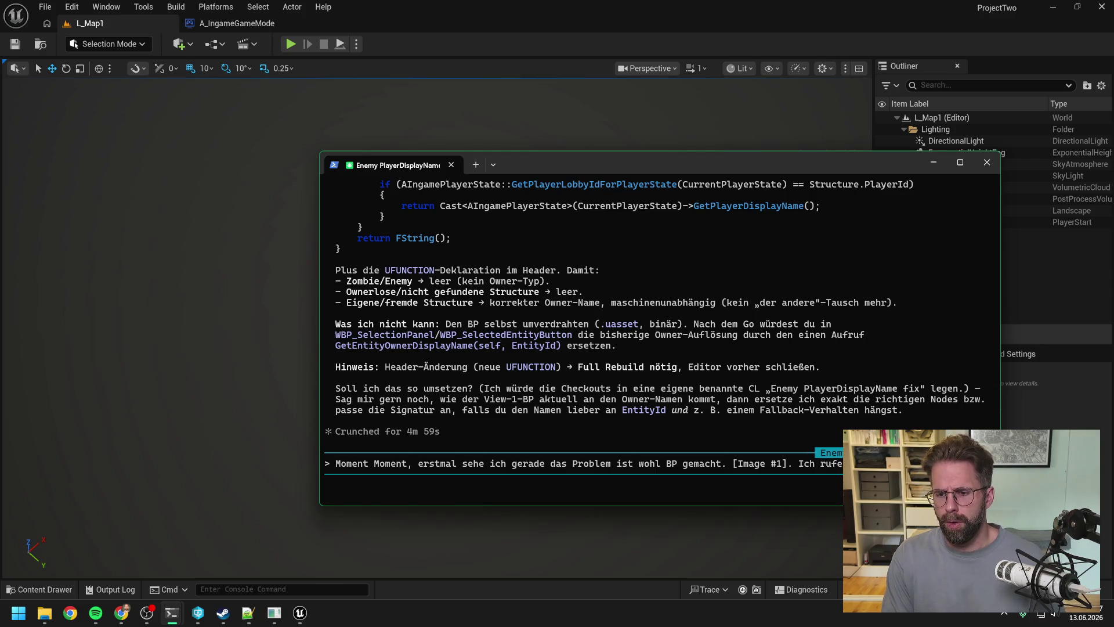
{"action": "type", "text": "Funktion"}
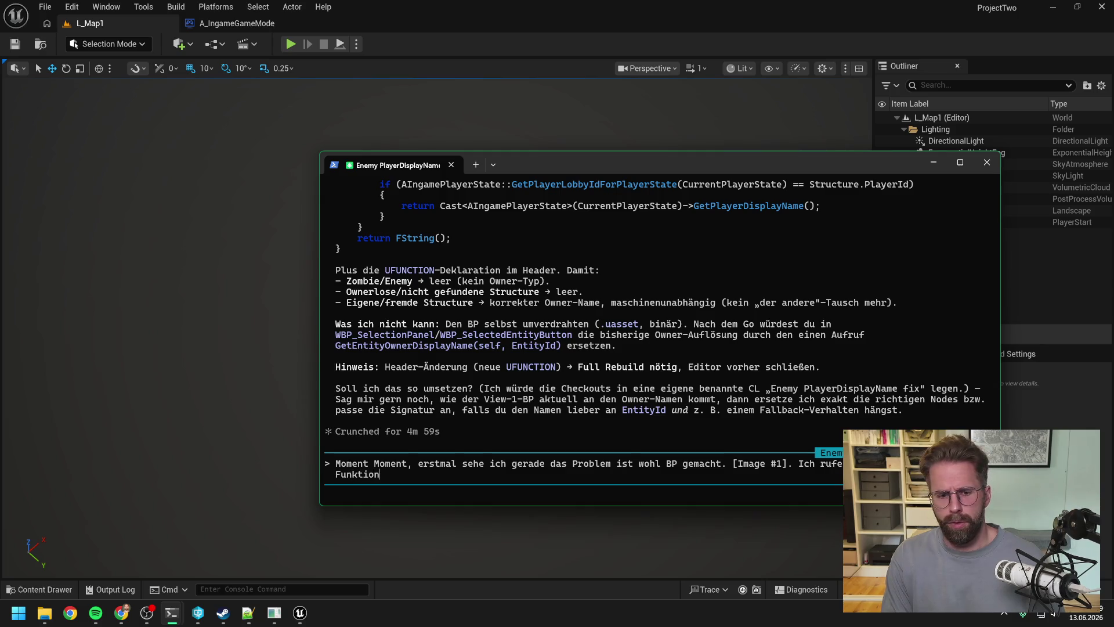
{"action": "left_click", "coordinate": [377, 22]}
{"action": "key", "text": "ctrl+space"}
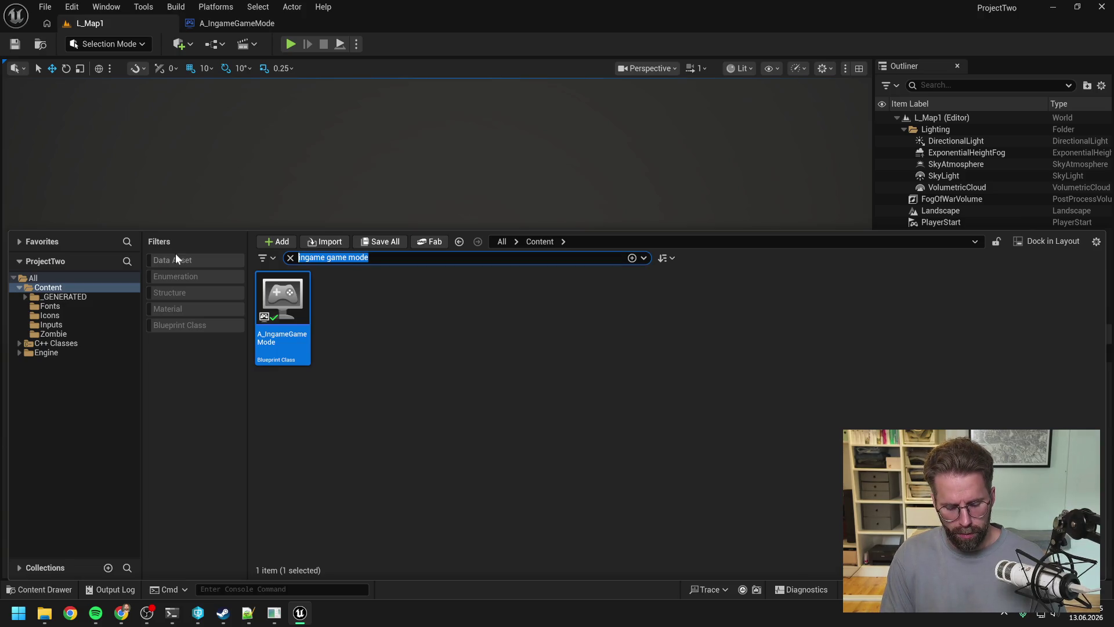
Step: Search 'wbp_', open WBP_SelectionPanelButton, and view its SetEntityId graph's owner-name nodes
{"action": "type", "text": "wbp_"}
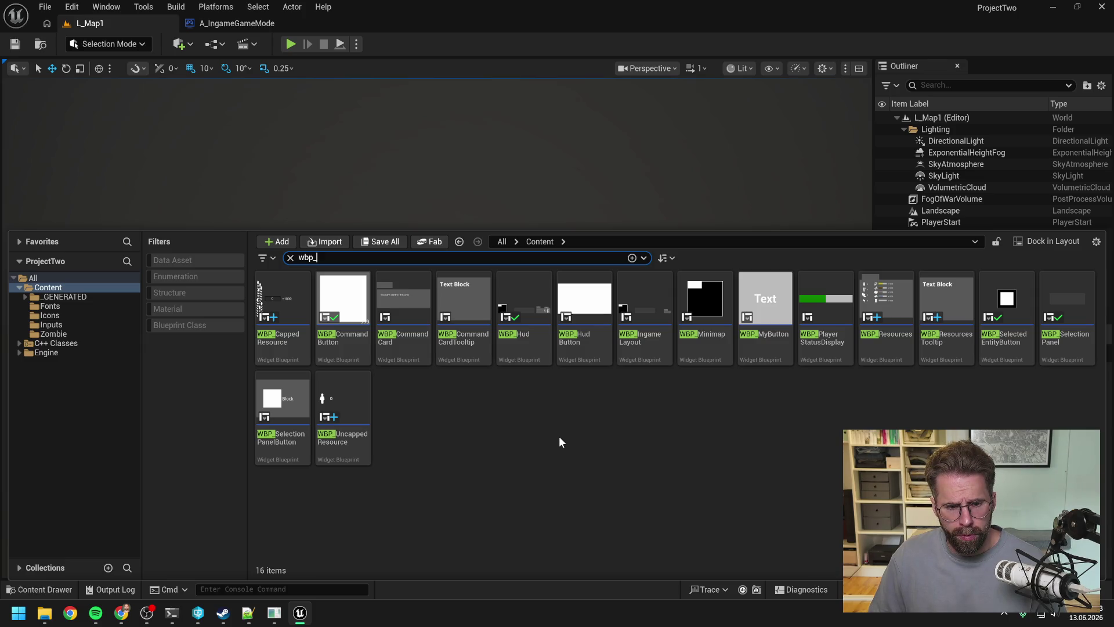
{"action": "mouse_move", "coordinate": [290, 451]}
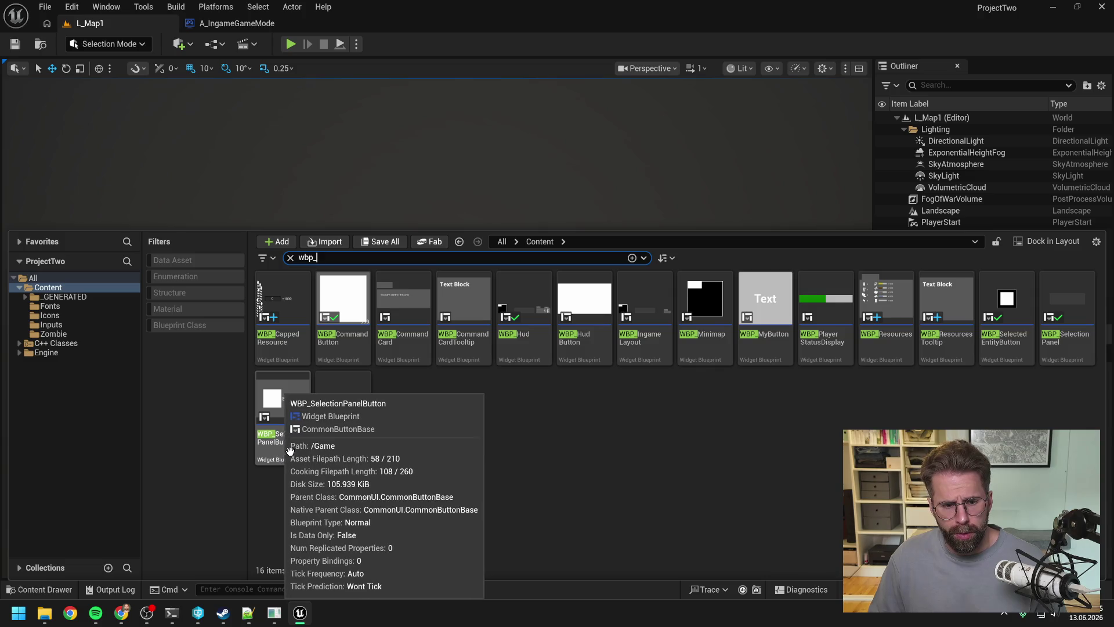
{"action": "left_click", "coordinate": [285, 454]}
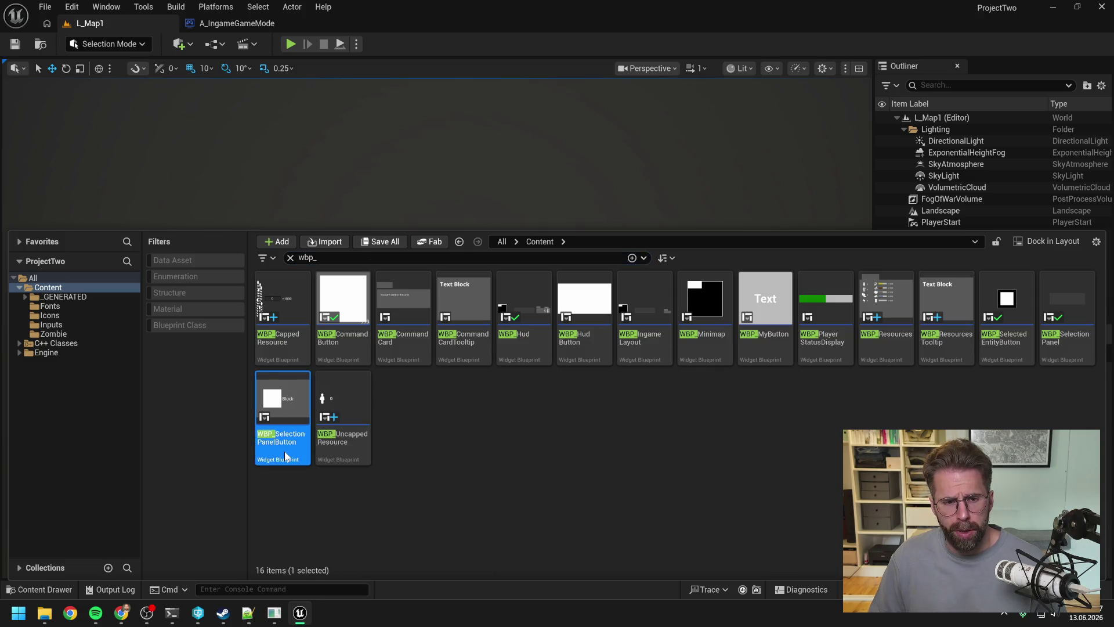
{"action": "double_click", "coordinate": [284, 451]}
{"action": "left_click", "coordinate": [1081, 44]}
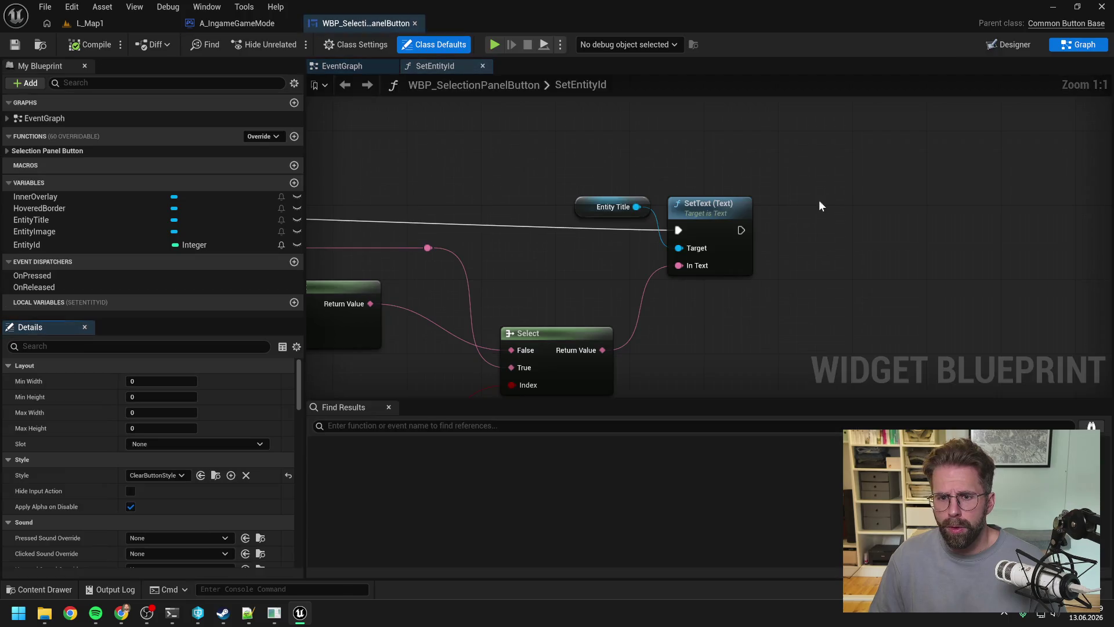
{"action": "scroll", "coordinate": [820, 205], "scroll_direction": "down", "scroll_amount": 3}
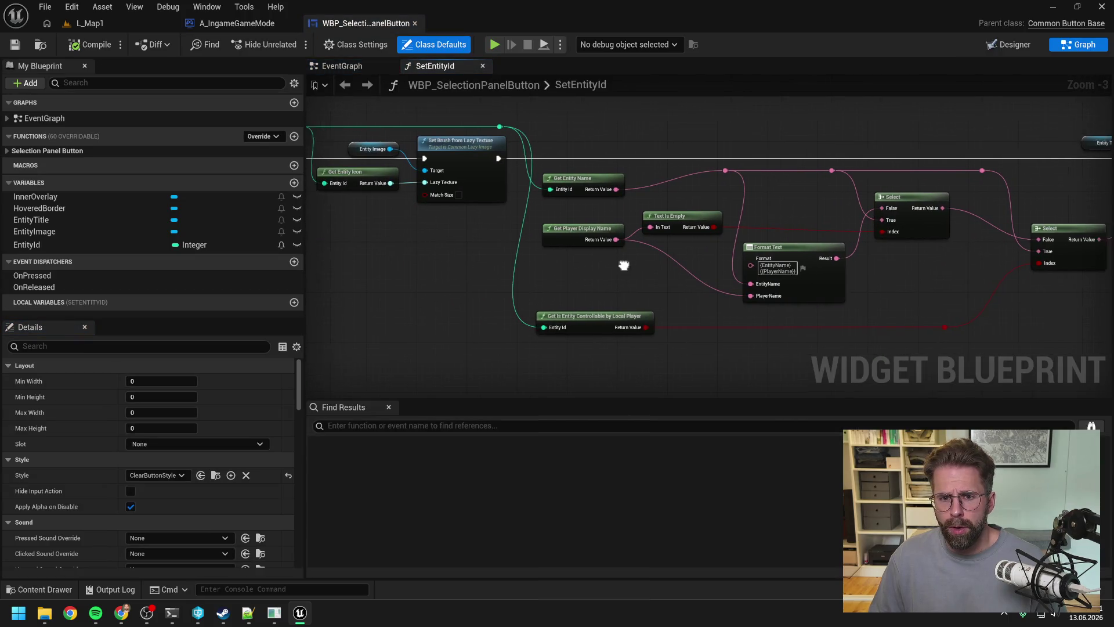
{"action": "left_click_drag", "start_coordinate": [624, 265], "coordinate": [552, 271]}
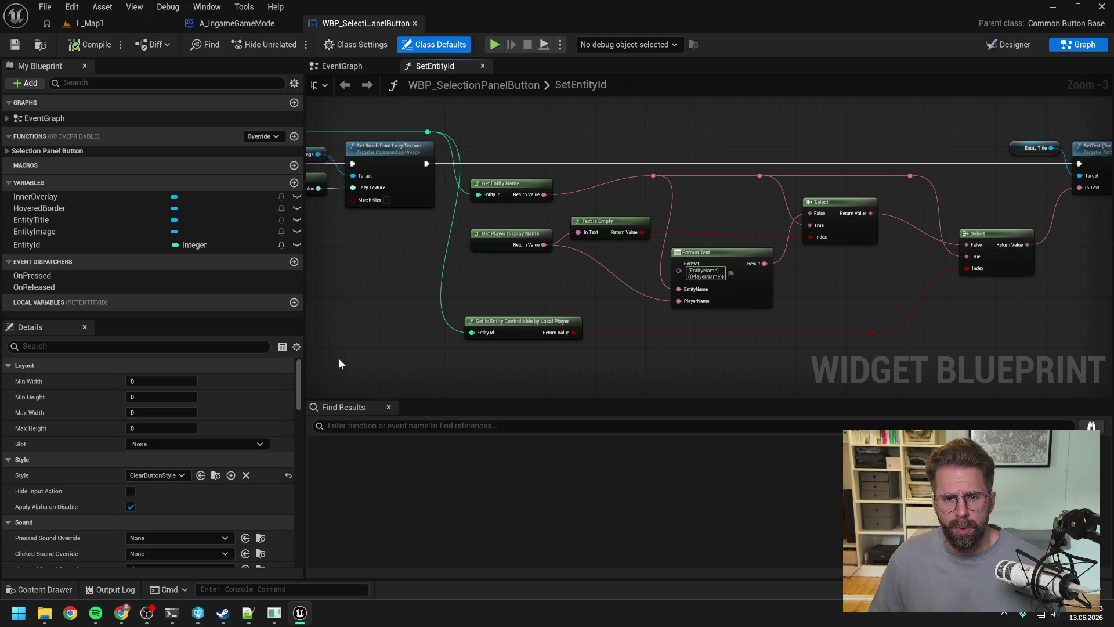
{"action": "mouse_move", "coordinate": [247, 616]}
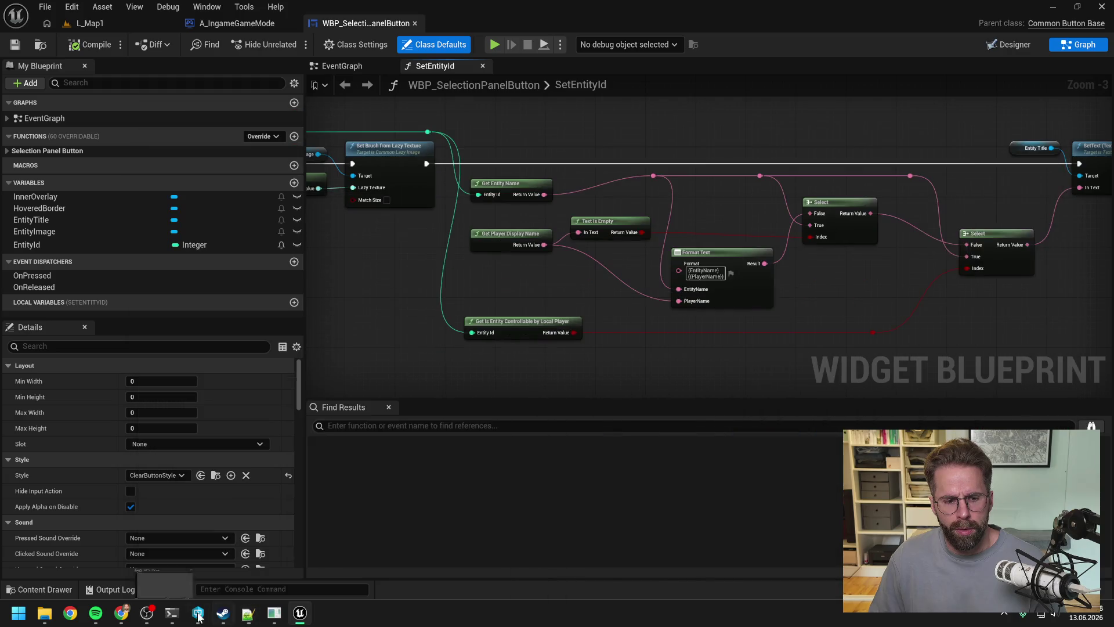
Step: Explain that GetPlayerDisplayName only fetches your own display name, not an uncontrollable entity's owner
{"action": "mouse_move", "coordinate": [172, 612]}
{"action": "left_click", "coordinate": [230, 555]}
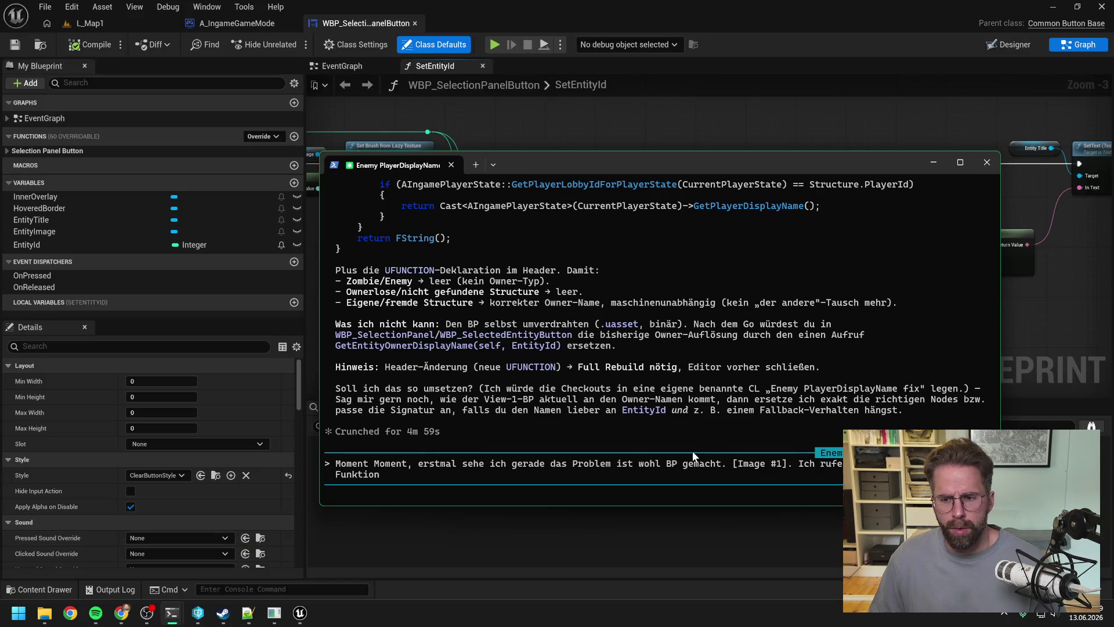
{"action": "type", "text": " Ge"}
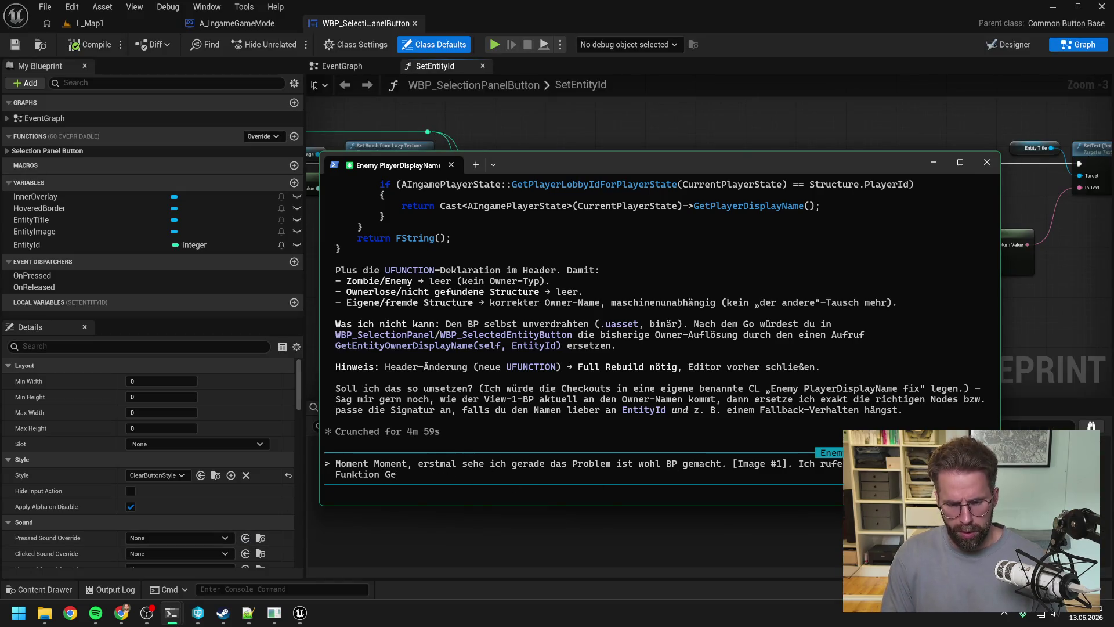
{"action": "type", "text": "tPlayerDisplayN"}
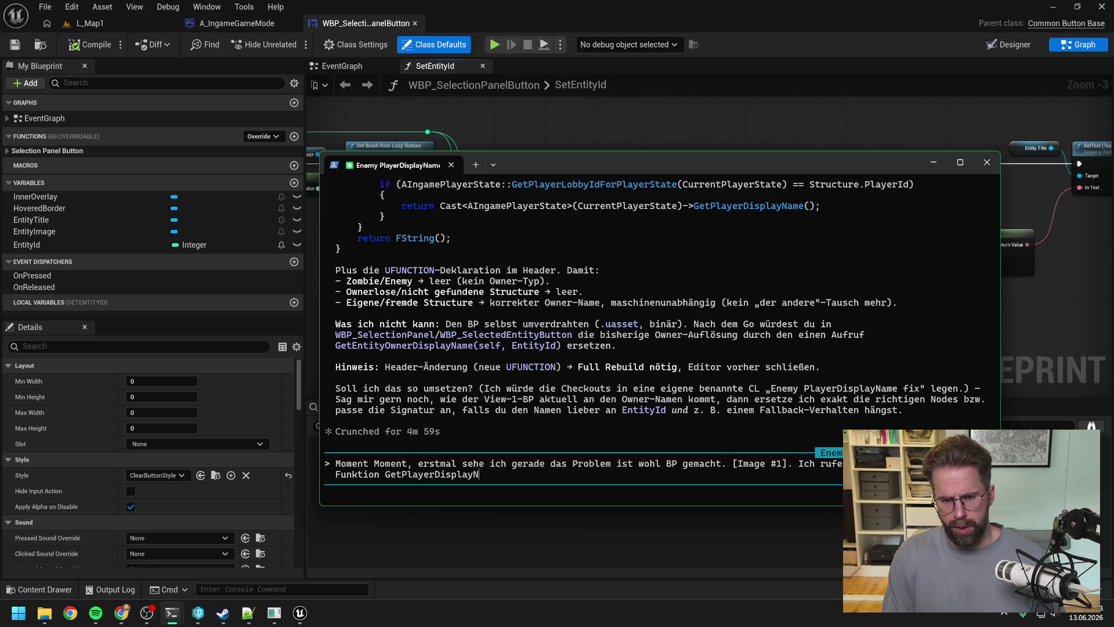
{"action": "type", "text": "ame auf, die"}
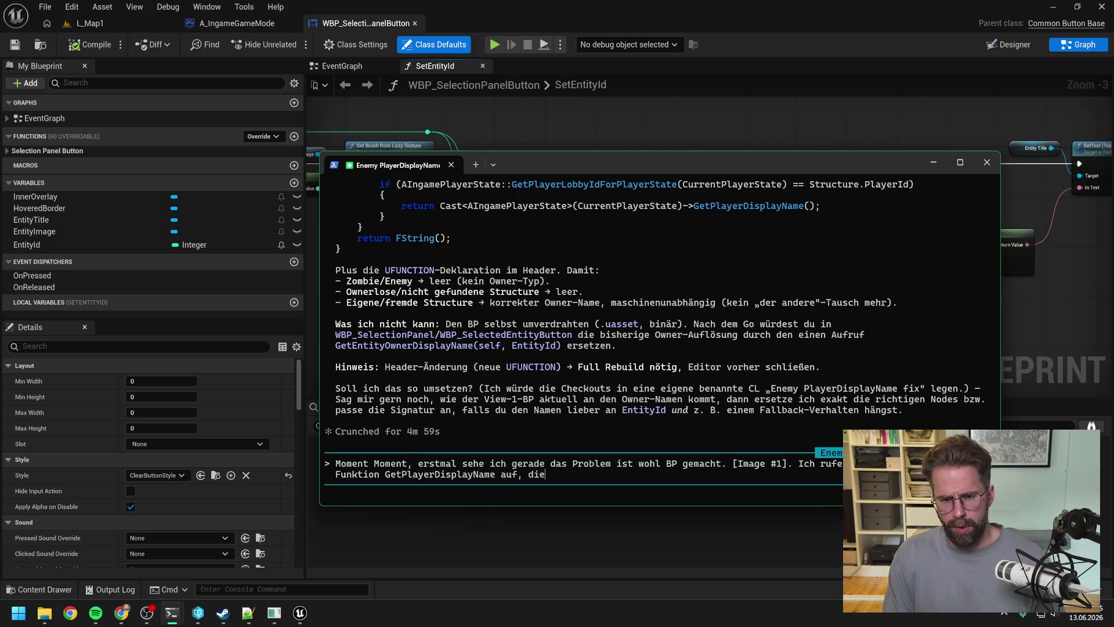
{"action": "type", "text": " mir meinen EIGENEN"}
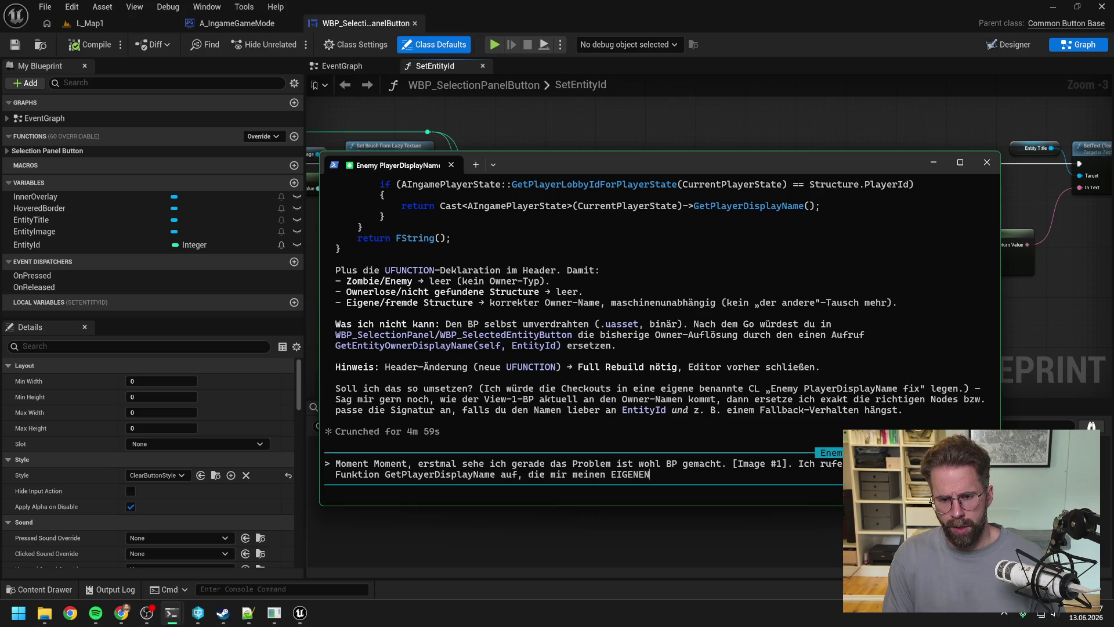
{"action": "type", "text": " display"}
{"action": "key", "text": "BackSpace"}
{"action": "key", "text": "BackSpace"}
{"action": "key", "text": "BackSpace"}
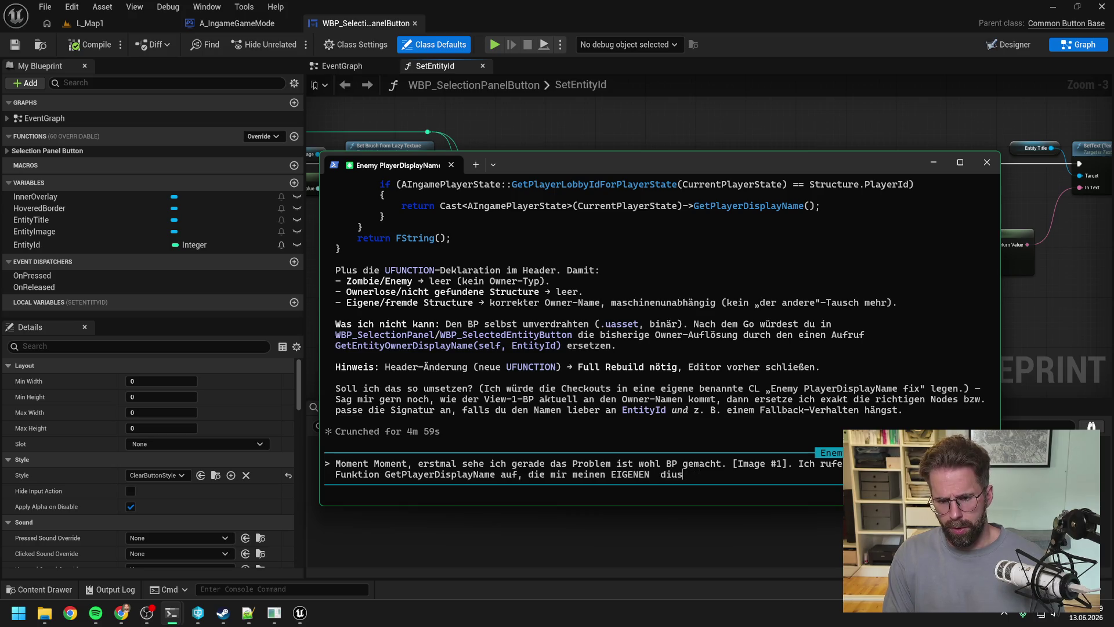
{"action": "type", "text": "splay"}
{"action": "key", "text": "BackSpace"}
{"action": "key", "text": "BackSpace"}
{"action": "key", "text": "BackSpace"}
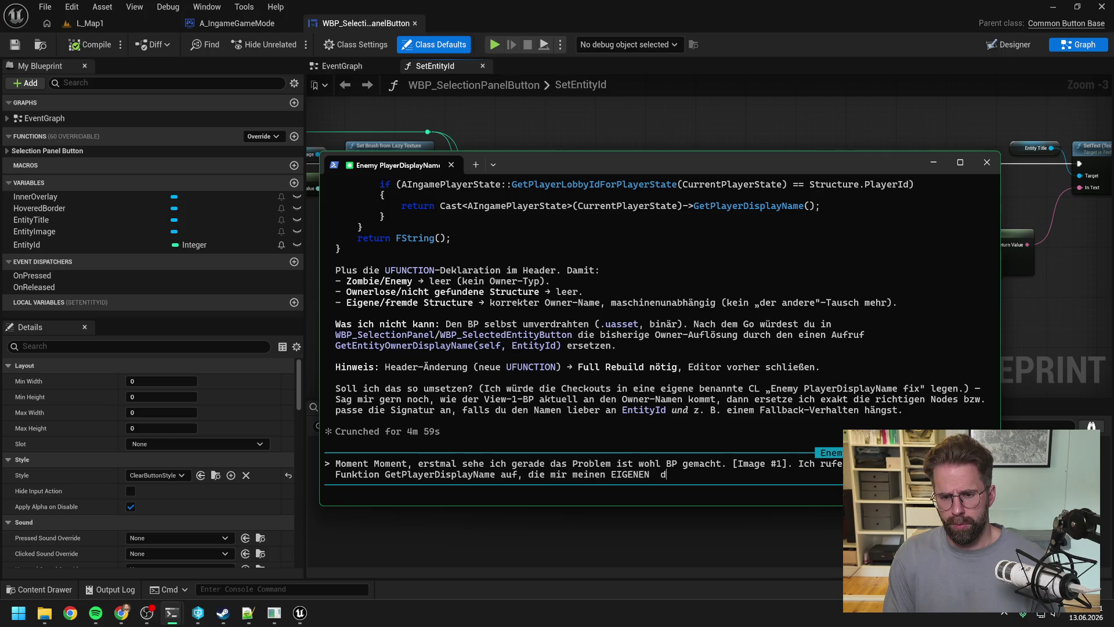
{"action": "type", "text": "displayName "}
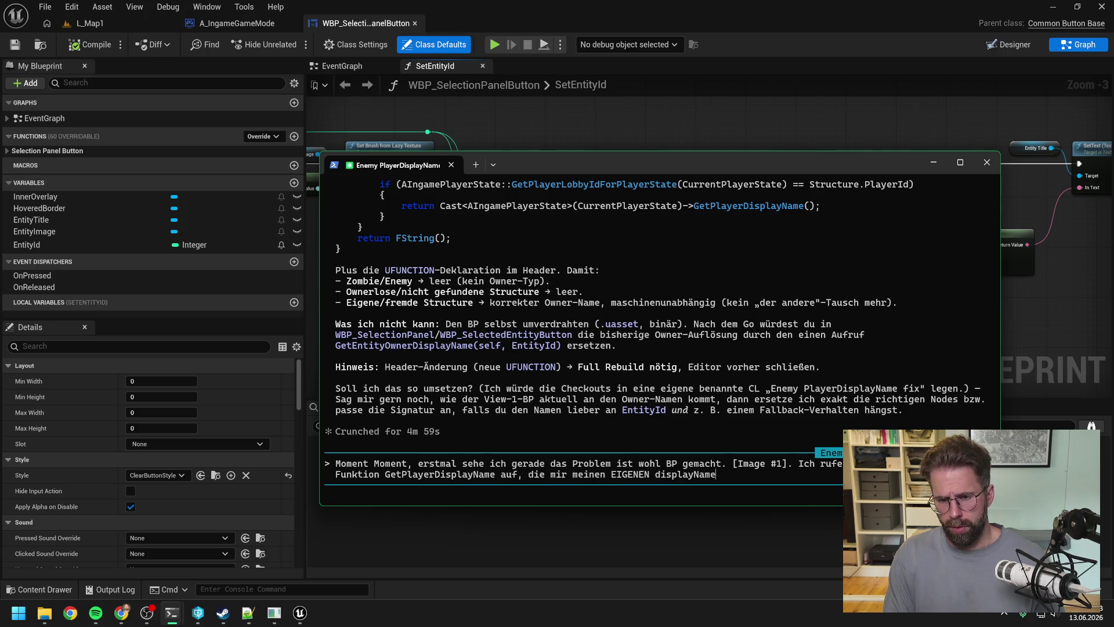
{"action": "type", "text": "holt. Da"}
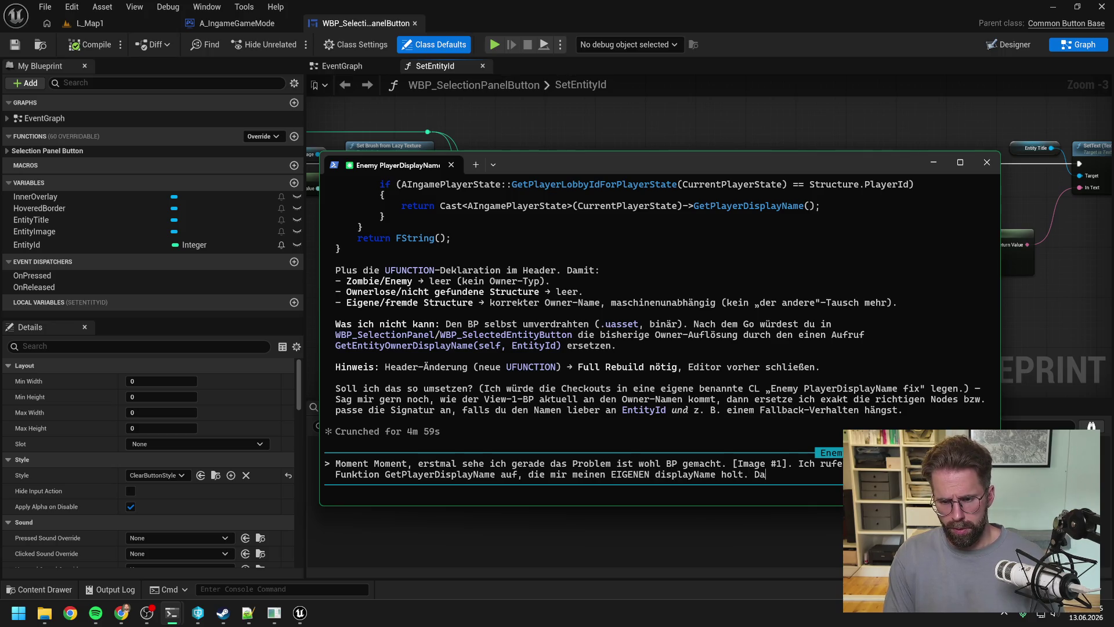
{"action": "type", "text": "s macht gar ke "}
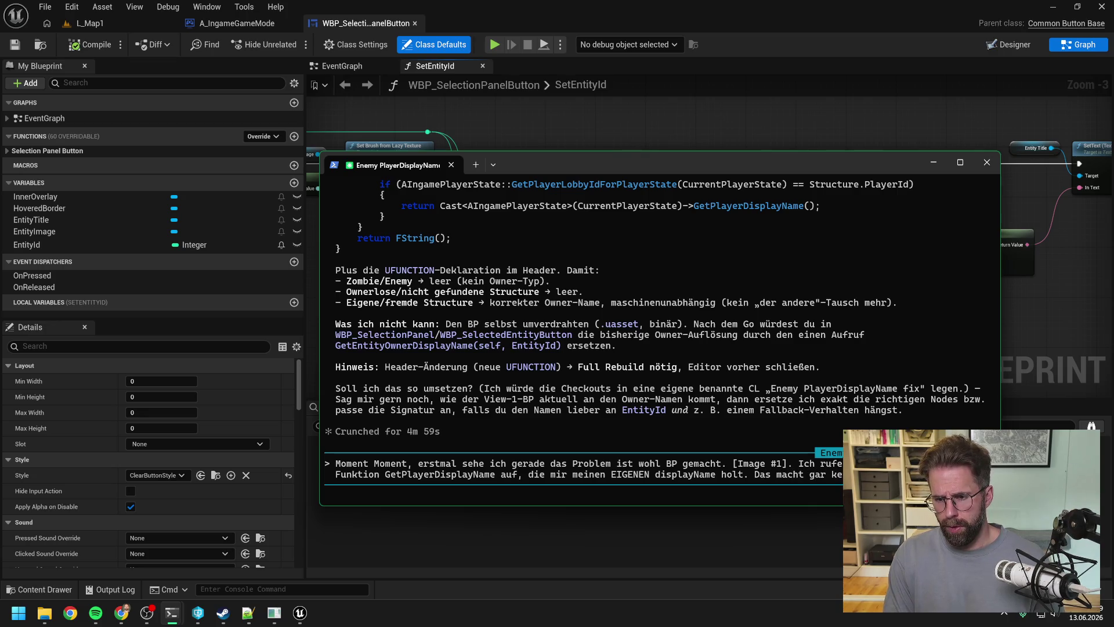
{"action": "type", "text": "nur"}
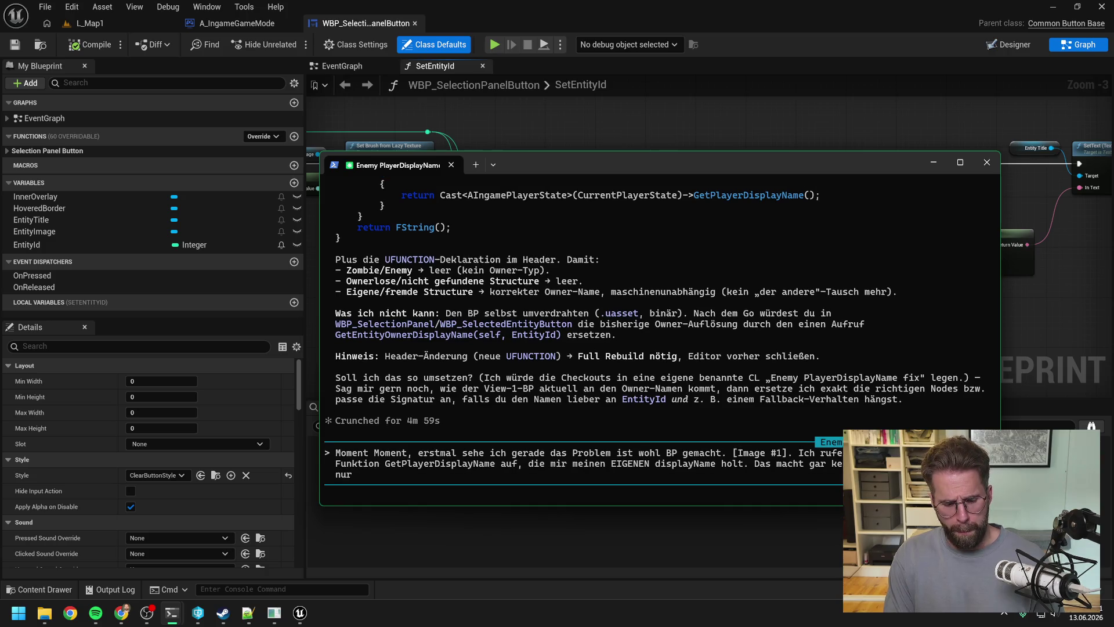
{"action": "type", "text": " einen "}
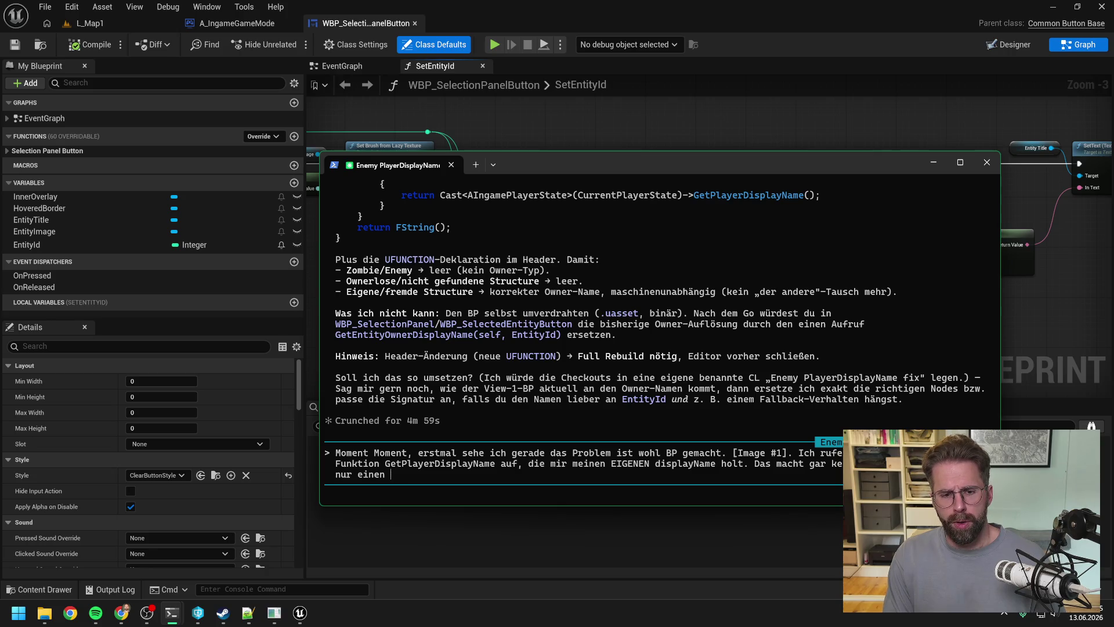
{"action": "type", "text": "PlayerDisplayName "}
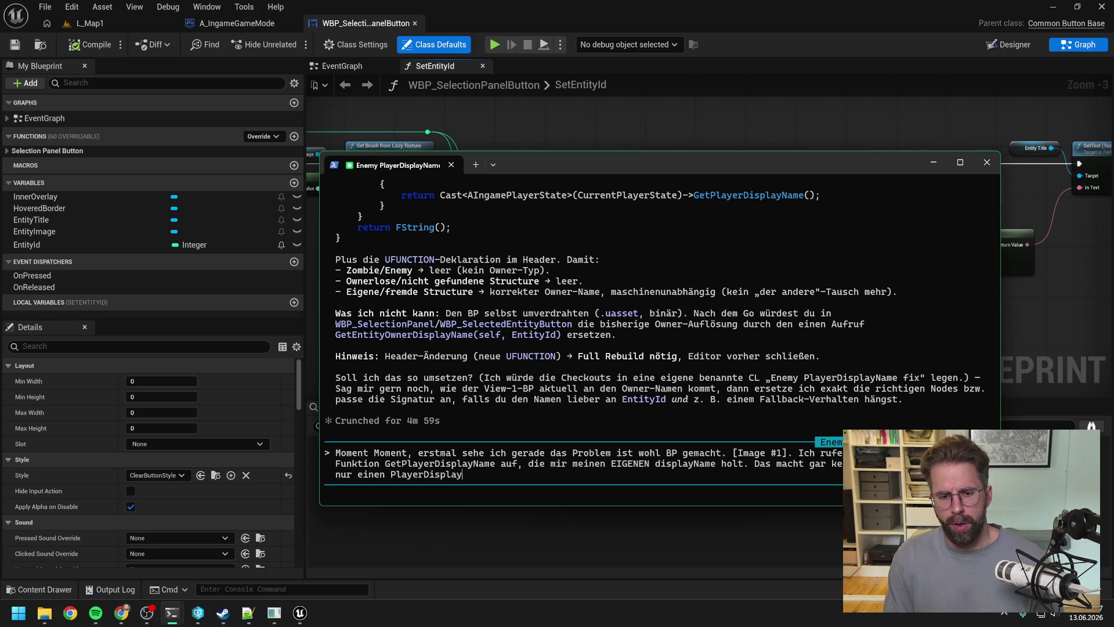
{"action": "type", "text": "zeigen, wenn wir"}
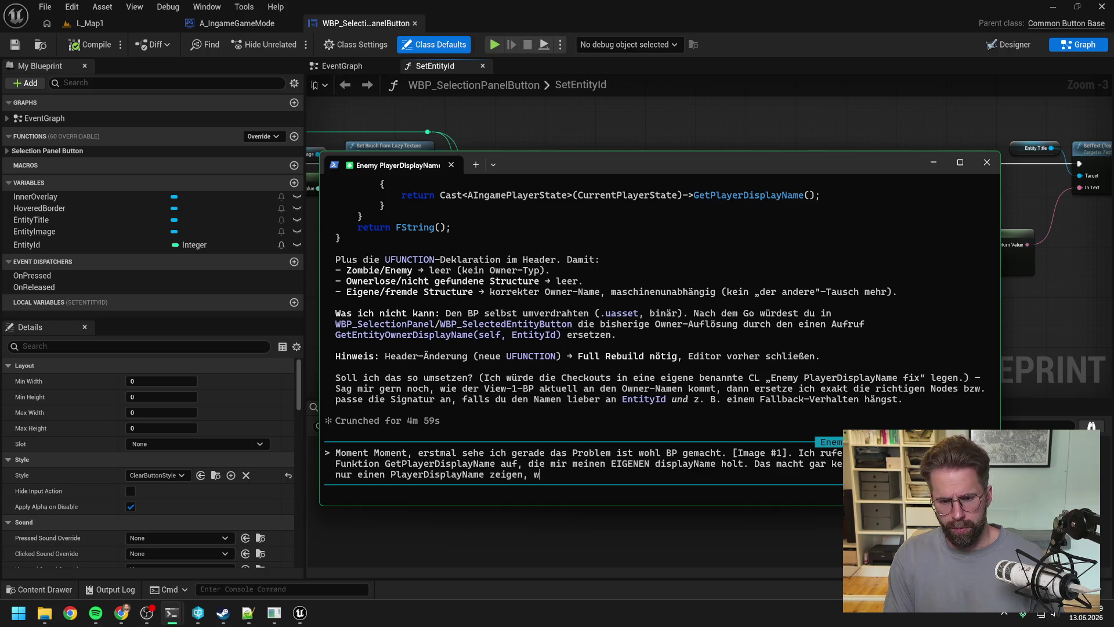
{"action": "key", "text": "BackSpace"}
{"action": "key", "text": "BackSpace"}
{"action": "key", "text": "BackSpace"}
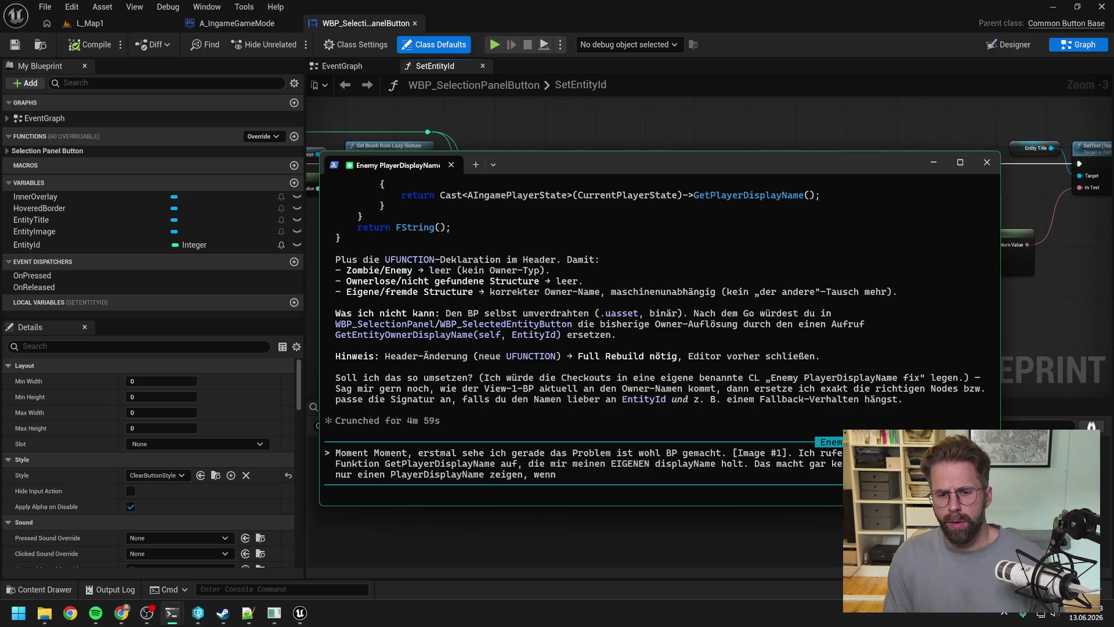
{"action": "type", "text": "d"}
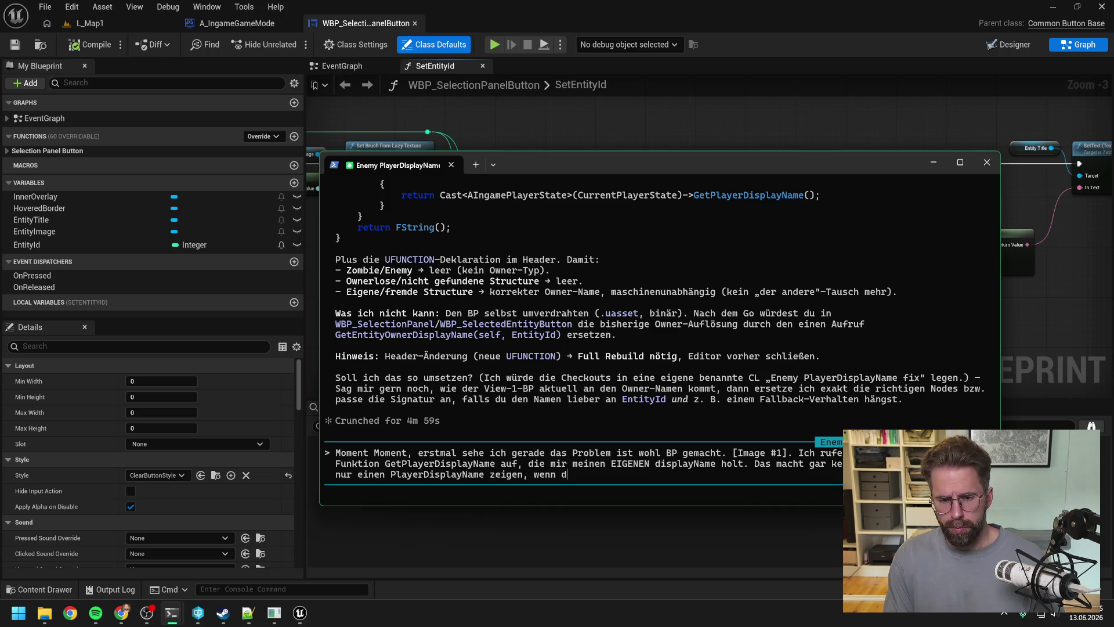
{"action": "type", "text": "ie entity"}
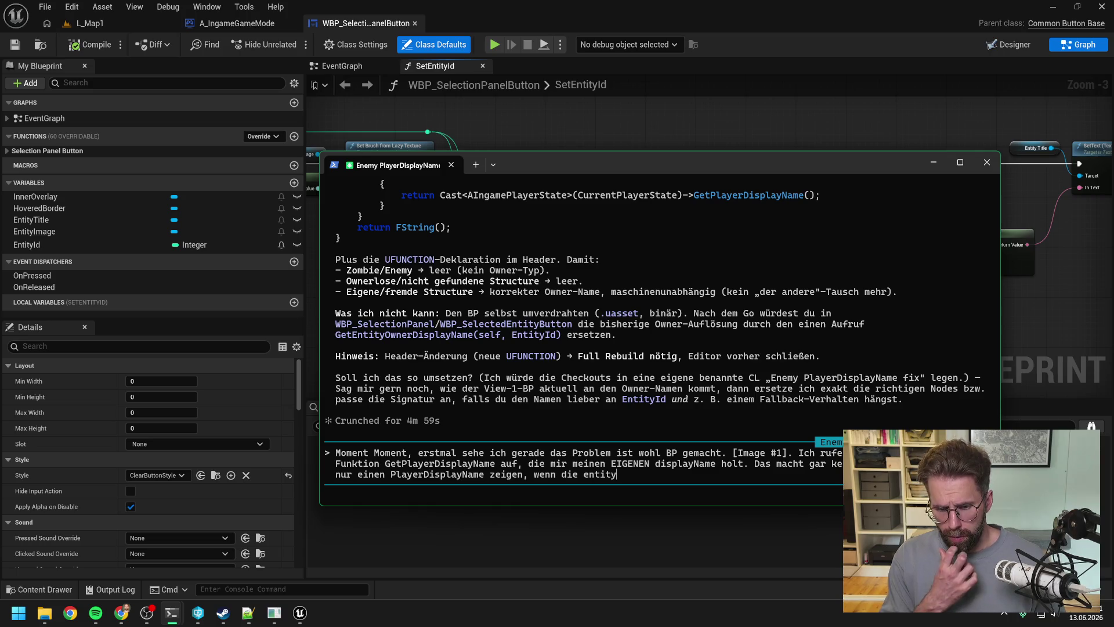
{"action": "type", "text": " unc"}
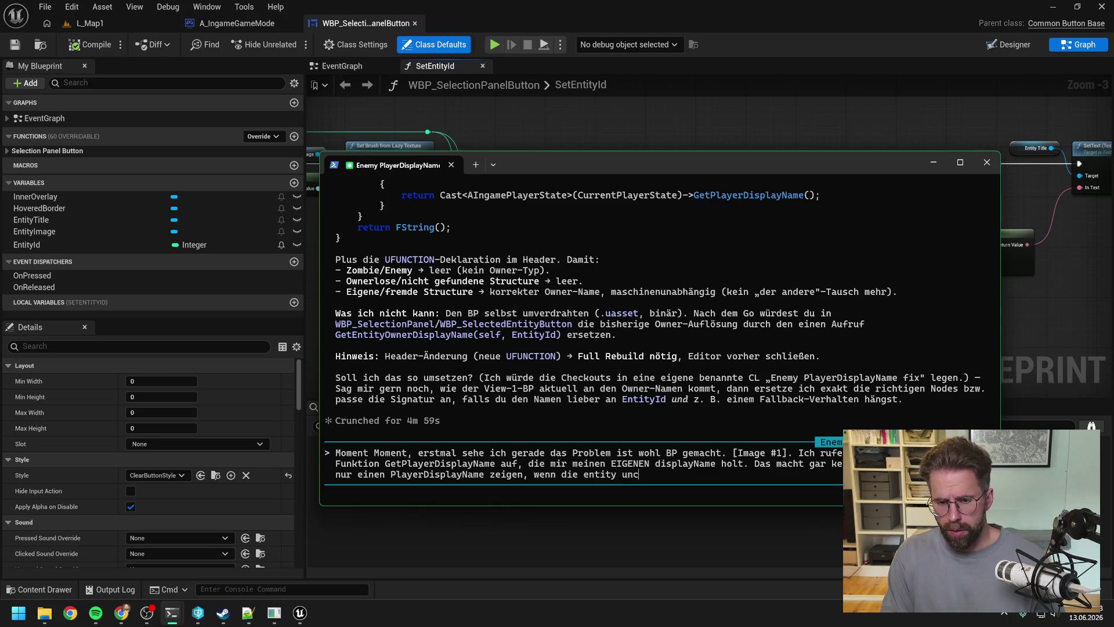
{"action": "type", "text": "ontrollable ist. "}
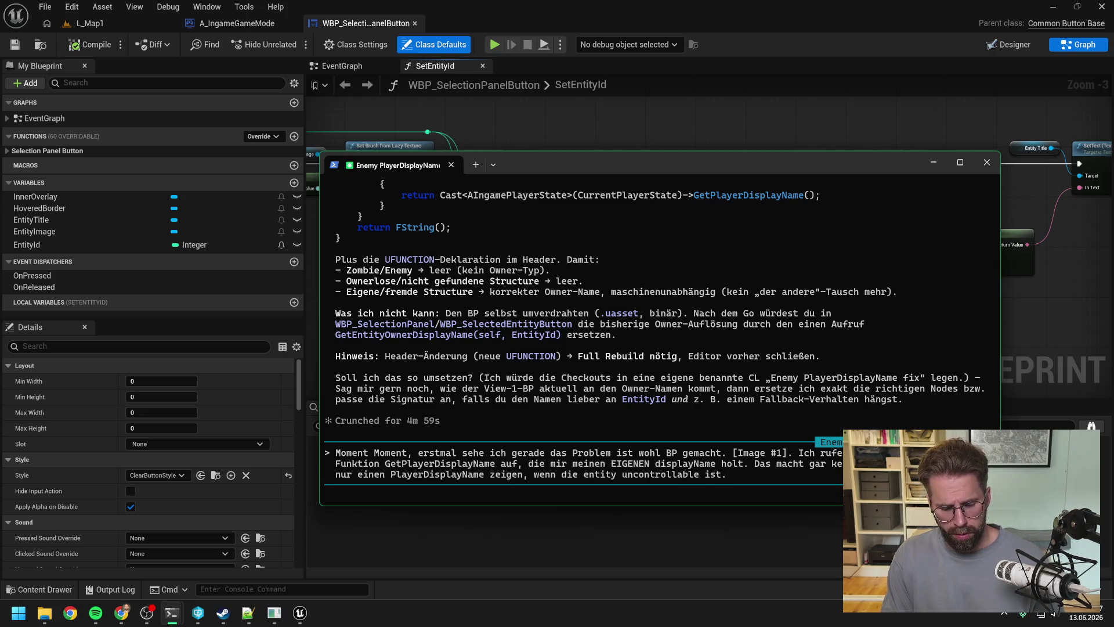
{"action": "type", "text": "Entspreche"}
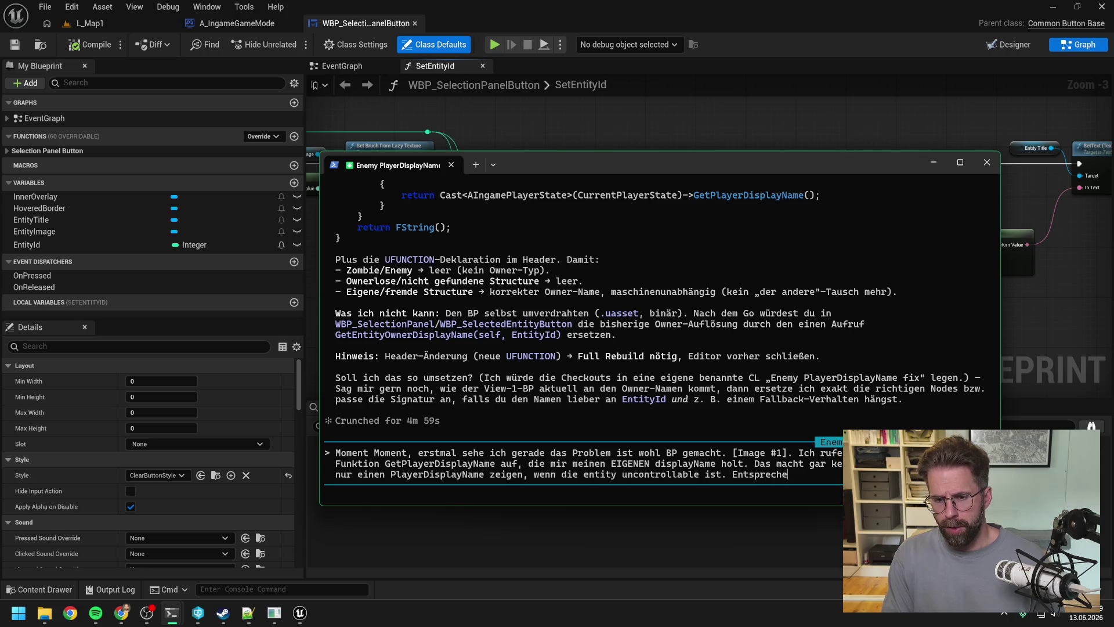
{"action": "type", "text": "nd brauche"}
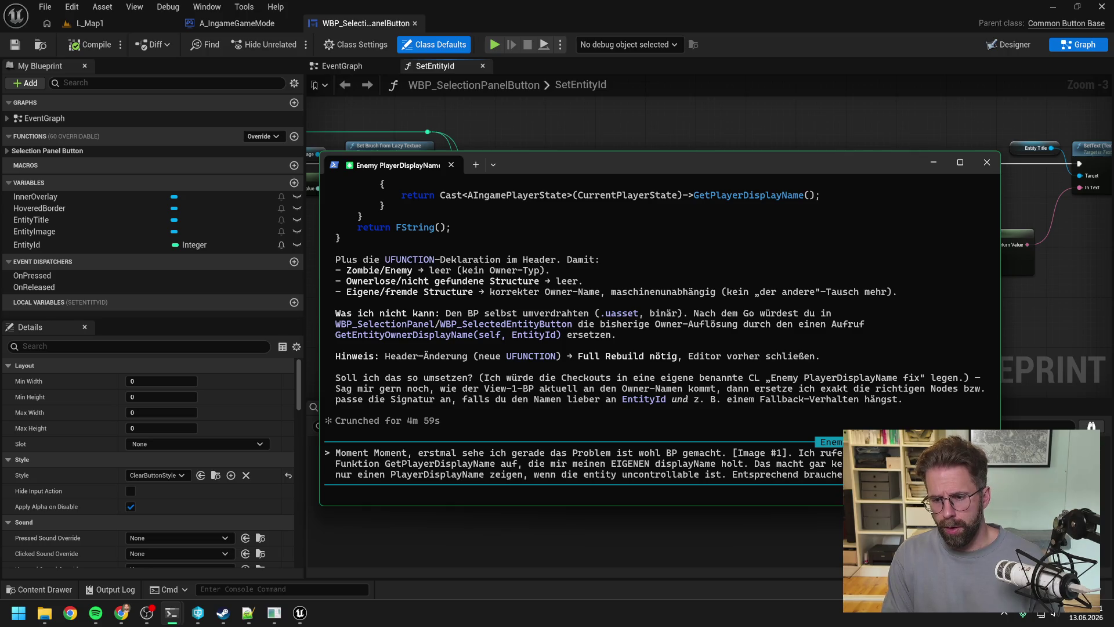
{"action": "type", "text": " Funkti"}
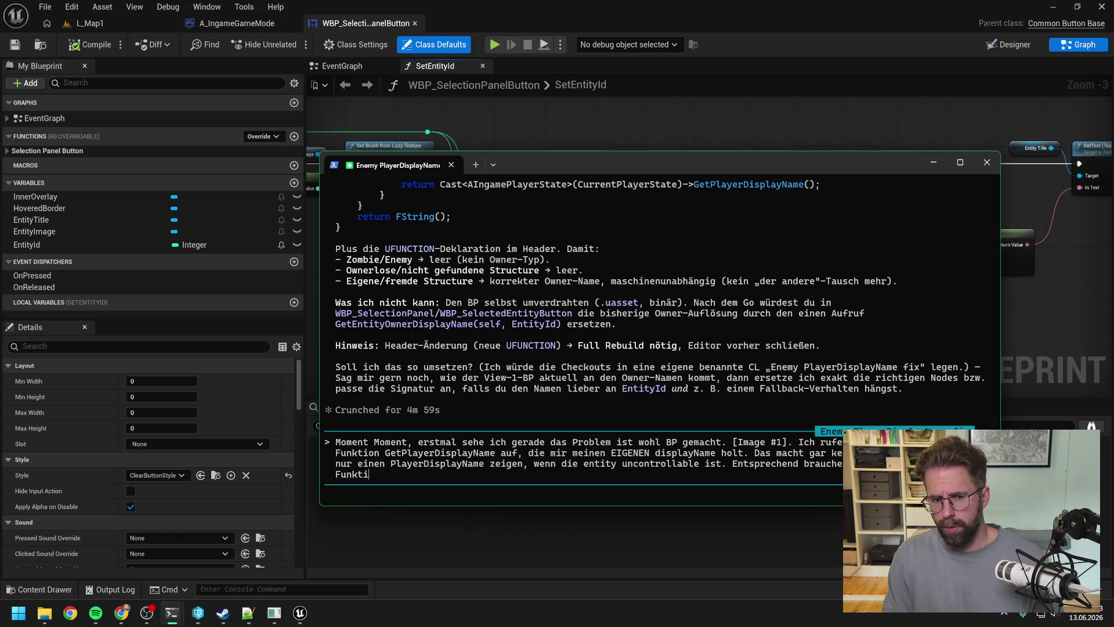
{"action": "type", "text": "on Get"}
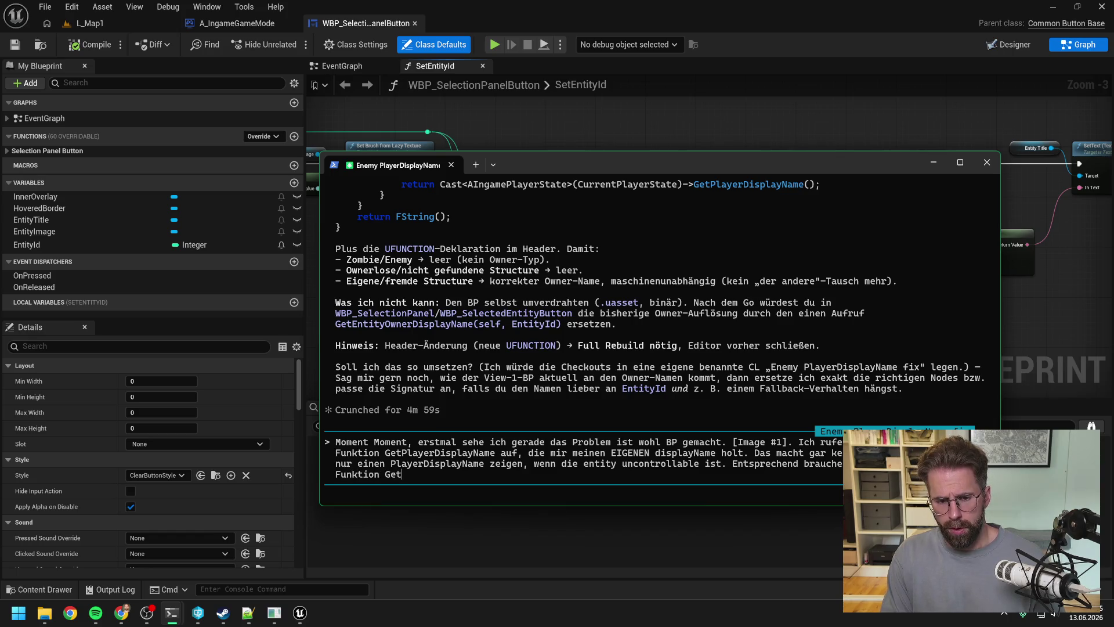
{"action": "type", "text": "Playe"}
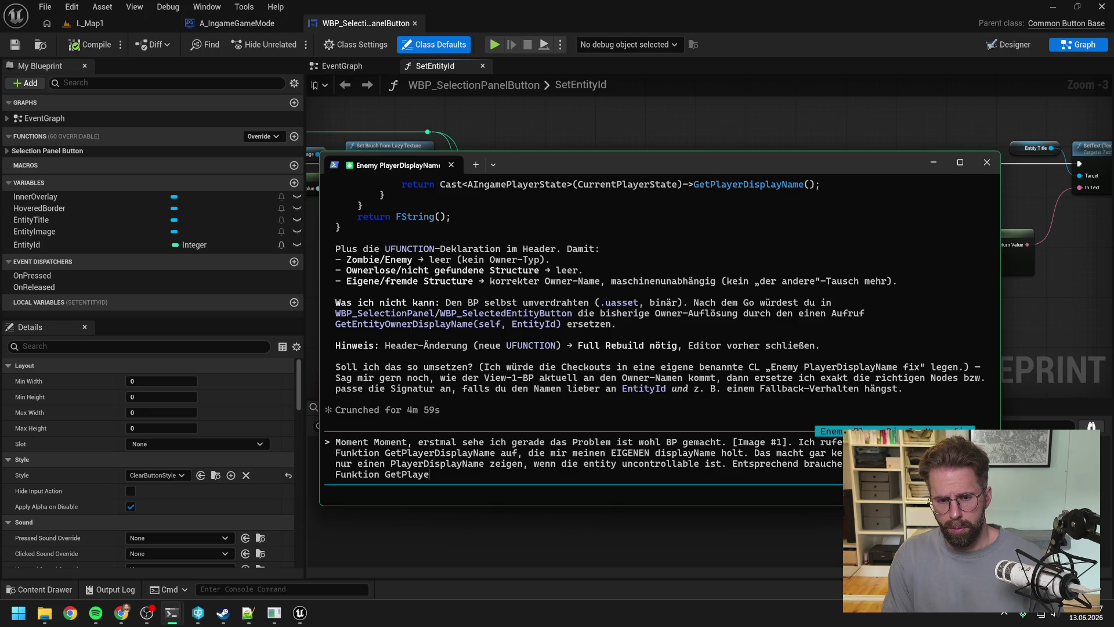
{"action": "type", "text": "rDisplayName"}
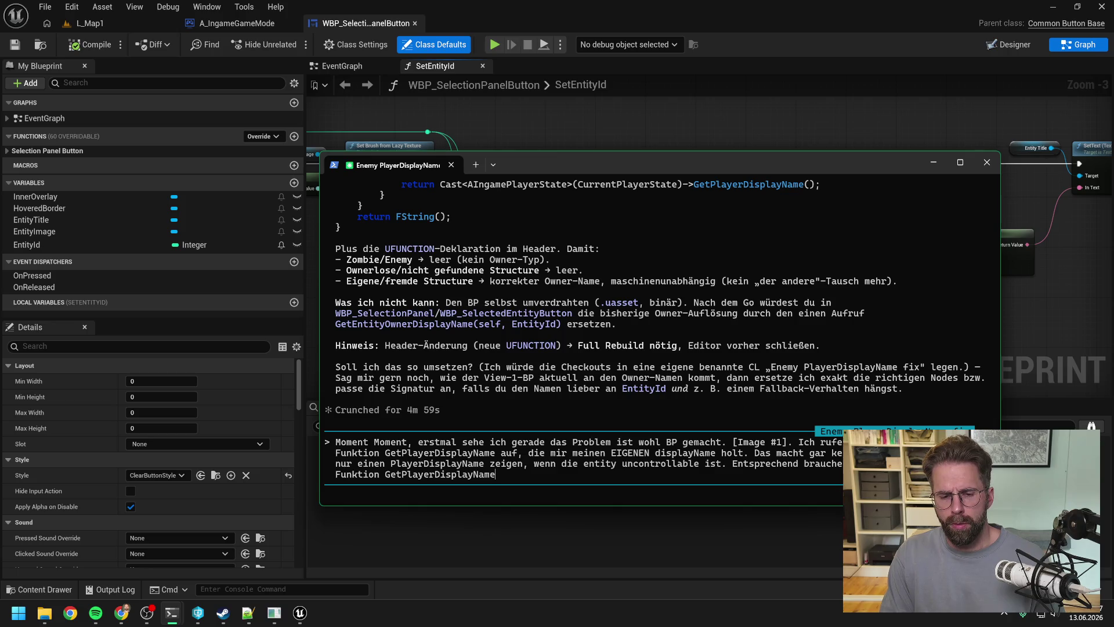
Step: Request a GetEntityOwnerDisplayName function with EntityId input returning empty text if ownerless, and send it
{"action": "key", "text": "BackSpace"}
{"action": "key", "text": "BackSpace"}
{"action": "key", "text": "BackSpace"}
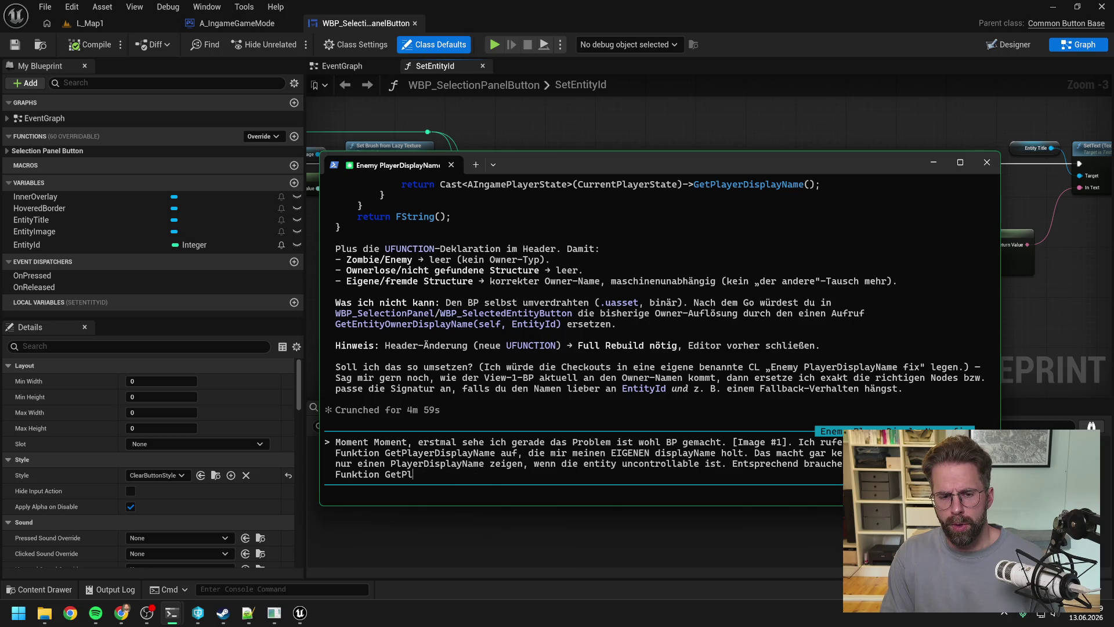
{"action": "key", "text": "BackSpace"}
{"action": "key", "text": "BackSpace"}
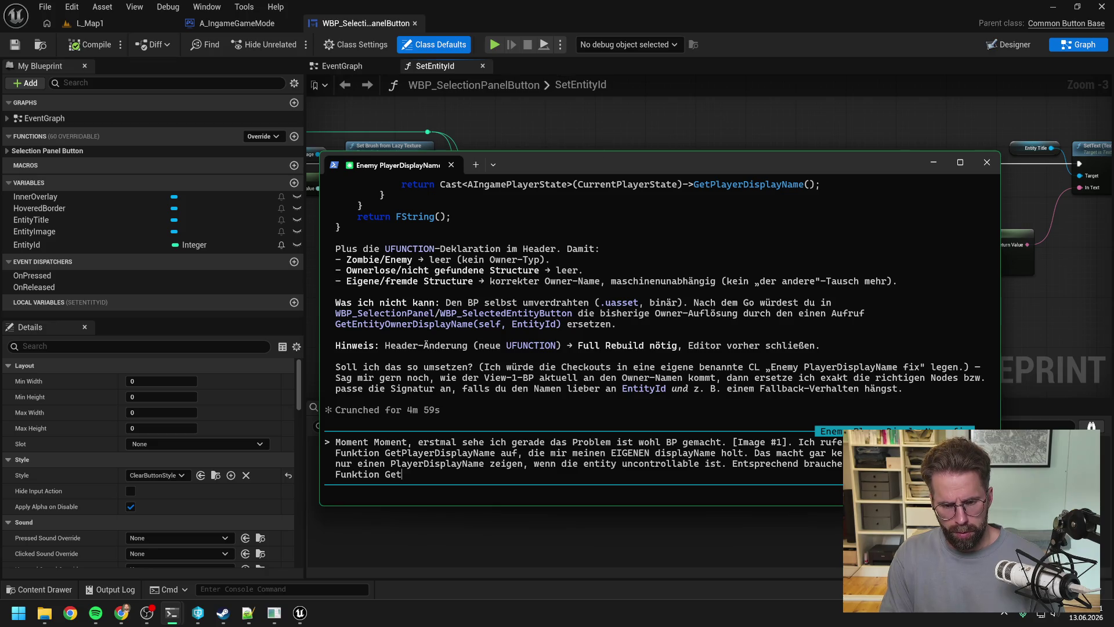
{"action": "type", "text": "Enti"}
{"action": "type", "text": "tyOwne"}
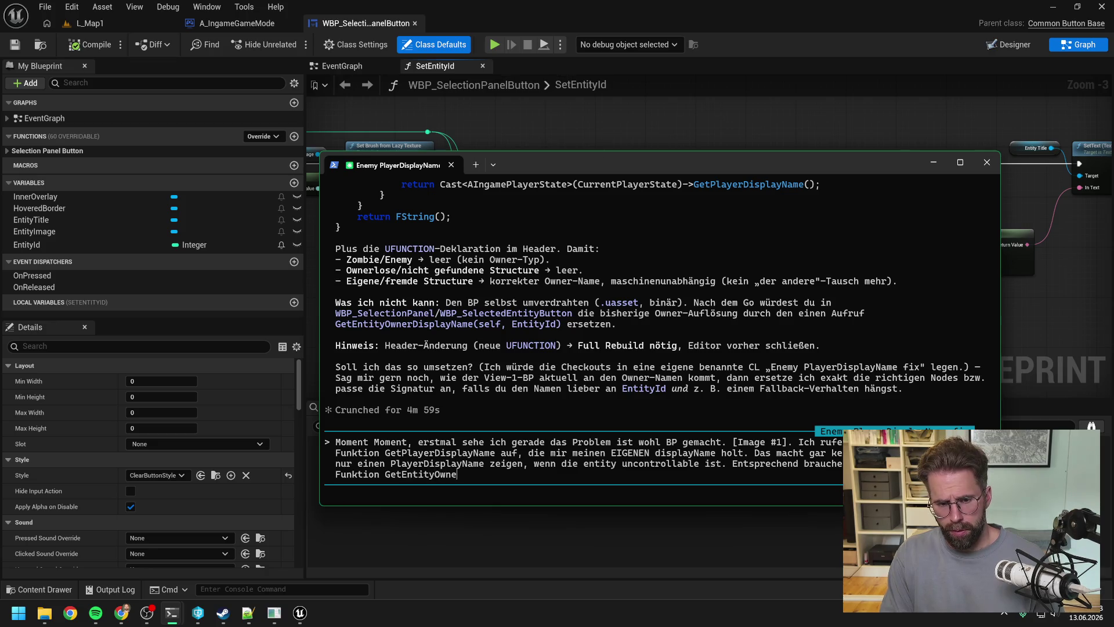
{"action": "type", "text": "rDisplayName"}
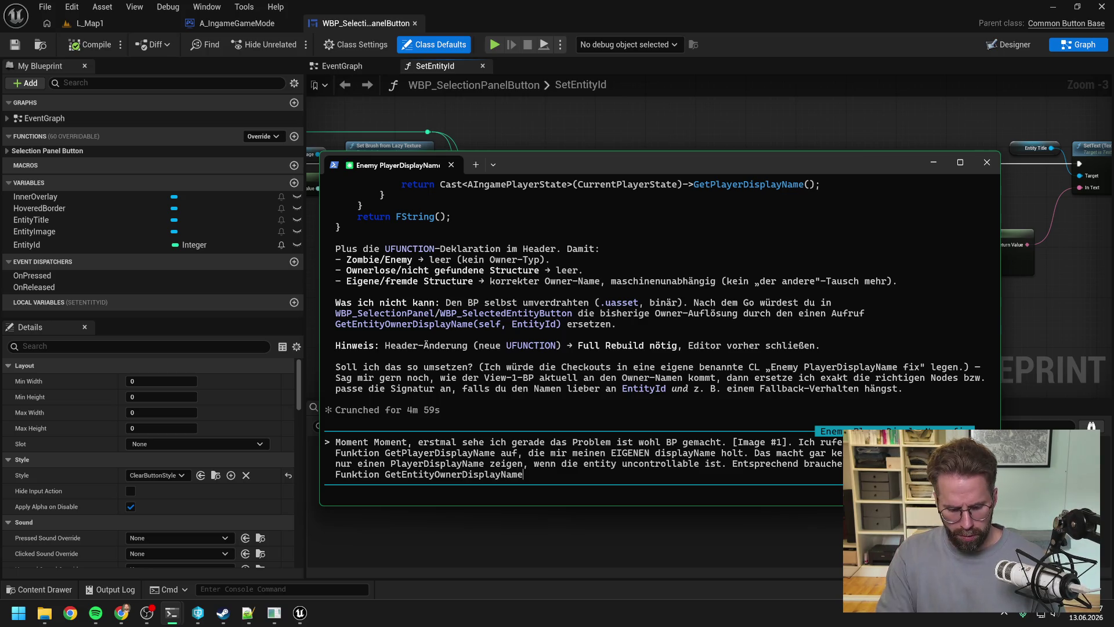
{"action": "type", "text": " mi"}
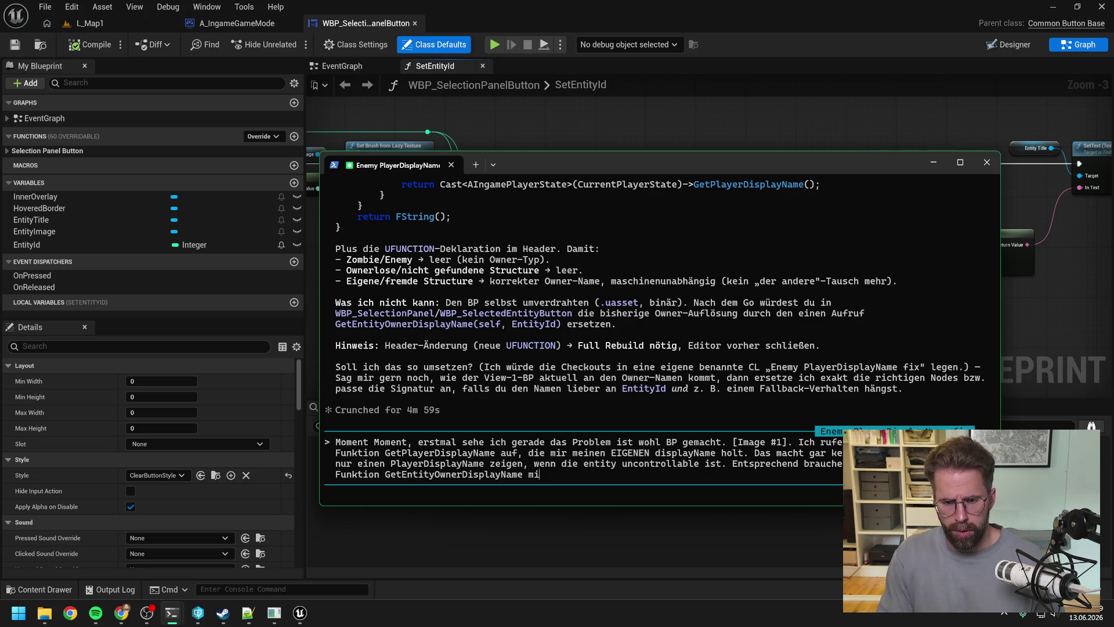
{"action": "type", "text": "t Input EntityId."}
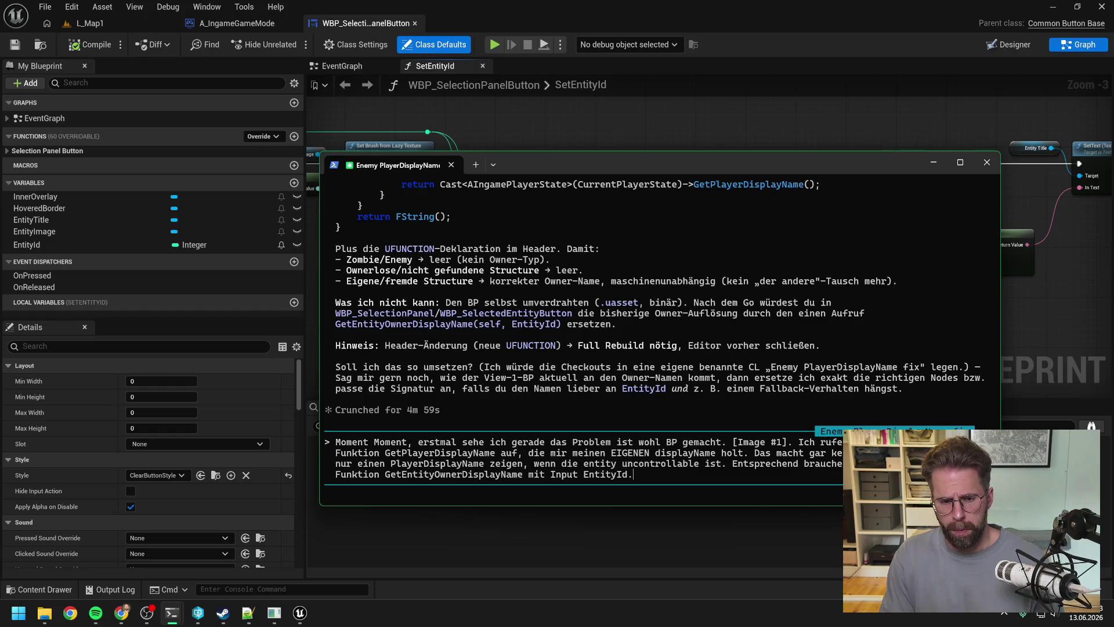
{"action": "type", "text": " Un"}
{"action": "type", "text": "d wenn sie keinen Owner hat"}
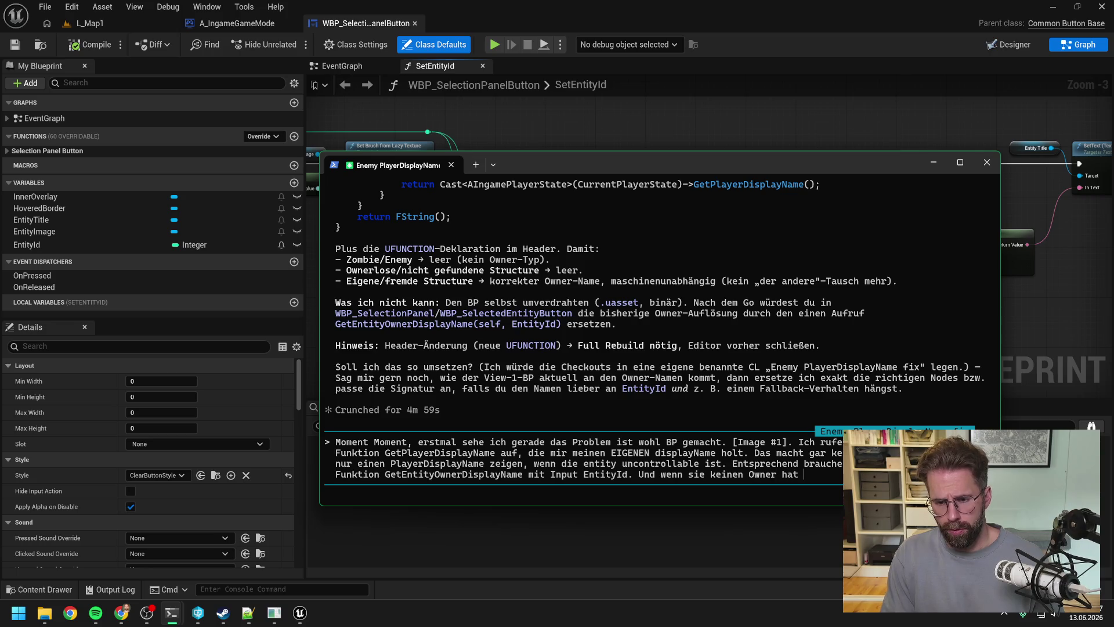
{"action": "type", "text": "wie zum"}
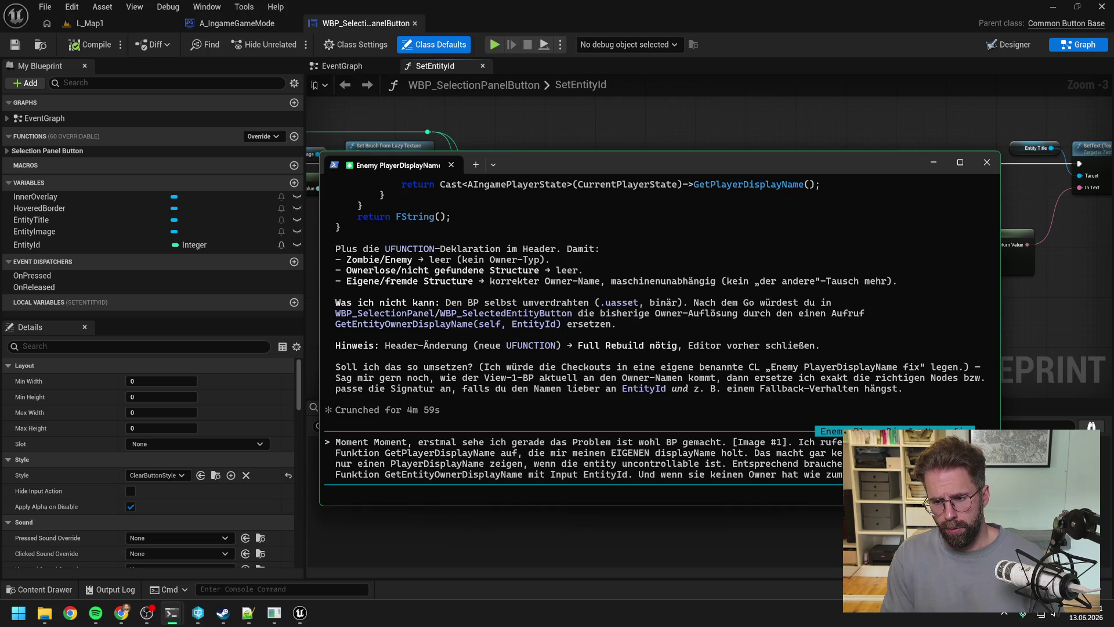
{"action": "type", "text": "gibt"}
{"action": "type", "text": "einfach einen "}
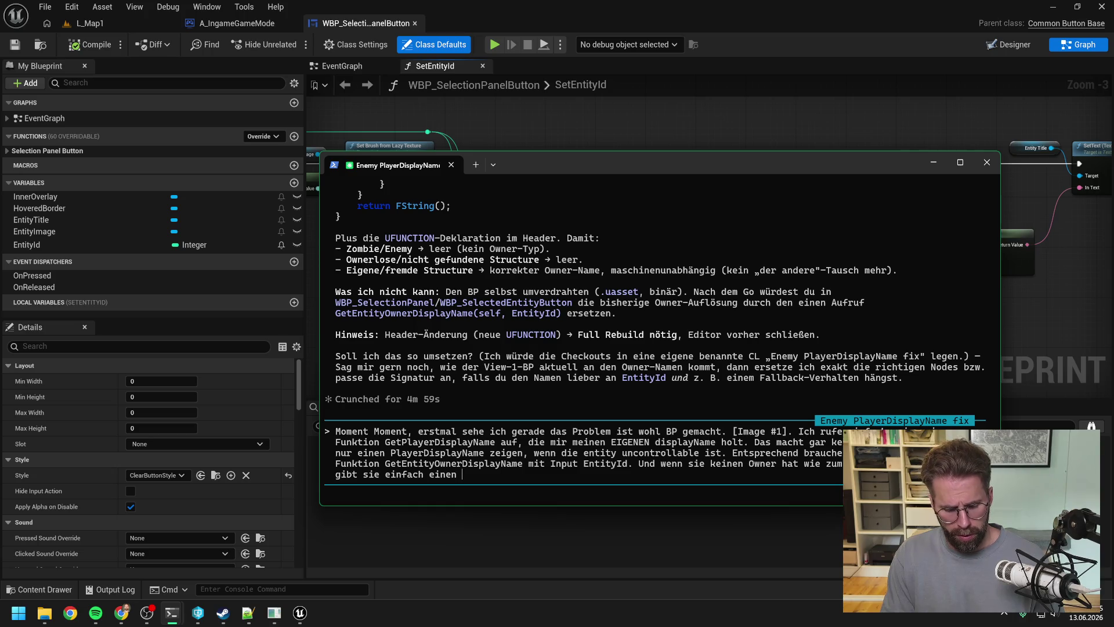
{"action": "type", "text": "ren T"}
{"action": "type", "text": "t zurückl"}
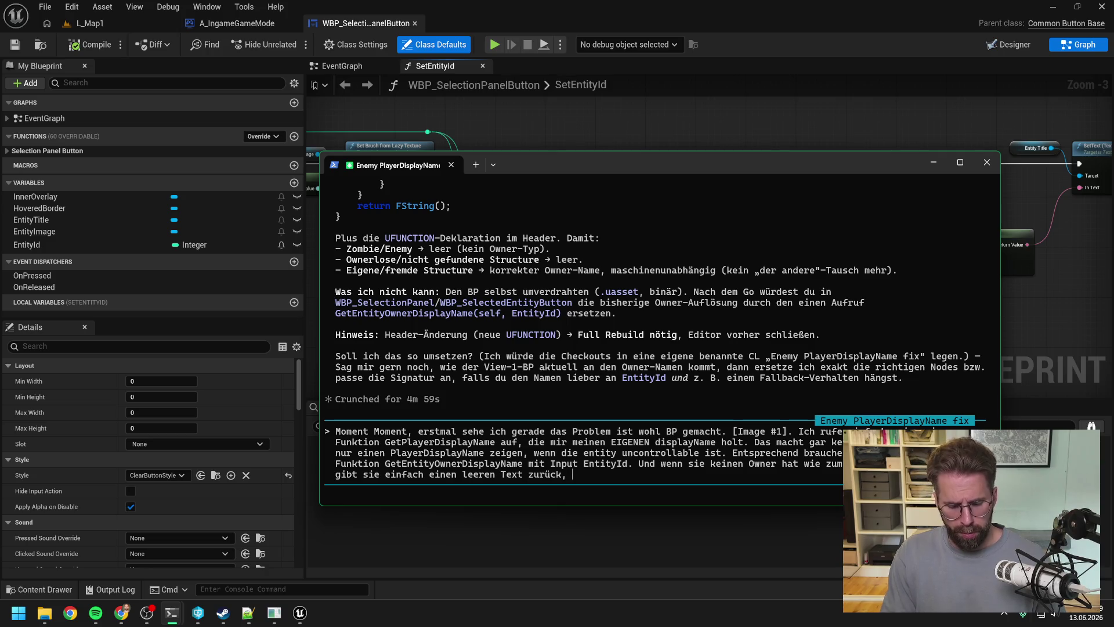
{"action": "type", "text": " bzw einen b"}
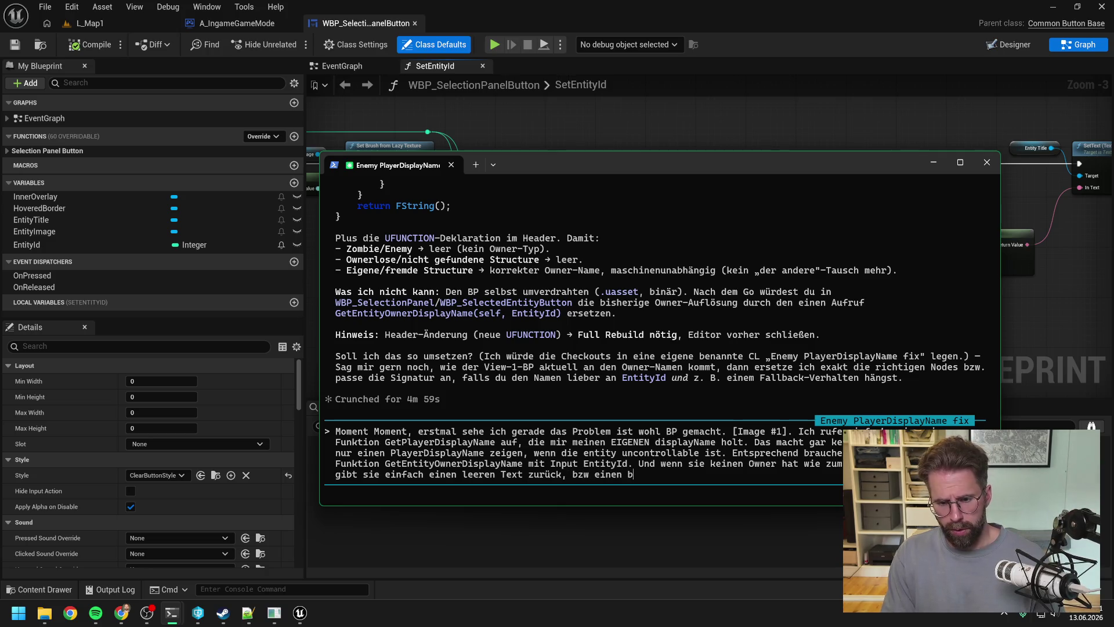
{"action": "type", "text": "ool return Val"}
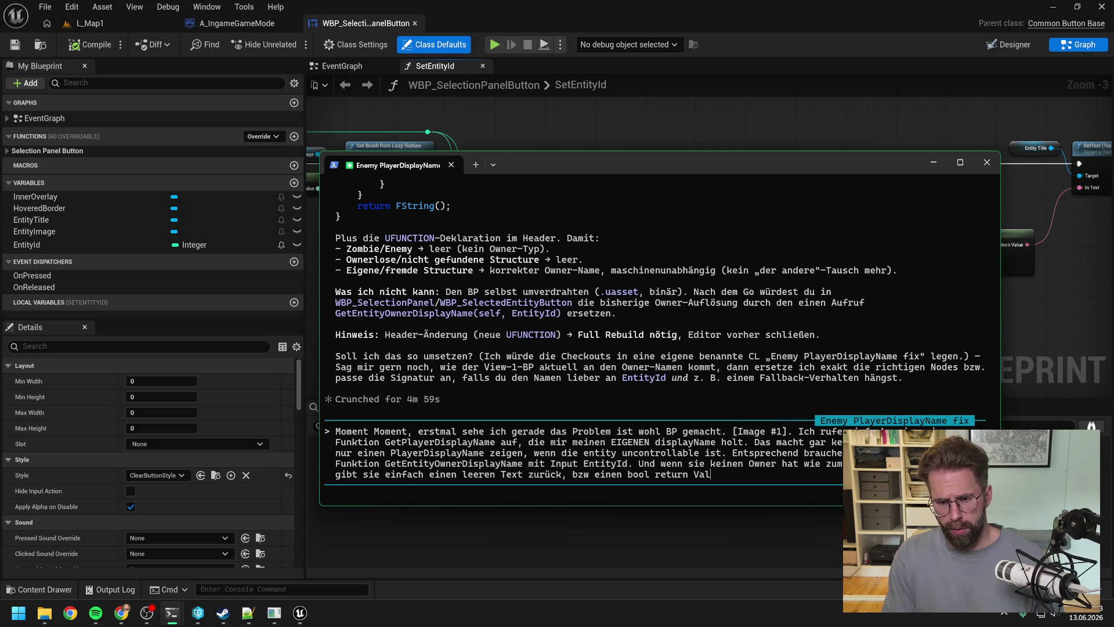
{"action": "key", "text": "BackSpace"}
{"action": "key", "text": "BackSpace"}
{"action": "key", "text": "BackSpace"}
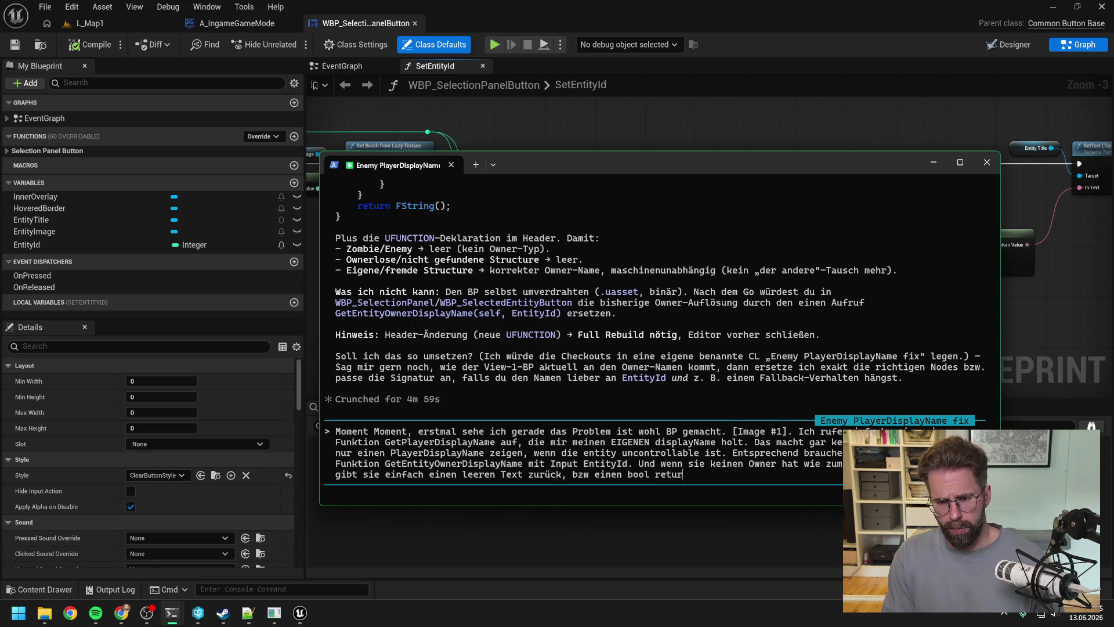
{"action": "type", "text": "RturnValue"}
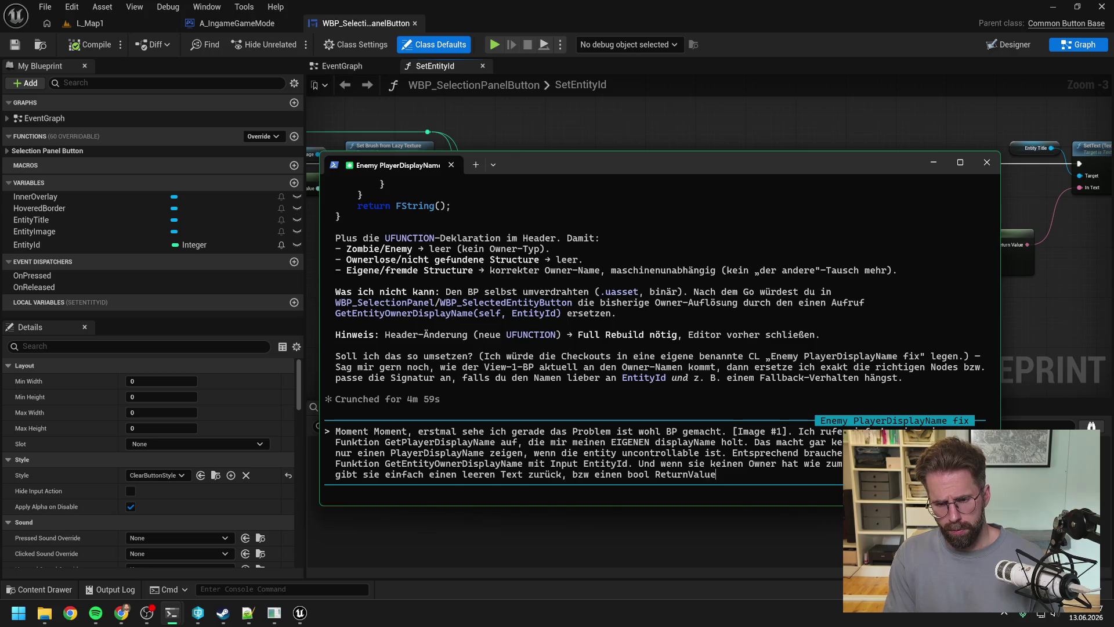
{"action": "key", "text": "Return"}
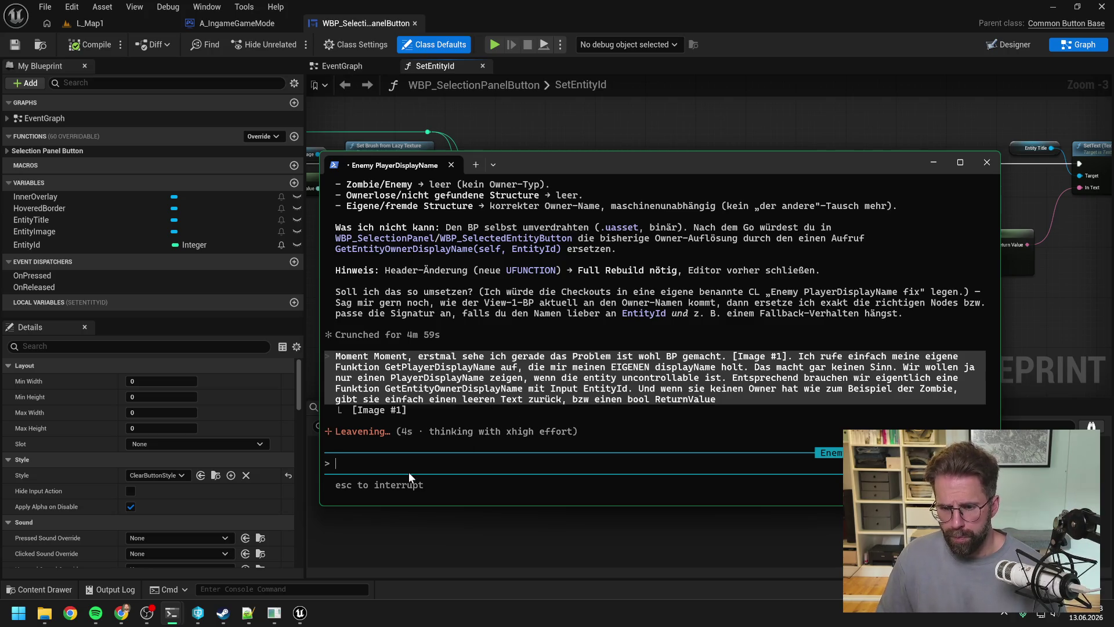
Step: Glance at the Resource System terminal, then return to Unreal Editor
{"action": "mouse_move", "coordinate": [172, 612]}
{"action": "left_click", "coordinate": [107, 557]}
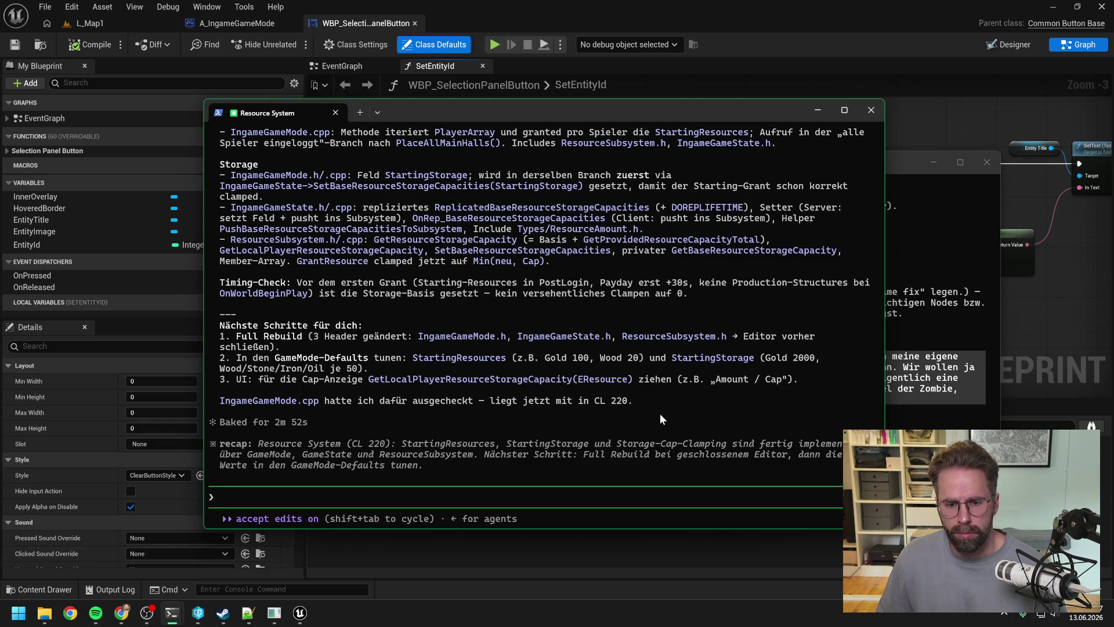
{"action": "scroll", "coordinate": [664, 408], "scroll_direction": "up", "scroll_amount": 10}
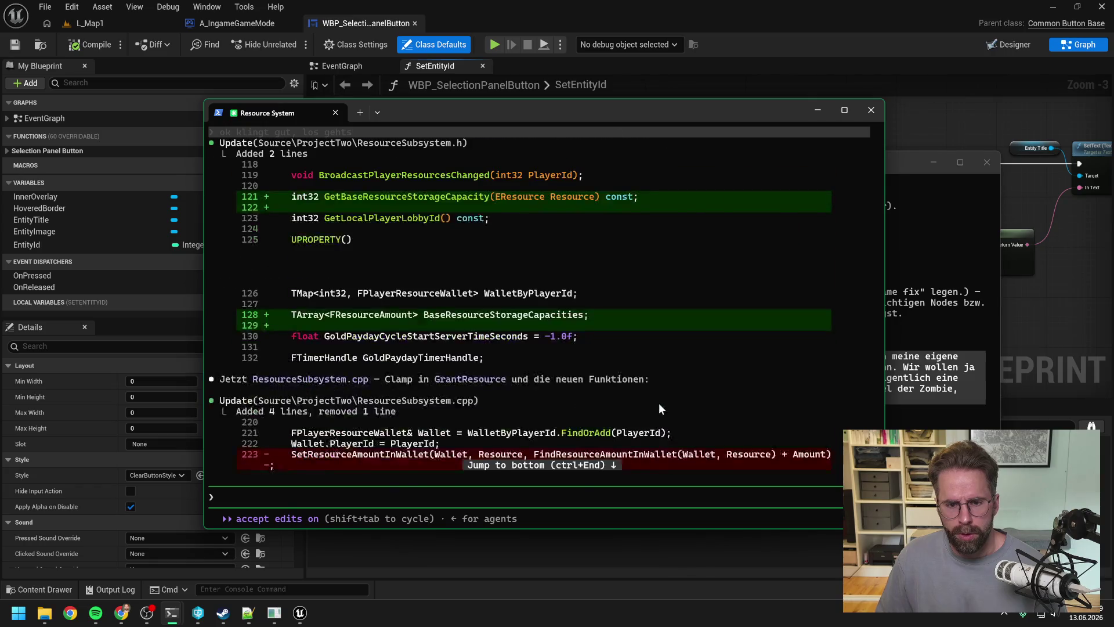
{"action": "scroll", "coordinate": [660, 402], "scroll_direction": "down", "scroll_amount": 10}
{"action": "left_click", "coordinate": [935, 151]}
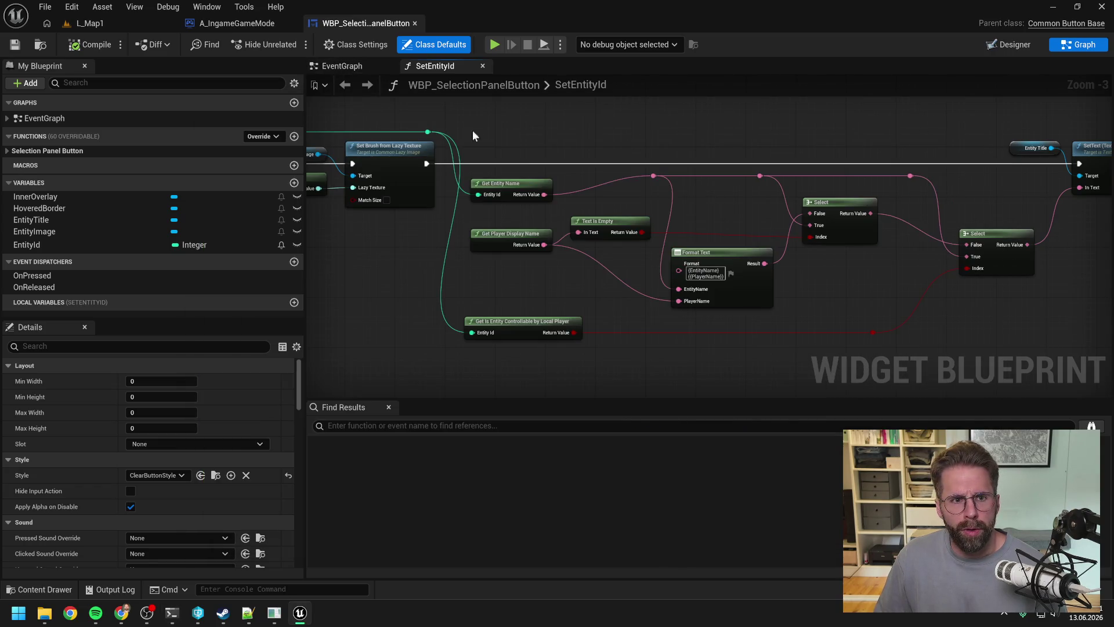
Step: Search the Content Drawer for 'resourc' and open WBP_Resources in the Designer
{"action": "key", "text": "ctrl+space"}
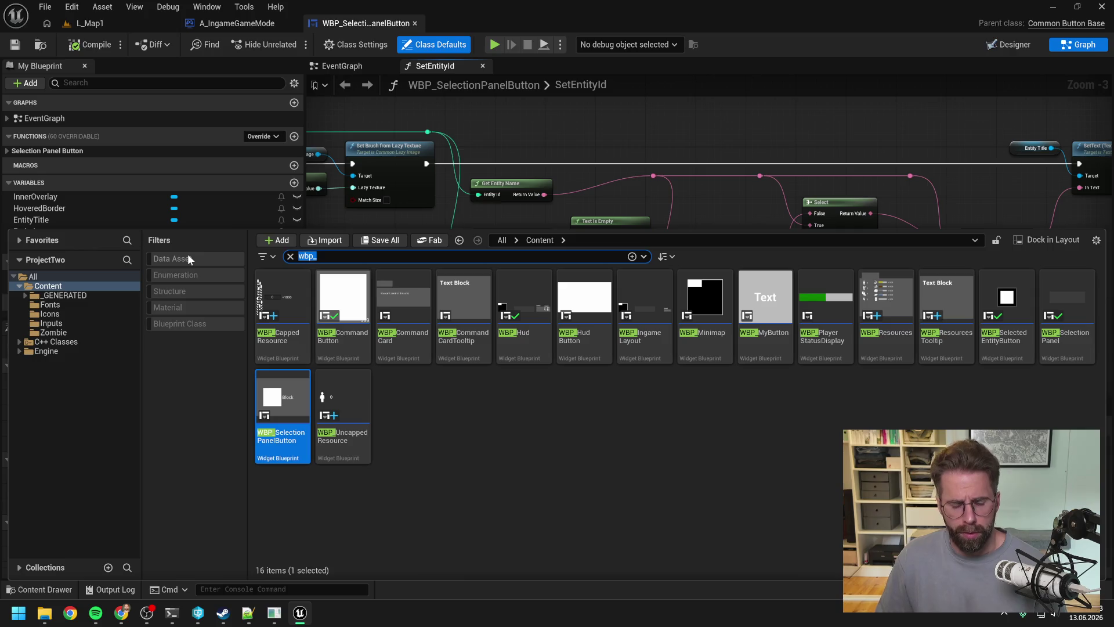
{"action": "key", "text": "BackSpace"}
{"action": "type", "text": "res"}
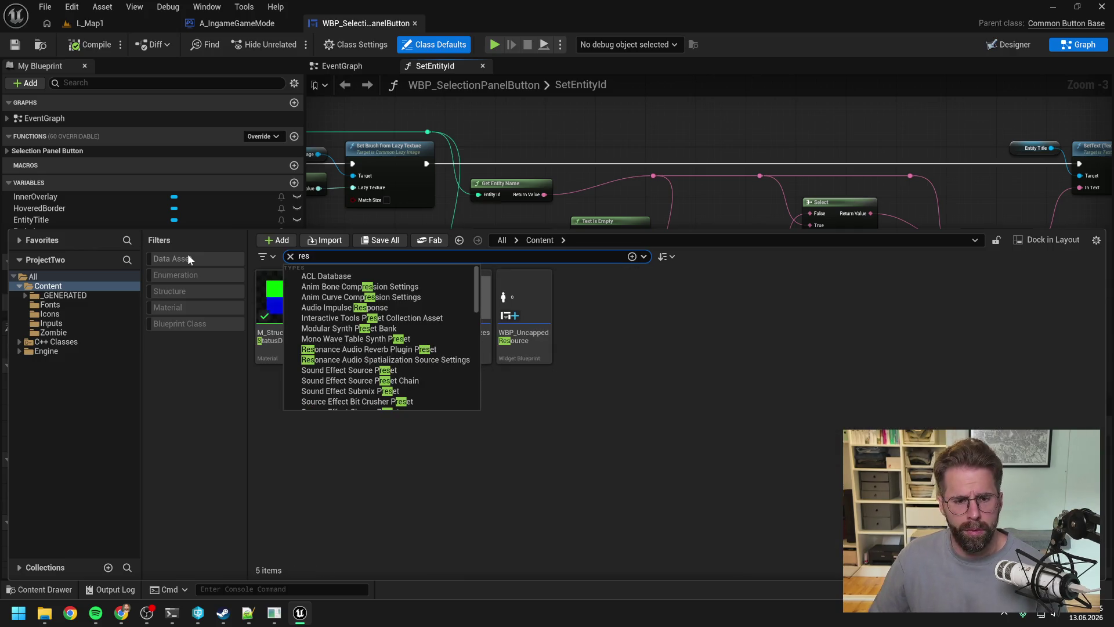
{"action": "type", "text": "ourc"}
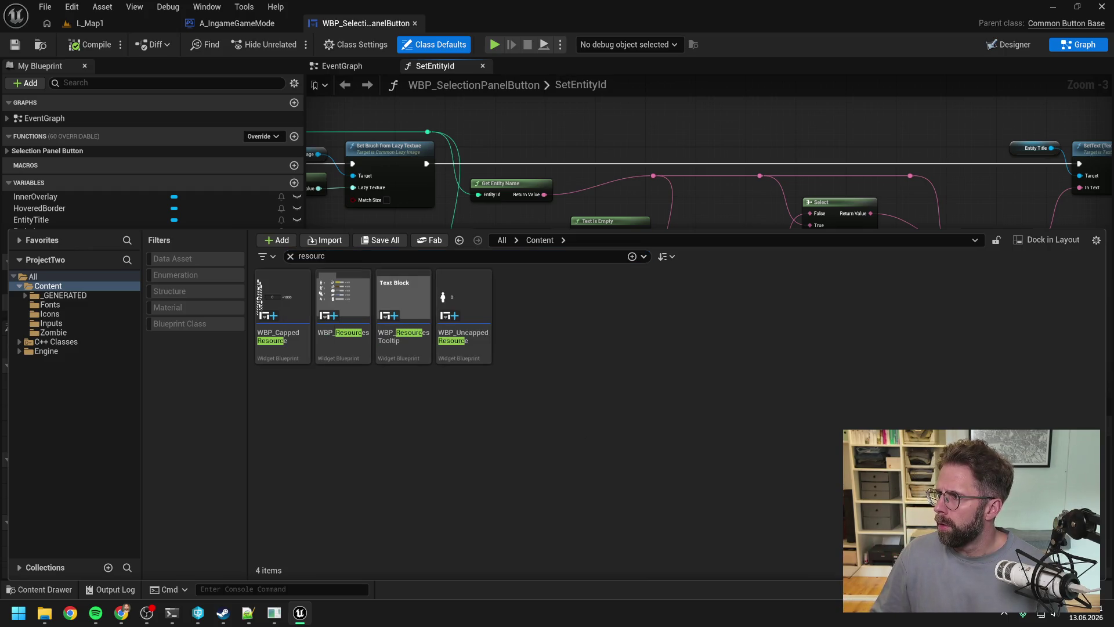
{"action": "key", "text": "alt+Tab"}
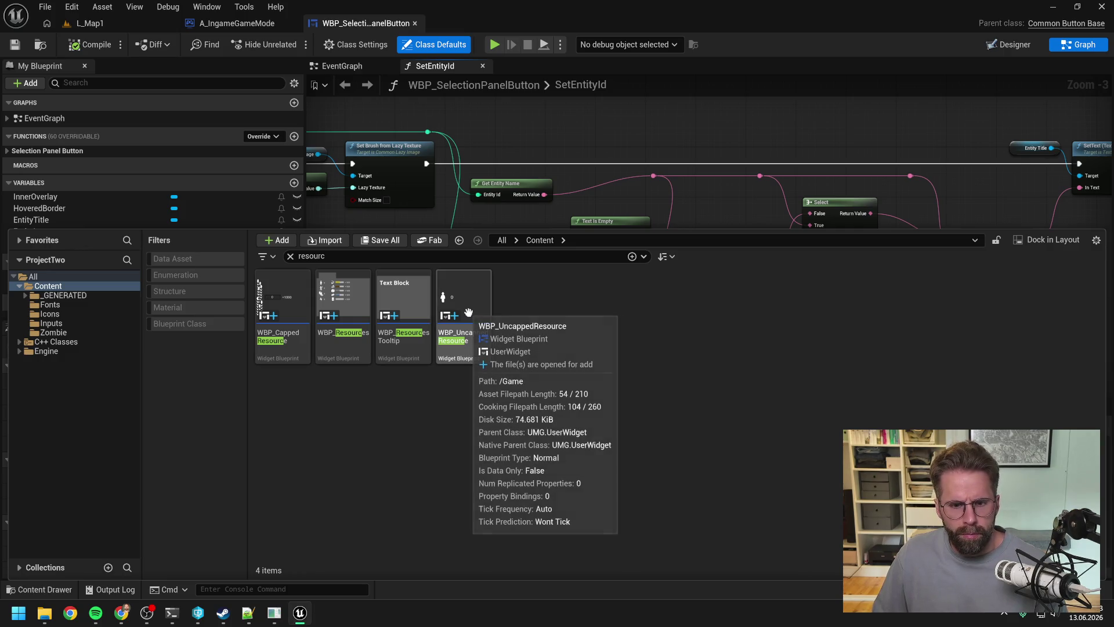
{"action": "left_click", "coordinate": [335, 294]}
{"action": "double_click", "coordinate": [336, 294]}
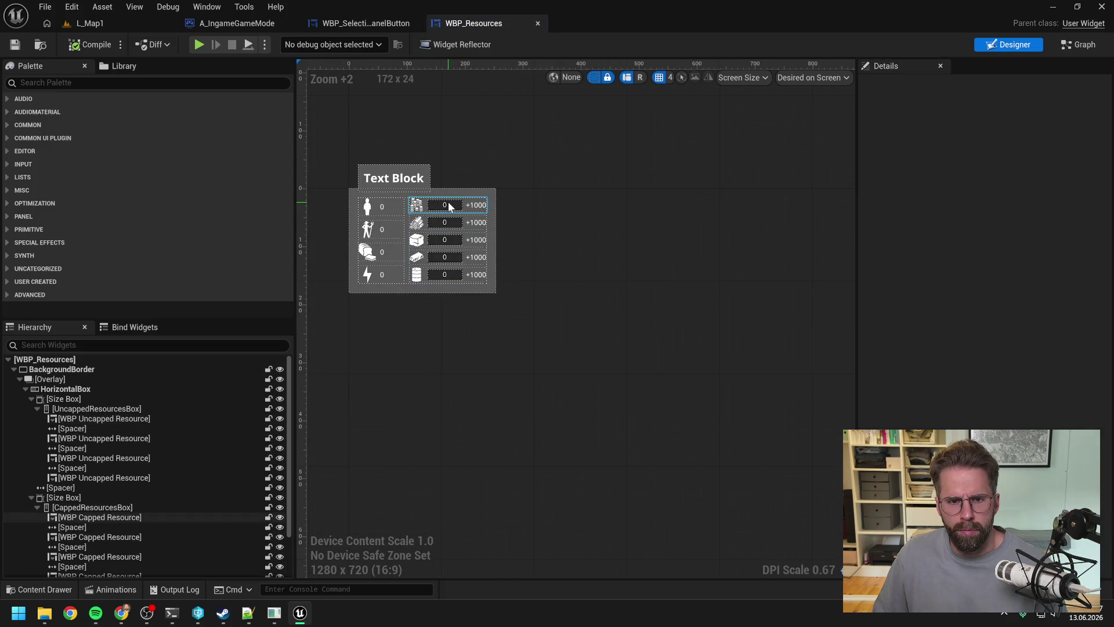
Step: Confirm the first capped resource entry is set to Gold, then list the four 'resourc' widget blueprints
{"action": "left_click", "coordinate": [450, 207]}
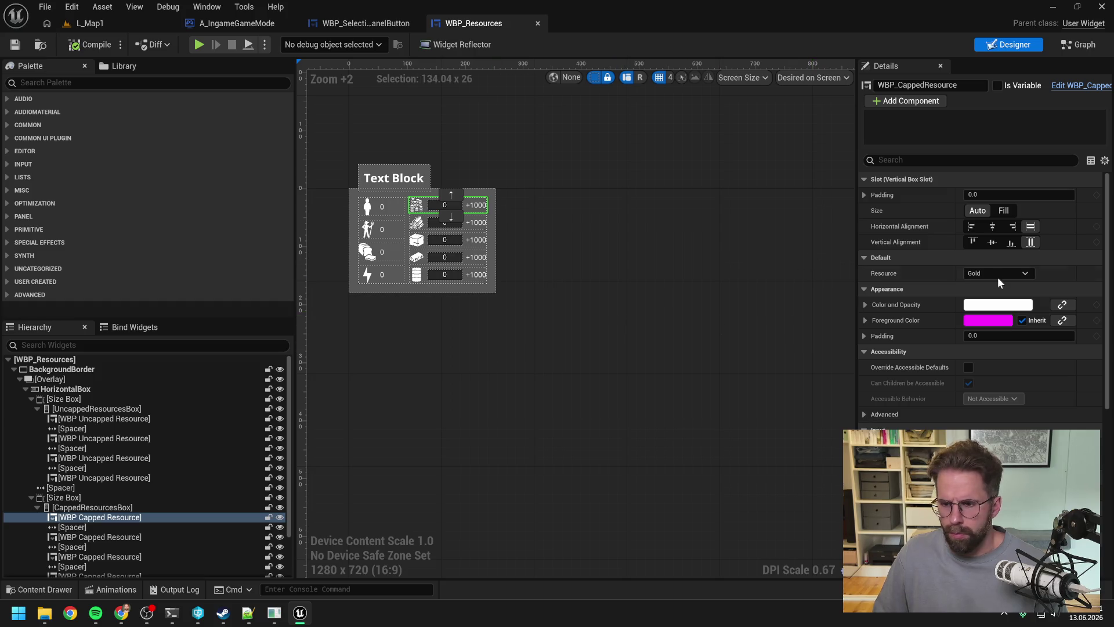
{"action": "scroll", "coordinate": [995, 278], "scroll_direction": "down", "scroll_amount": 3}
{"action": "scroll", "coordinate": [990, 283], "scroll_direction": "up", "scroll_amount": 3}
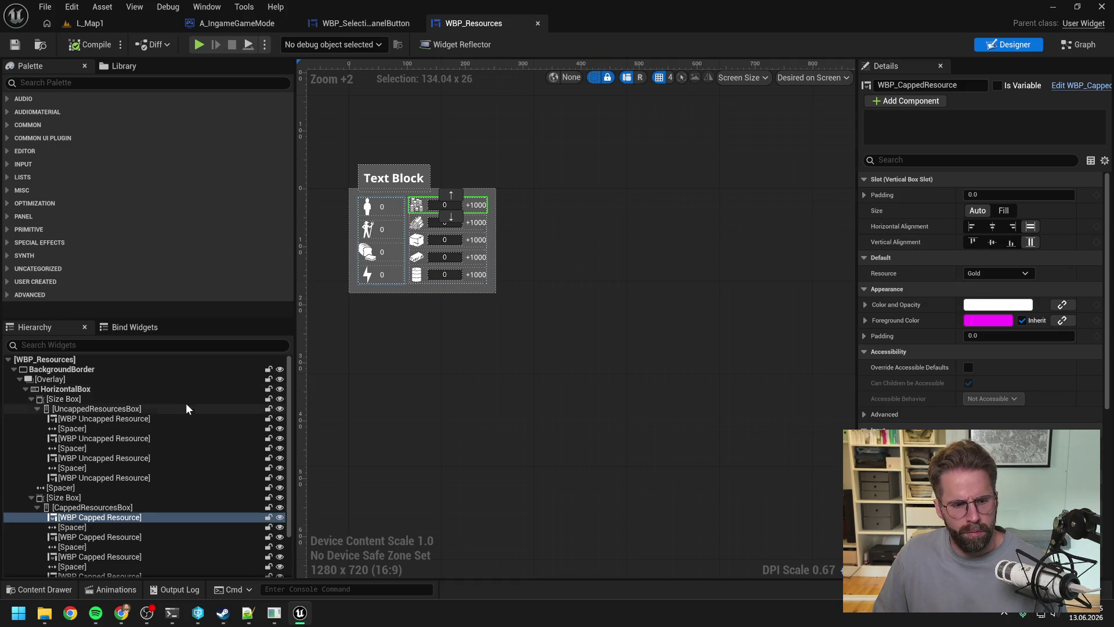
{"action": "scroll", "coordinate": [192, 412], "scroll_direction": "down", "scroll_amount": 3}
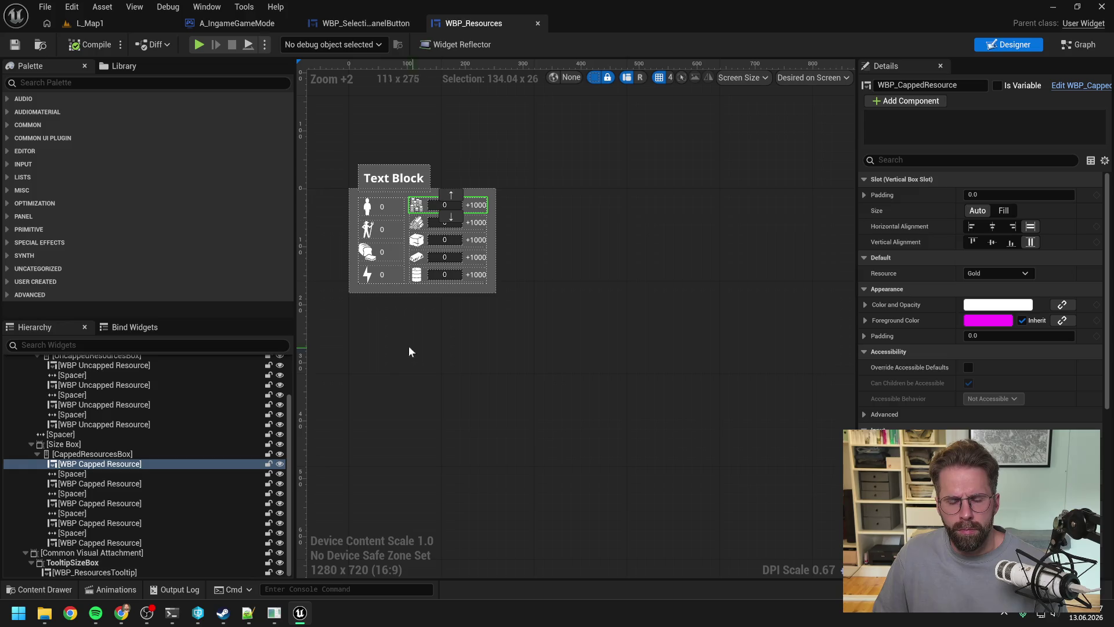
{"action": "scroll", "coordinate": [407, 197], "scroll_direction": "up", "scroll_amount": 4}
{"action": "left_click", "coordinate": [117, 465]}
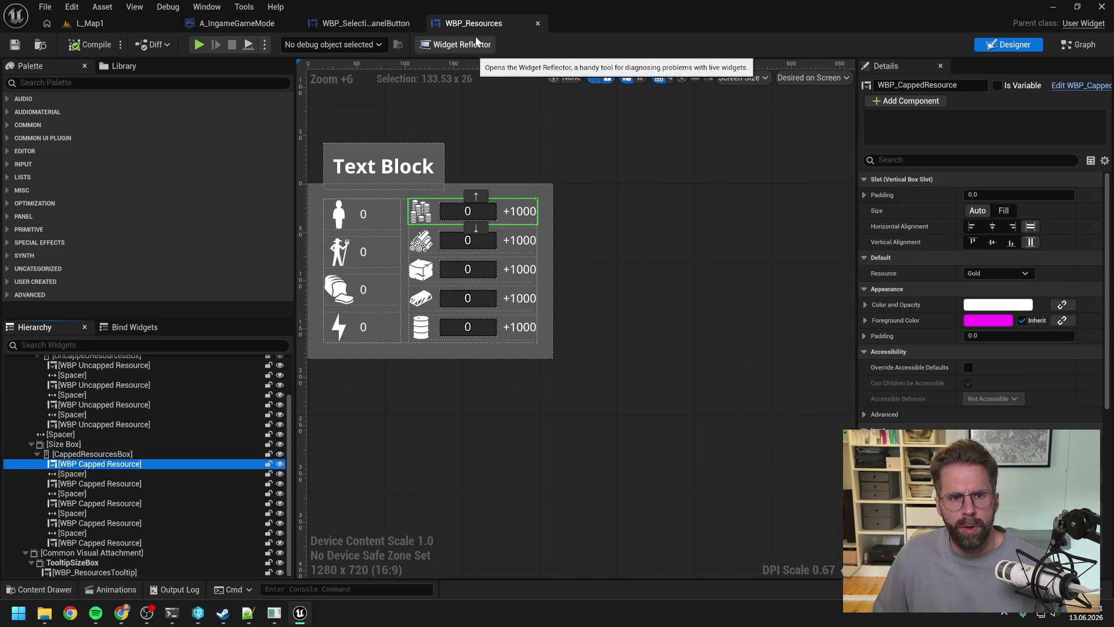
{"action": "key", "text": "ctrl+space"}
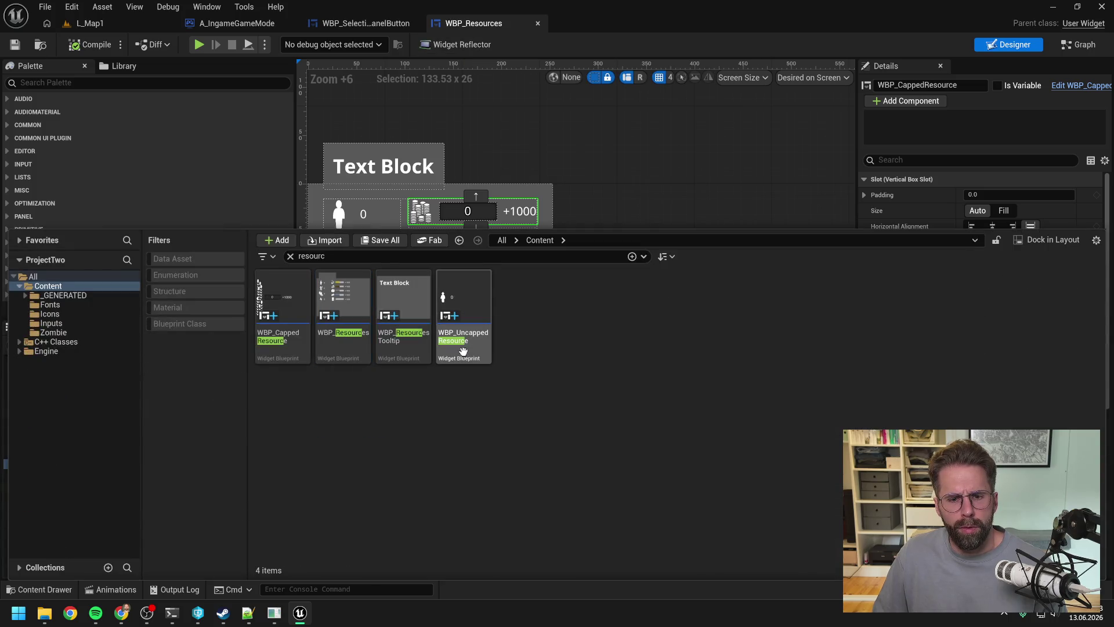
Step: Open WBP_CappedResource's HandleLocalPlayerResourcesChanged function graph
{"action": "left_click", "coordinate": [286, 359]}
{"action": "double_click", "coordinate": [287, 359]}
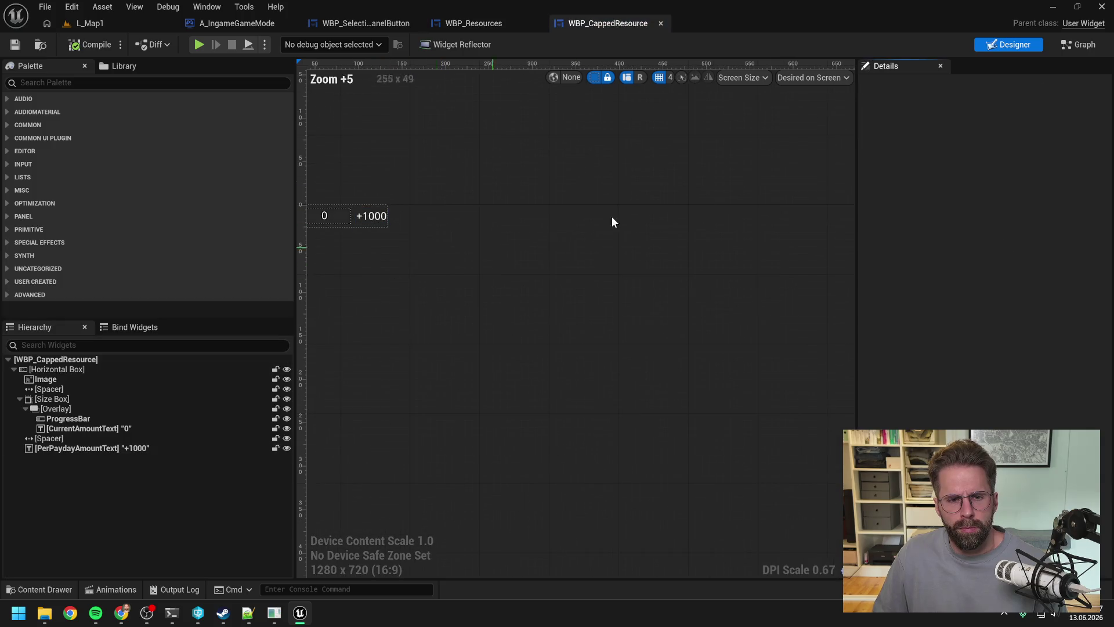
{"action": "left_click", "coordinate": [1071, 44]}
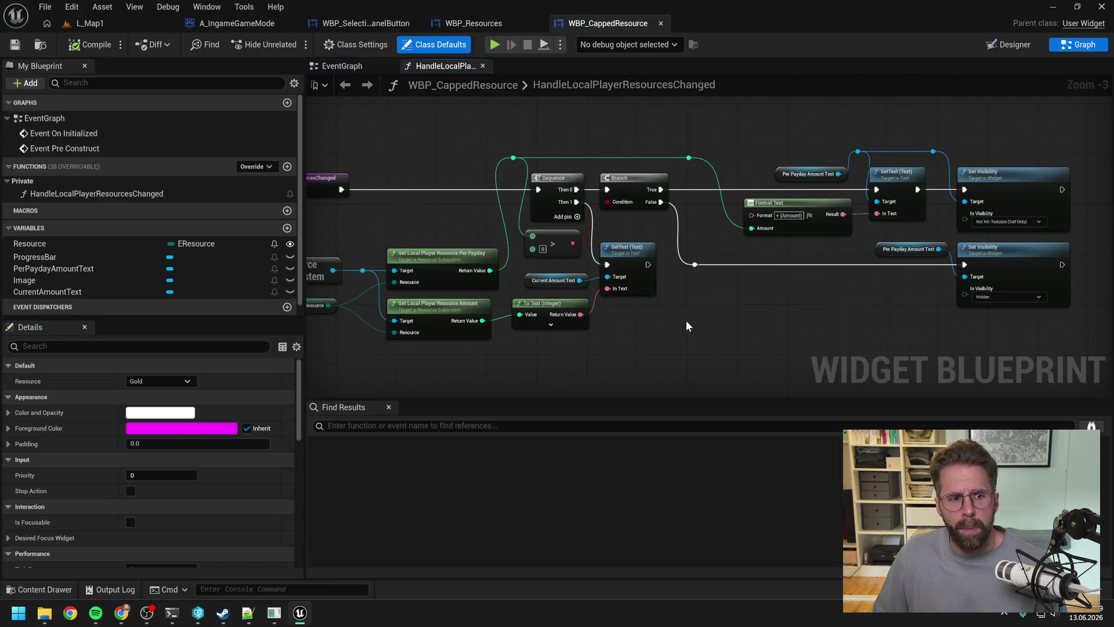
{"action": "left_click", "coordinate": [137, 193]}
Step: Add a reroute point on the Resource Subsystem wire and pull a new wire from it
{"action": "mouse_move", "coordinate": [873, 307]}
{"action": "left_mouse_down"}
{"action": "mouse_move", "coordinate": [778, 283]}
{"action": "mouse_move", "coordinate": [702, 306]}
{"action": "mouse_move", "coordinate": [511, 273]}
{"action": "mouse_move", "coordinate": [510, 226]}
{"action": "left_mouse_up"}
{"action": "scroll", "coordinate": [777, 284], "scroll_direction": "up", "scroll_amount": 1}
{"action": "double_click", "coordinate": [509, 225]}
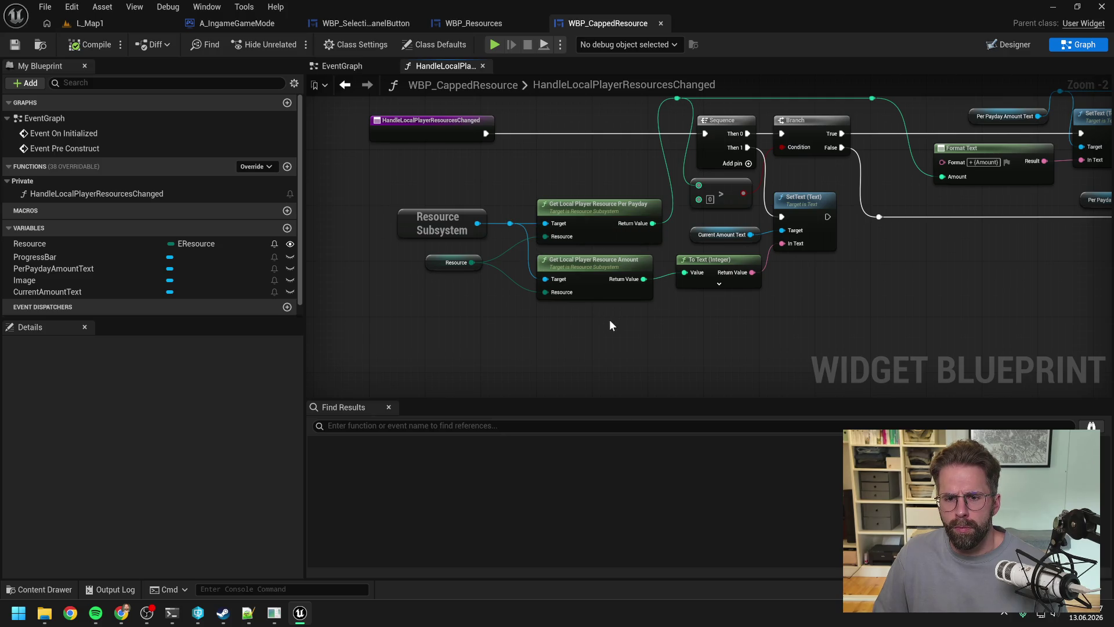
{"action": "left_click_drag", "start_coordinate": [610, 321], "coordinate": [556, 324]}
{"action": "scroll", "coordinate": [555, 324], "scroll_direction": "down", "scroll_amount": 1}
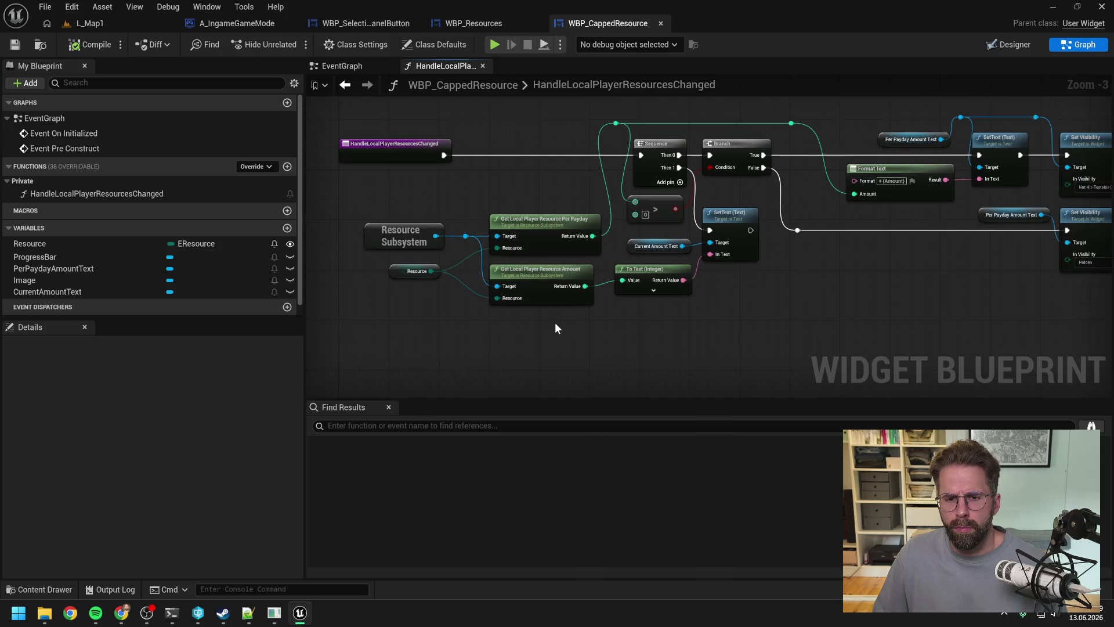
{"action": "left_click_drag", "start_coordinate": [465, 236], "coordinate": [509, 339]}
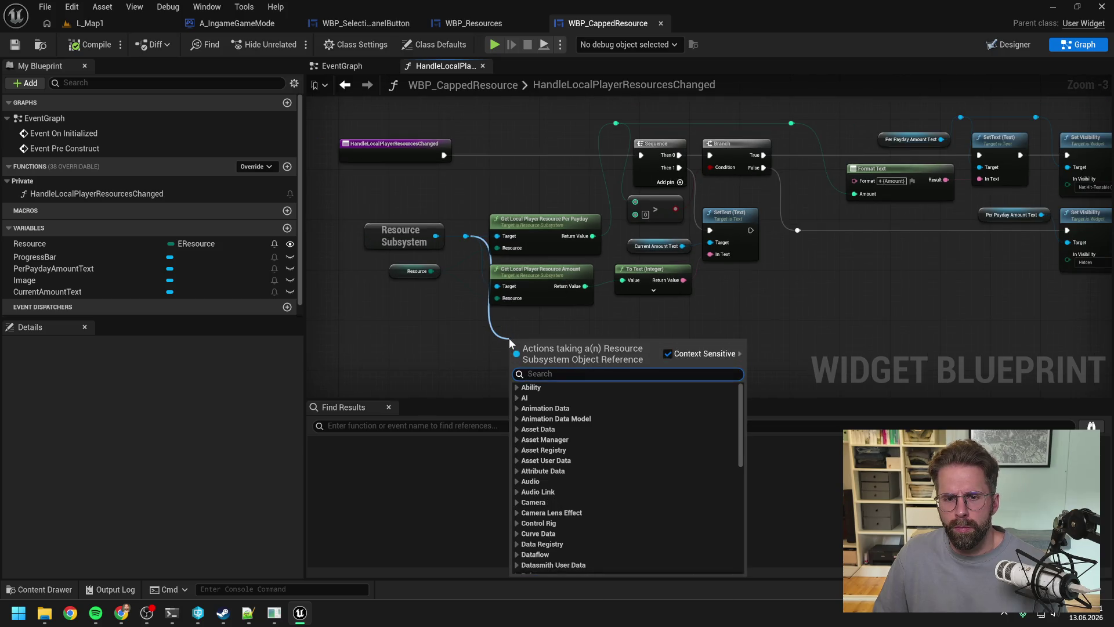
Step: Add a Get Local Player Resource Storage Capacity node wired to Resource, then compile and save
{"action": "type", "text": "local player"}
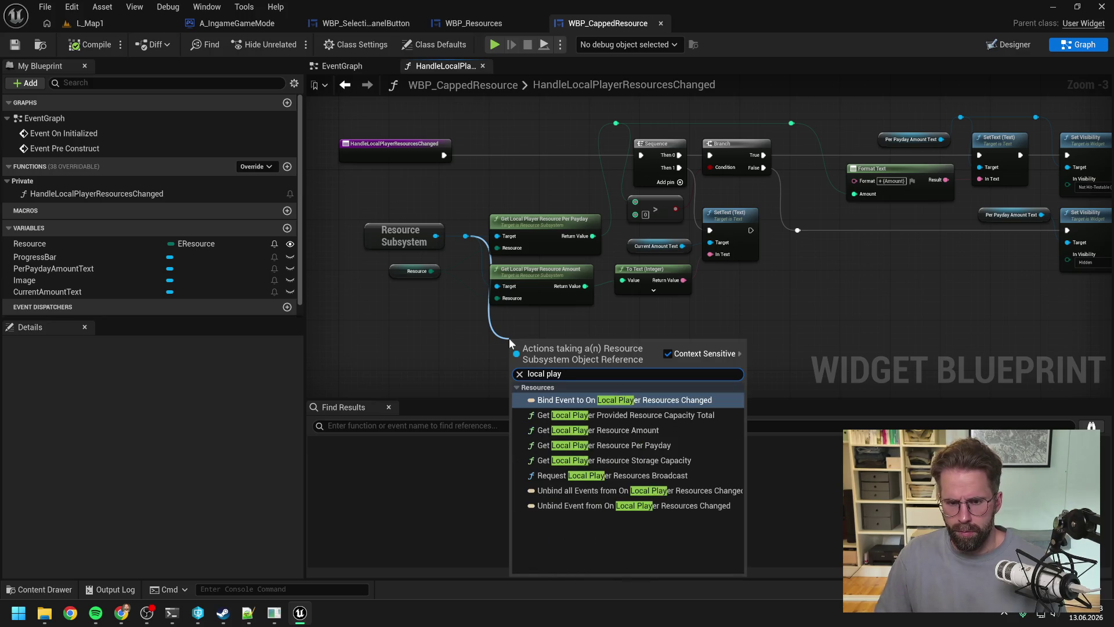
{"action": "left_click", "coordinate": [623, 460]}
{"action": "left_click_drag", "start_coordinate": [591, 353], "coordinate": [572, 335]}
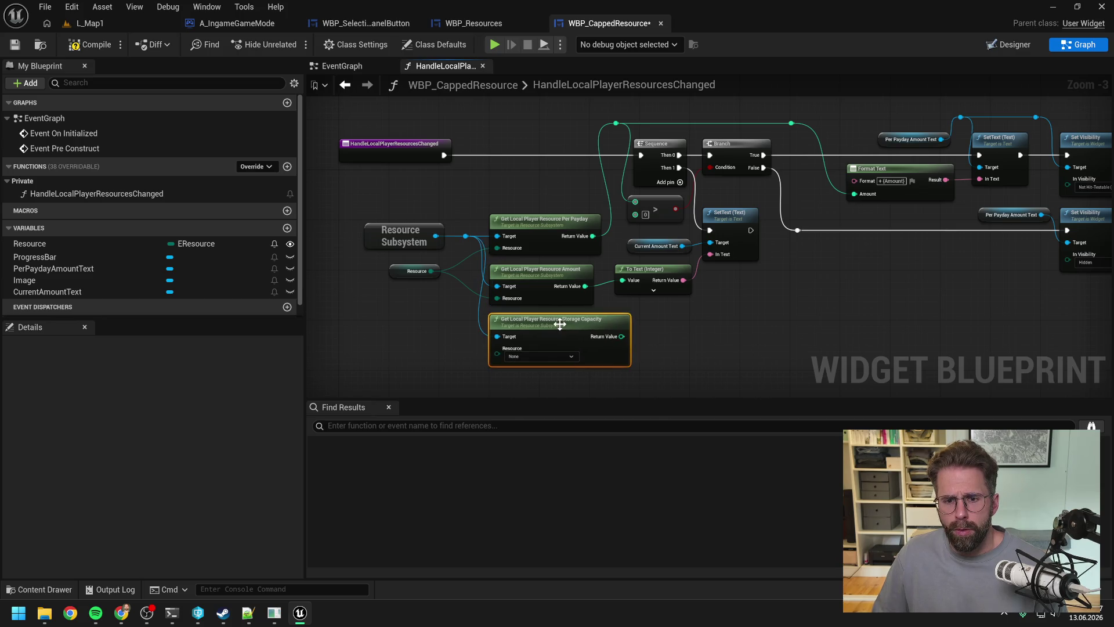
{"action": "mouse_move", "coordinate": [431, 271]}
{"action": "left_mouse_down"}
{"action": "mouse_move", "coordinate": [476, 346]}
{"action": "mouse_move", "coordinate": [495, 354]}
{"action": "left_mouse_up"}
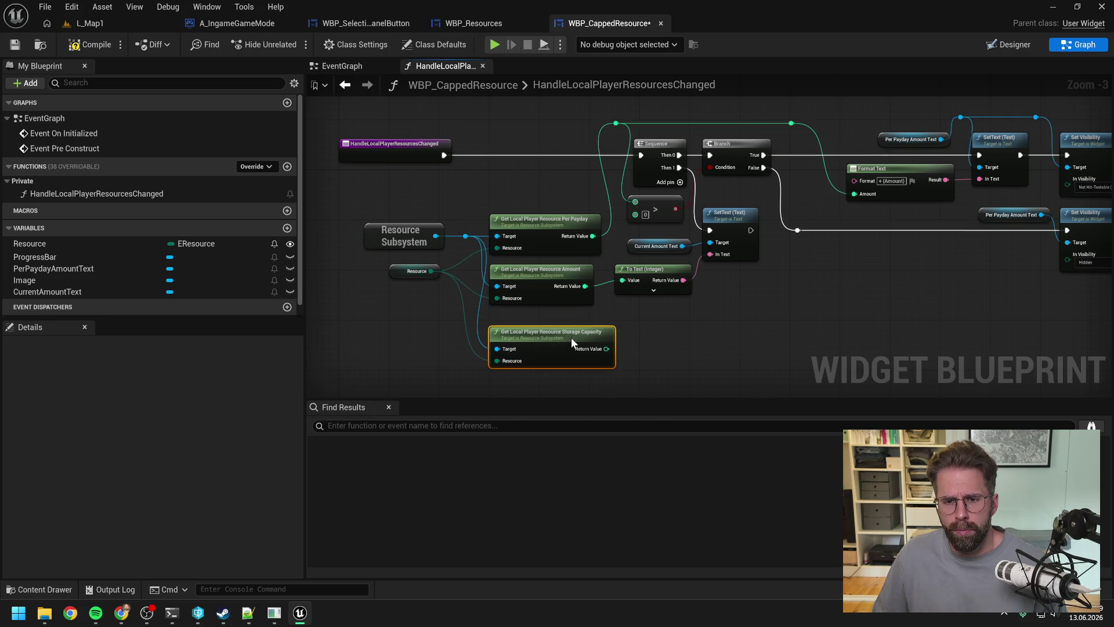
{"action": "left_click_drag", "start_coordinate": [699, 336], "coordinate": [604, 322]}
{"action": "scroll", "coordinate": [604, 322], "scroll_direction": "down", "scroll_amount": 1}
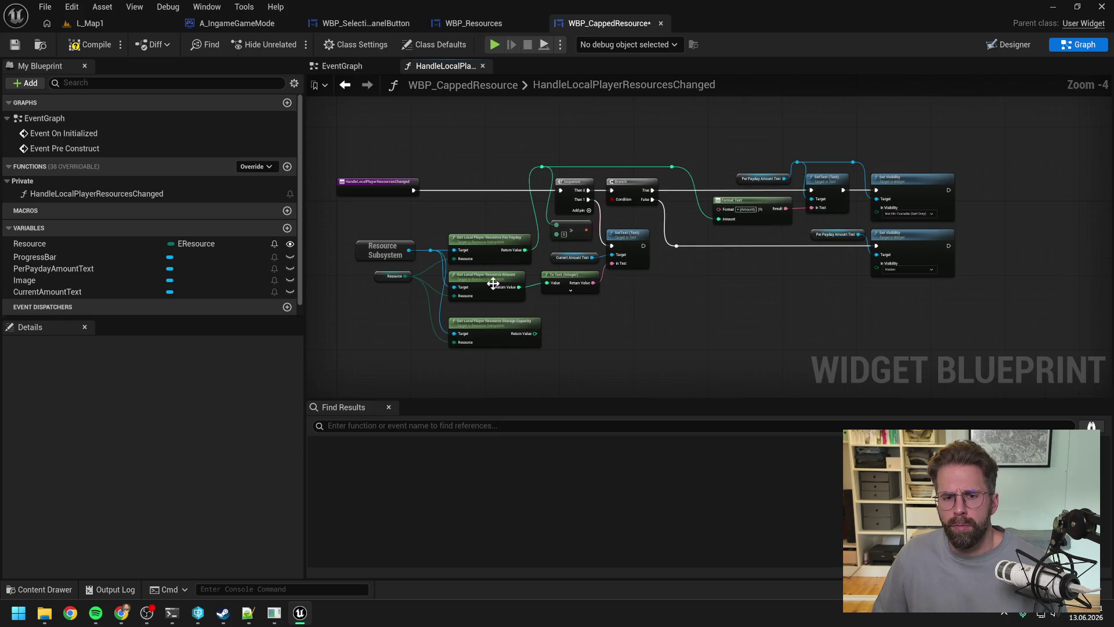
{"action": "left_click", "coordinate": [90, 41]}
{"action": "key", "text": "ctrl+s"}
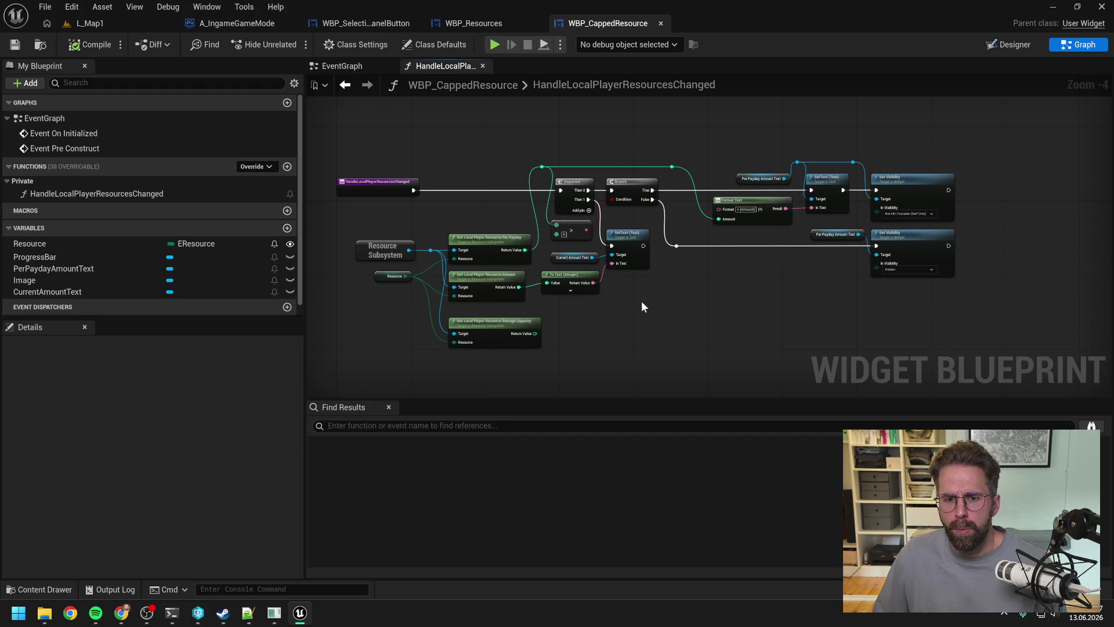
Step: Move the Current Amount Text, SetText and To Text nodes lower and drag in a ProgressBar reference
{"action": "left_click_drag", "start_coordinate": [633, 298], "coordinate": [540, 228]}
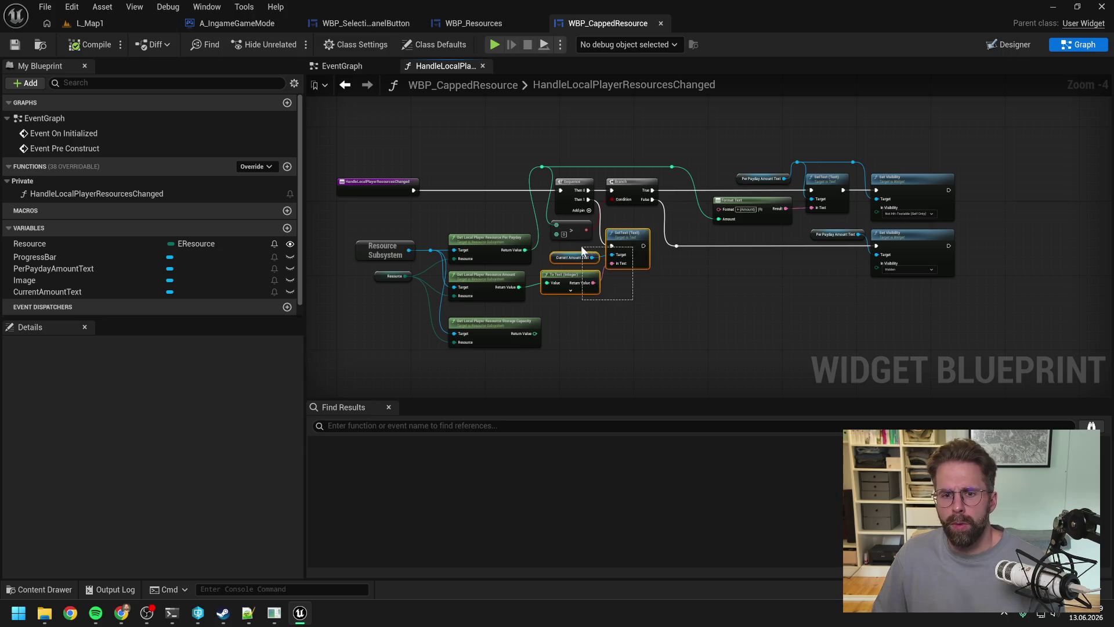
{"action": "mouse_move", "coordinate": [622, 297]}
{"action": "left_mouse_down"}
{"action": "mouse_move", "coordinate": [623, 320]}
{"action": "mouse_move", "coordinate": [578, 318]}
{"action": "left_mouse_up"}
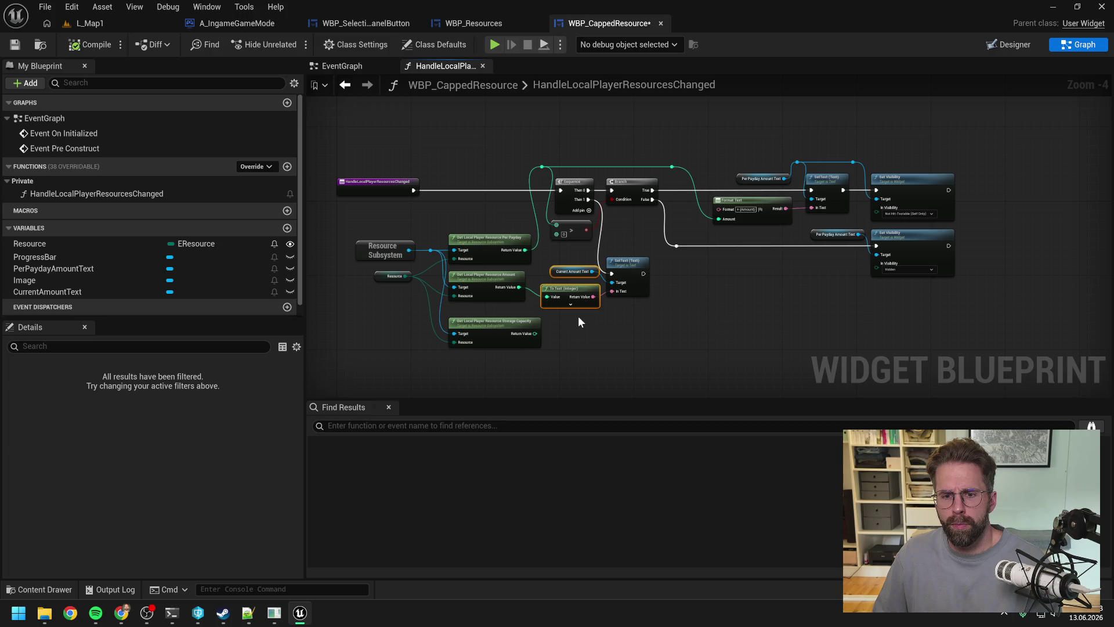
{"action": "left_click", "coordinate": [616, 337]}
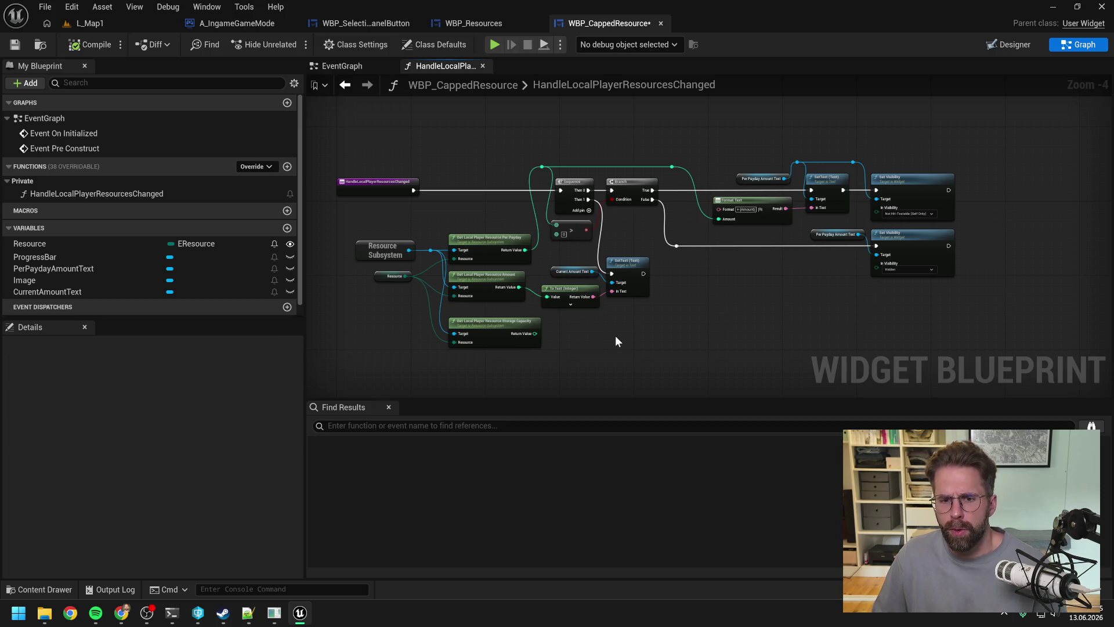
{"action": "left_click_drag", "start_coordinate": [581, 276], "coordinate": [576, 275]}
{"action": "left_click", "coordinate": [674, 353]}
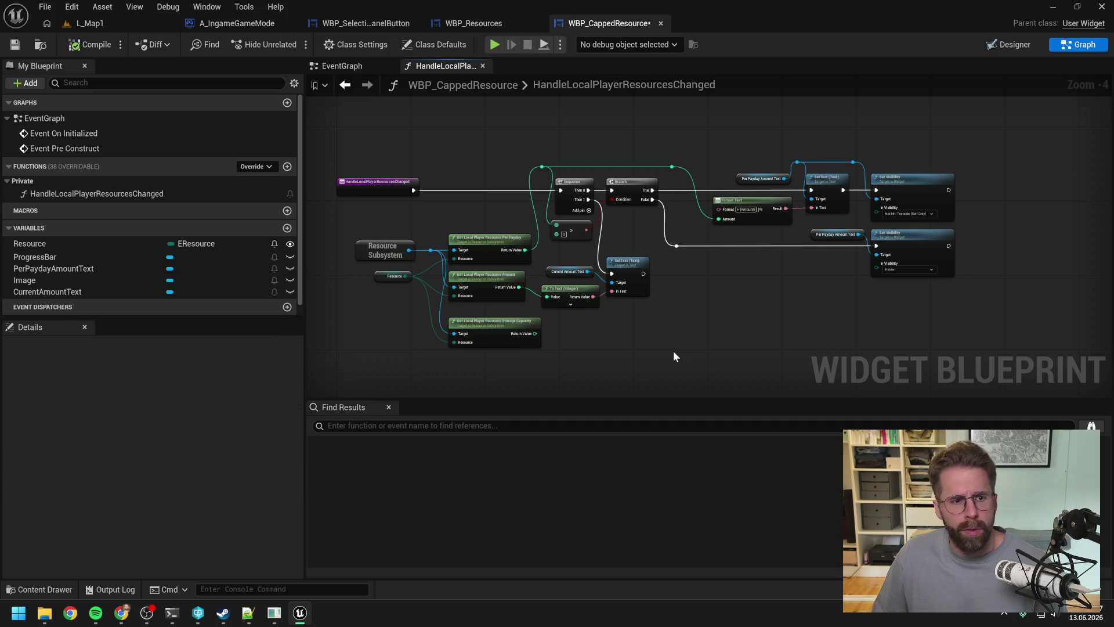
{"action": "mouse_move", "coordinate": [174, 257]}
{"action": "left_mouse_down"}
{"action": "mouse_move", "coordinate": [667, 258]}
{"action": "mouse_move", "coordinate": [716, 270]}
{"action": "left_mouse_up"}
Step: Add a ProgressBar Set Percent node executed right after SetText
{"action": "left_click", "coordinate": [696, 278]}
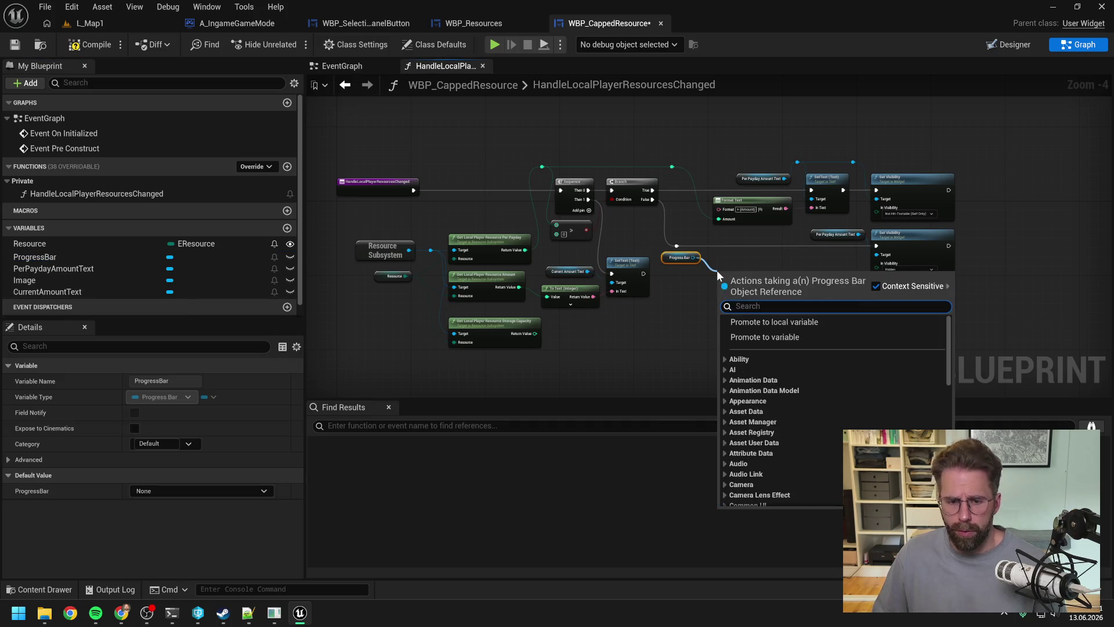
{"action": "type", "text": "set per"}
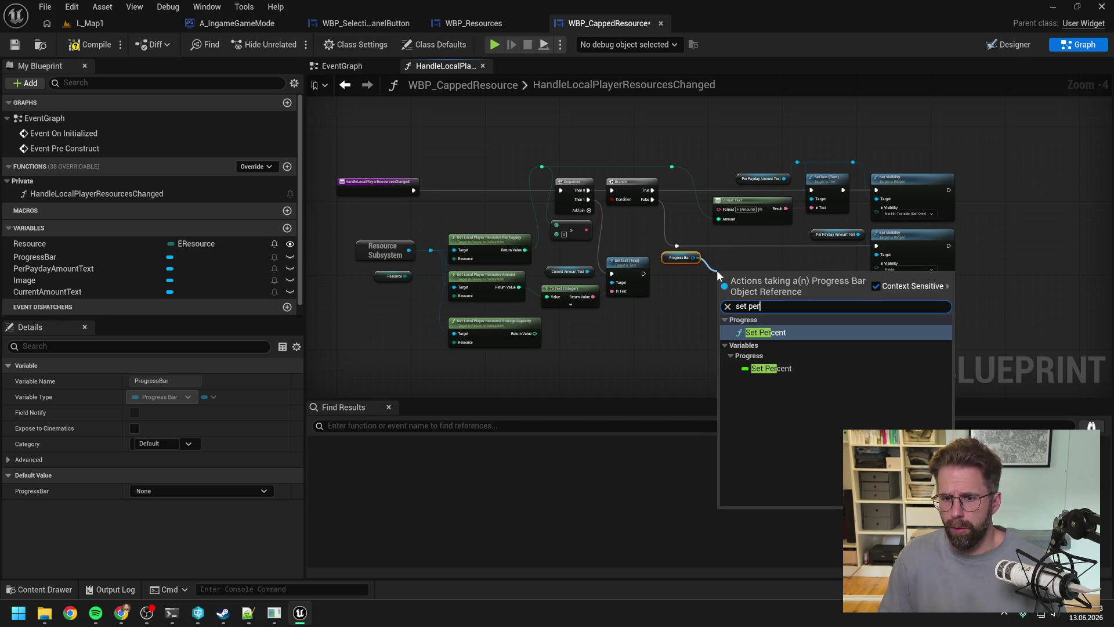
{"action": "key", "text": "Return"}
{"action": "scroll", "coordinate": [718, 272], "scroll_direction": "up", "scroll_amount": 2}
{"action": "mouse_move", "coordinate": [614, 272]}
{"action": "left_mouse_down"}
{"action": "mouse_move", "coordinate": [725, 289]}
{"action": "mouse_move", "coordinate": [763, 272]}
{"action": "left_mouse_up"}
{"action": "left_click", "coordinate": [696, 268]}
{"action": "left_click_drag", "start_coordinate": [685, 259], "coordinate": [719, 258]}
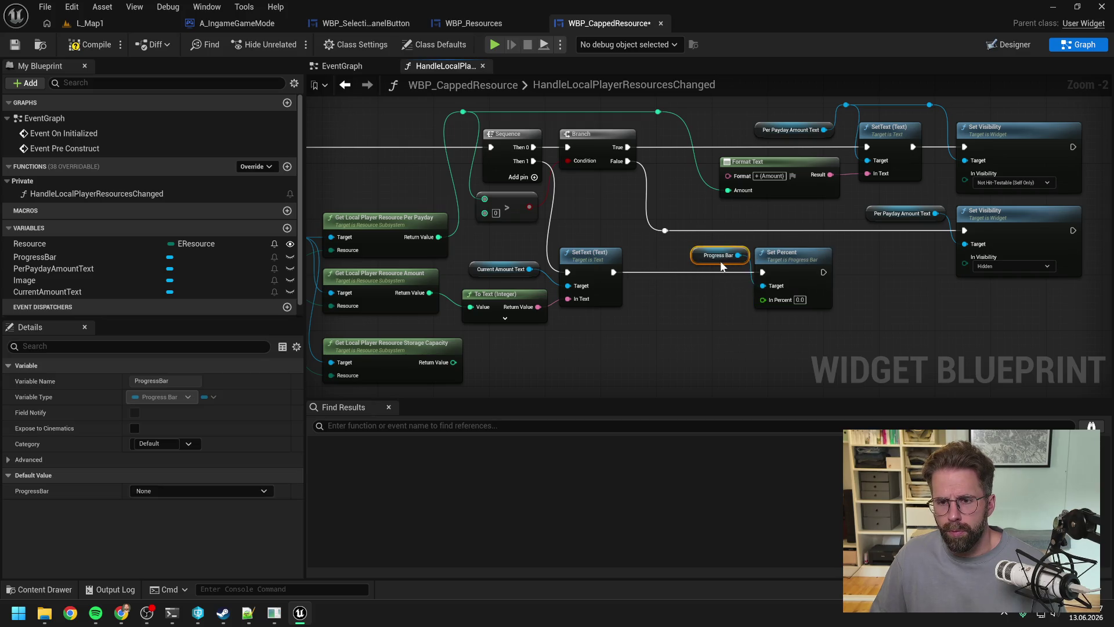
{"action": "left_click", "coordinate": [691, 313]}
{"action": "scroll", "coordinate": [677, 318], "scroll_direction": "down", "scroll_amount": 1}
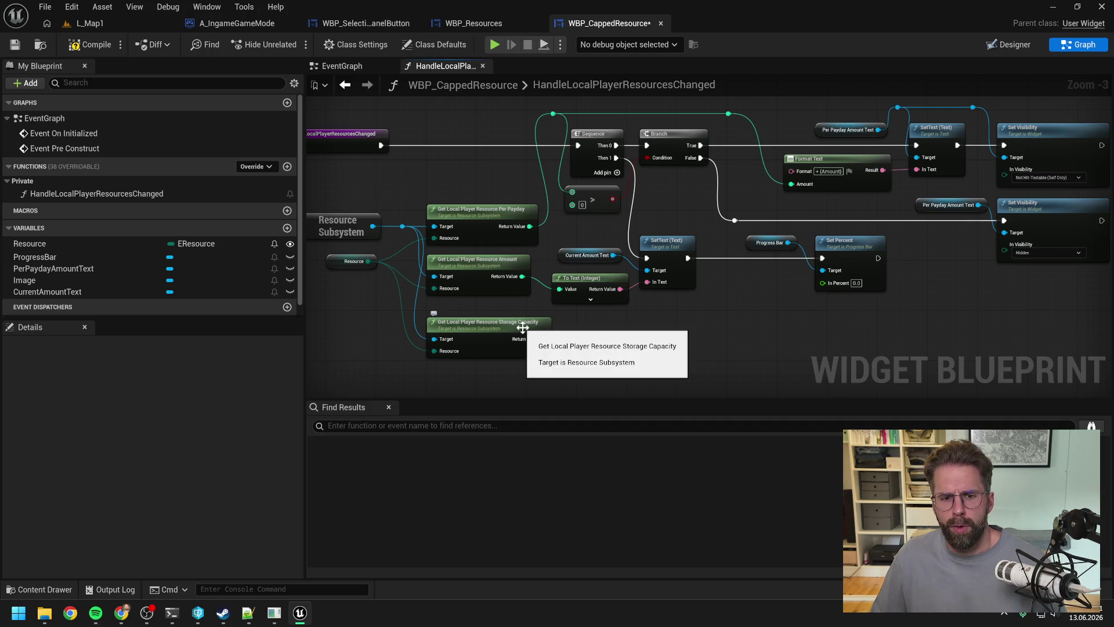
Step: Convert the resource amount and the storage capacity to floats with To Float nodes
{"action": "left_click_drag", "start_coordinate": [523, 328], "coordinate": [516, 347]}
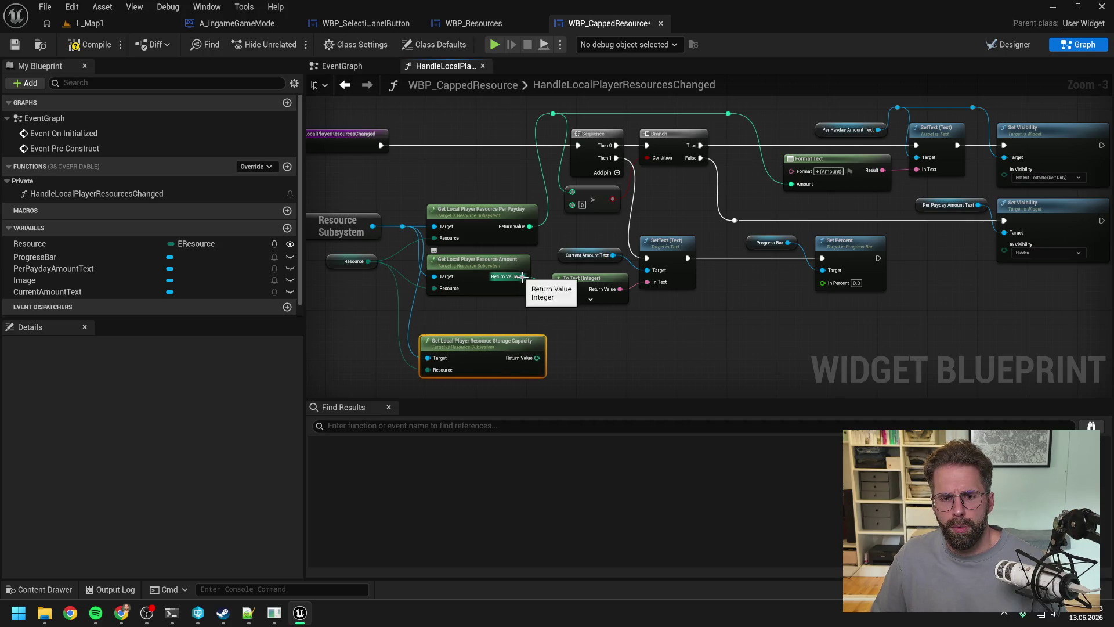
{"action": "left_click_drag", "start_coordinate": [522, 276], "coordinate": [562, 332]}
{"action": "type", "text": "to floa"}
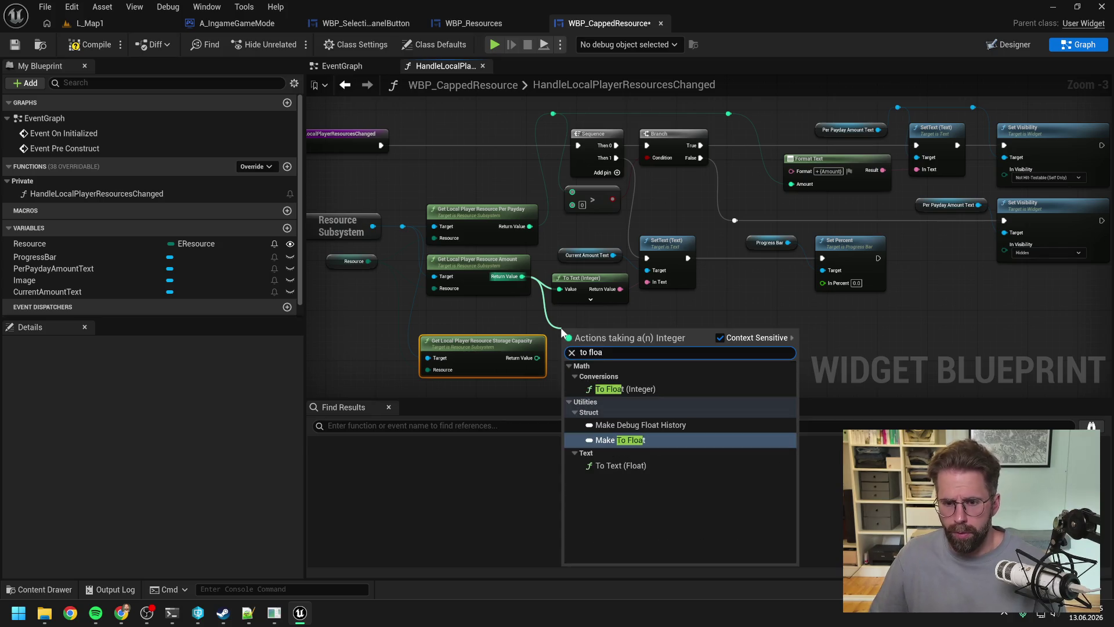
{"action": "left_click", "coordinate": [626, 389]}
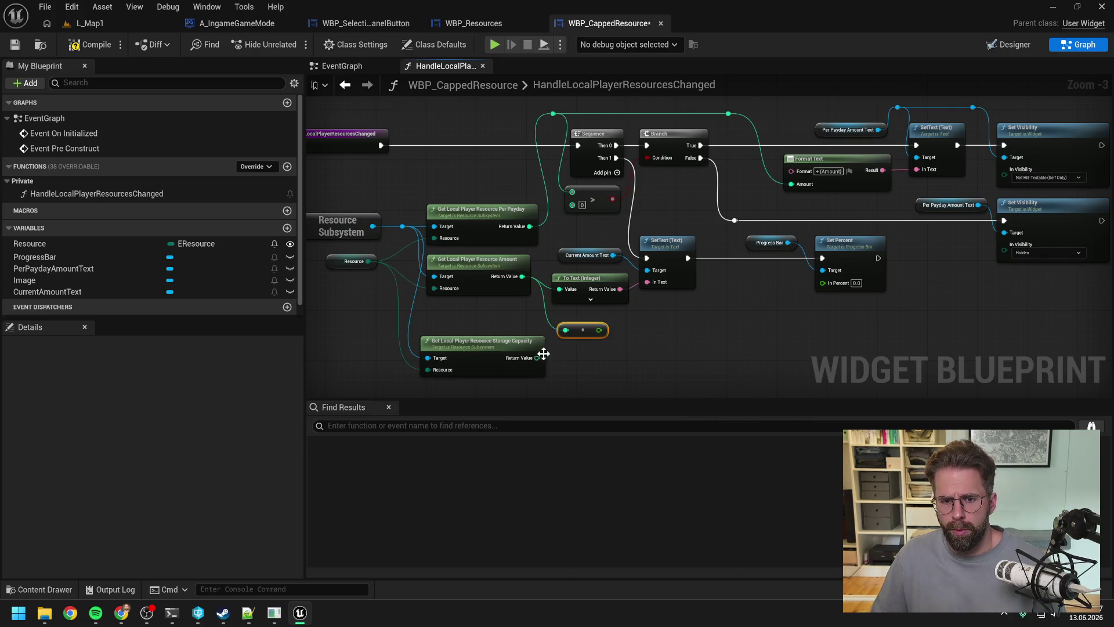
{"action": "left_click_drag", "start_coordinate": [537, 358], "coordinate": [571, 364]}
{"action": "type", "text": "to floa"}
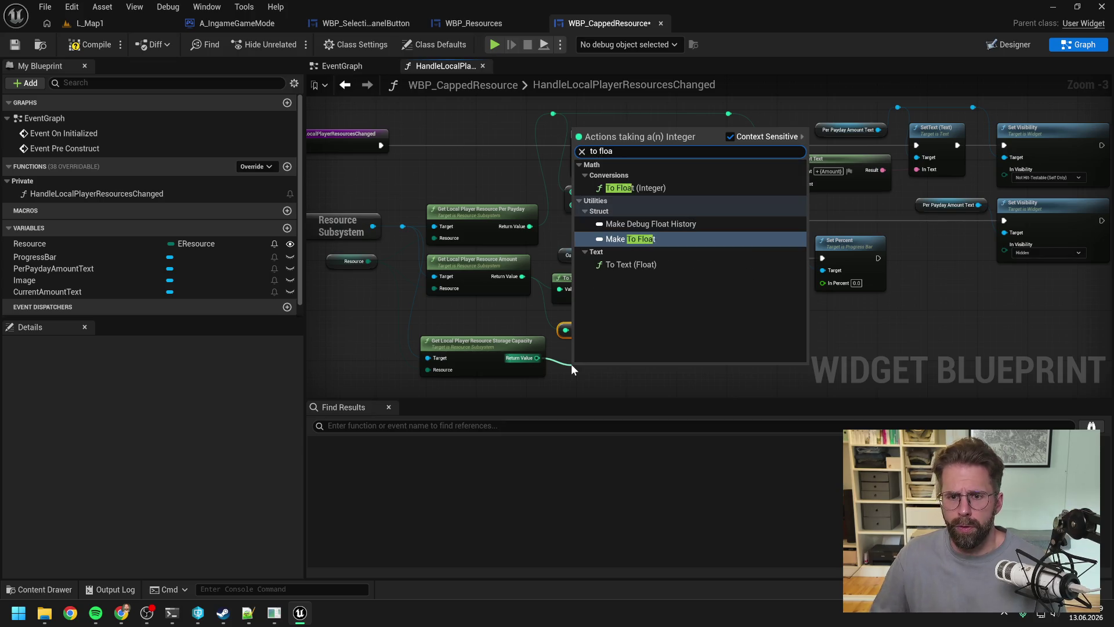
{"action": "left_click", "coordinate": [618, 187]}
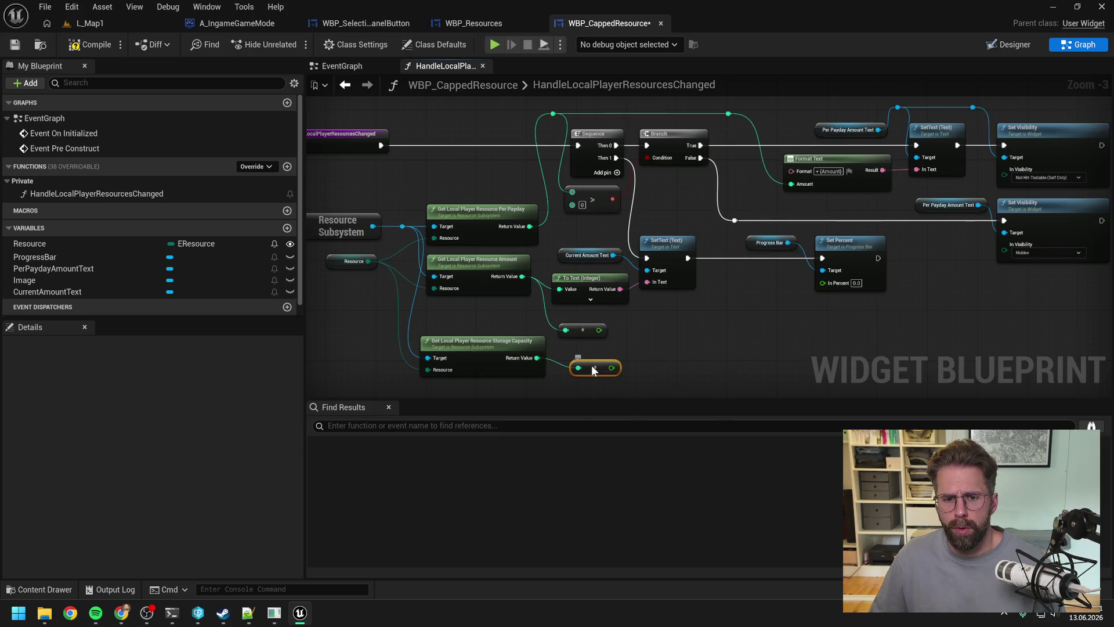
{"action": "left_click", "coordinate": [683, 342]}
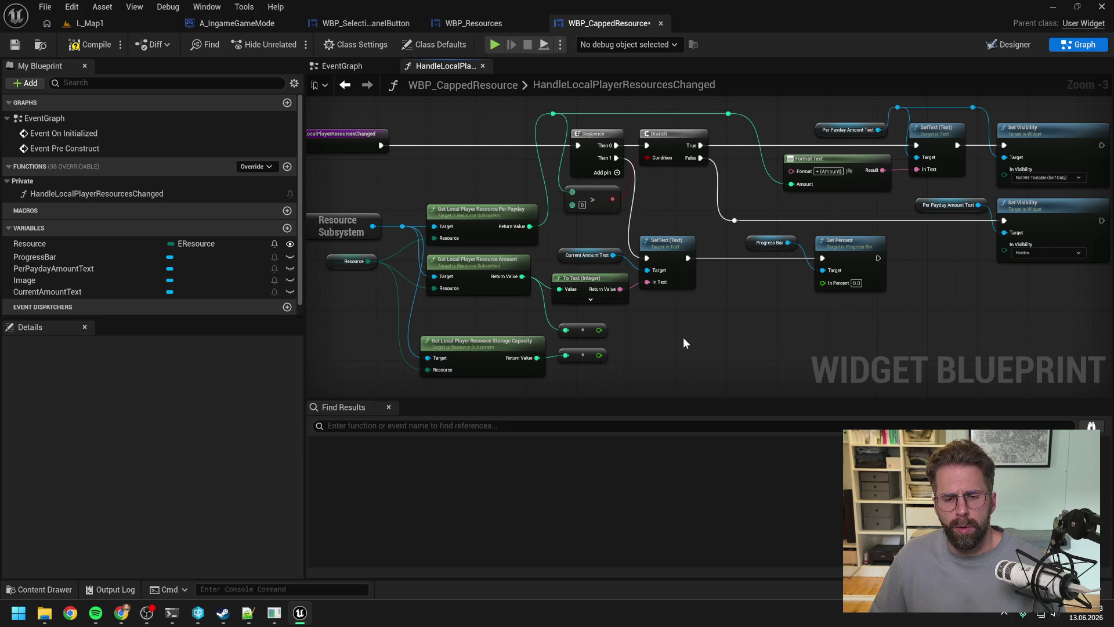
Step: Divide the float amount by capacity for the percent, compile and save, and return to L_Map1
{"action": "mouse_move", "coordinate": [599, 329]}
{"action": "left_mouse_down"}
{"action": "mouse_move", "coordinate": [649, 340]}
{"action": "mouse_move", "coordinate": [650, 356]}
{"action": "mouse_move", "coordinate": [823, 283]}
{"action": "left_mouse_up"}
{"action": "type", "text": "/"}
{"action": "key", "text": "Return"}
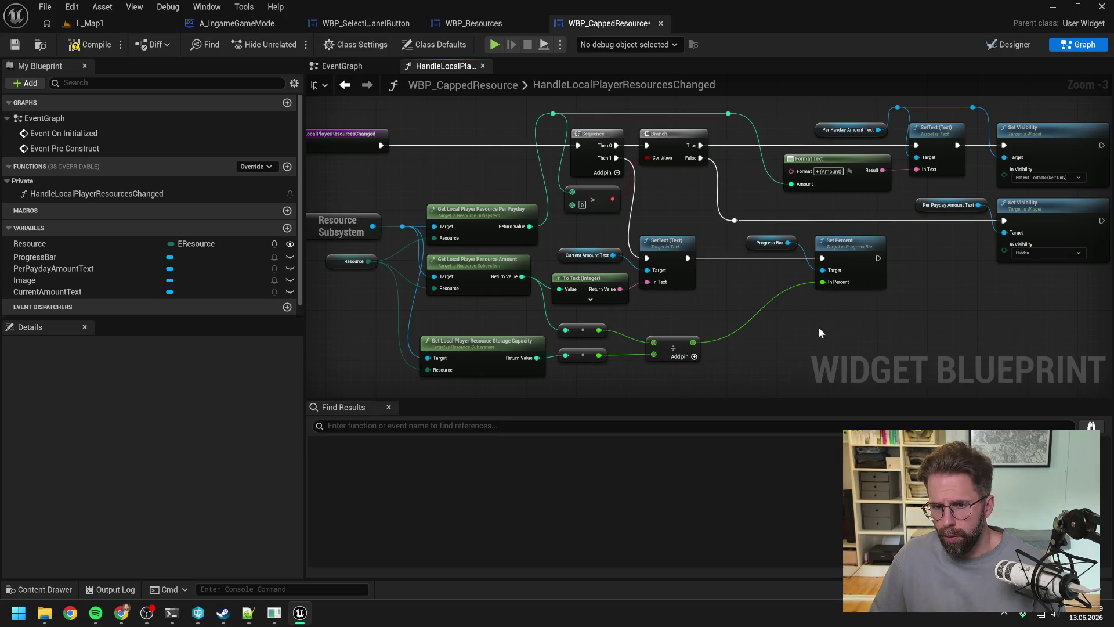
{"action": "left_click", "coordinate": [90, 45]}
{"action": "left_click", "coordinate": [106, 24]}
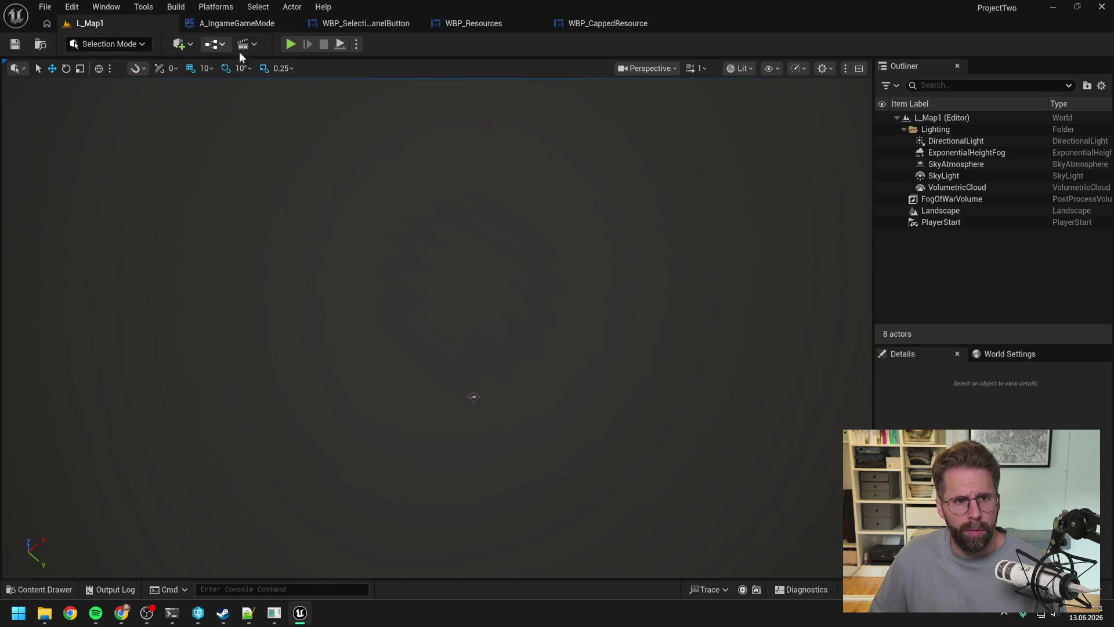
{"action": "left_click", "coordinate": [290, 44]}
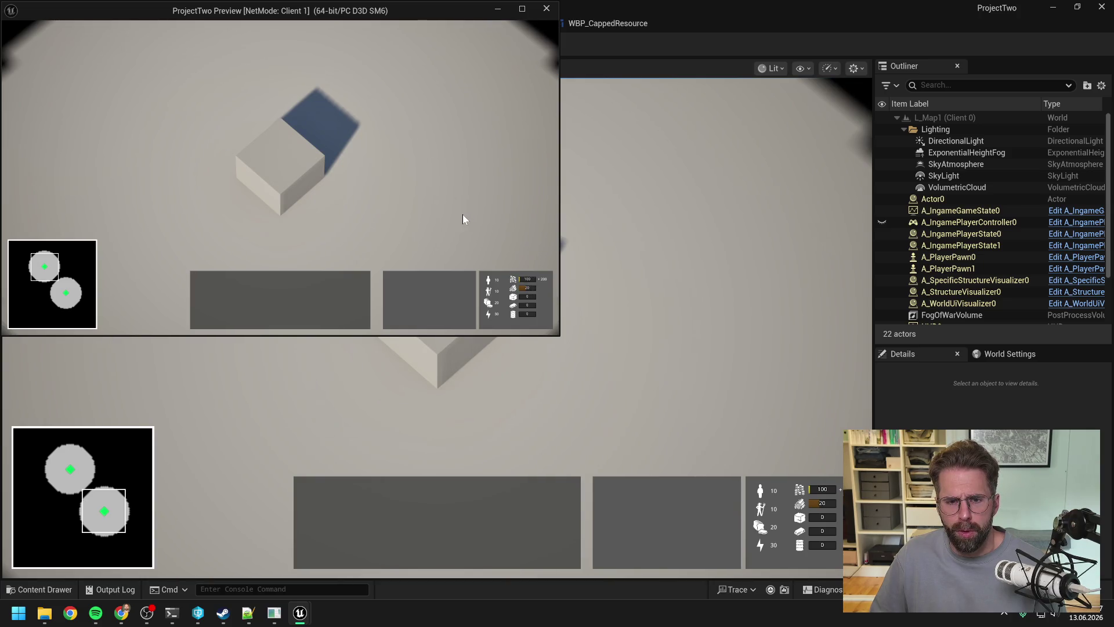
{"action": "key", "text": "a"}
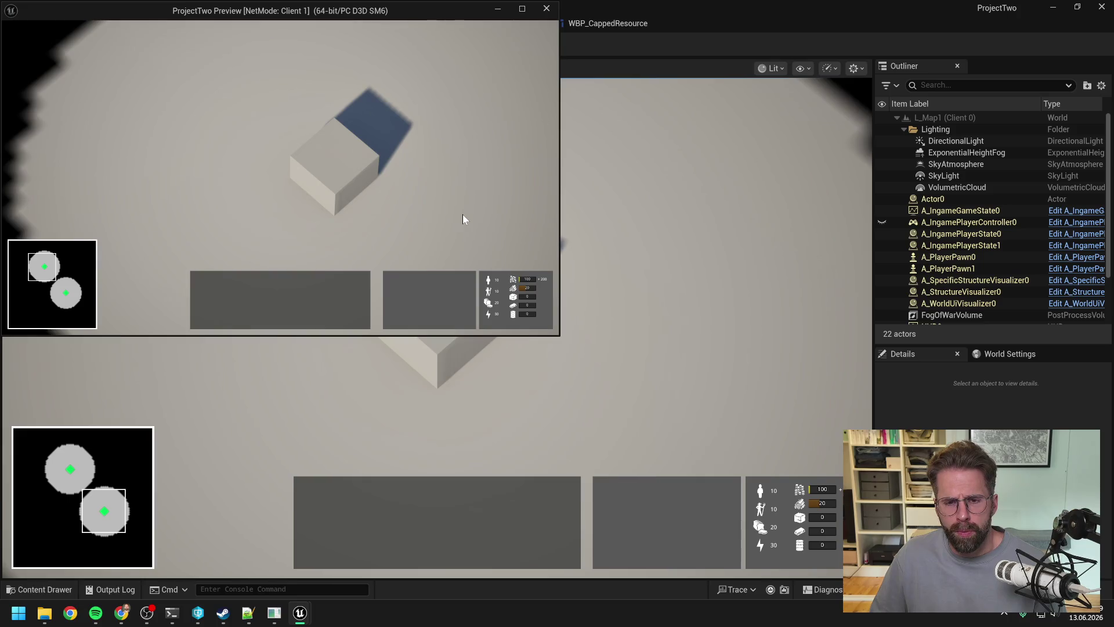
{"action": "left_click", "coordinate": [354, 175]}
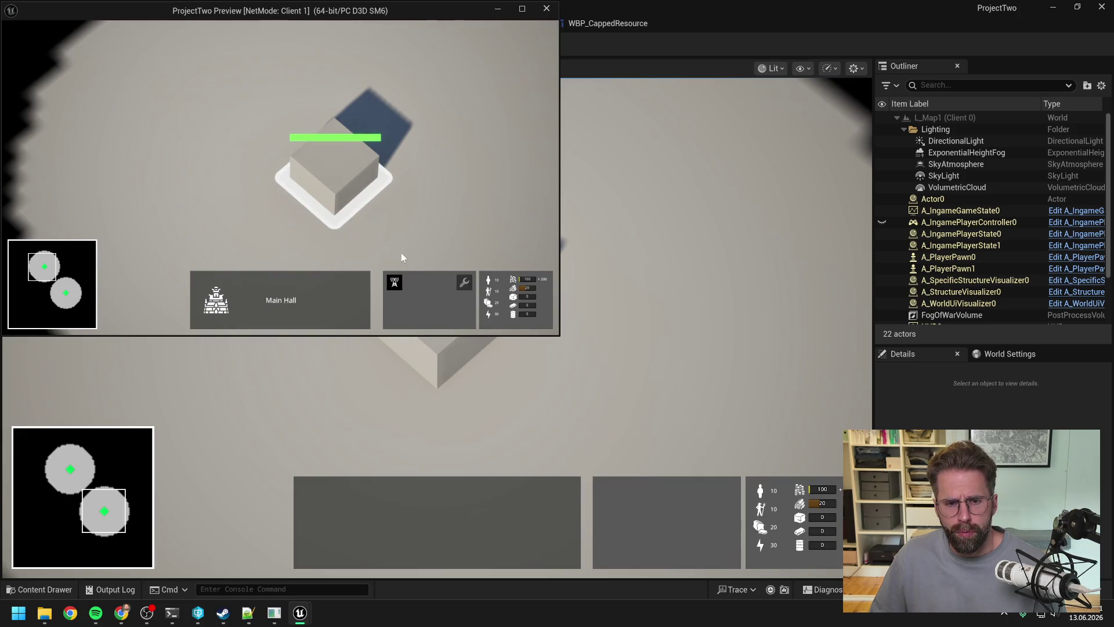
{"action": "key", "text": "d"}
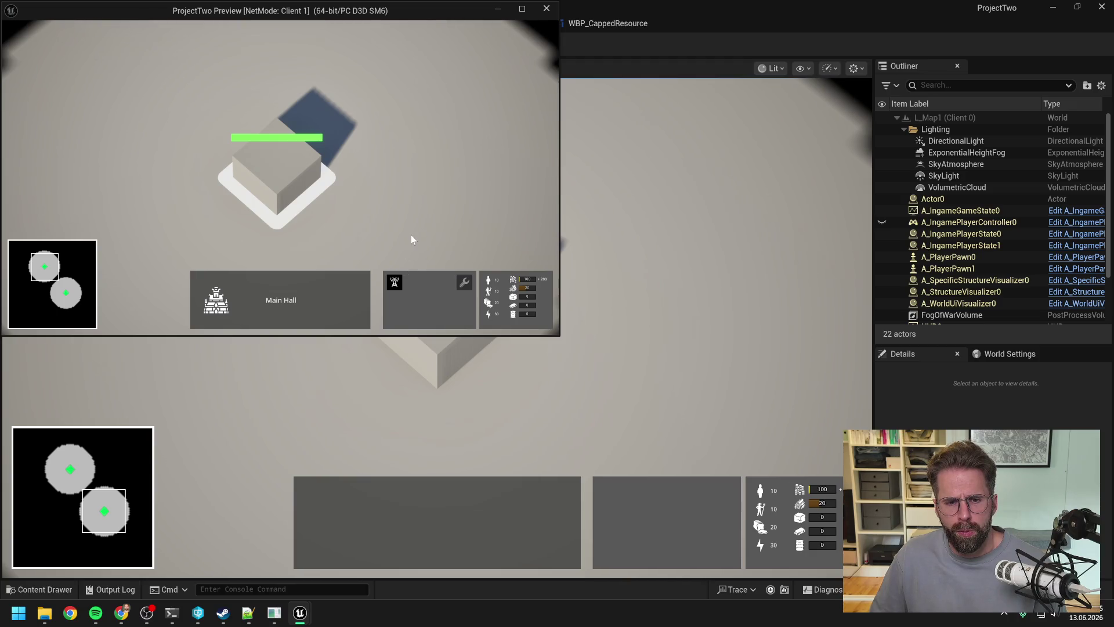
{"action": "key", "text": "a"}
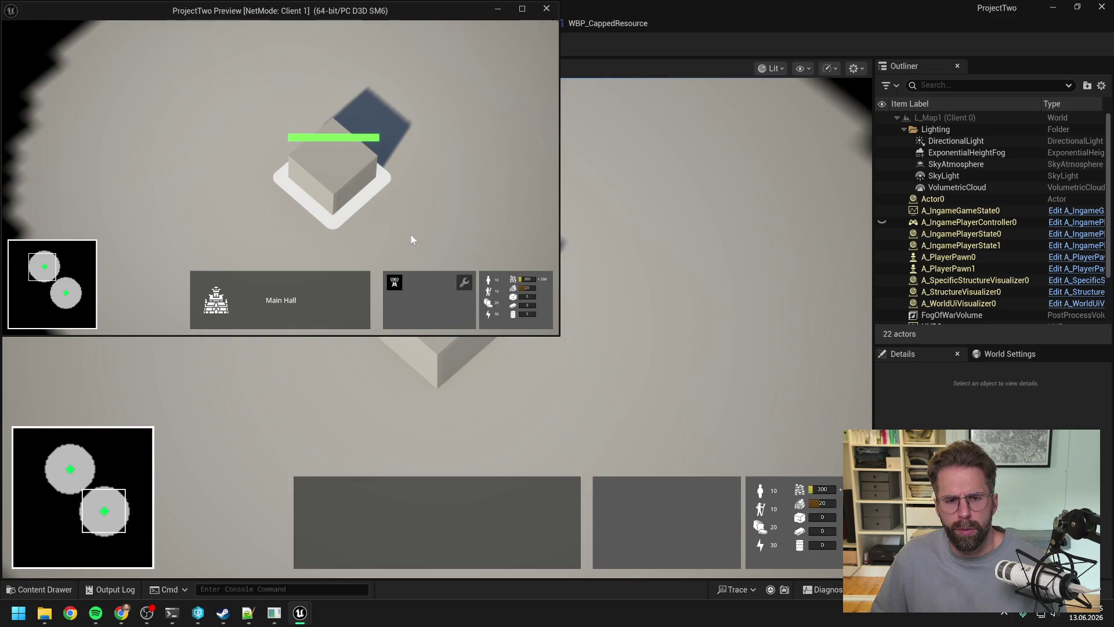
{"action": "scroll", "coordinate": [458, 187], "scroll_direction": "down", "scroll_amount": 3}
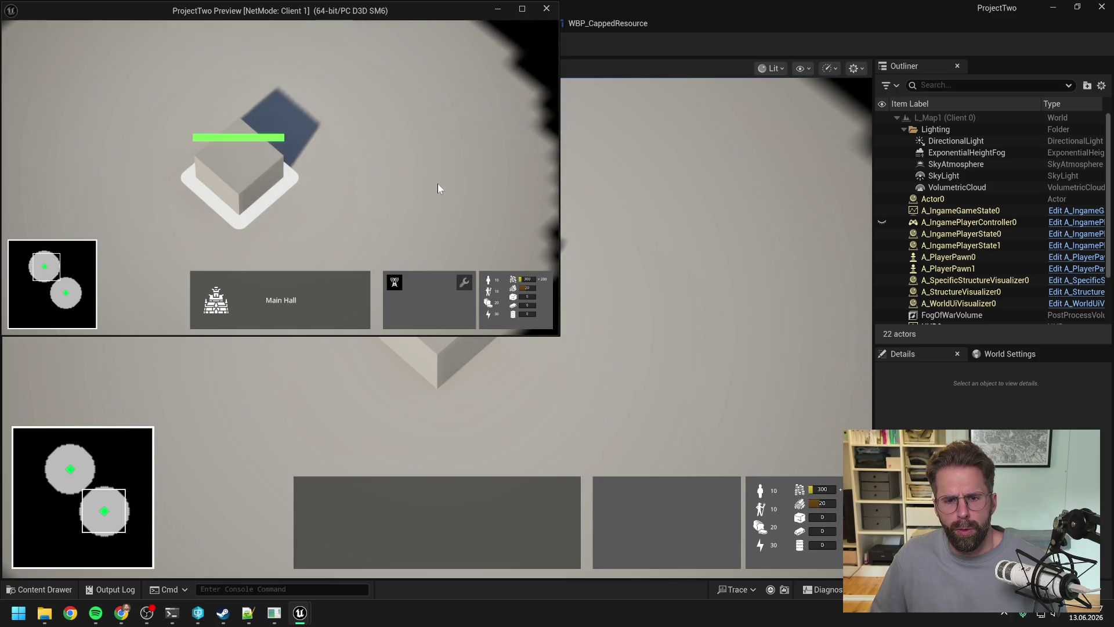
{"action": "scroll", "coordinate": [429, 185], "scroll_direction": "down", "scroll_amount": 3}
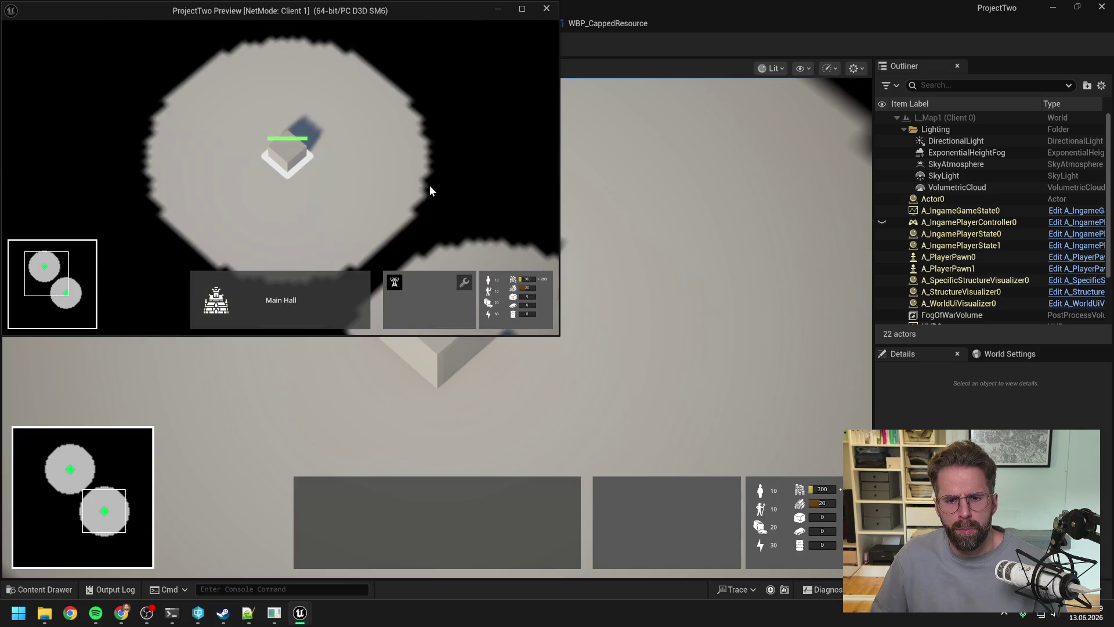
{"action": "scroll", "coordinate": [380, 213], "scroll_direction": "up", "scroll_amount": 3}
{"action": "scroll", "coordinate": [405, 229], "scroll_direction": "down", "scroll_amount": 2}
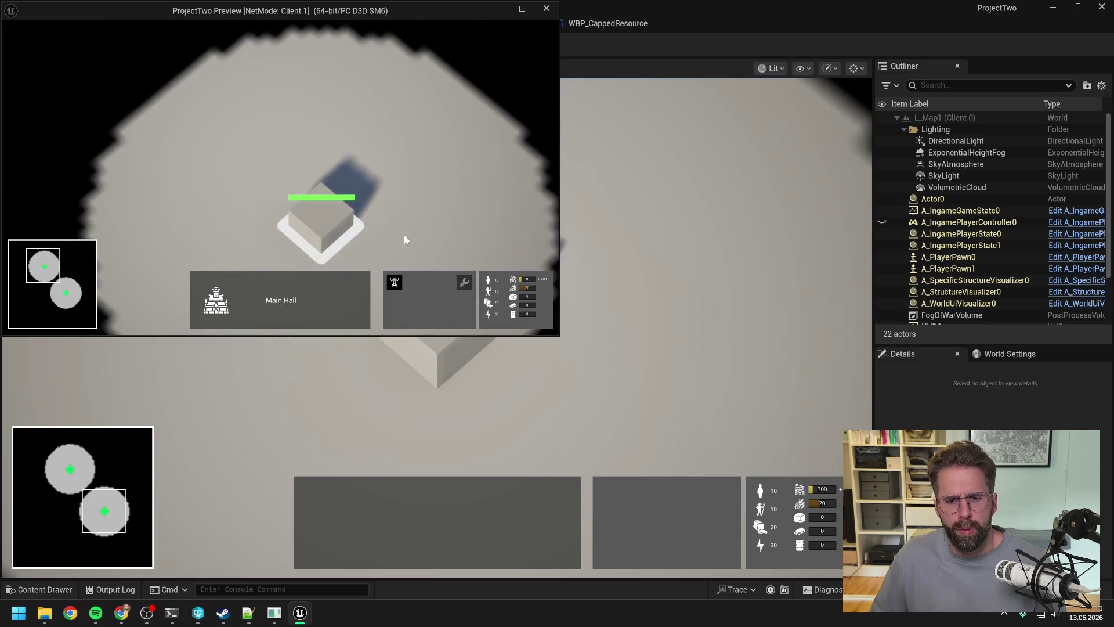
{"action": "scroll", "coordinate": [404, 235], "scroll_direction": "up", "scroll_amount": 3}
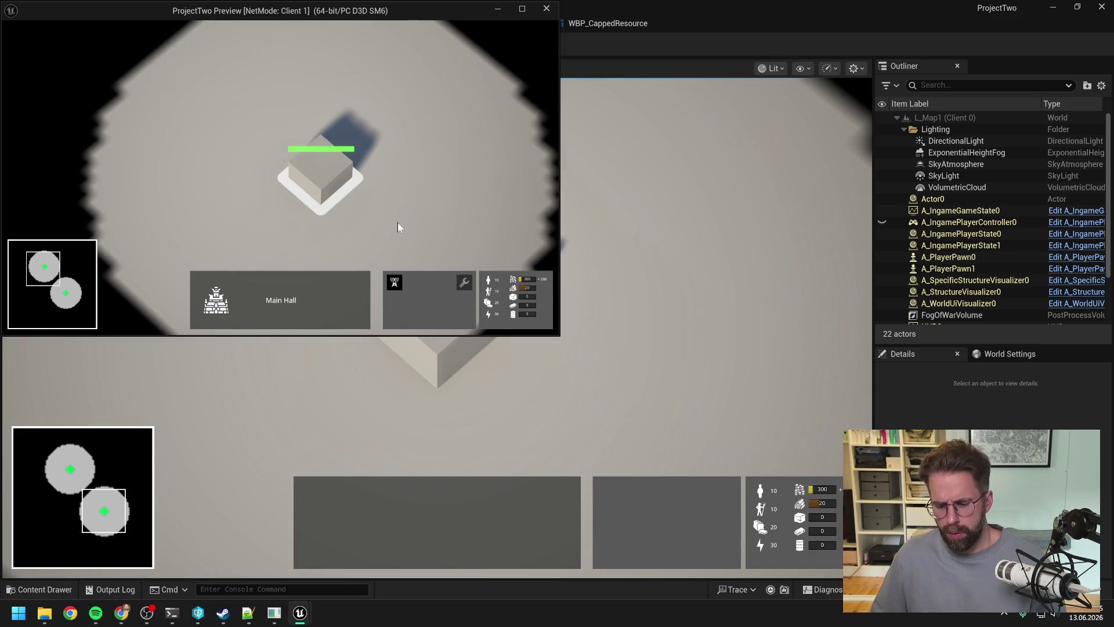
{"action": "left_click", "coordinate": [398, 227]}
{"action": "key", "text": "Escape"}
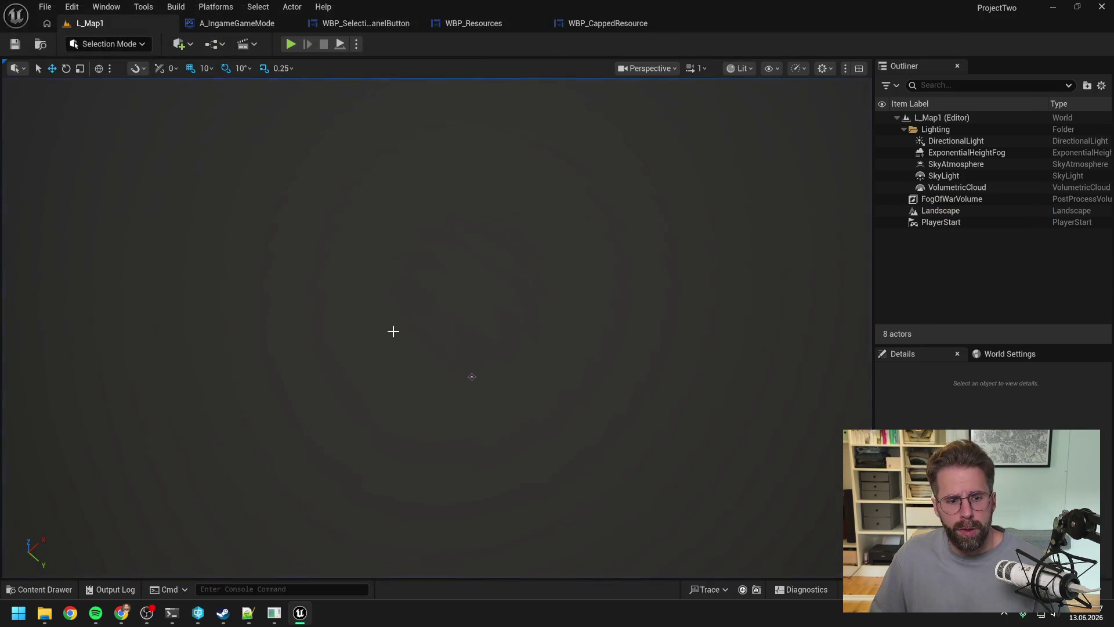
Step: Bring the enemy display-name session forward and read through the proposed FString fix
{"action": "mouse_move", "coordinate": [172, 613]}
{"action": "left_click", "coordinate": [261, 539]}
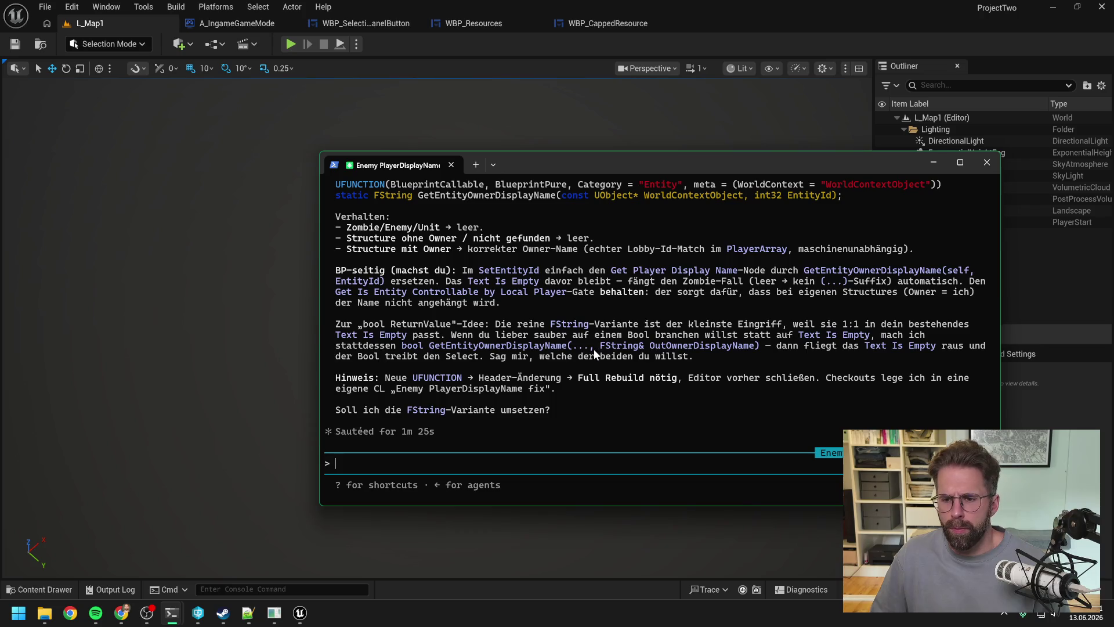
{"action": "scroll", "coordinate": [597, 351], "scroll_direction": "up", "scroll_amount": 10}
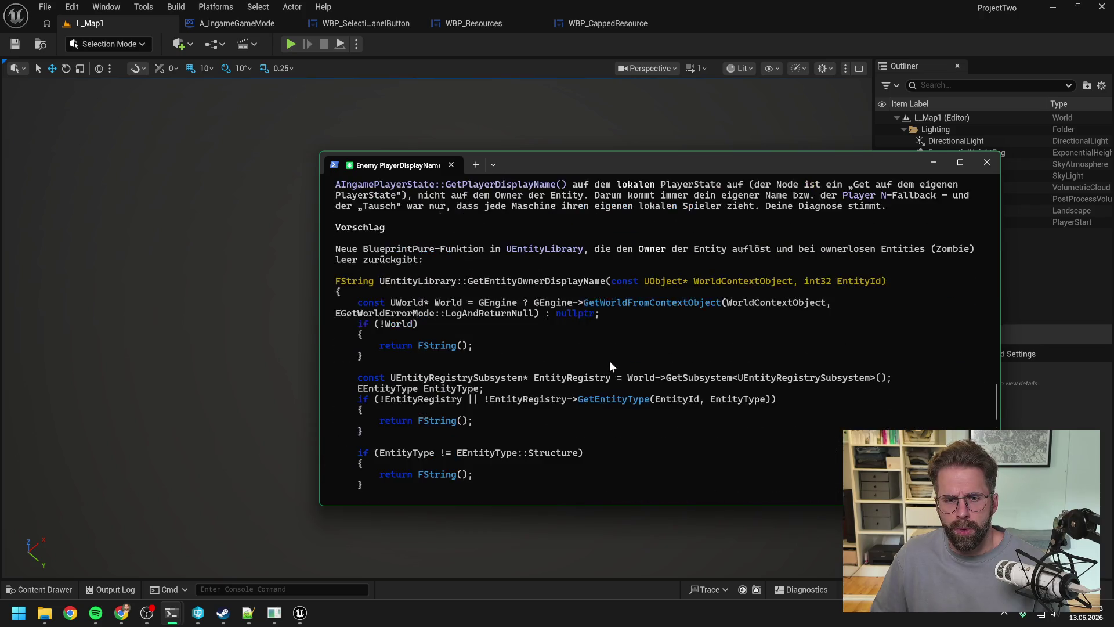
{"action": "scroll", "coordinate": [610, 360], "scroll_direction": "up", "scroll_amount": 3}
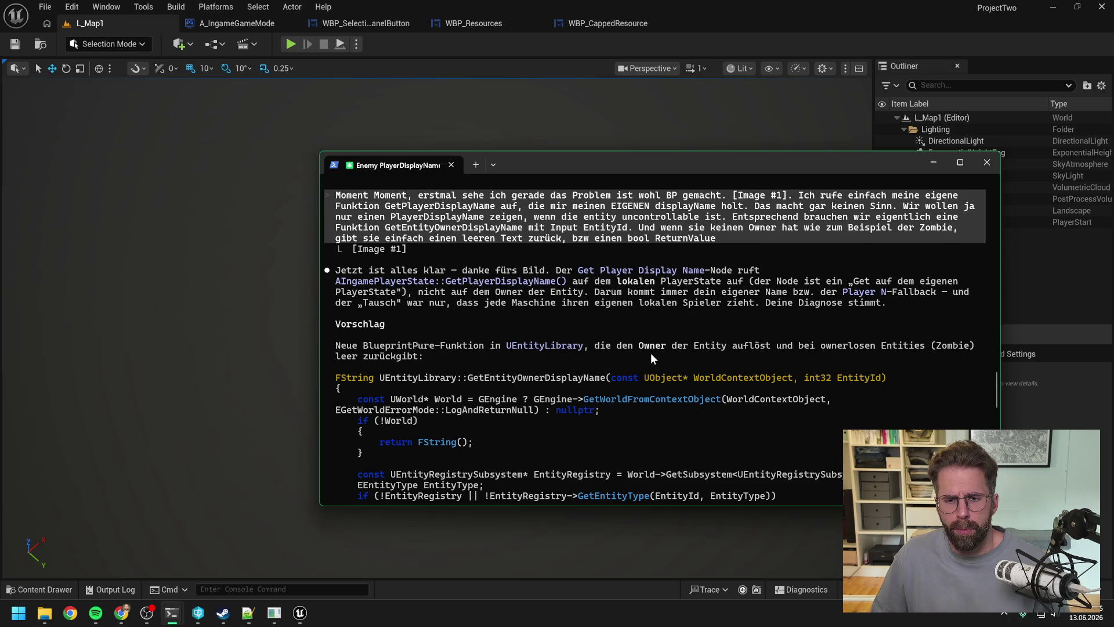
{"action": "scroll", "coordinate": [657, 352], "scroll_direction": "up", "scroll_amount": 2}
{"action": "scroll", "coordinate": [656, 353], "scroll_direction": "down", "scroll_amount": 2}
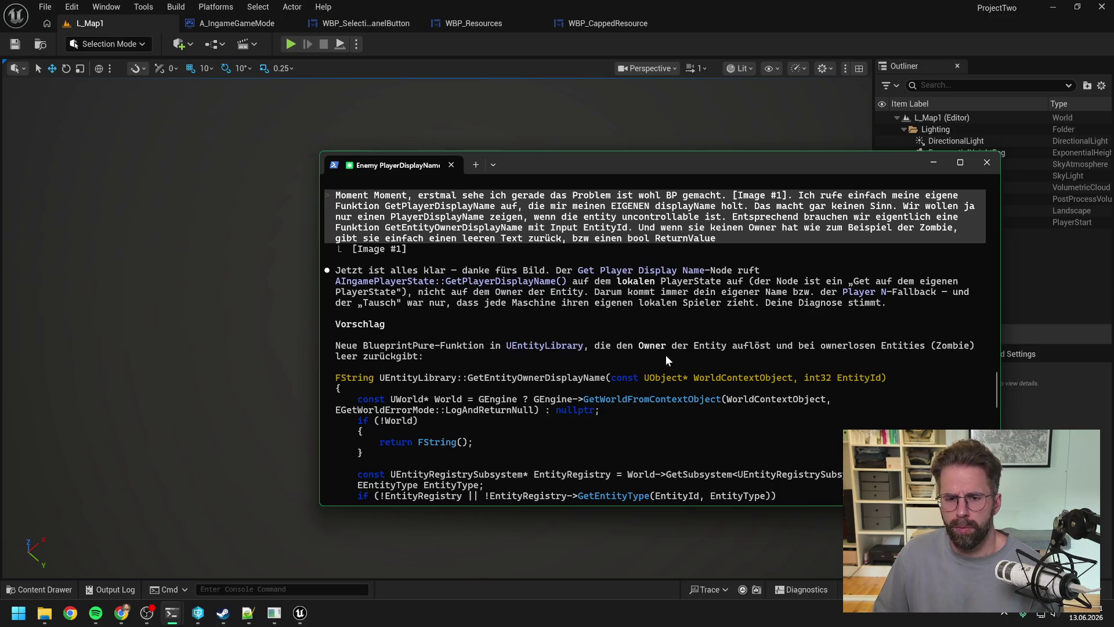
{"action": "scroll", "coordinate": [626, 352], "scroll_direction": "down", "scroll_amount": 15}
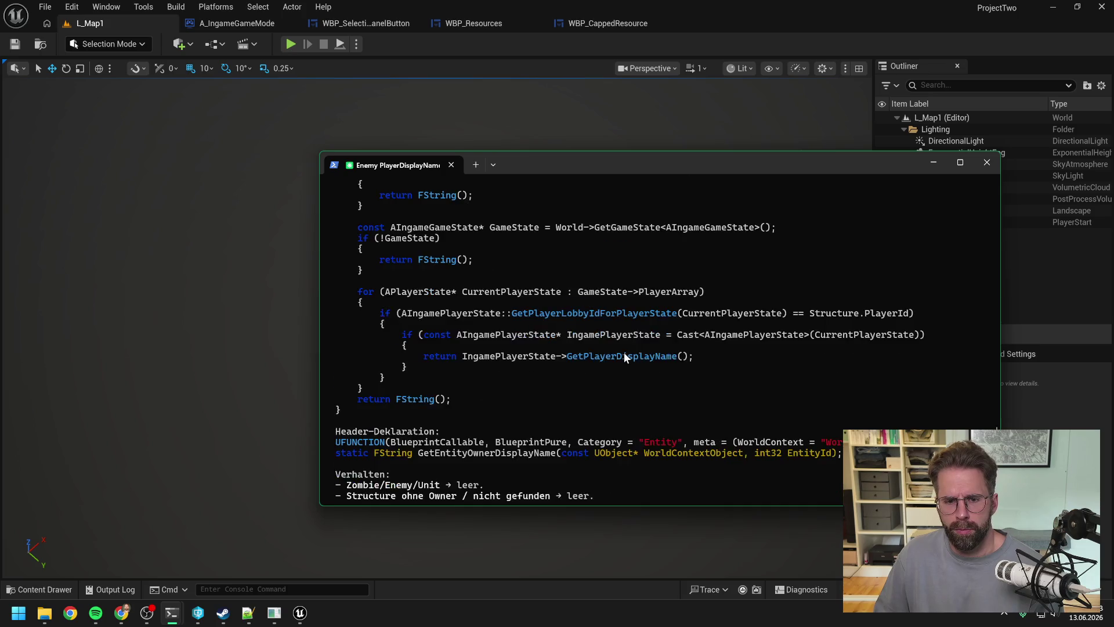
{"action": "scroll", "coordinate": [623, 353], "scroll_direction": "down", "scroll_amount": 4}
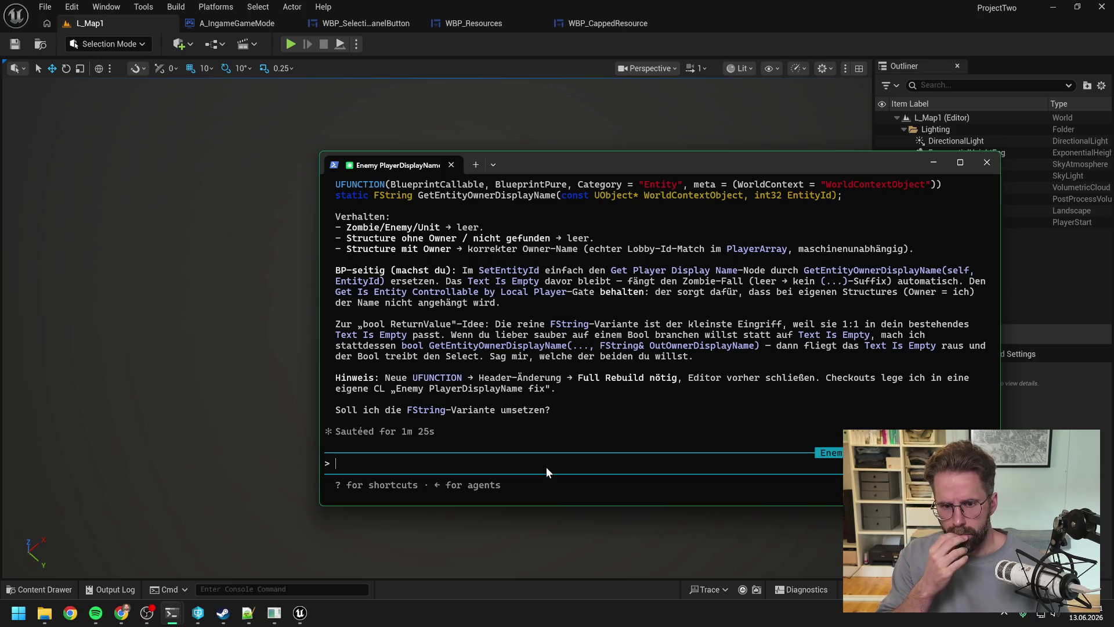
Step: Send 'ok los' to approve the fix, then bring the Resource System session forward
{"action": "type", "text": "ok los"}
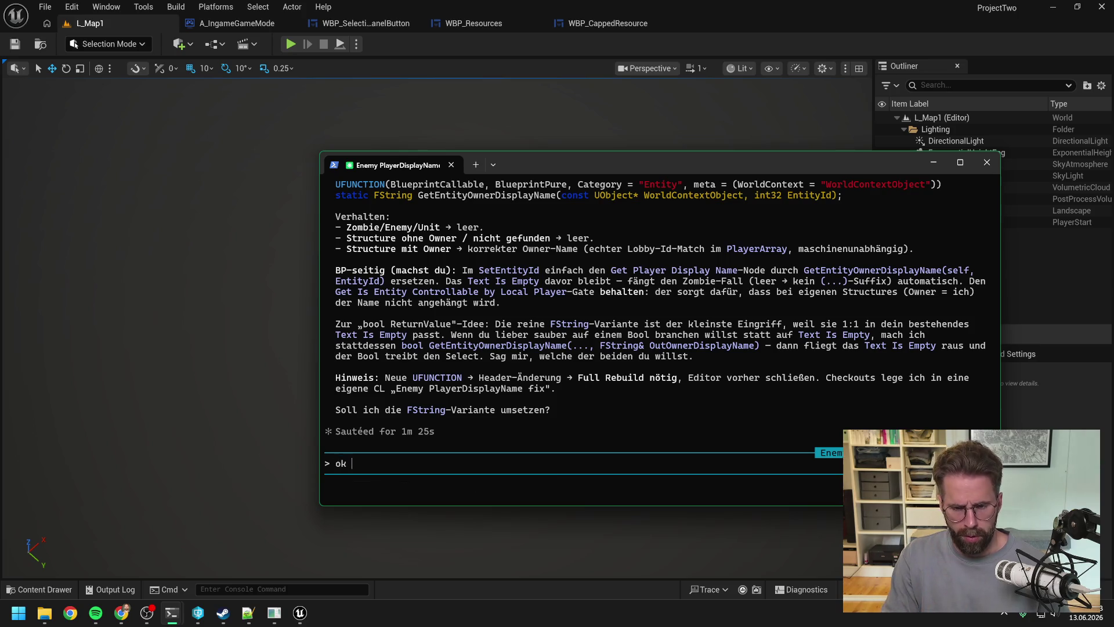
{"action": "key", "text": "Return"}
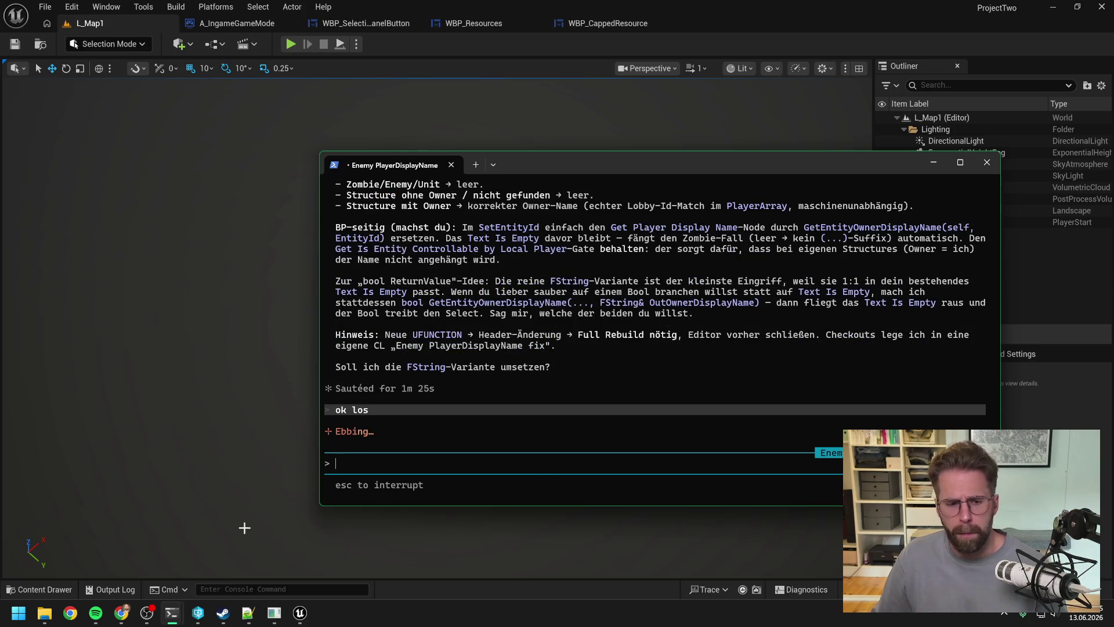
{"action": "left_click", "coordinate": [171, 612]}
{"action": "left_click", "coordinate": [110, 548]}
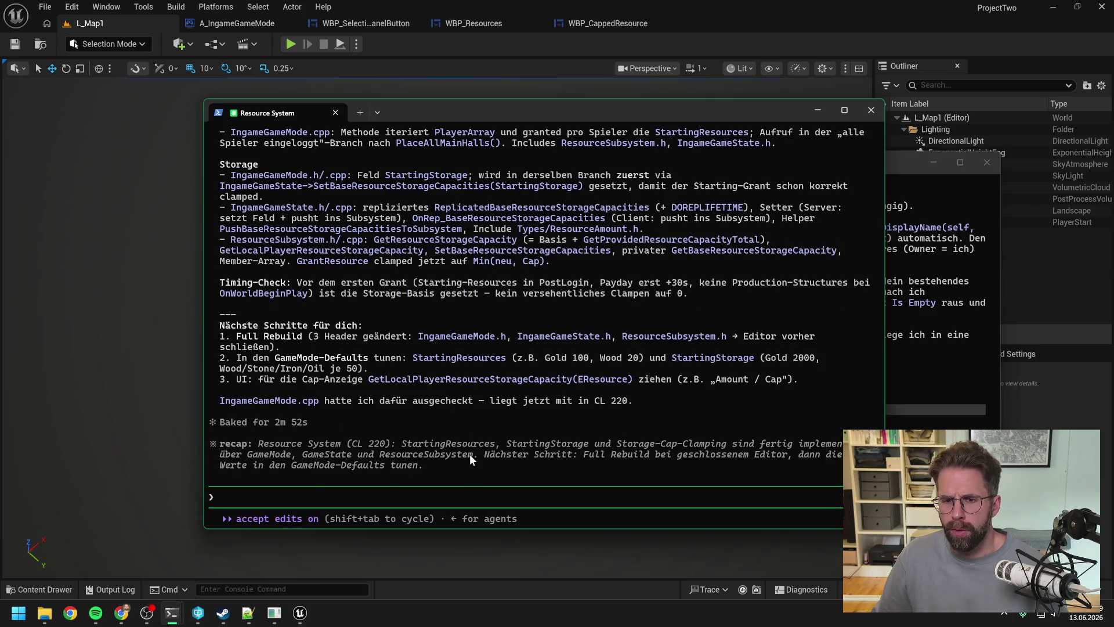
Step: Rename the Claude Code session to 'Resource System' with /rename
{"action": "mouse_move", "coordinate": [502, 107]}
{"action": "left_mouse_down"}
{"action": "mouse_move", "coordinate": [504, 404]}
{"action": "mouse_move", "coordinate": [311, 326]}
{"action": "mouse_move", "coordinate": [328, 267]}
{"action": "mouse_move", "coordinate": [338, 95]}
{"action": "mouse_move", "coordinate": [409, 148]}
{"action": "left_mouse_up"}
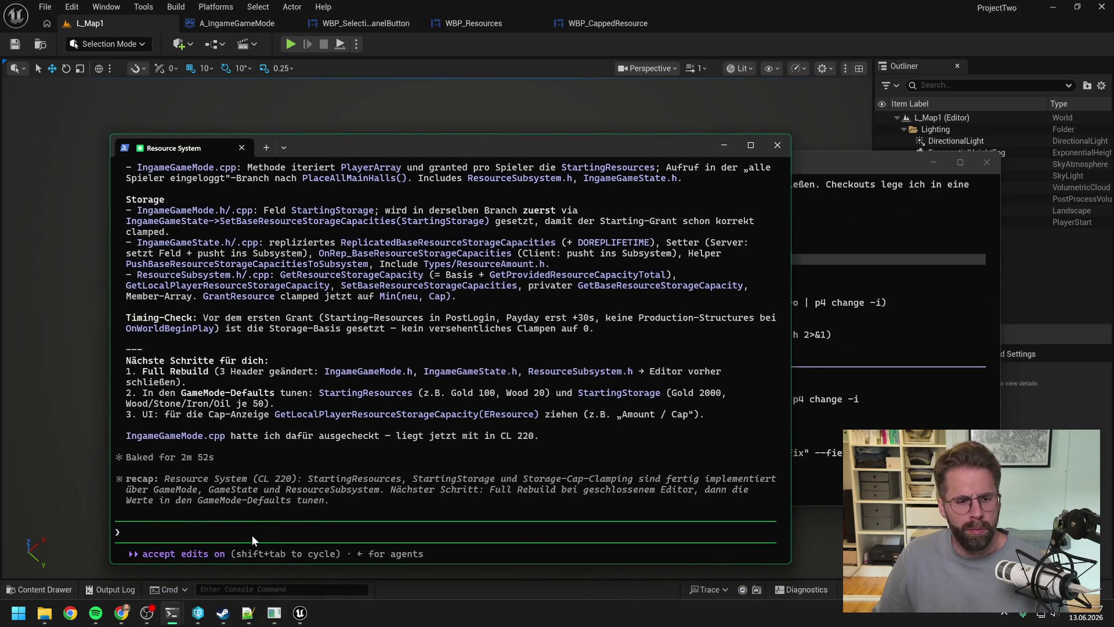
{"action": "type", "text": "/rename"}
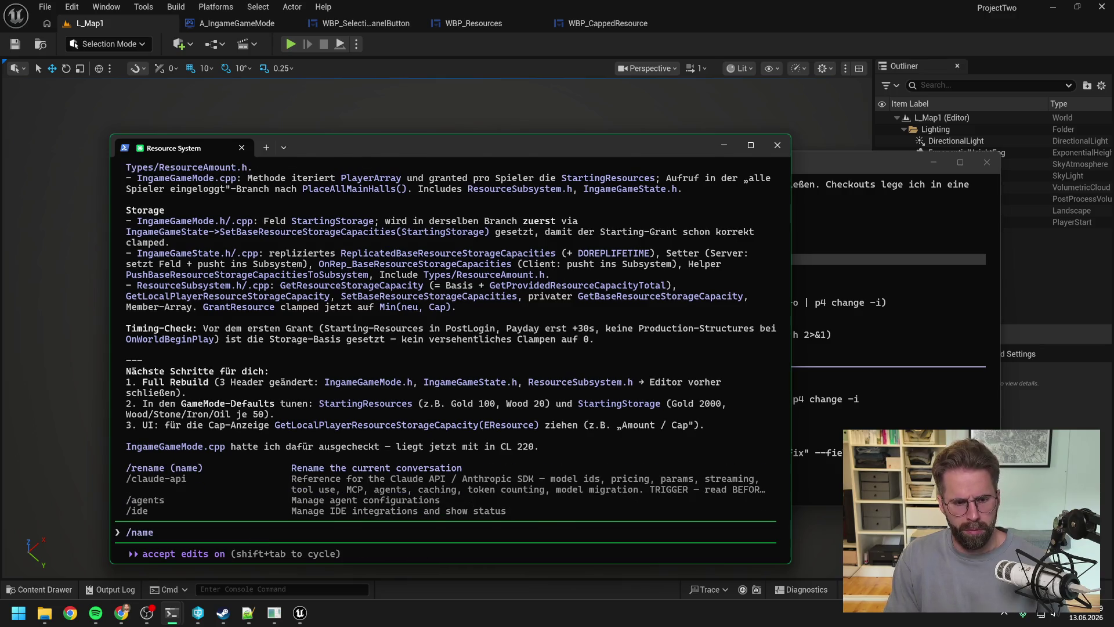
{"action": "type", "text": " Resource"}
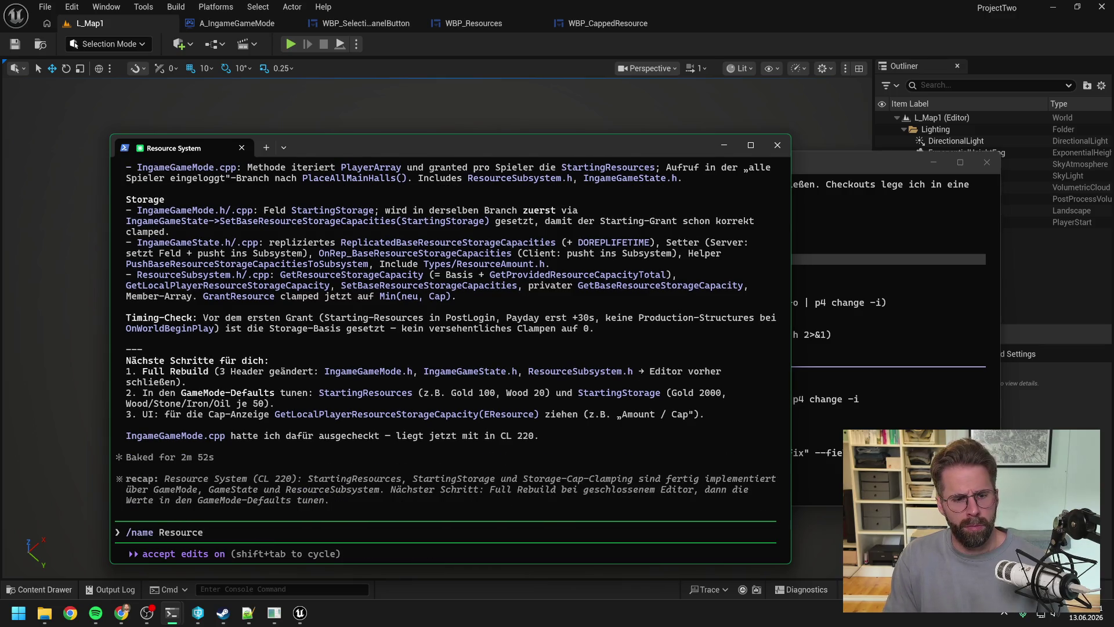
{"action": "type", "text": " System"}
{"action": "key", "text": "Return"}
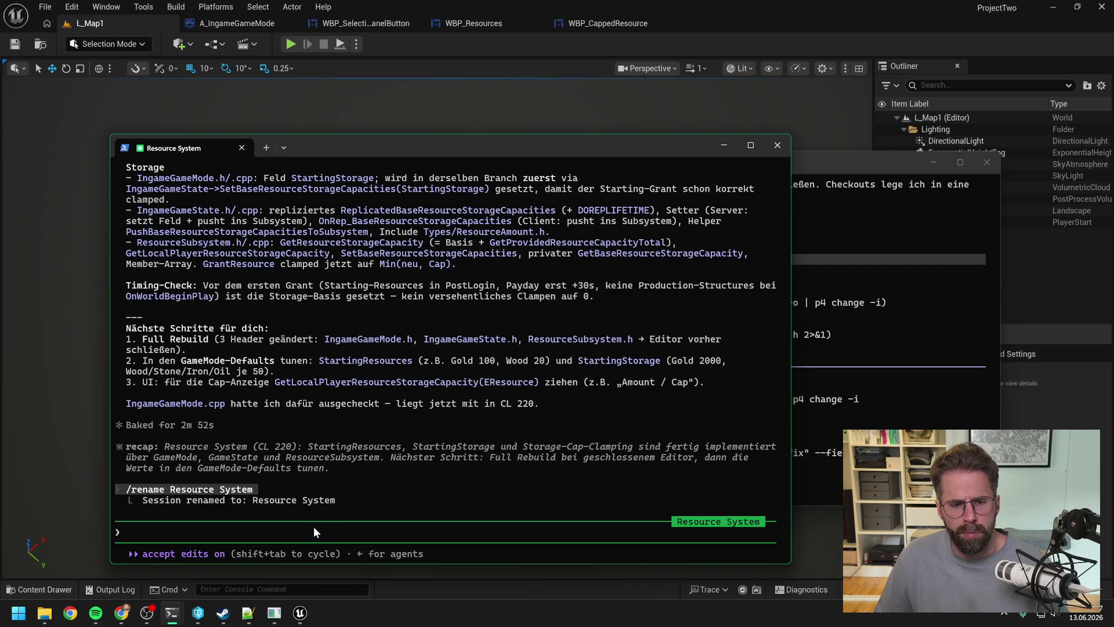
Step: Tell the agent the HUD works and a day/hour clock plus MainHall Payday ProgressBar come next, no help needed
{"action": "type", "text": "ok funkt"}
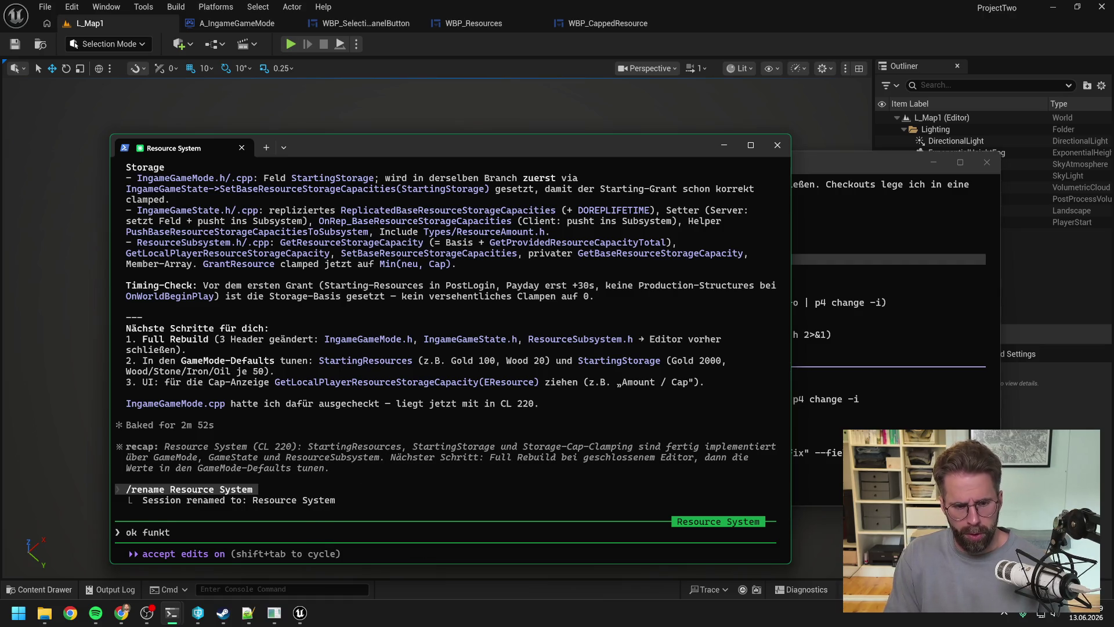
{"action": "type", "text": "ioniert alles"}
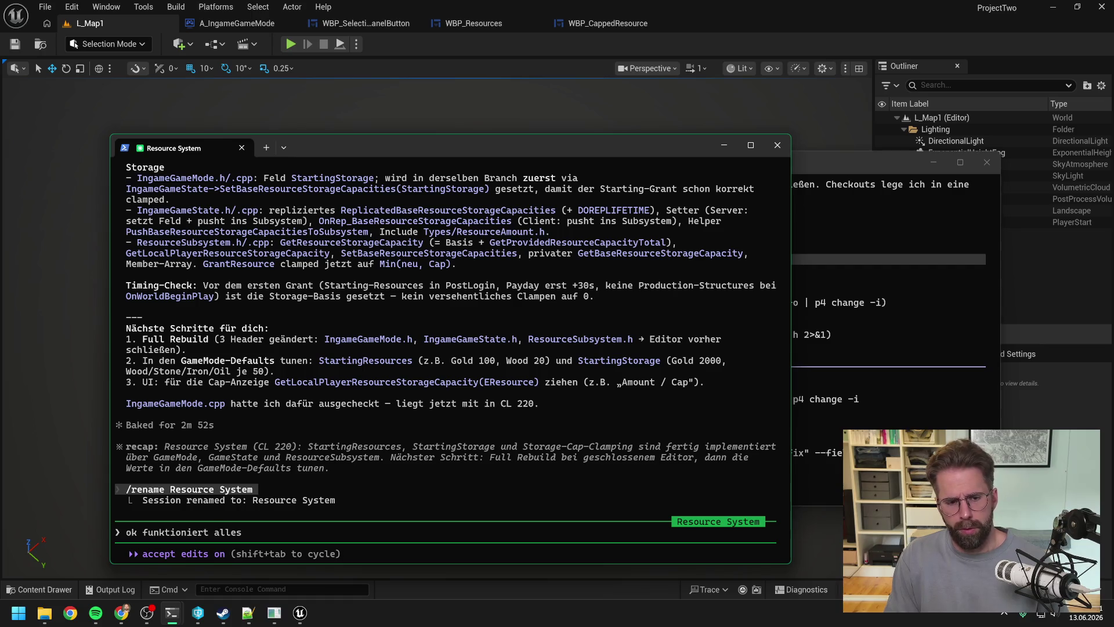
{"action": "type", "text": " soweit im HUD."}
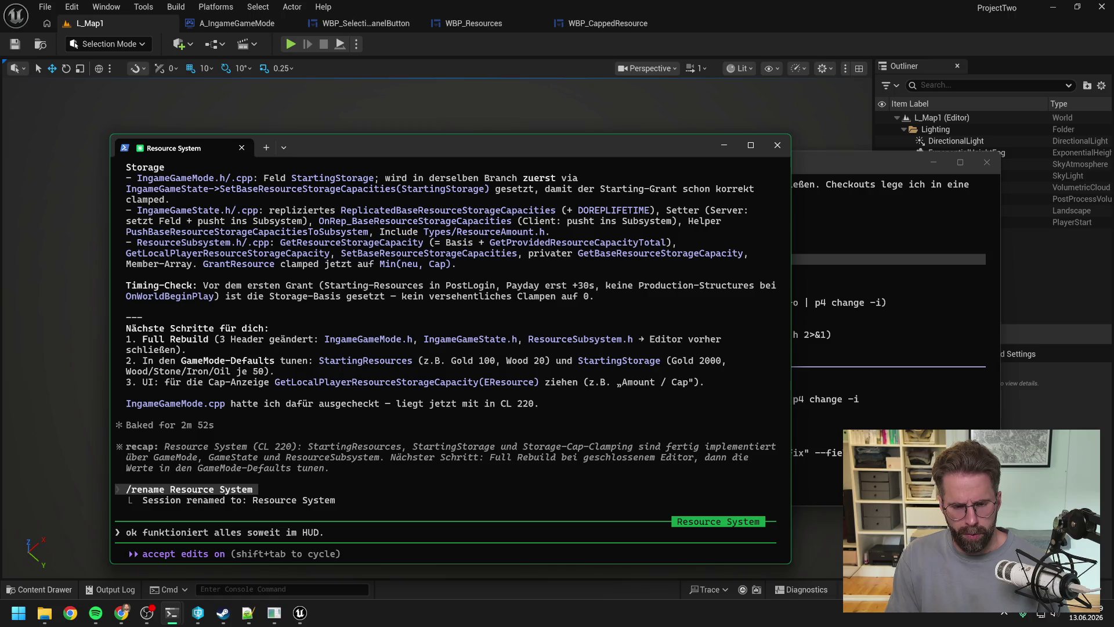
{"action": "type", "text": " Als nächstes mö"}
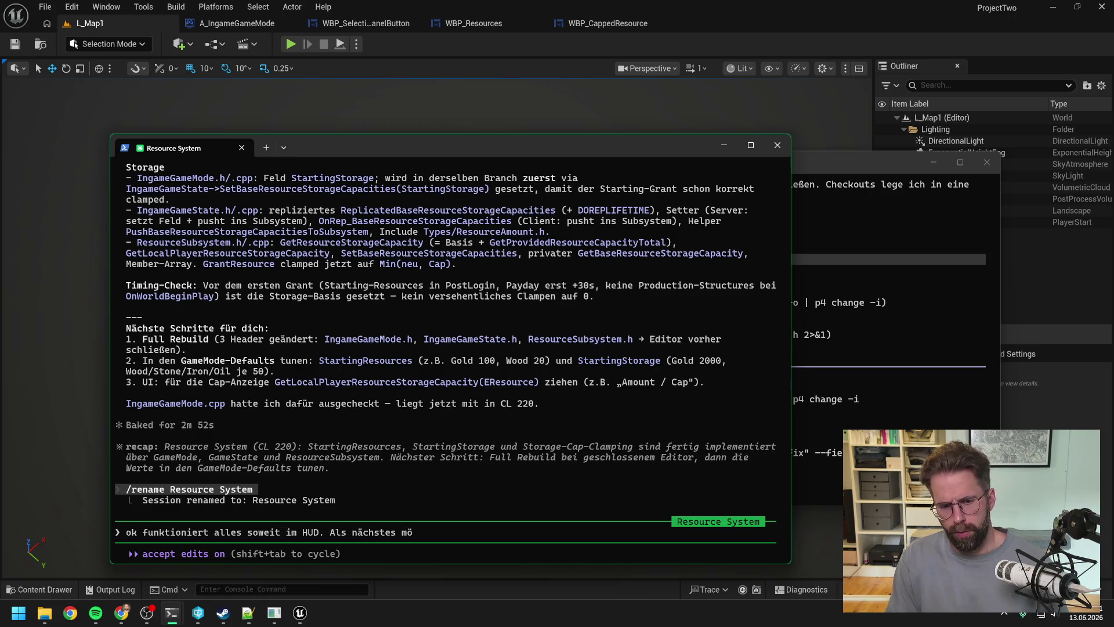
{"action": "type", "text": "chte ich"}
{"action": "key", "text": "BackSpace"}
{"action": "key", "text": "BackSpace"}
{"action": "key", "text": "BackSpace"}
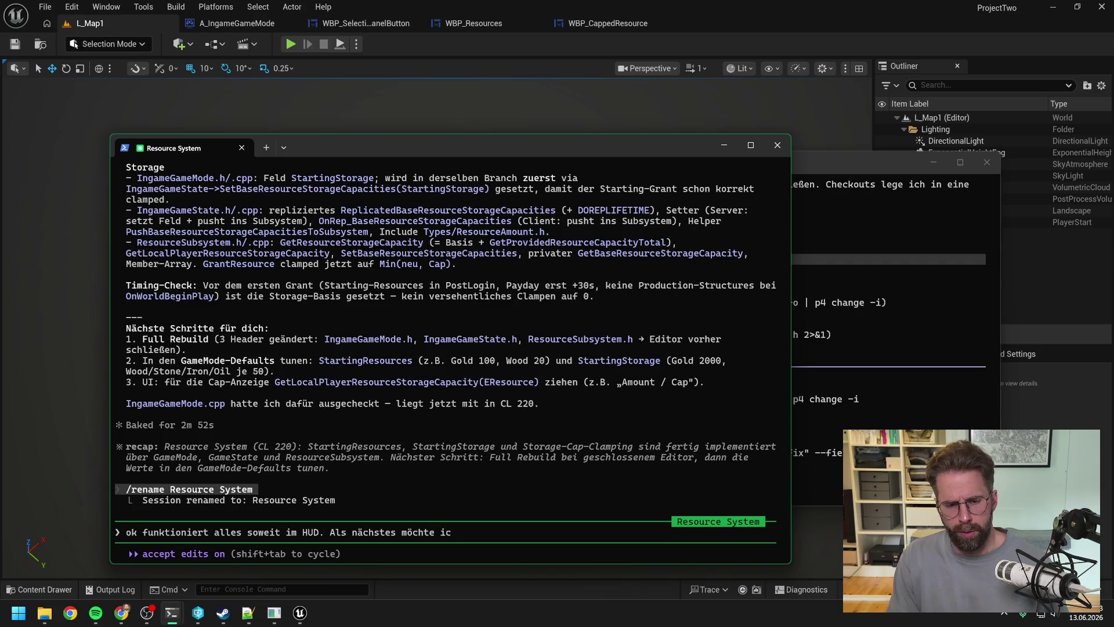
{"action": "key", "text": "BackSpace"}
{"action": "type", "text": "baue ich noch eine Uhr"}
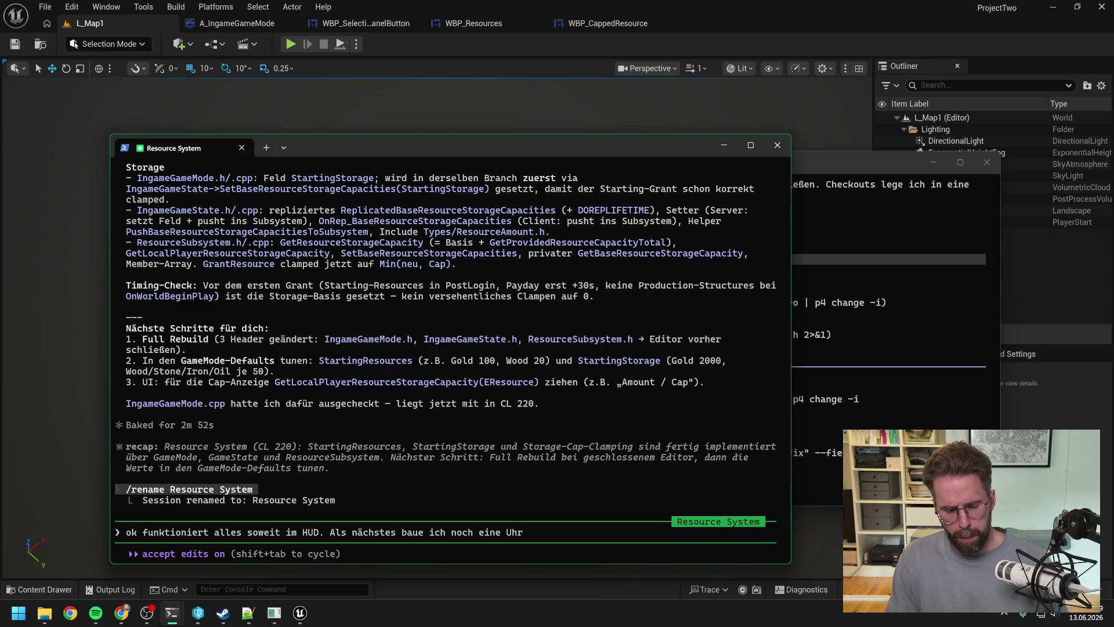
{"action": "type", "text": " fürs HUD,"}
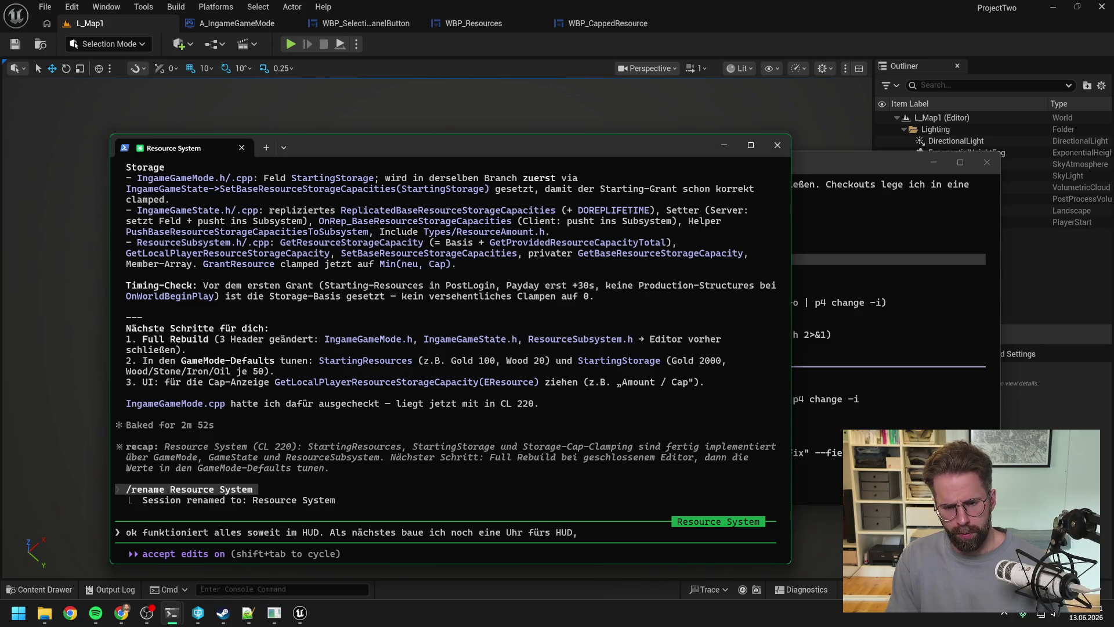
{"action": "type", "text": " die Tage u"}
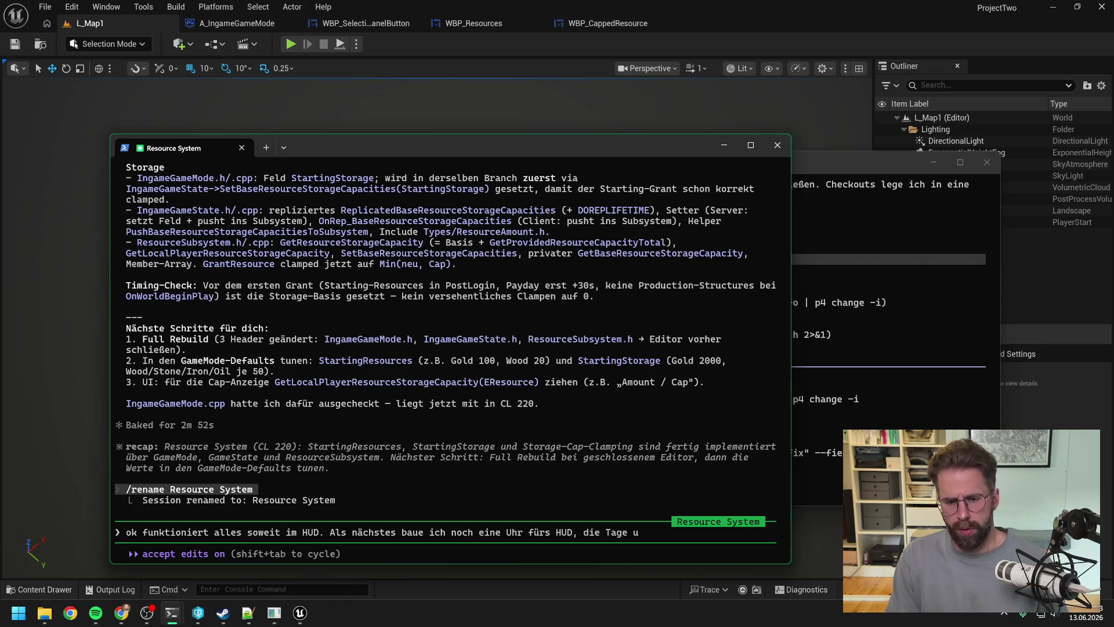
{"action": "type", "text": "nd Stunden anzeigt"}
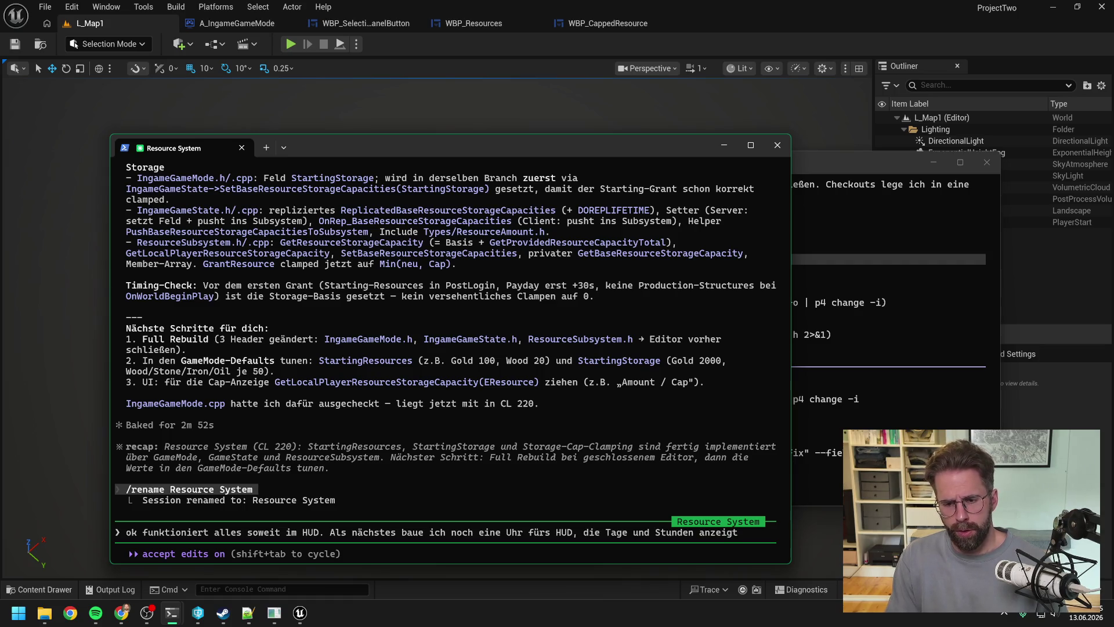
{"action": "type", "text": " und"}
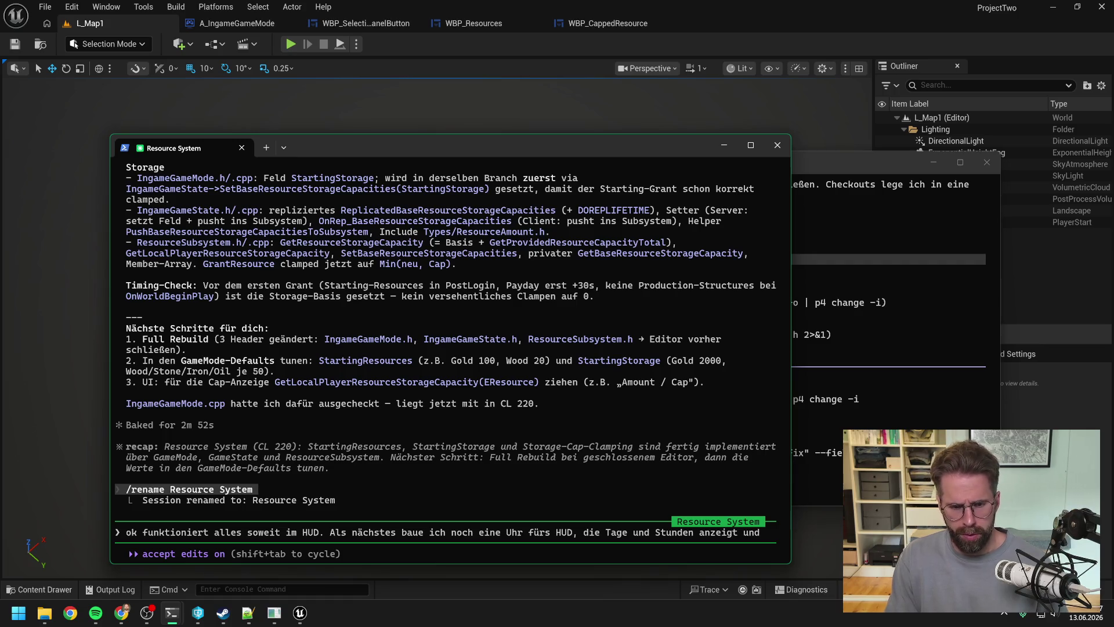
{"action": "type", "text": " die"}
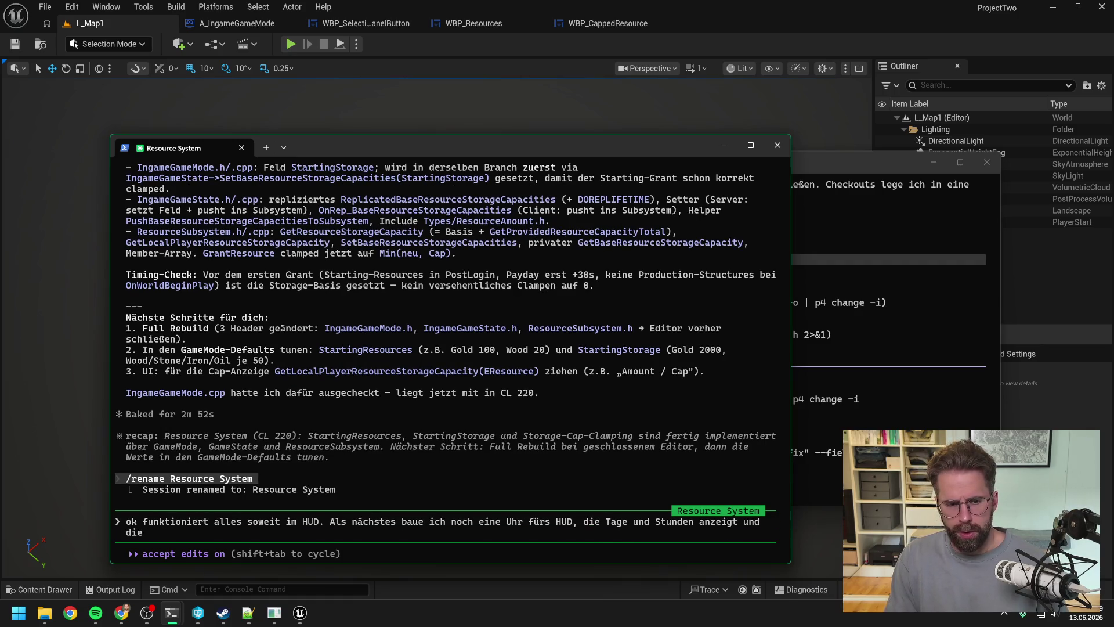
{"action": "type", "text": " Payday ProgressBar"}
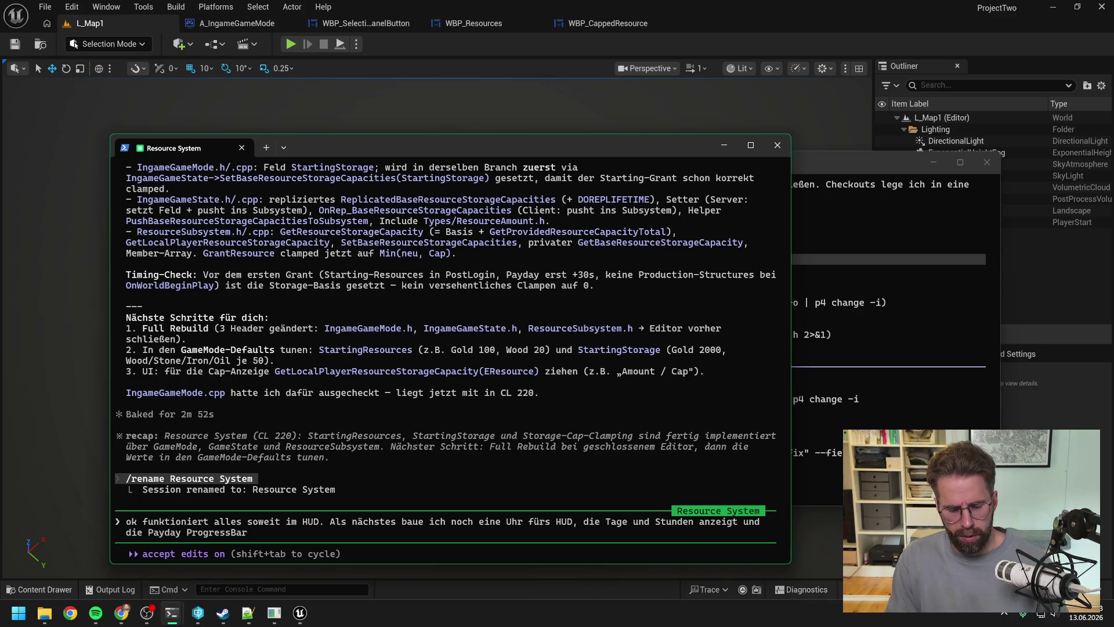
{"action": "type", "text": " au"}
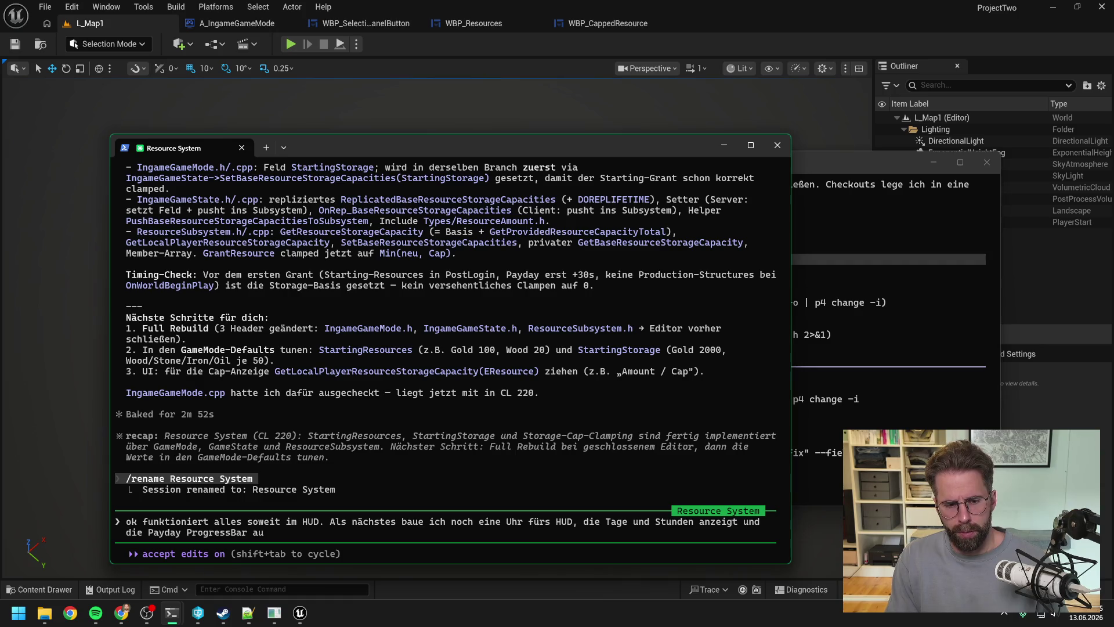
{"action": "key", "text": "BackSpace"}
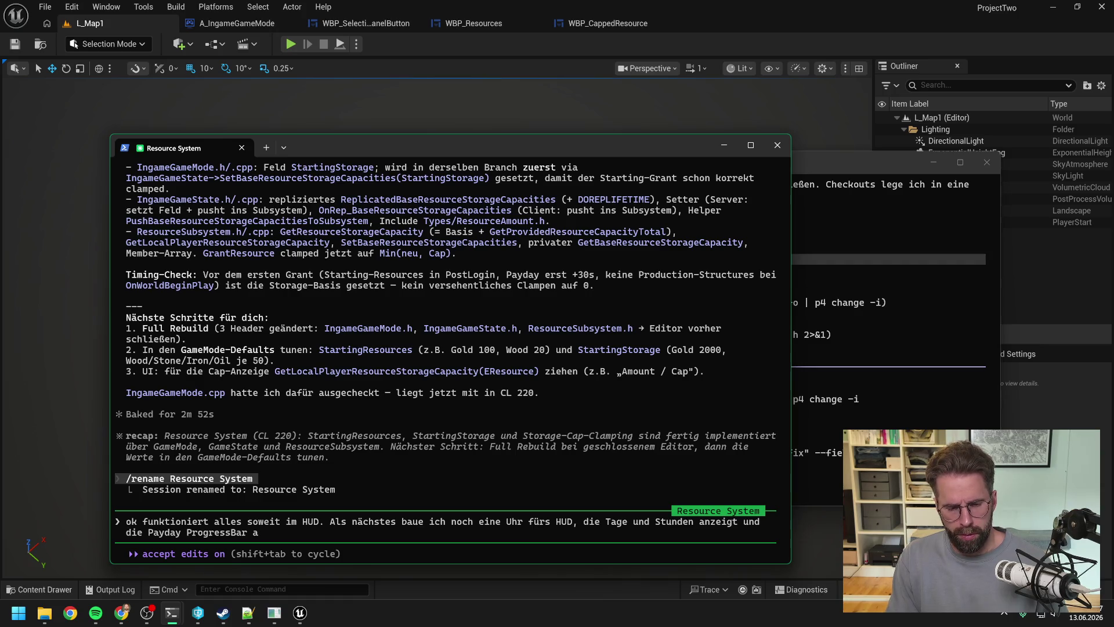
{"action": "type", "text": "uf der Main"}
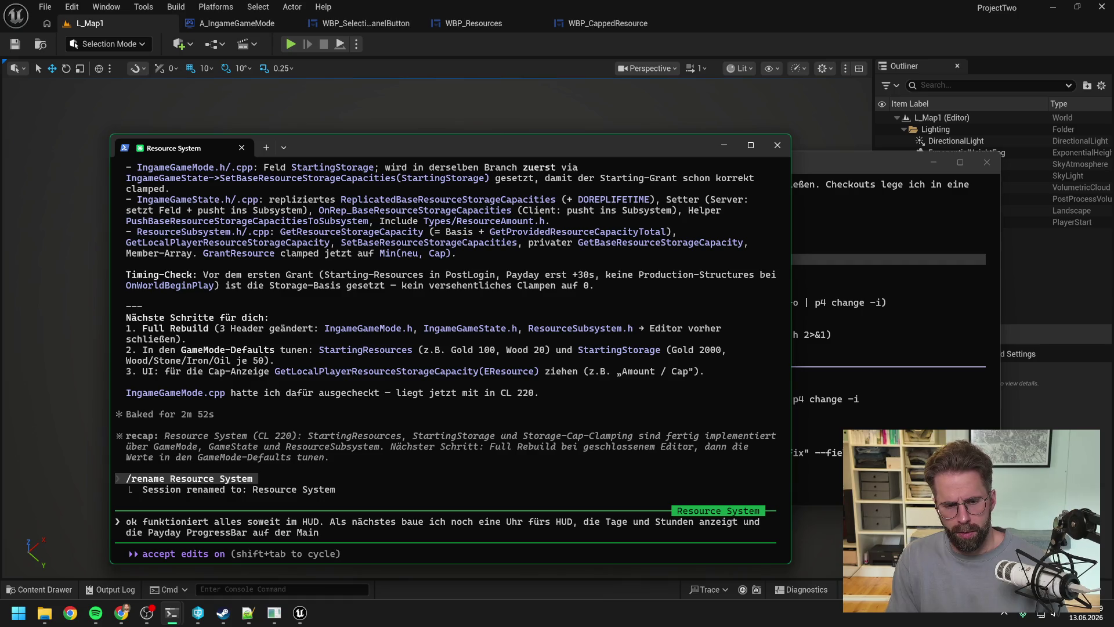
{"action": "type", "text": "Hall ->"}
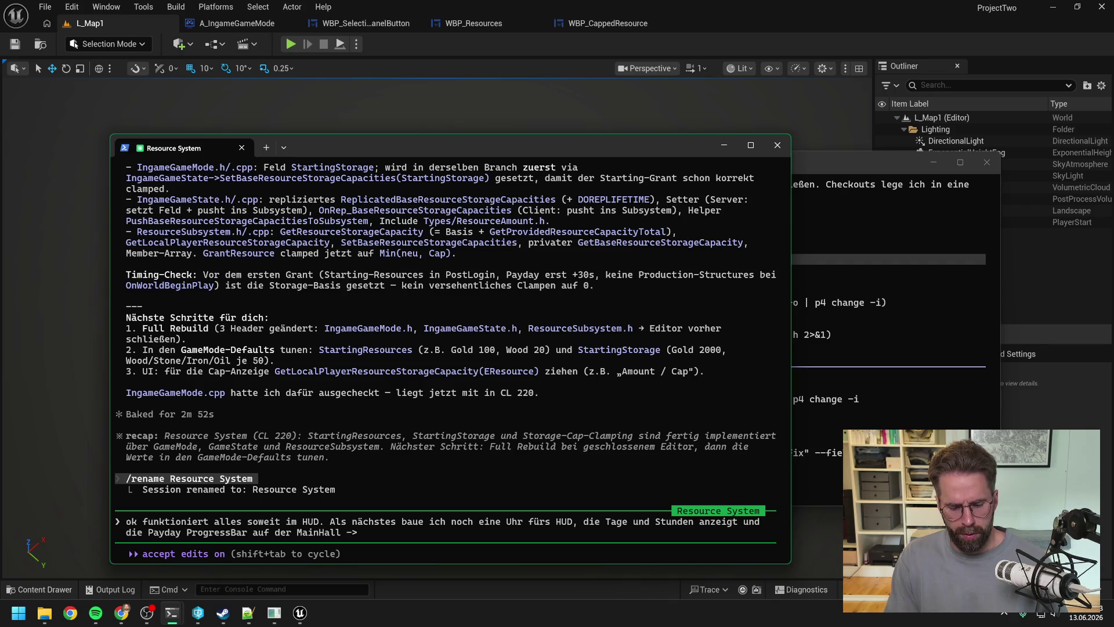
{"action": "type", "text": " Brauche ich ke"}
{"action": "key", "text": "BackSpace"}
{"action": "key", "text": "BackSpace"}
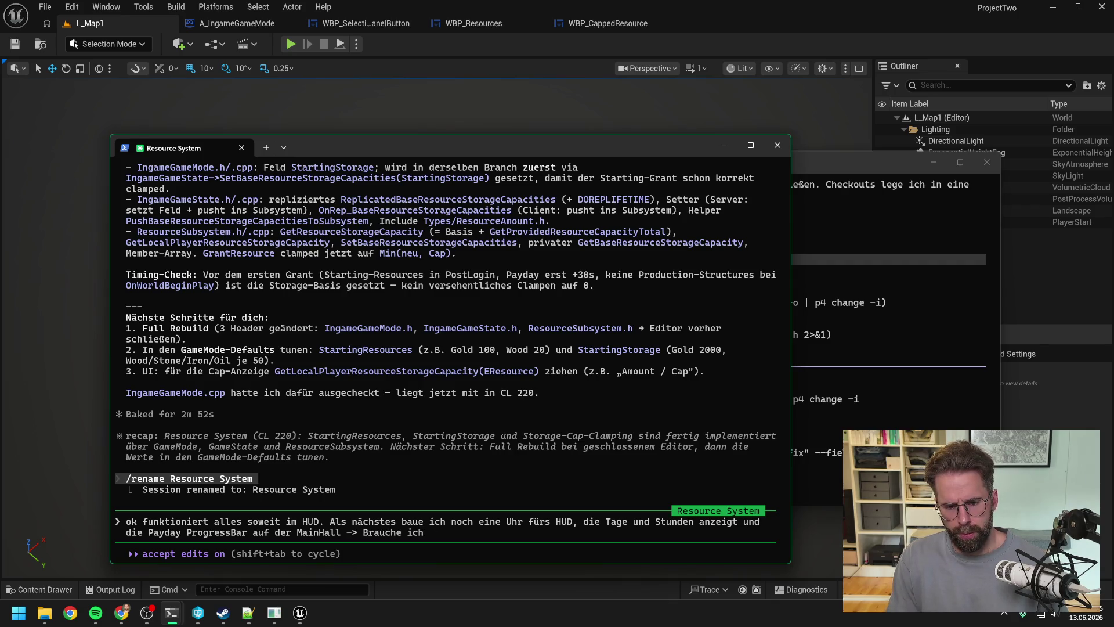
{"action": "type", "text": "erstmal keine Hilfe für"}
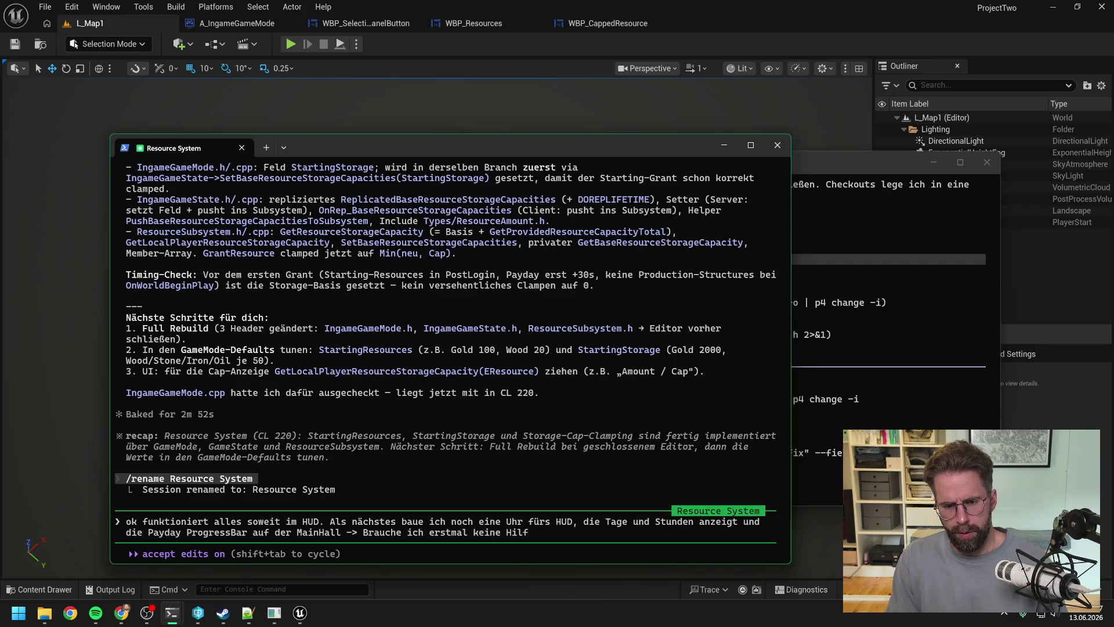
{"action": "type", "text": ", melde mich"}
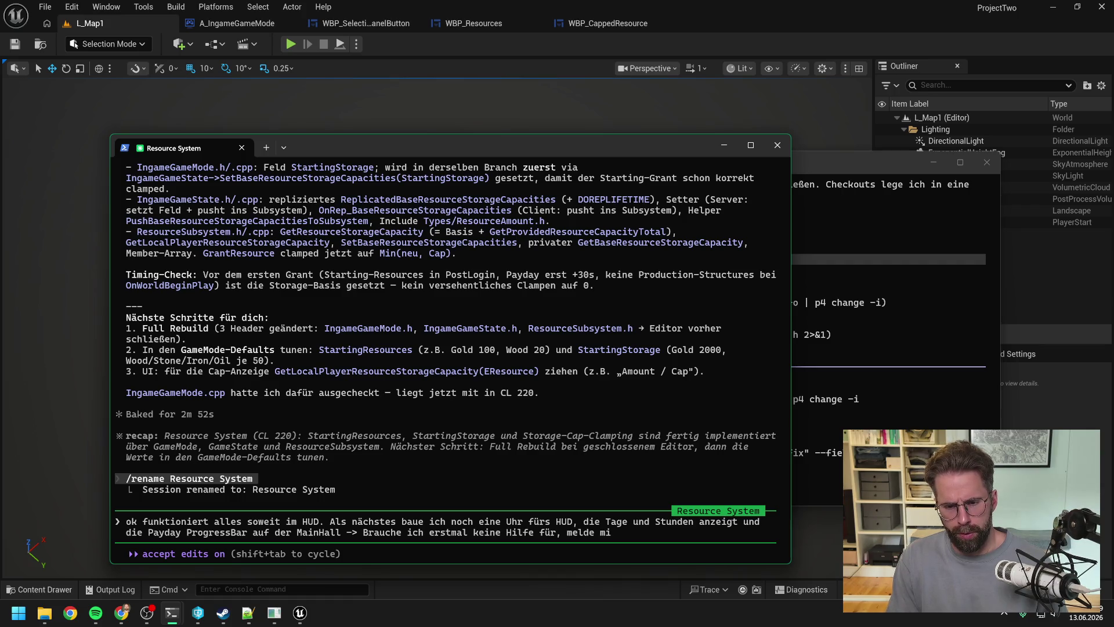
{"action": "key", "text": "Return"}
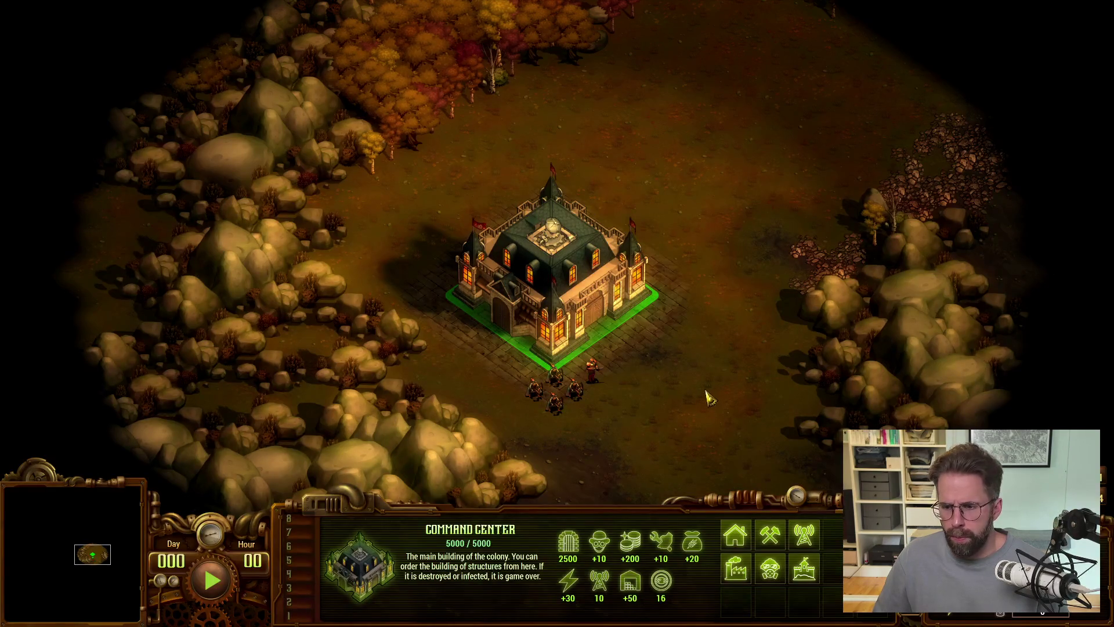
Step: Zoom out over the They Are Billions Command Center to view the Day/Hour HUD panel
{"action": "scroll", "coordinate": [703, 393], "scroll_direction": "down", "scroll_amount": 3}
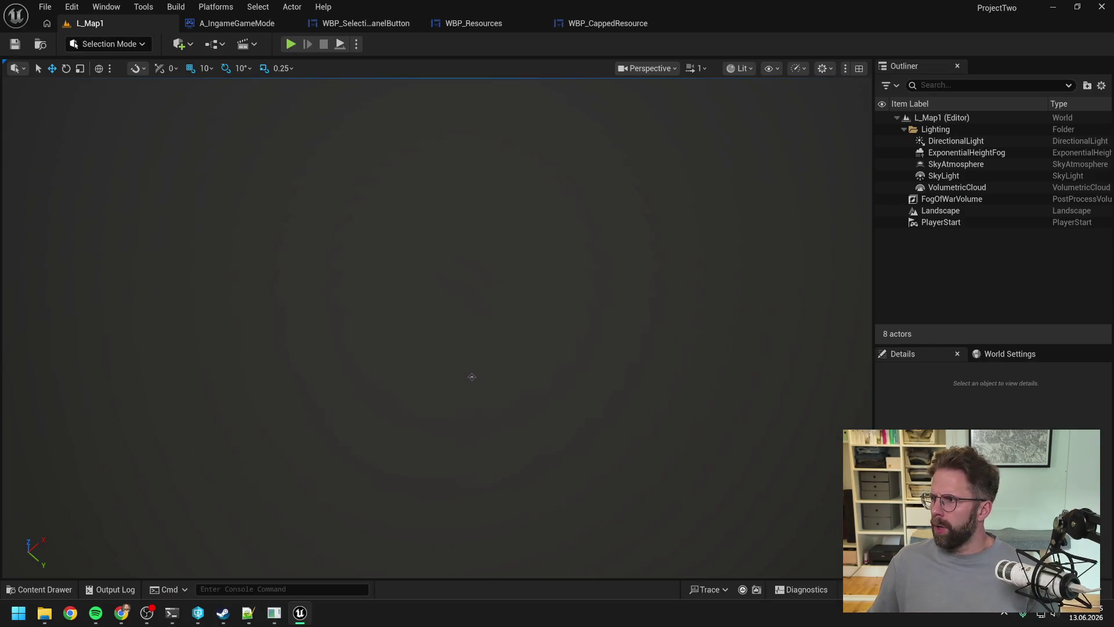
Step: Switch from Unreal Editor to the browser with the Age of Darkness Final Stand video
{"action": "key", "text": "alt+Tab"}
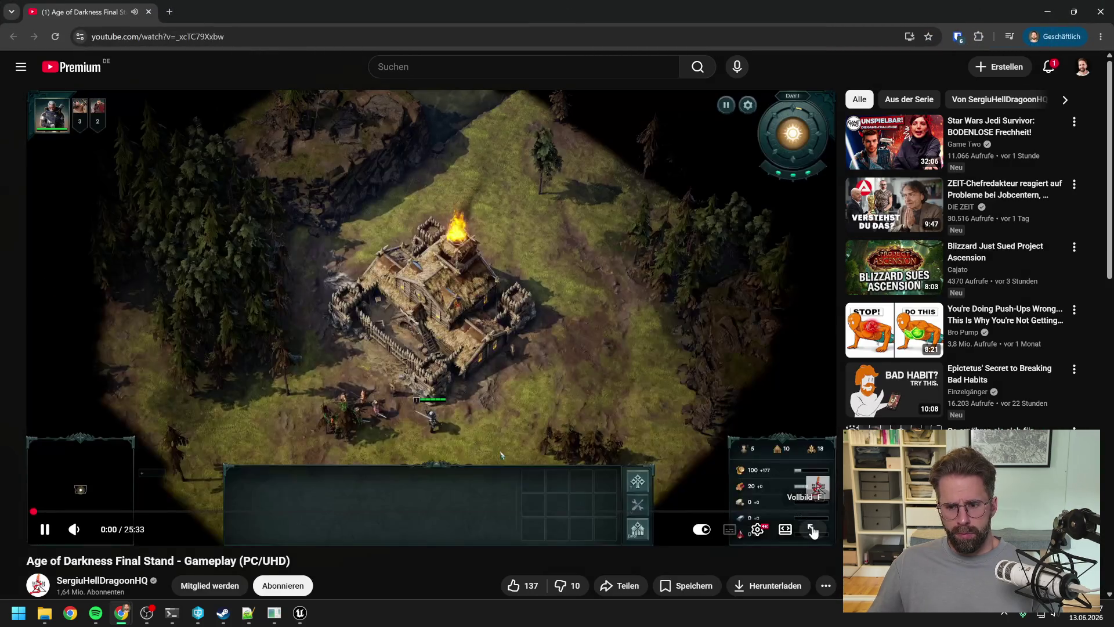
Step: Watch the Age of Darkness video fullscreen and muted, pausing on the Food Hut tooltip before resuming
{"action": "left_click", "coordinate": [812, 531]}
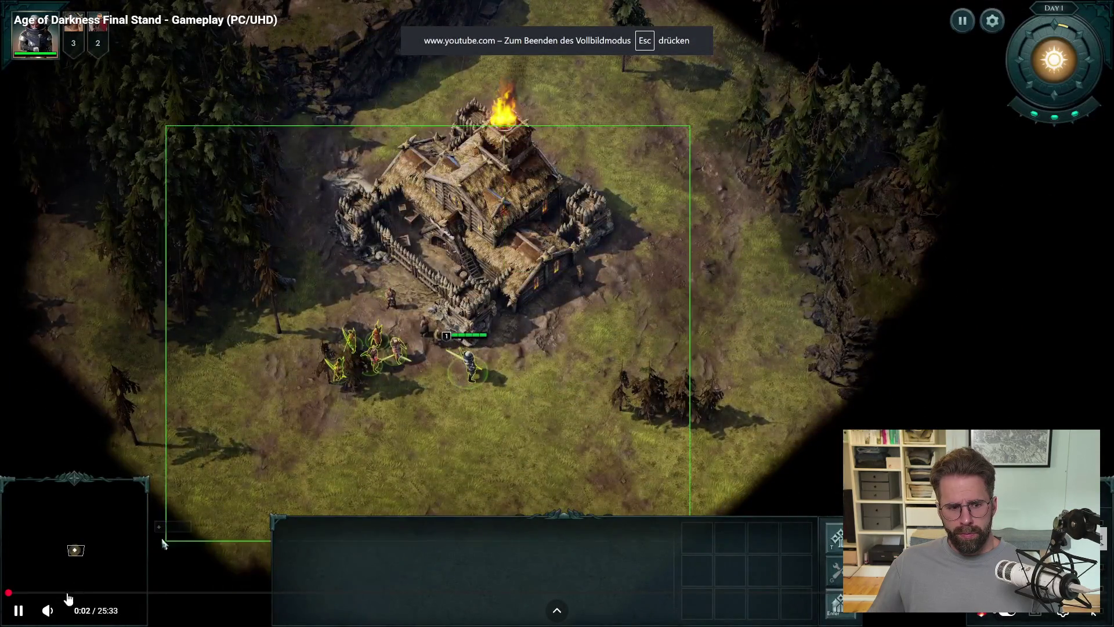
{"action": "left_click", "coordinate": [48, 610]}
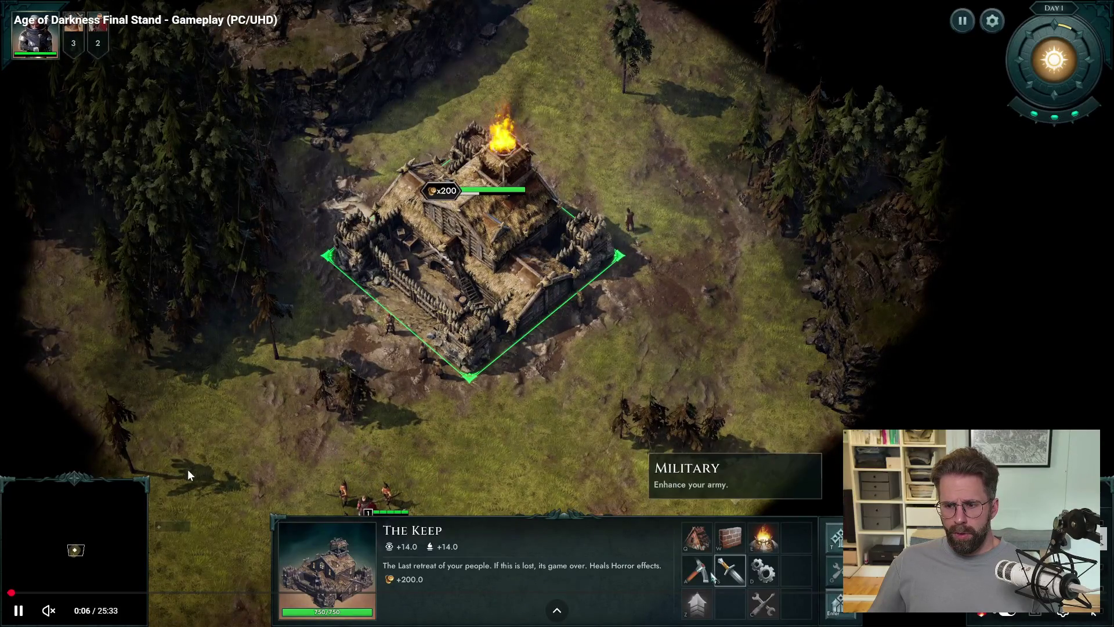
{"action": "left_click", "coordinate": [19, 610]}
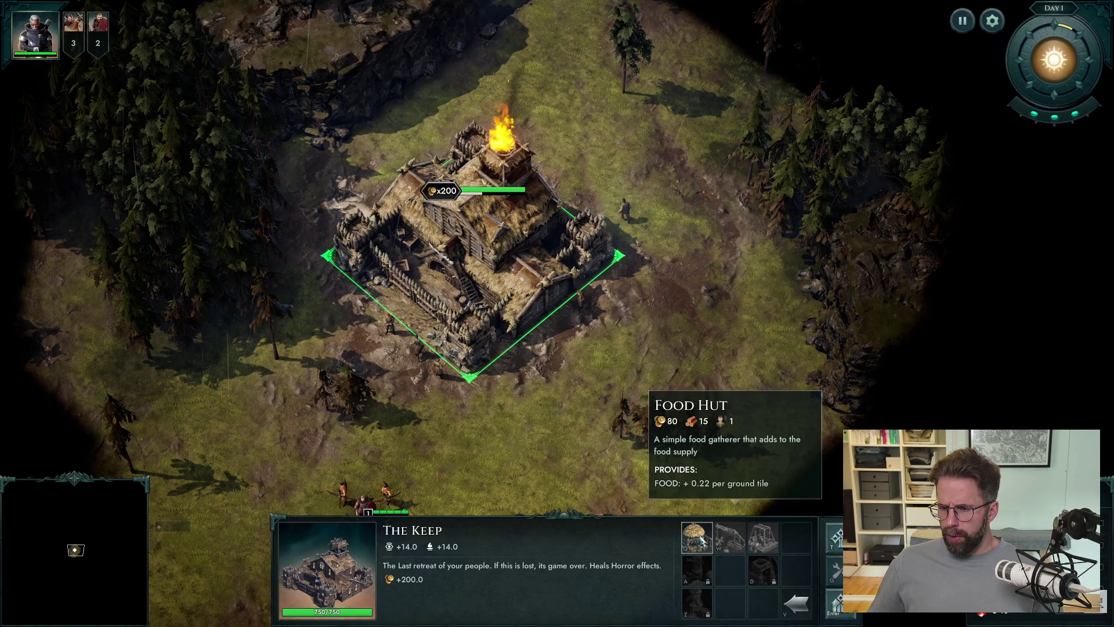
{"action": "left_click", "coordinate": [677, 337]}
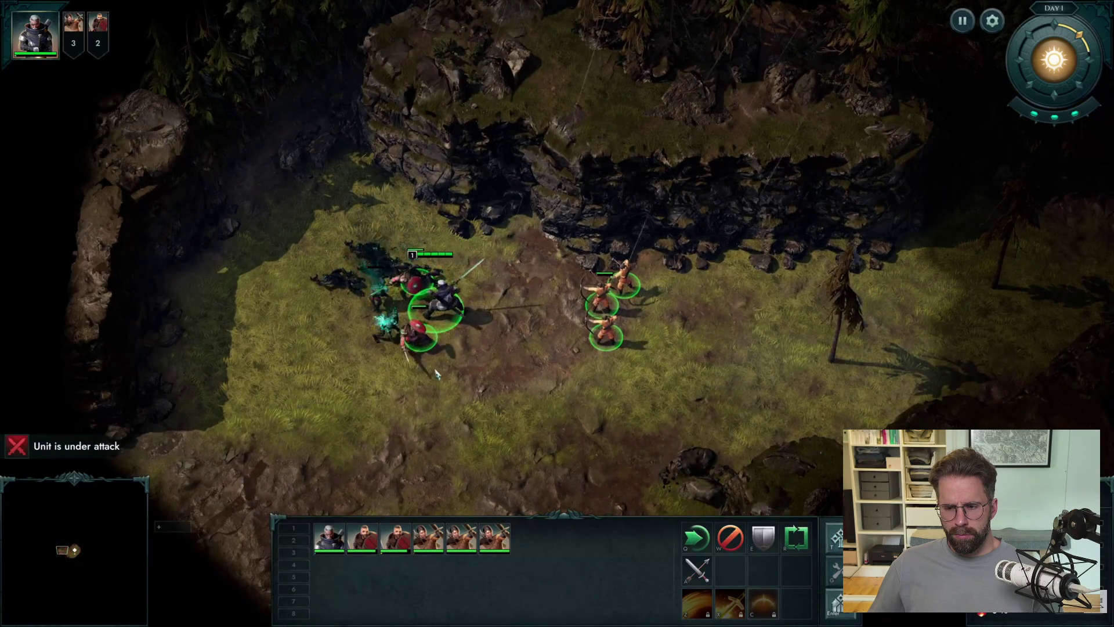
Step: Leave fullscreen, pause the video at 0:54, and return to Unreal Editor
{"action": "mouse_move", "coordinate": [789, 325]}
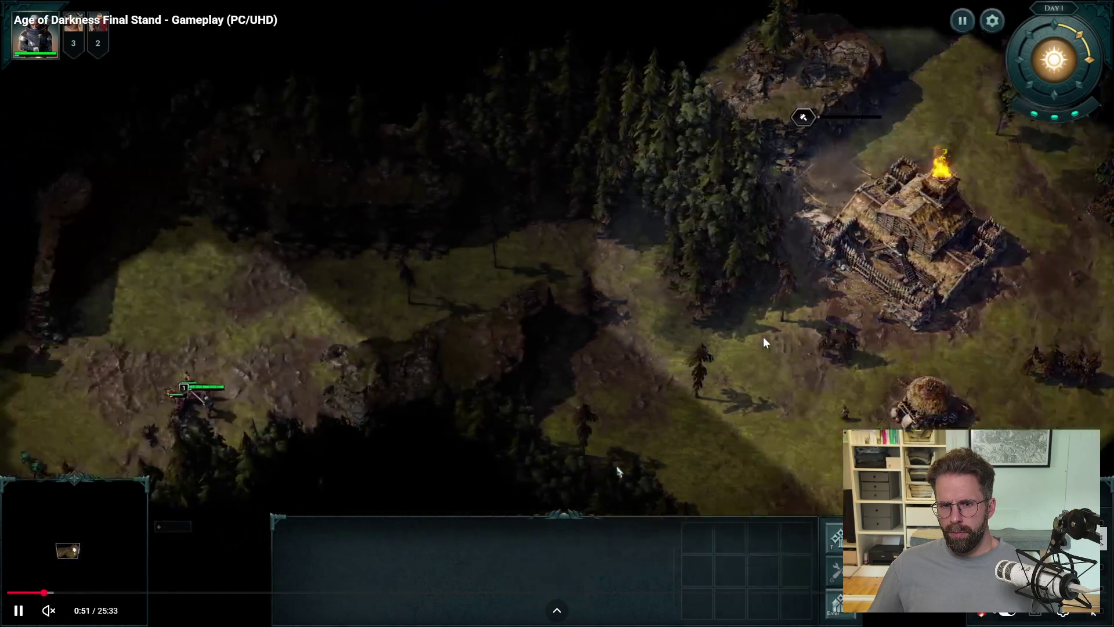
{"action": "key", "text": "Escape"}
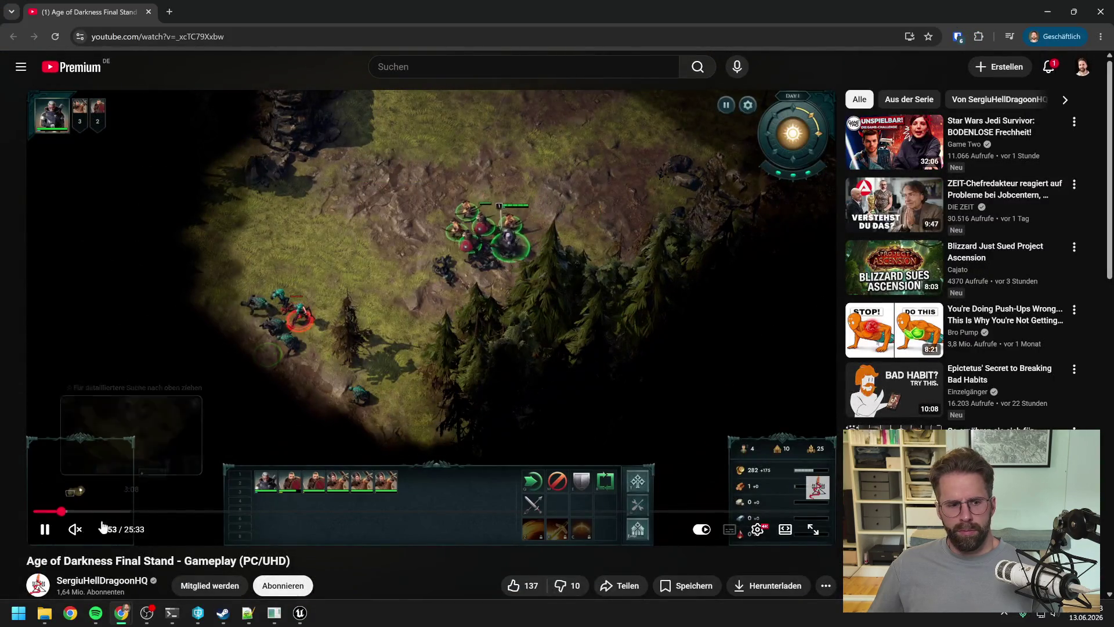
{"action": "left_click", "coordinate": [345, 329]}
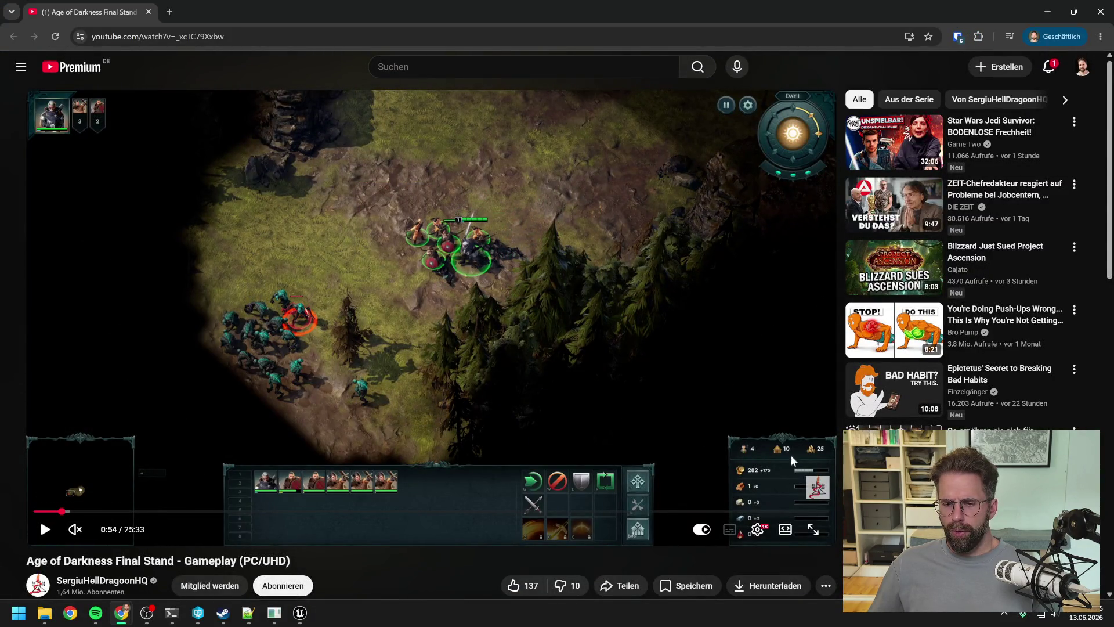
{"action": "left_click", "coordinate": [298, 612]}
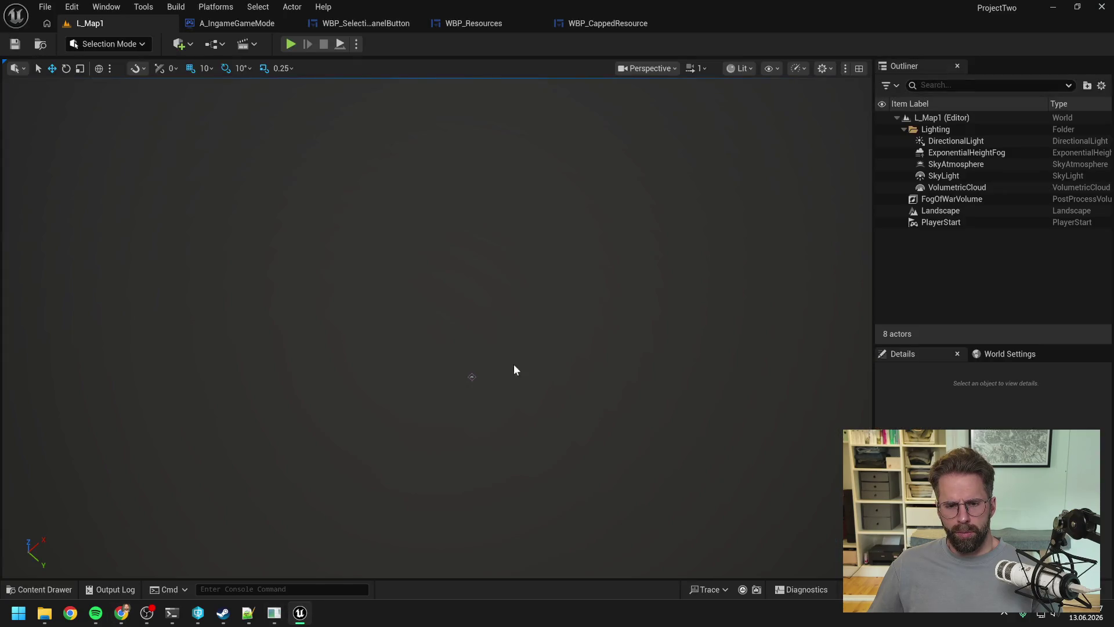
{"action": "left_click", "coordinate": [291, 44]}
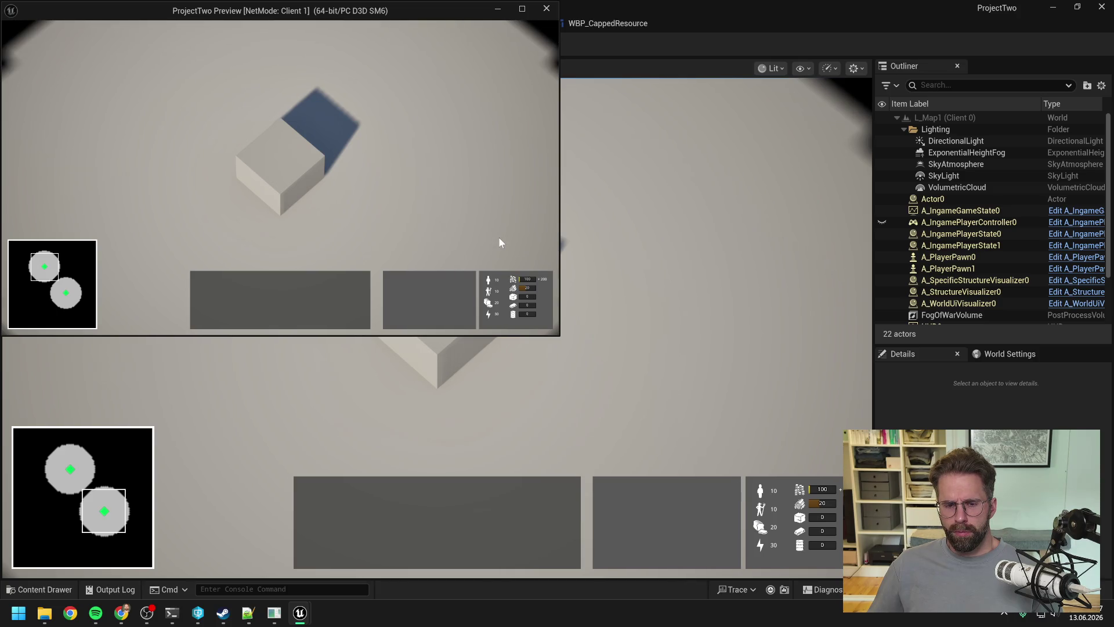
{"action": "left_click", "coordinate": [277, 168]}
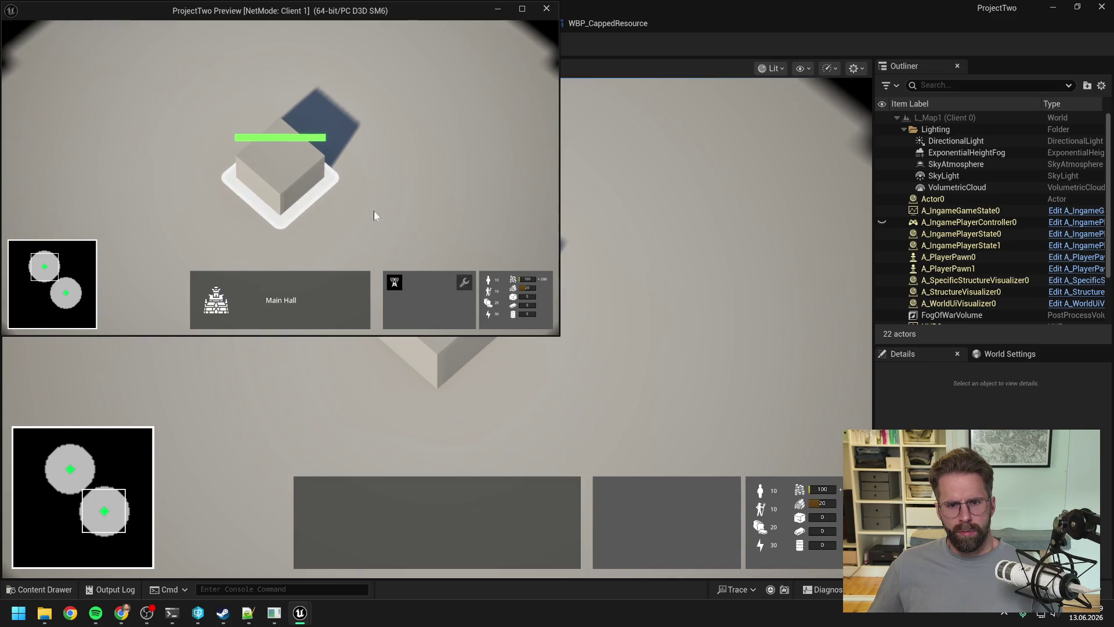
{"action": "left_click", "coordinate": [396, 284]}
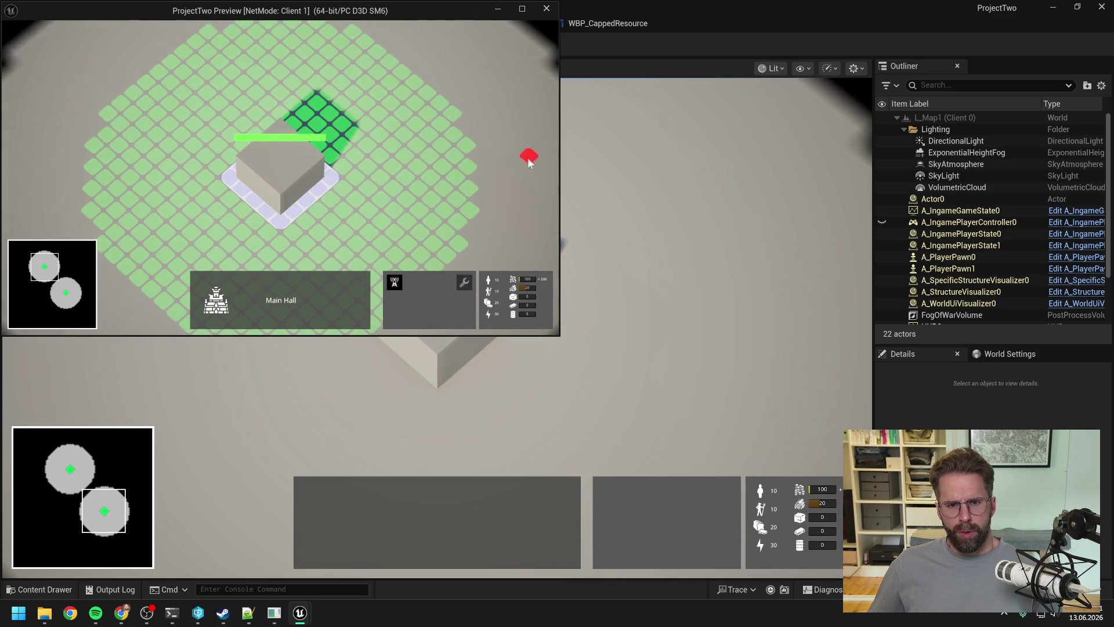
{"action": "left_click", "coordinate": [471, 214]}
{"action": "scroll", "coordinate": [502, 127], "scroll_direction": "down", "scroll_amount": 2}
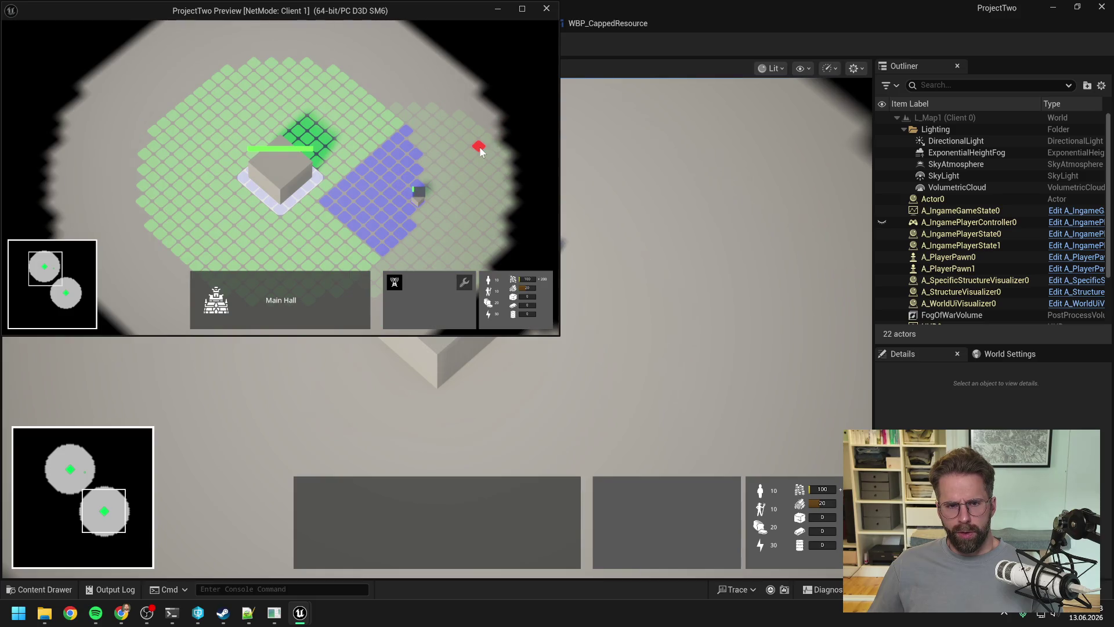
{"action": "key", "text": "a"}
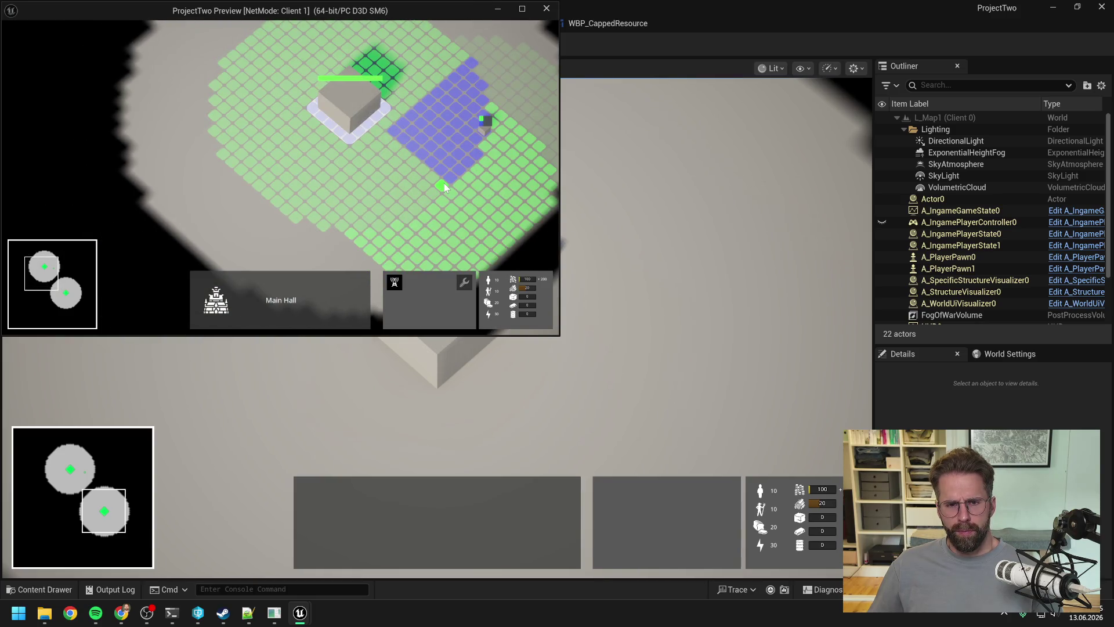
{"action": "left_click", "coordinate": [444, 183]}
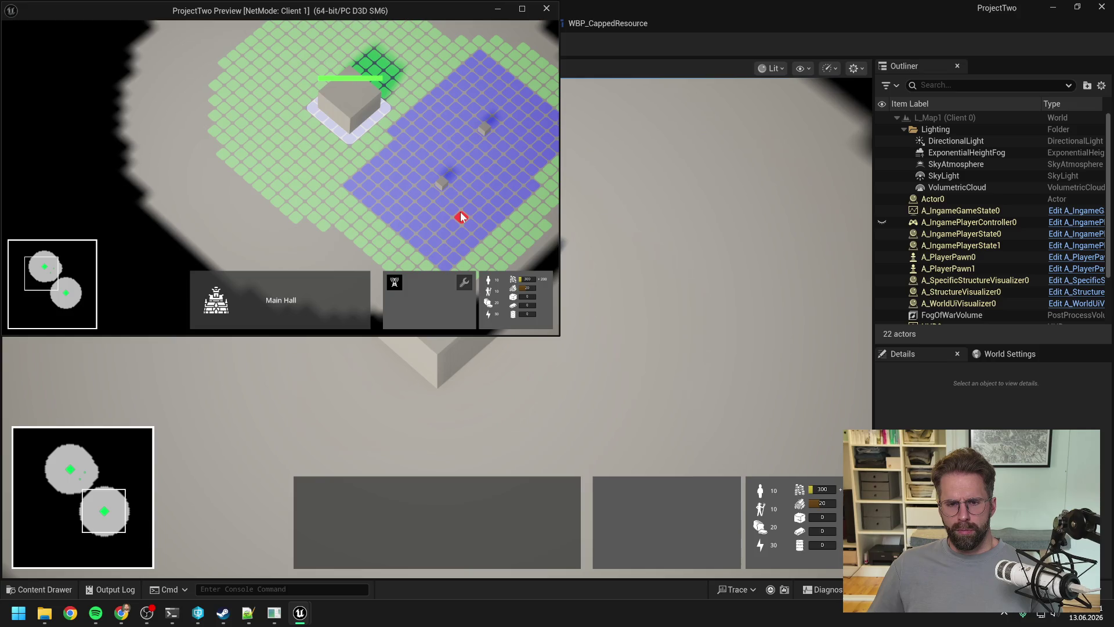
{"action": "key", "text": "d"}
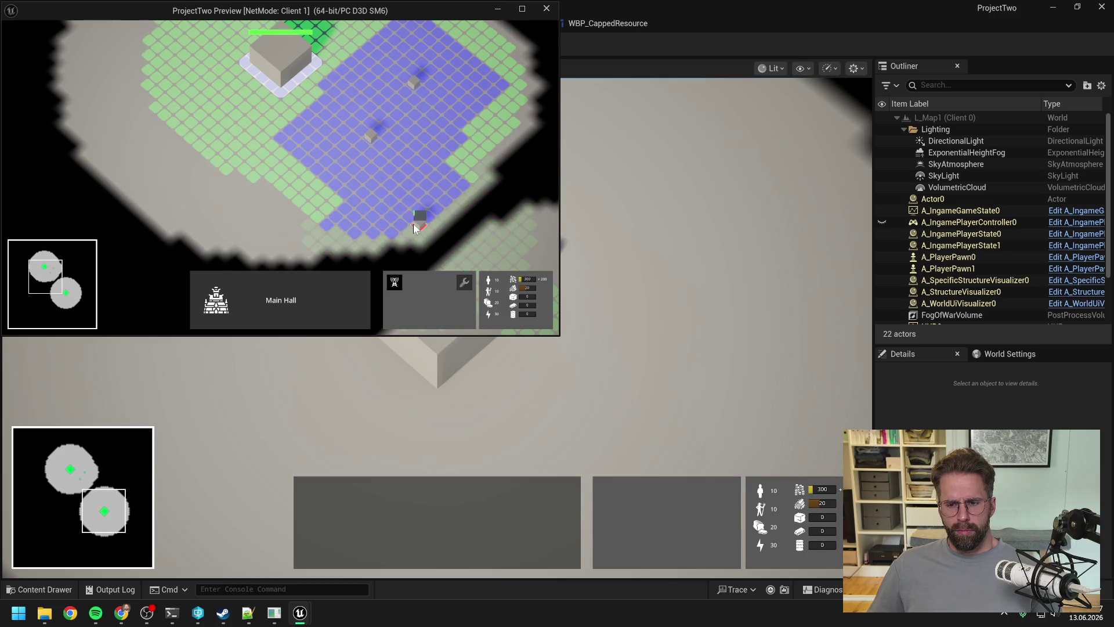
{"action": "key", "text": "w"}
{"action": "key", "text": "d"}
{"action": "key", "text": "s"}
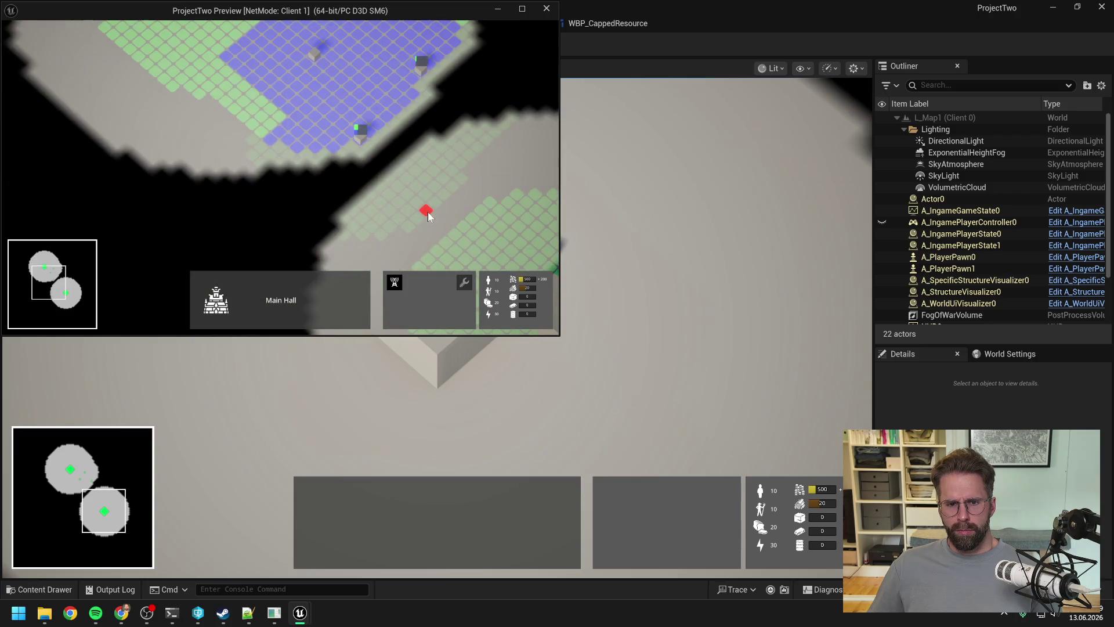
{"action": "right_click", "coordinate": [427, 212]}
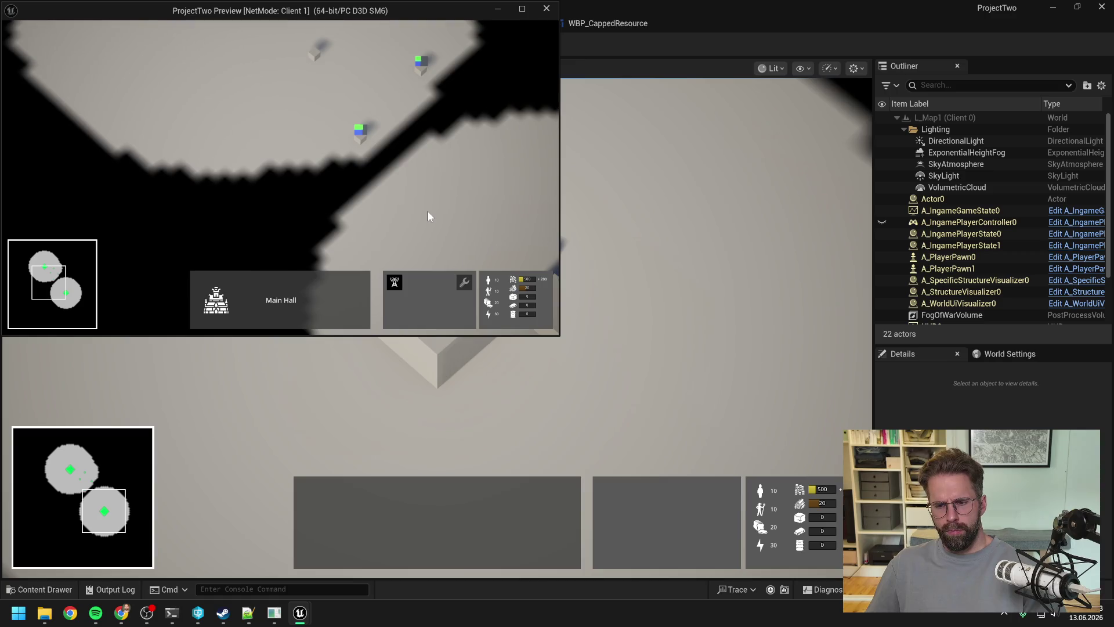
{"action": "key", "text": "w"}
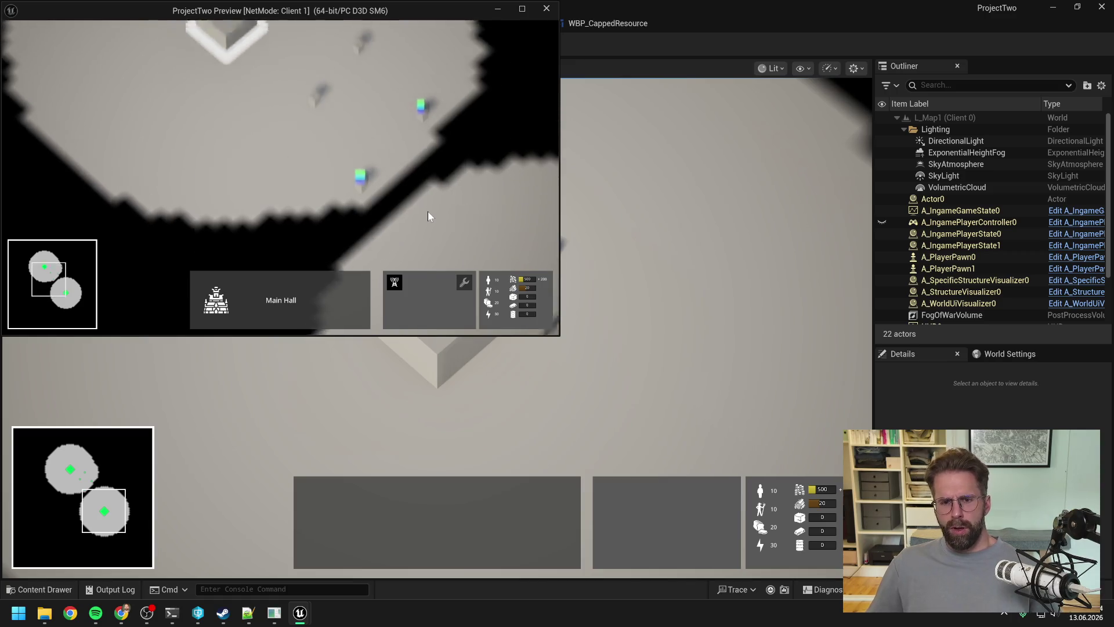
{"action": "key", "text": "space"}
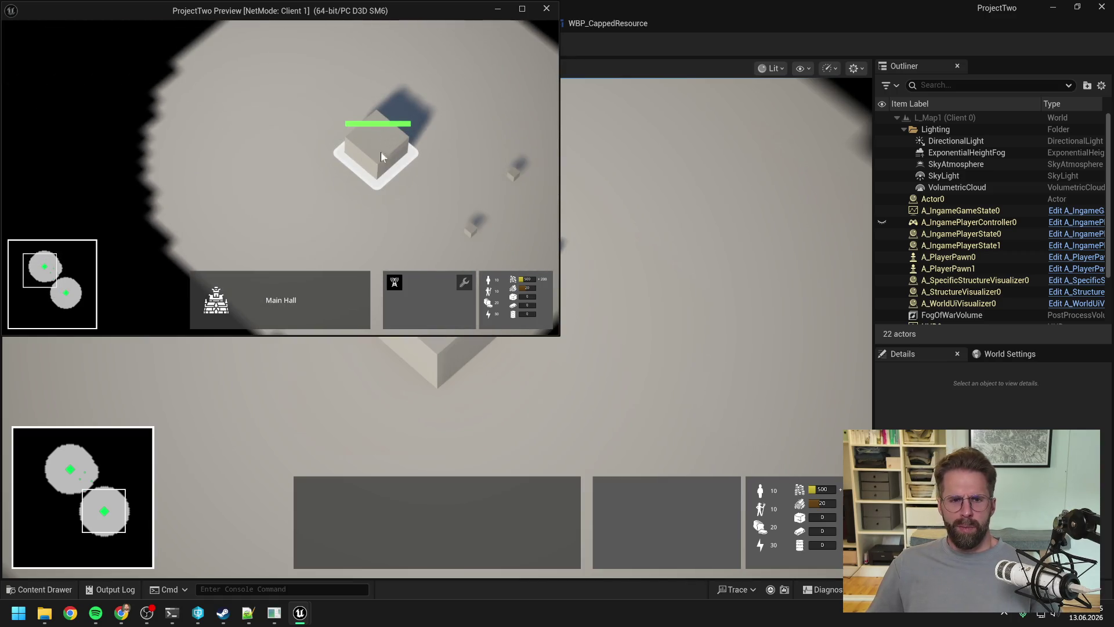
{"action": "key", "text": "Escape"}
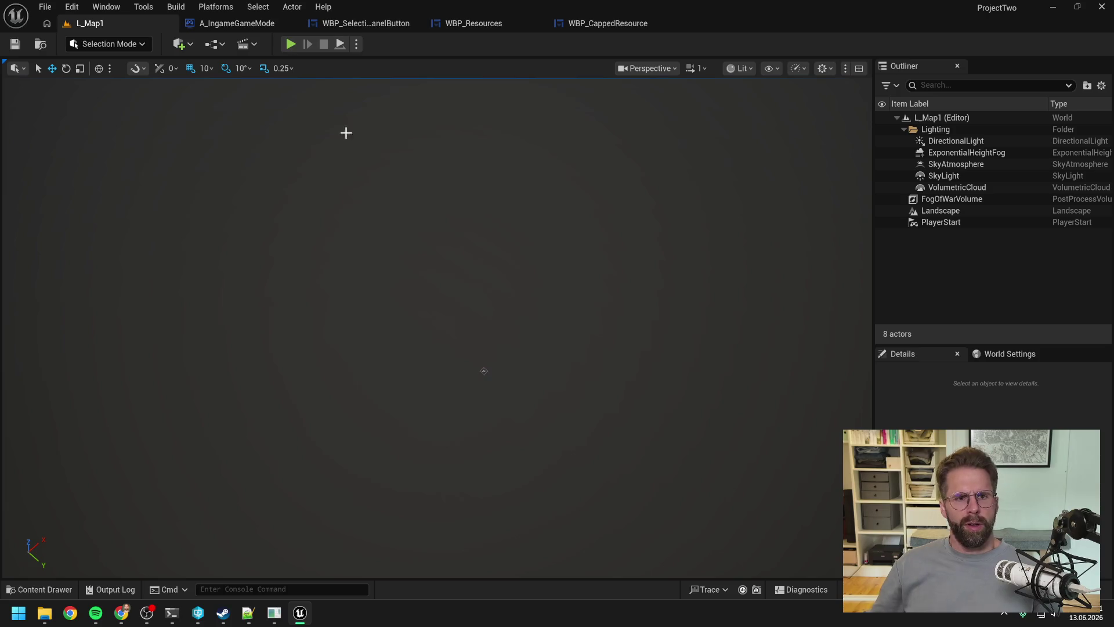
Step: Approve creating changelist 221 in the Enemy PlayerDisplayName session without asking again
{"action": "mouse_move", "coordinate": [172, 613]}
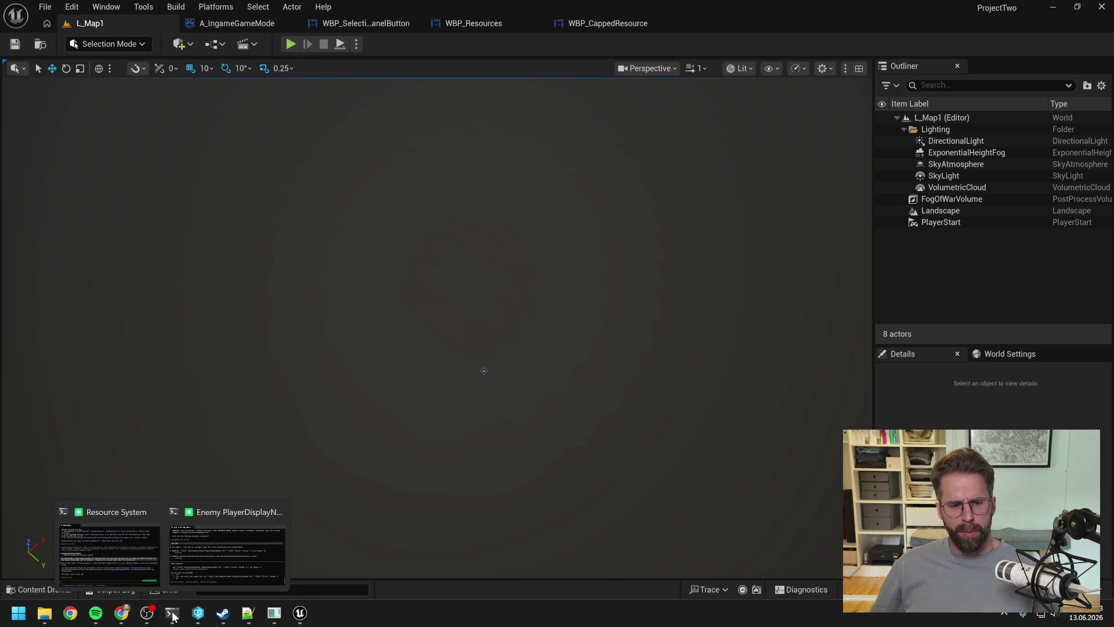
{"action": "left_click", "coordinate": [219, 524]}
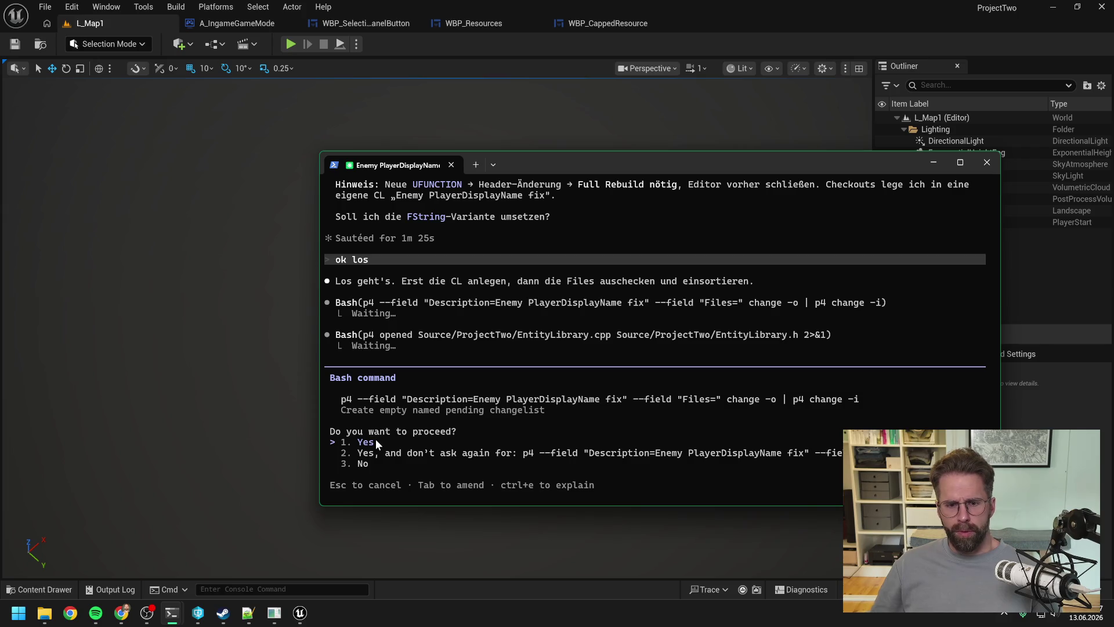
{"action": "key", "text": "Down"}
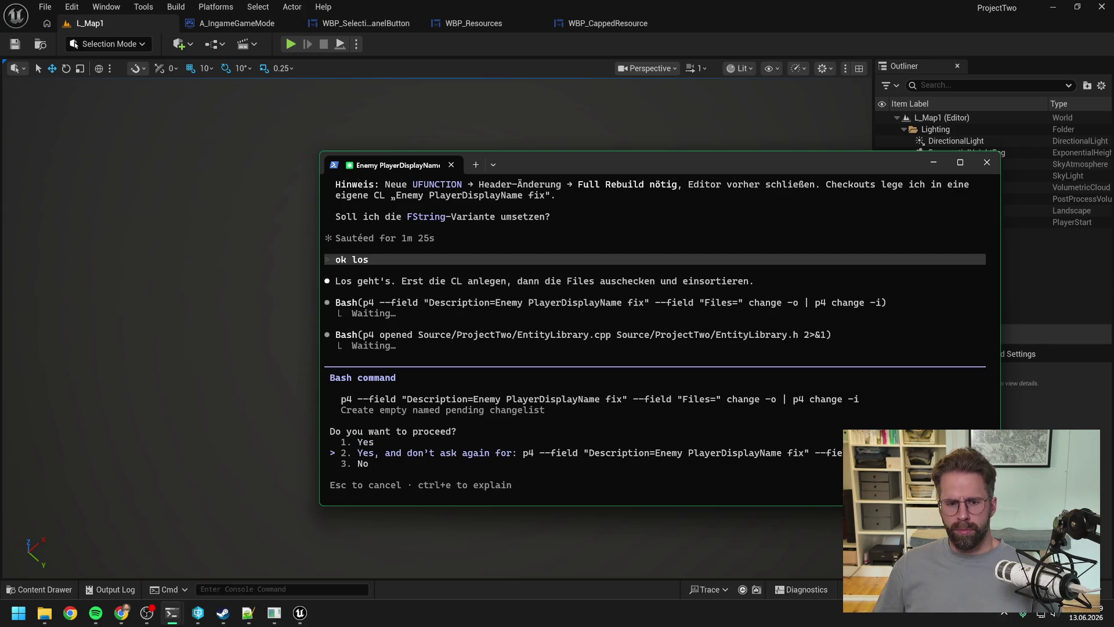
{"action": "key", "text": "Return"}
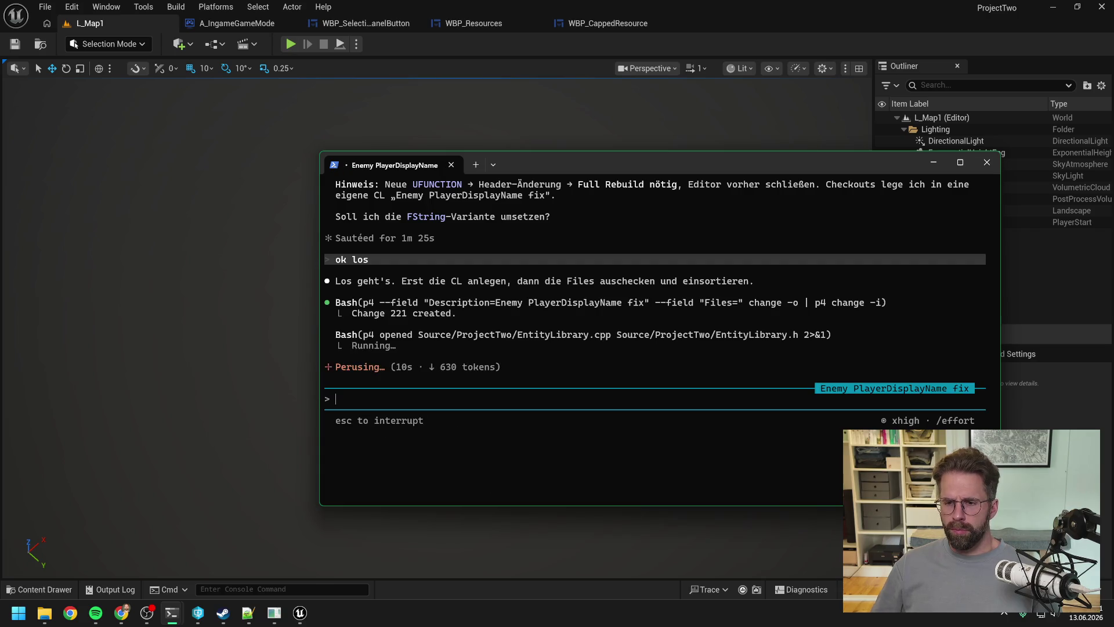
Step: Accept the EntityLibrary.h edit adding GetEntityOwnerDisplayName, then return to Unreal Editor
{"action": "mouse_move", "coordinate": [177, 616]}
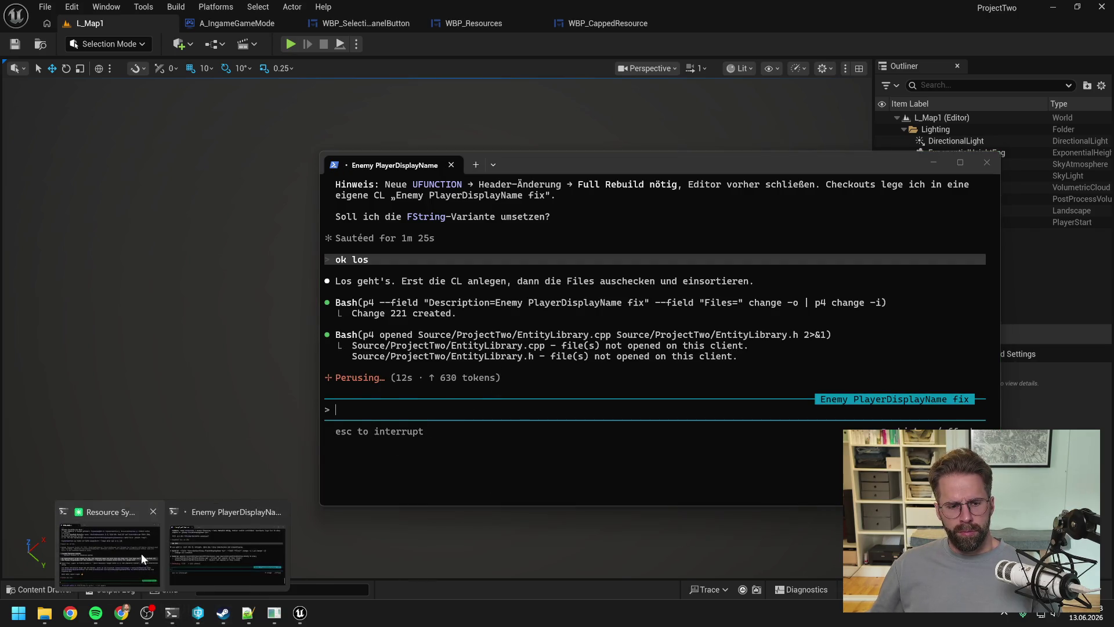
{"action": "left_click", "coordinate": [141, 552]}
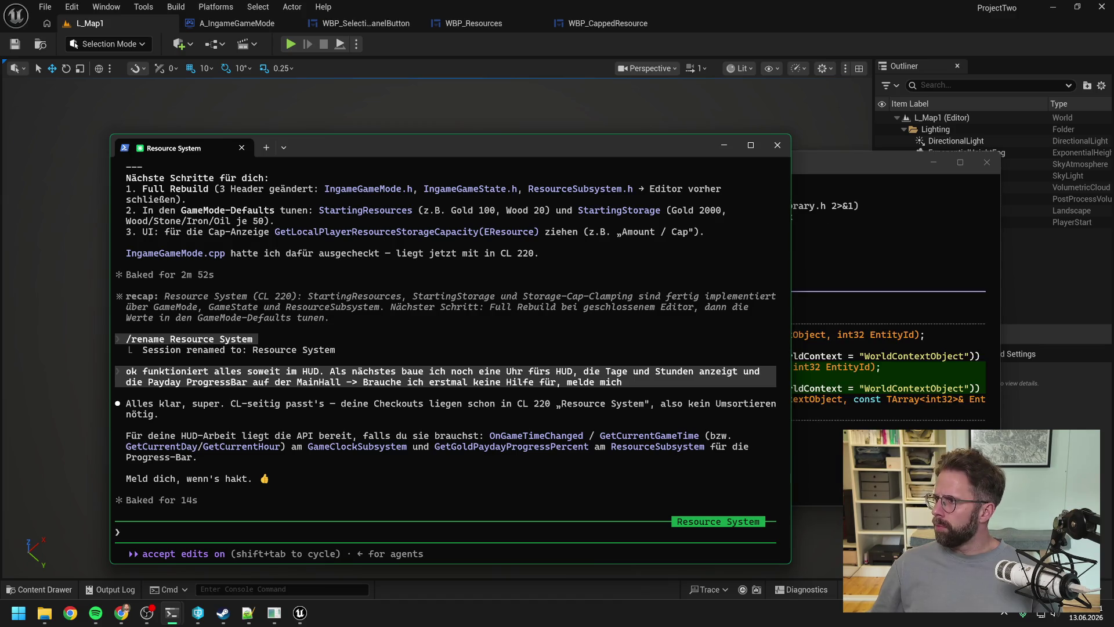
{"action": "key", "text": "alt+Tab"}
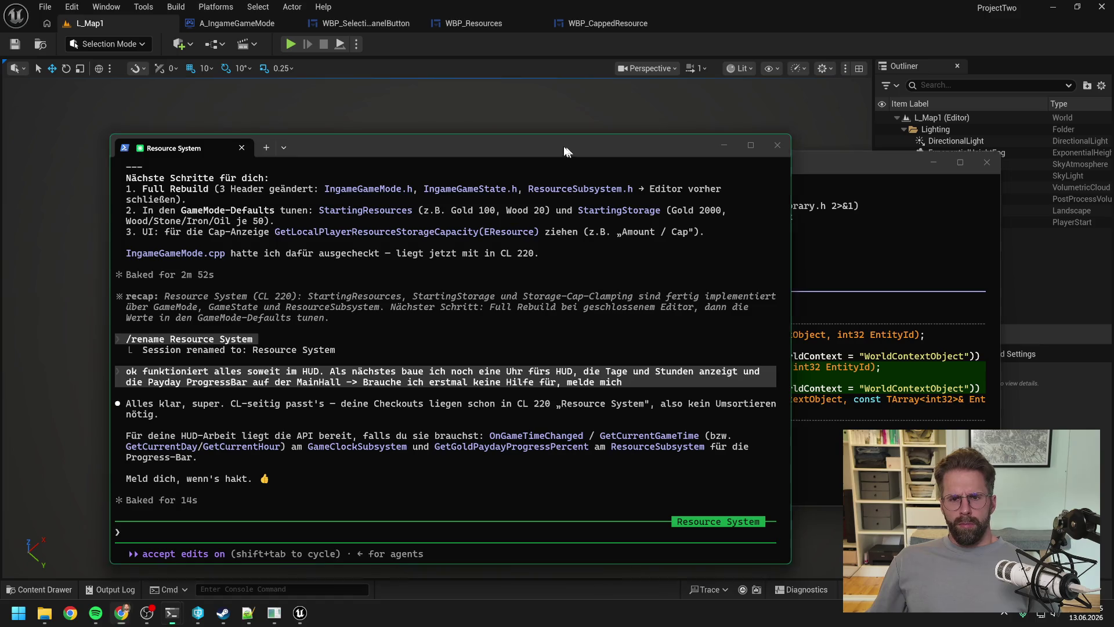
{"action": "left_click_drag", "start_coordinate": [658, 152], "coordinate": [604, 110]}
{"action": "left_click_drag", "start_coordinate": [788, 161], "coordinate": [787, 148]}
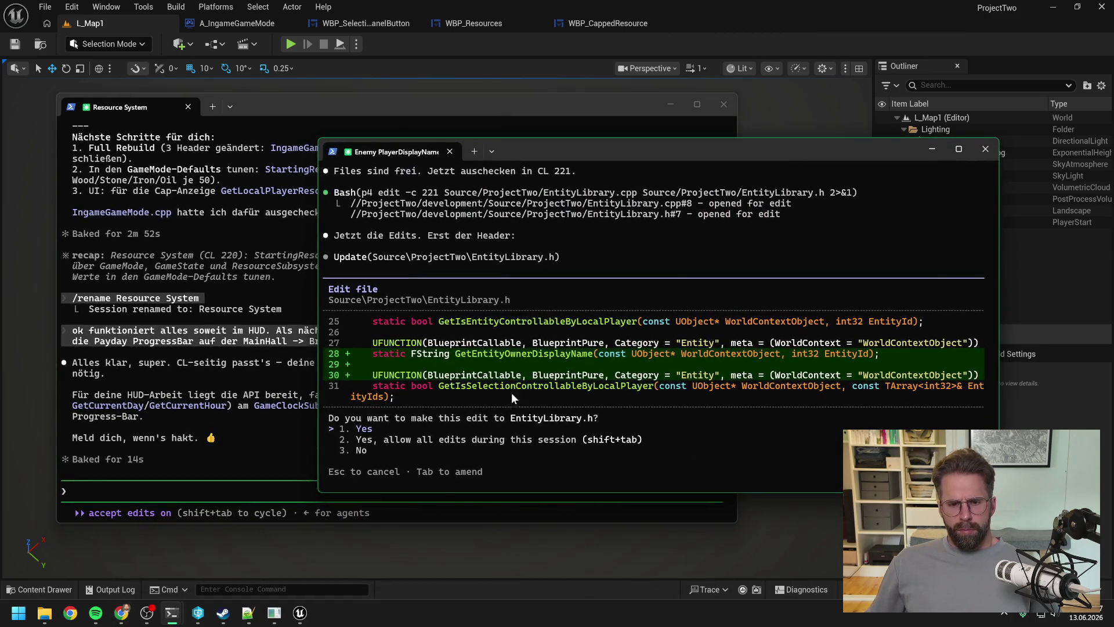
{"action": "key", "text": "Return"}
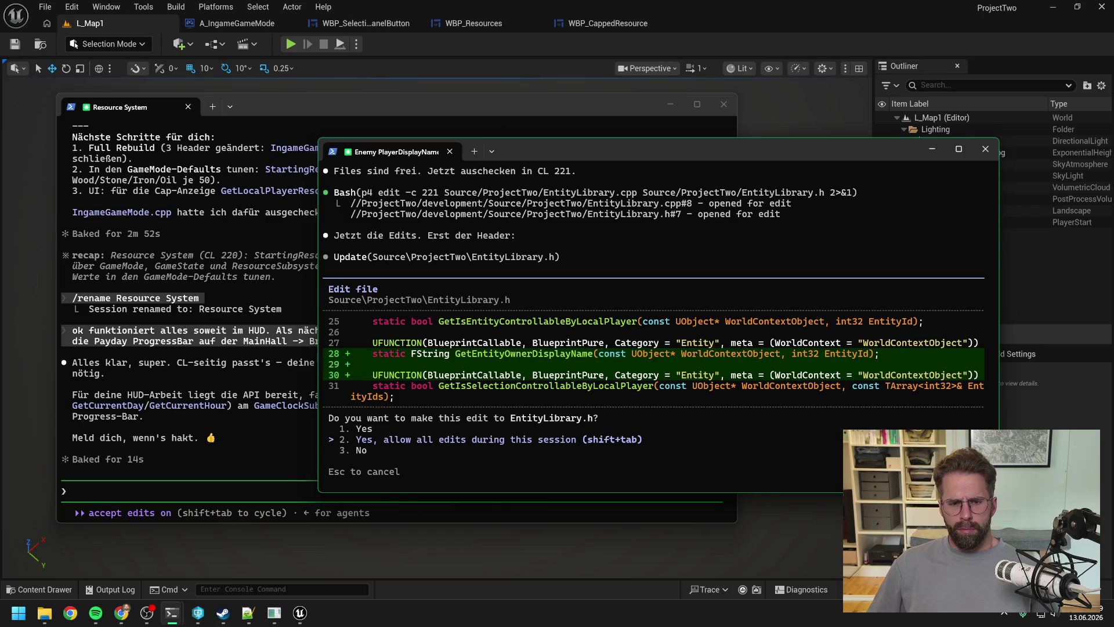
{"action": "left_click", "coordinate": [468, 47]}
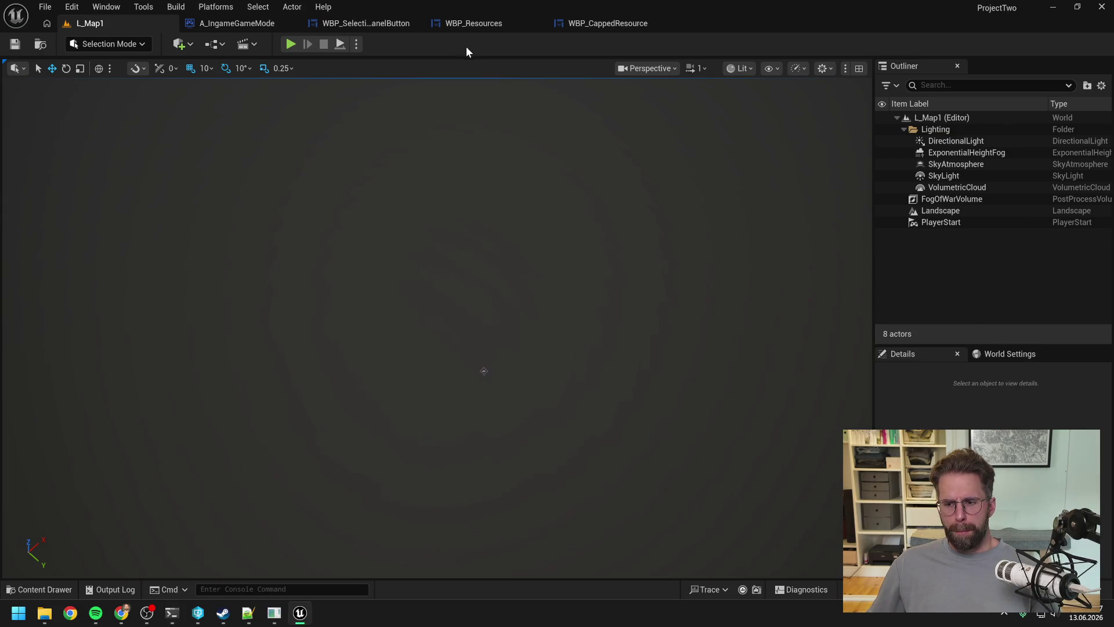
Step: Search the content assets for 'world' and open the A_WorldUiVisualizer blueprint
{"action": "key", "text": "ctrl+space"}
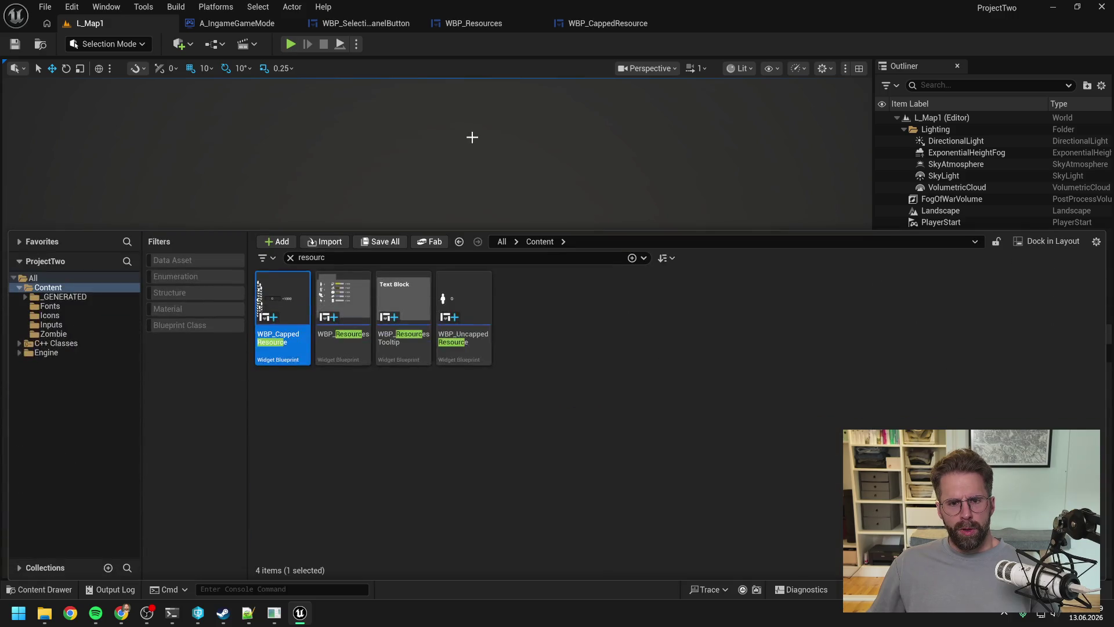
{"action": "left_click", "coordinate": [438, 259]}
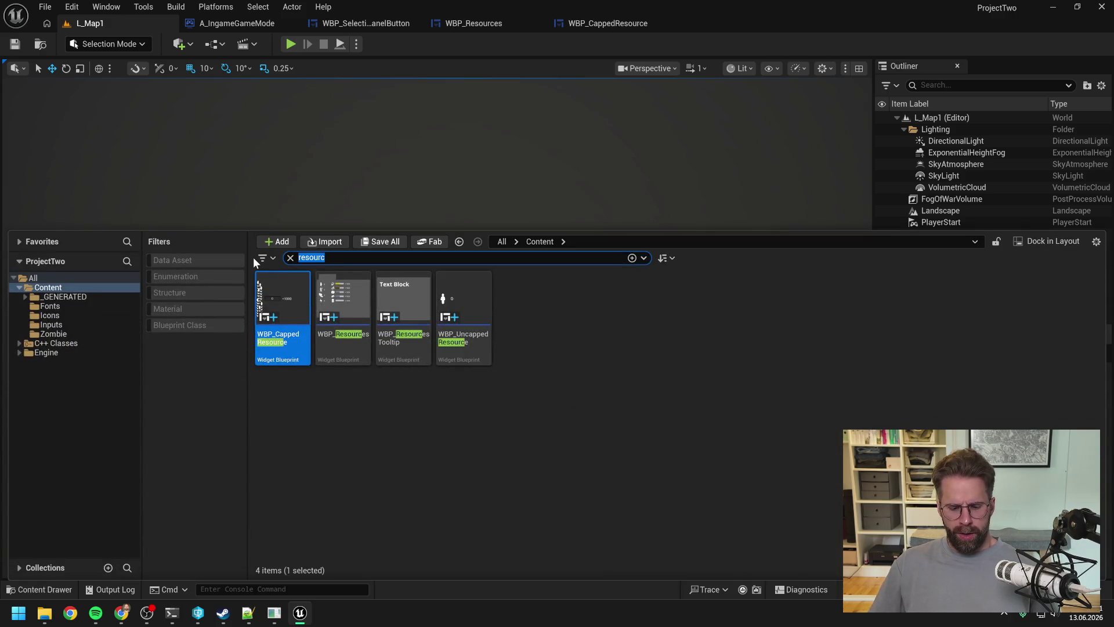
{"action": "type", "text": "world"}
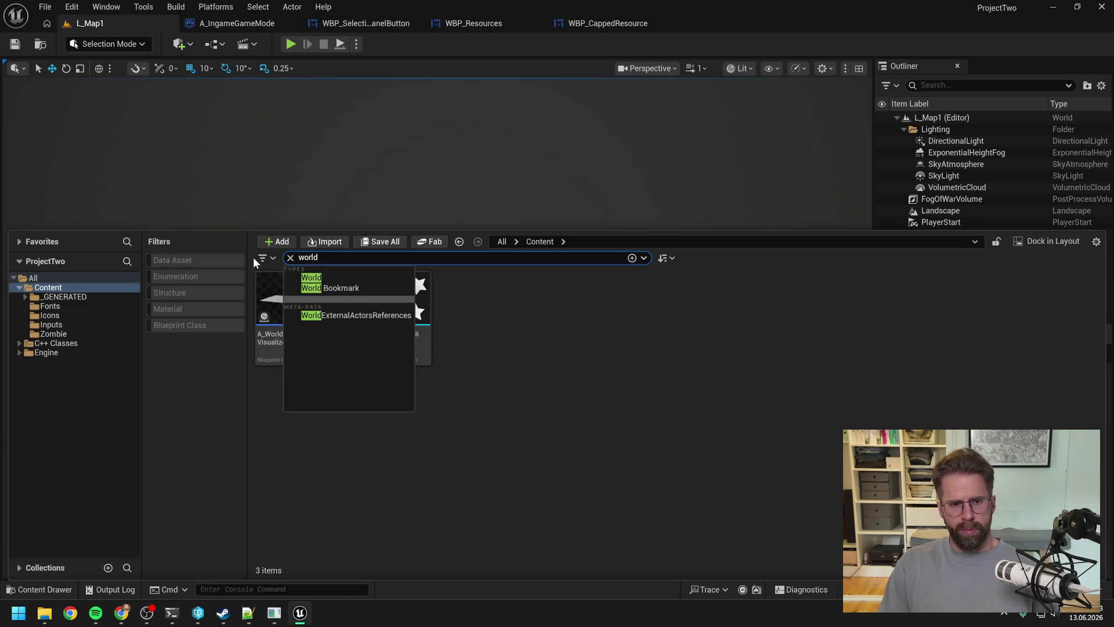
{"action": "left_click", "coordinate": [569, 367]}
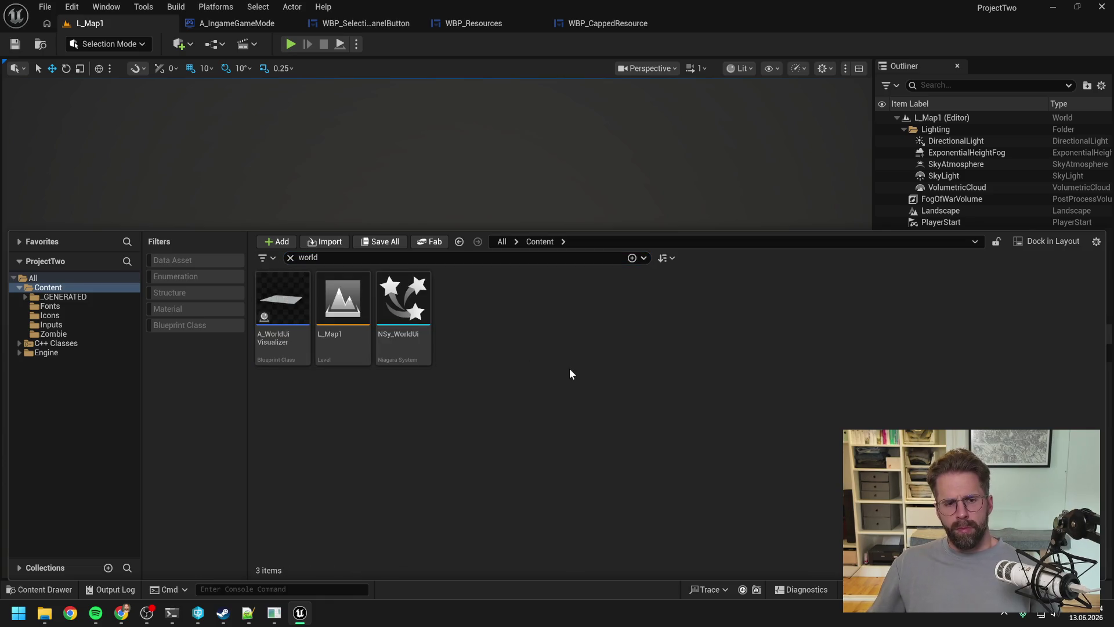
{"action": "double_click", "coordinate": [290, 354]}
{"action": "scroll", "coordinate": [501, 293], "scroll_direction": "down", "scroll_amount": 5}
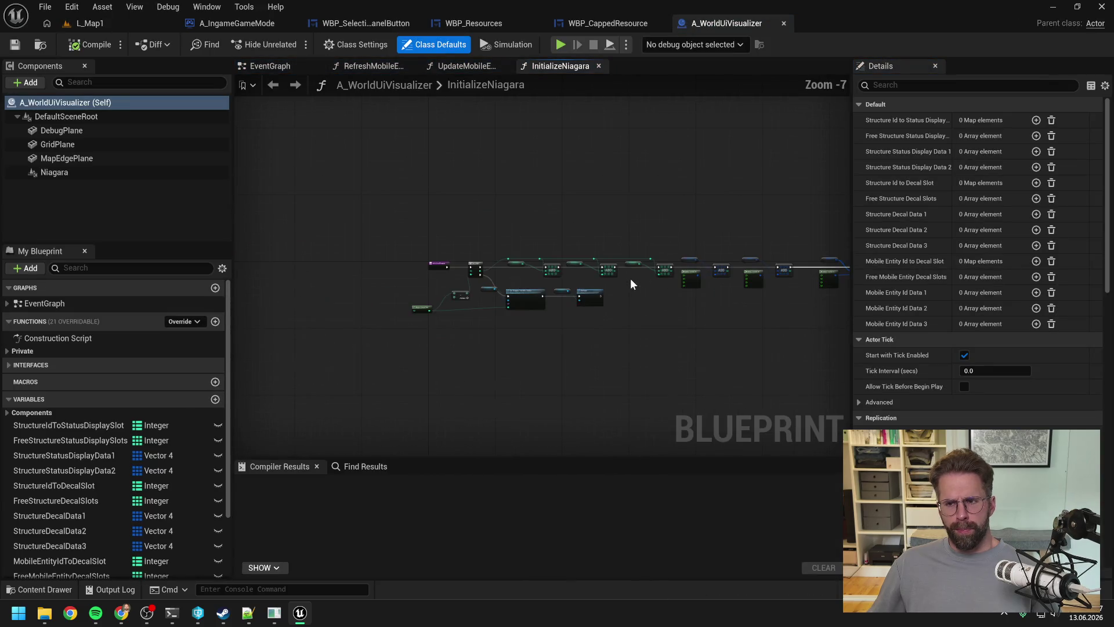
Step: Narrow the Details panel and open RefreshStructureStatusDisplays from the Private functions list
{"action": "scroll", "coordinate": [565, 254], "scroll_direction": "up", "scroll_amount": 2}
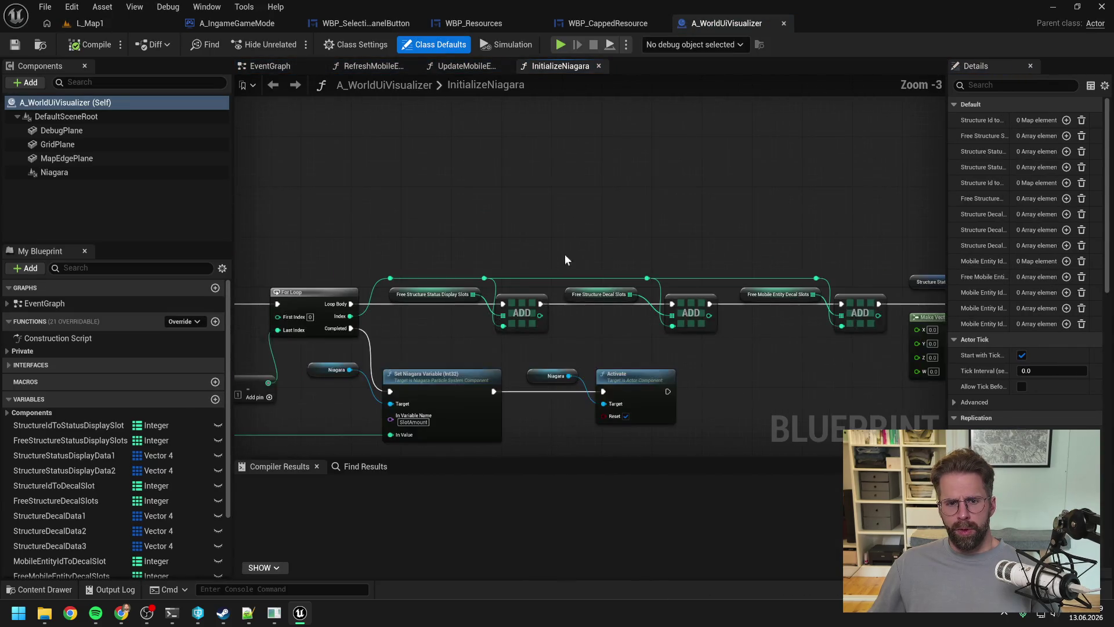
{"action": "scroll", "coordinate": [557, 226], "scroll_direction": "up", "scroll_amount": 1}
{"action": "scroll", "coordinate": [149, 417], "scroll_direction": "down", "scroll_amount": 3}
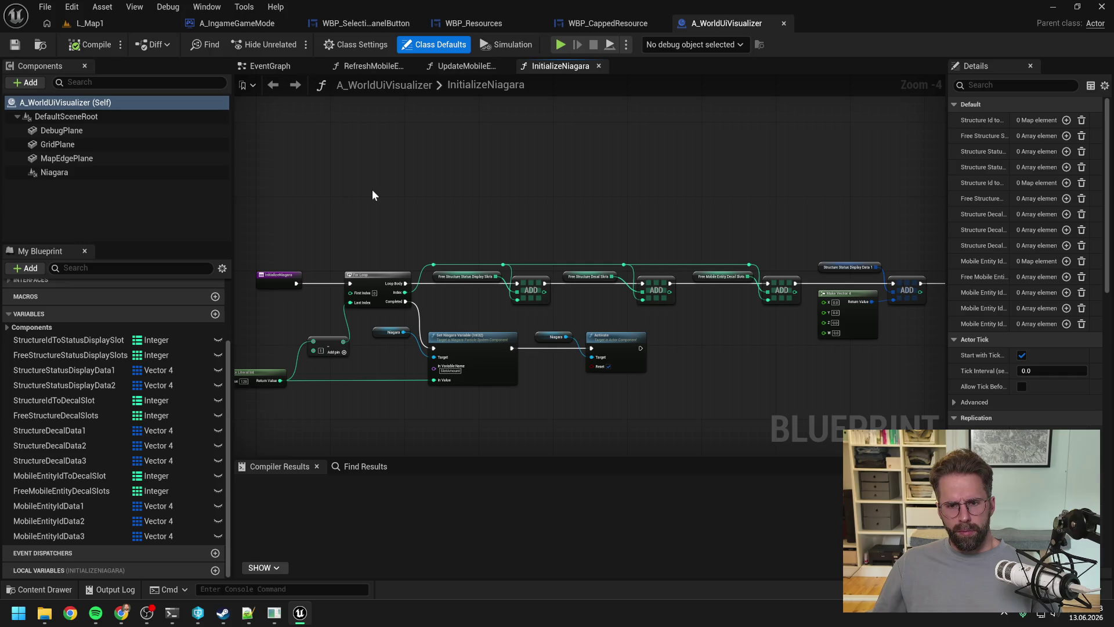
{"action": "left_click_drag", "start_coordinate": [945, 225], "coordinate": [1011, 216]}
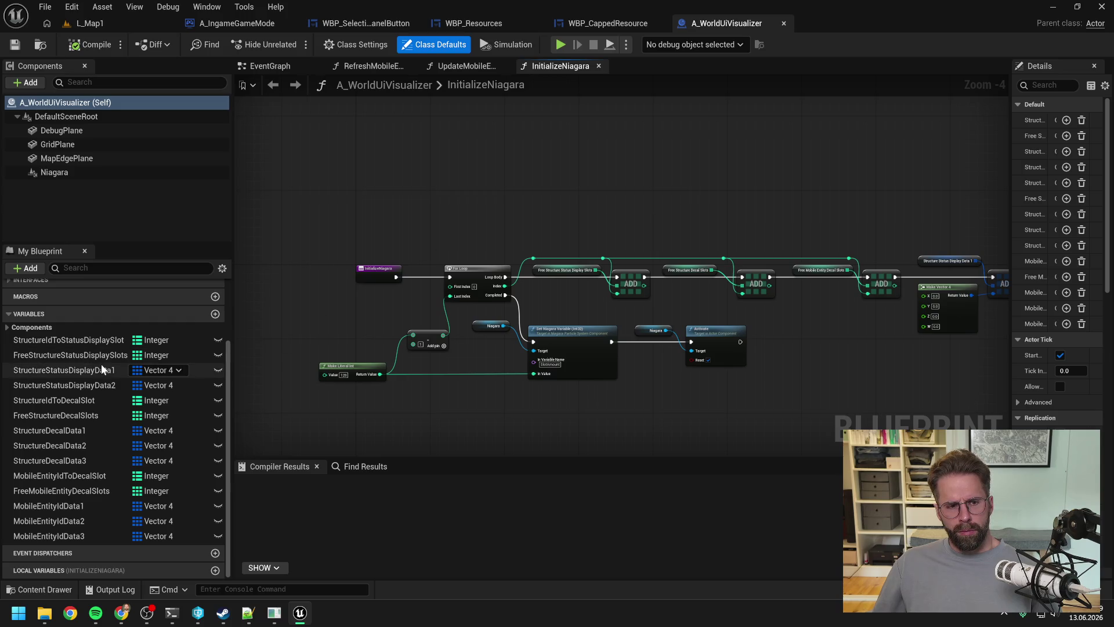
{"action": "scroll", "coordinate": [23, 322], "scroll_direction": "up", "scroll_amount": 3}
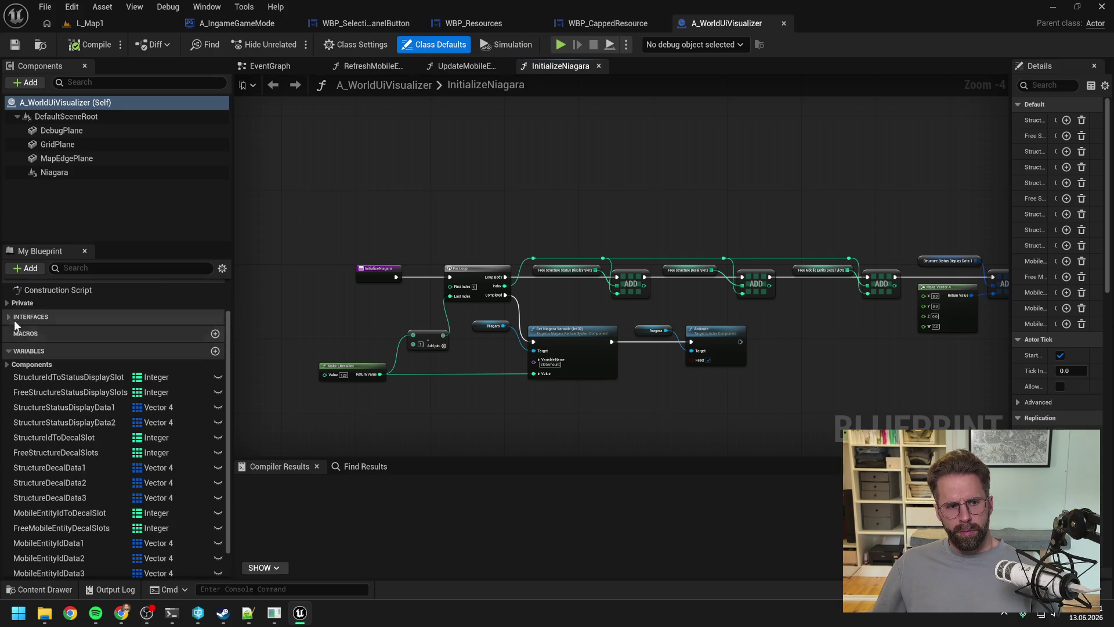
{"action": "left_click", "coordinate": [7, 303]}
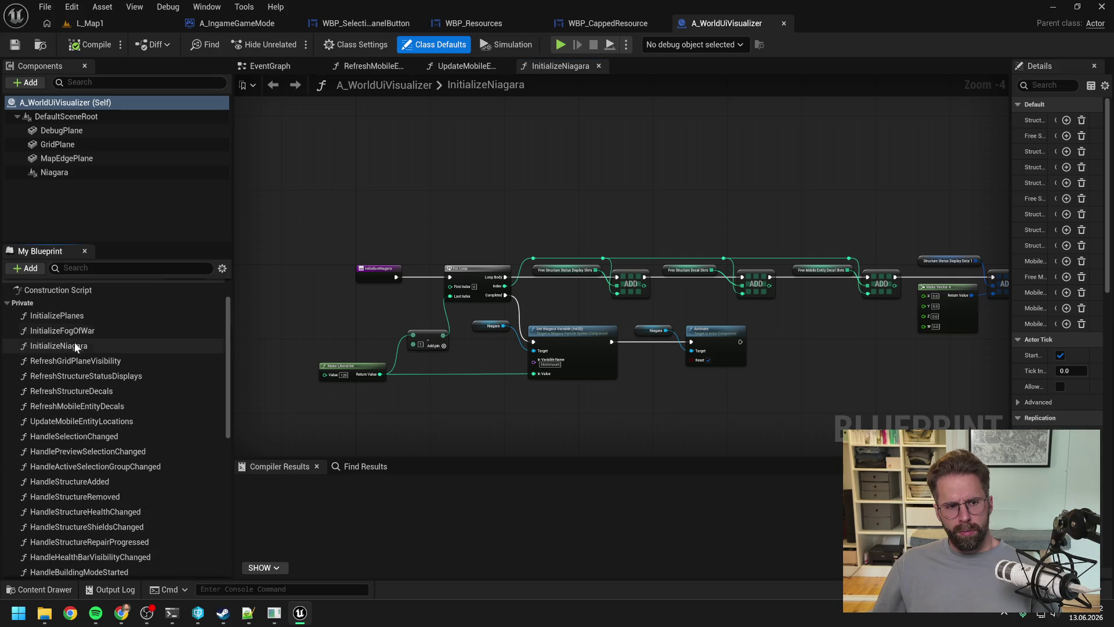
{"action": "double_click", "coordinate": [131, 375]}
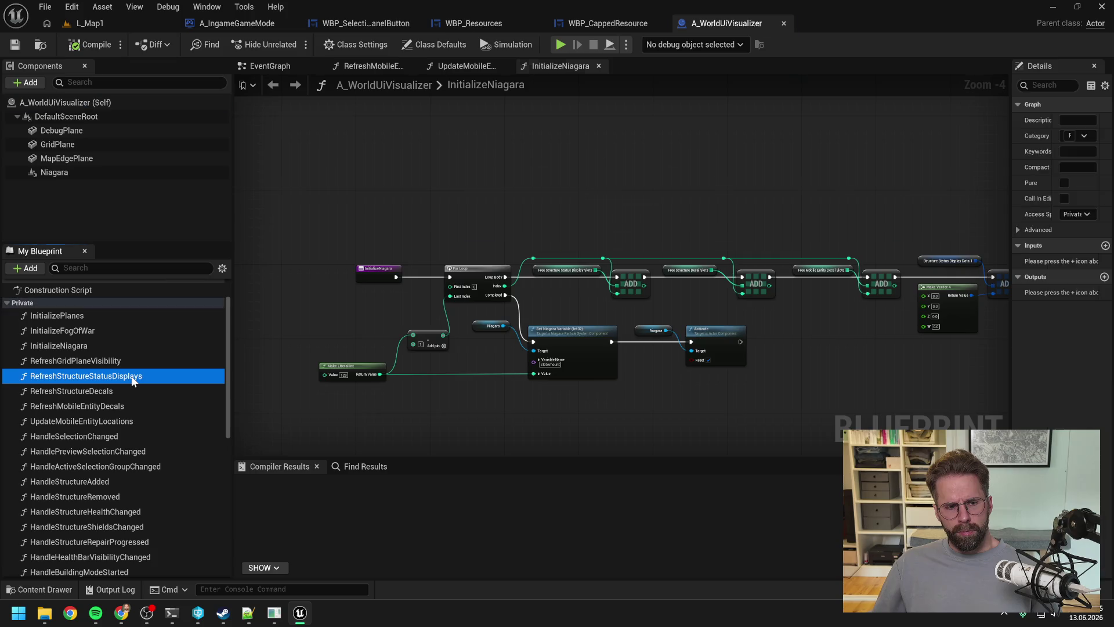
Step: Inspect the graph's For Each Loop, CONTAINS, Make Vector, Branch, ADD and REMOVE nodes
{"action": "scroll", "coordinate": [486, 288], "scroll_direction": "up", "scroll_amount": 3}
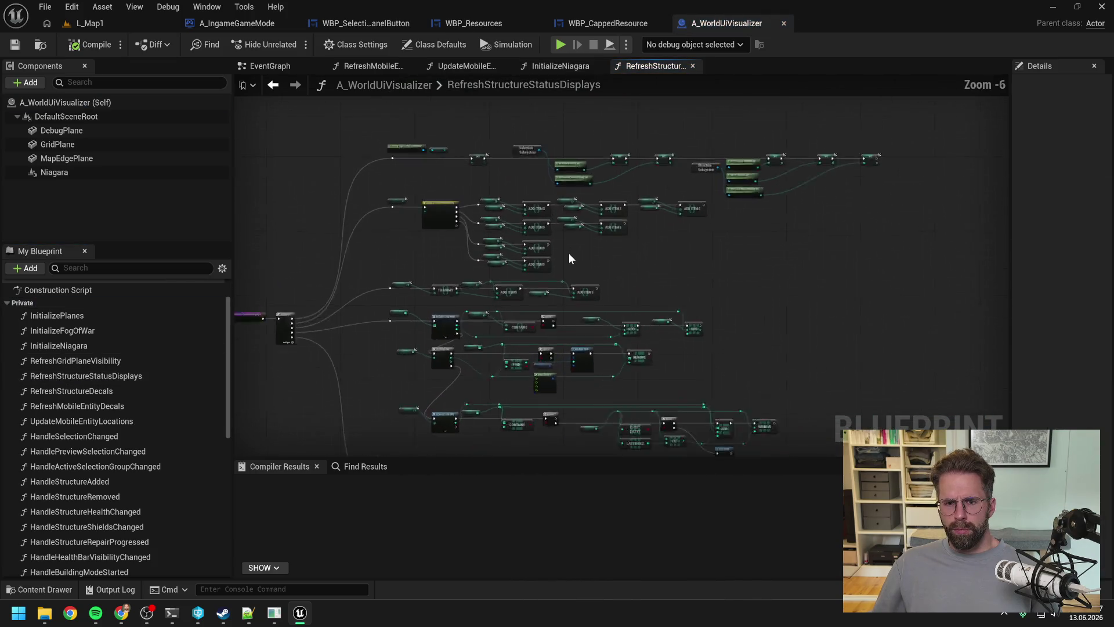
{"action": "left_click_drag", "start_coordinate": [658, 101], "coordinate": [593, 178]}
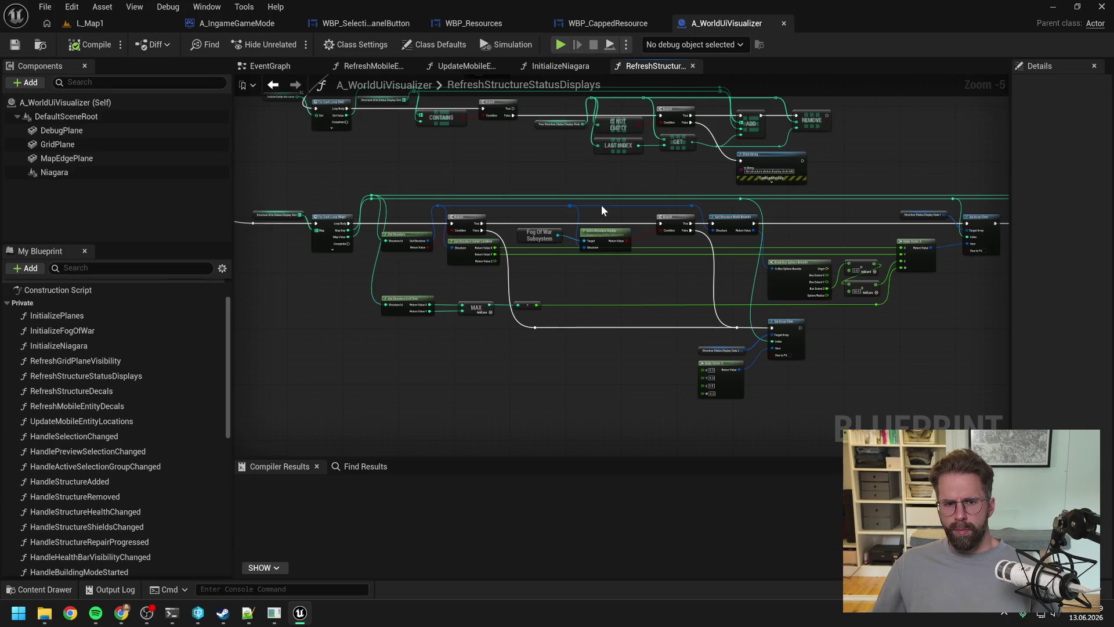
{"action": "scroll", "coordinate": [552, 220], "scroll_direction": "up", "scroll_amount": 2}
{"action": "scroll", "coordinate": [593, 216], "scroll_direction": "down", "scroll_amount": 1}
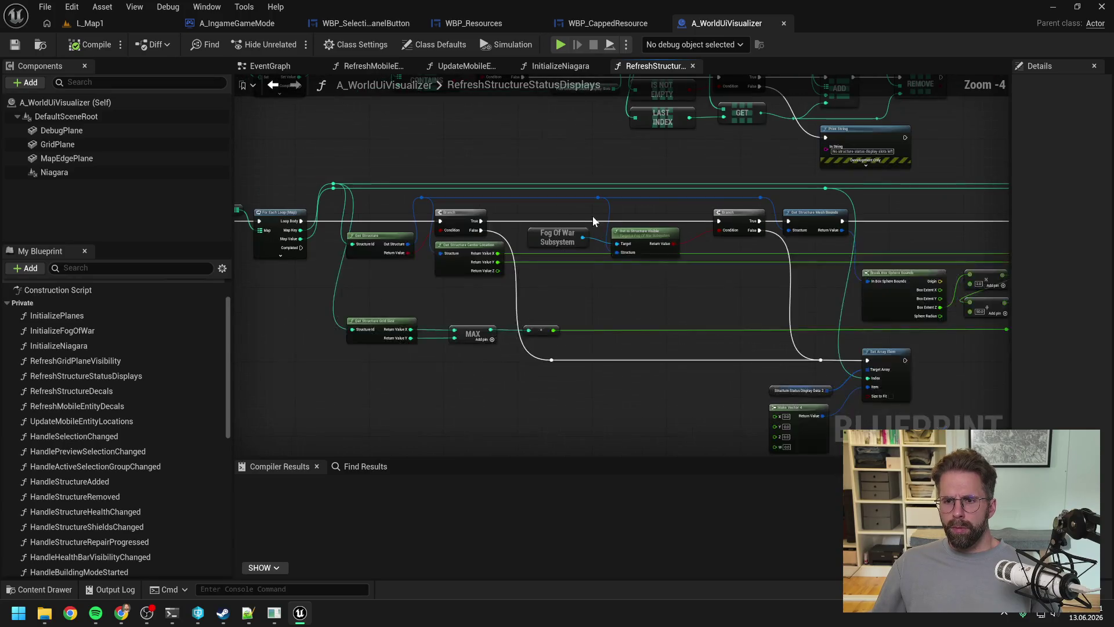
{"action": "left_click_drag", "start_coordinate": [875, 238], "coordinate": [581, 229]}
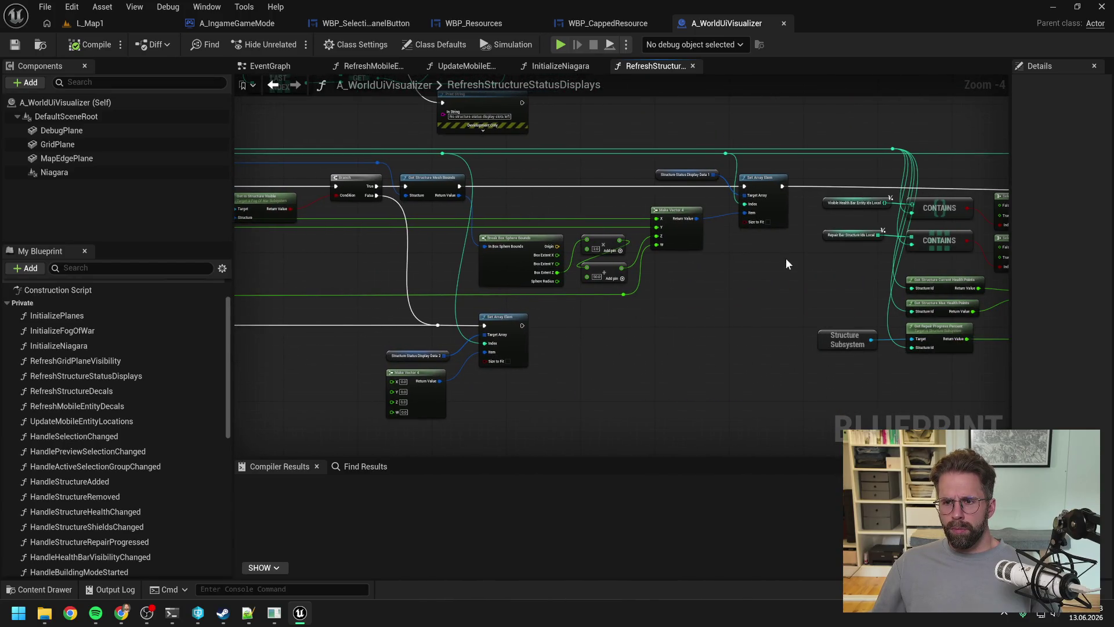
{"action": "left_click_drag", "start_coordinate": [786, 258], "coordinate": [521, 267]}
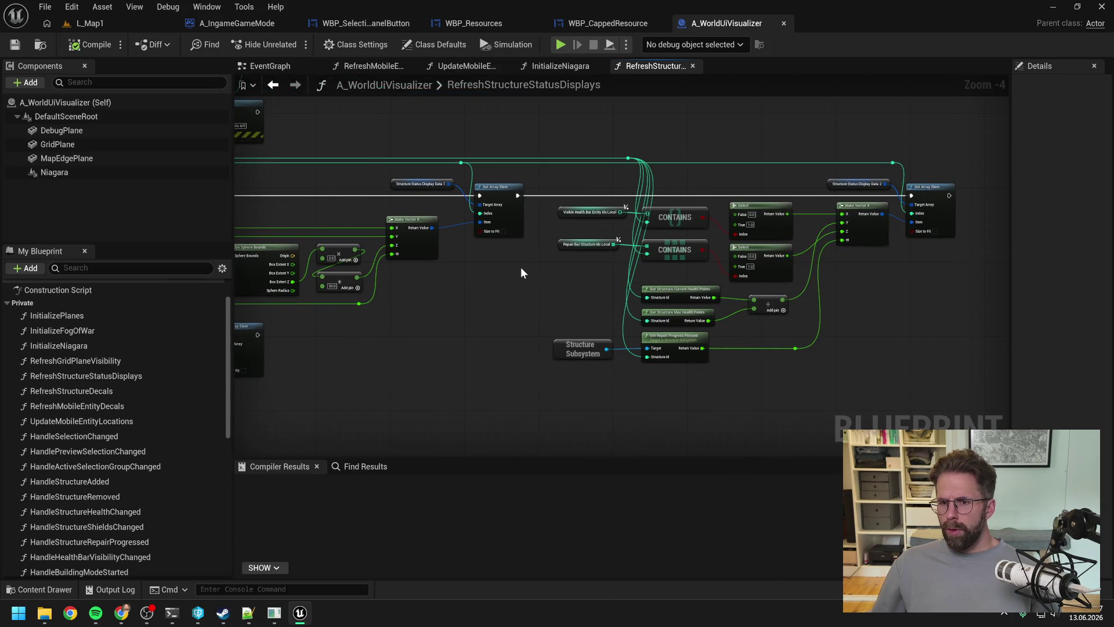
{"action": "mouse_move", "coordinate": [521, 267]}
{"action": "left_mouse_down"}
{"action": "mouse_move", "coordinate": [685, 277]}
{"action": "mouse_move", "coordinate": [894, 228]}
{"action": "left_mouse_up"}
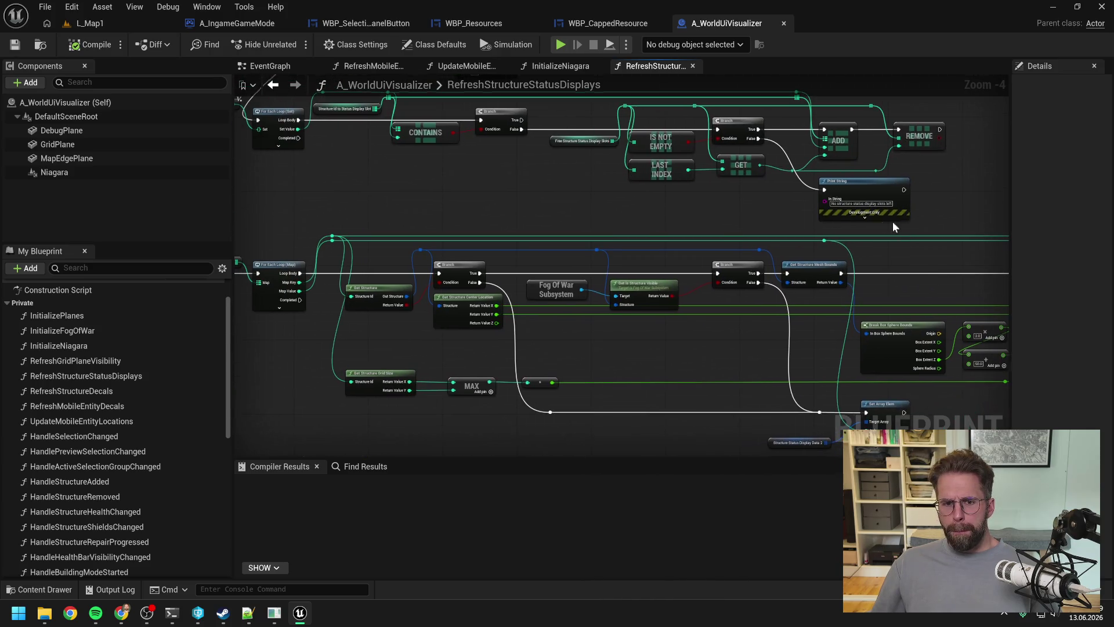
Step: Review the health bar visibility section, Selection Subsystem ADD ITEMS and Structure Subsystem ID lookups
{"action": "mouse_move", "coordinate": [570, 218]}
{"action": "left_mouse_down"}
{"action": "mouse_move", "coordinate": [637, 360]}
{"action": "mouse_move", "coordinate": [709, 427]}
{"action": "left_mouse_up"}
{"action": "scroll", "coordinate": [545, 263], "scroll_direction": "up", "scroll_amount": 2}
{"action": "left_click_drag", "start_coordinate": [862, 333], "coordinate": [576, 309]}
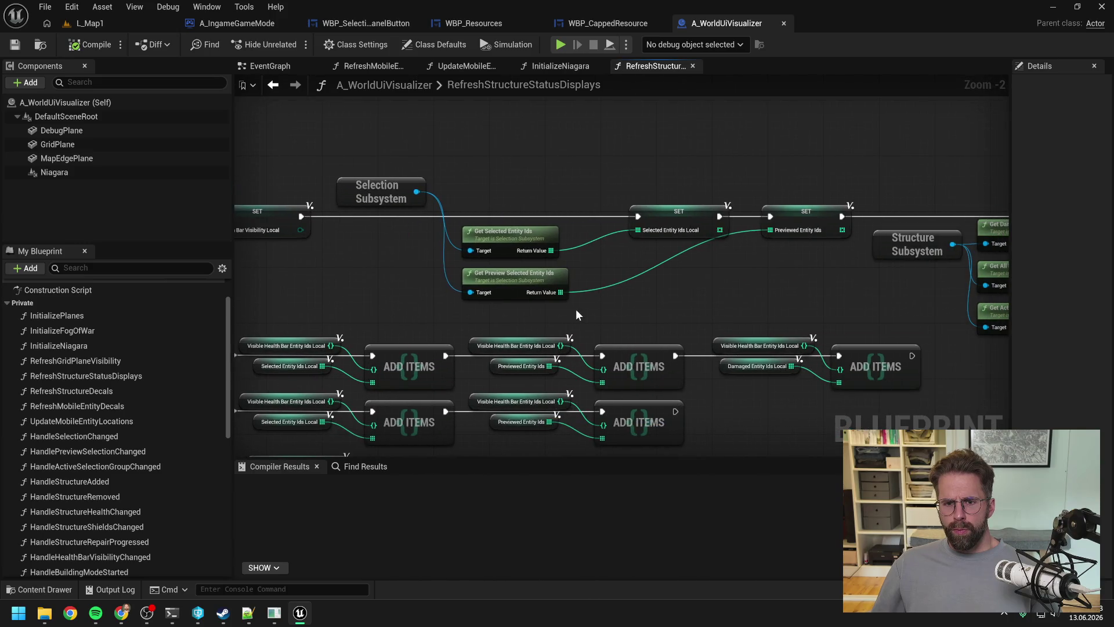
{"action": "left_click_drag", "start_coordinate": [772, 310], "coordinate": [461, 294]}
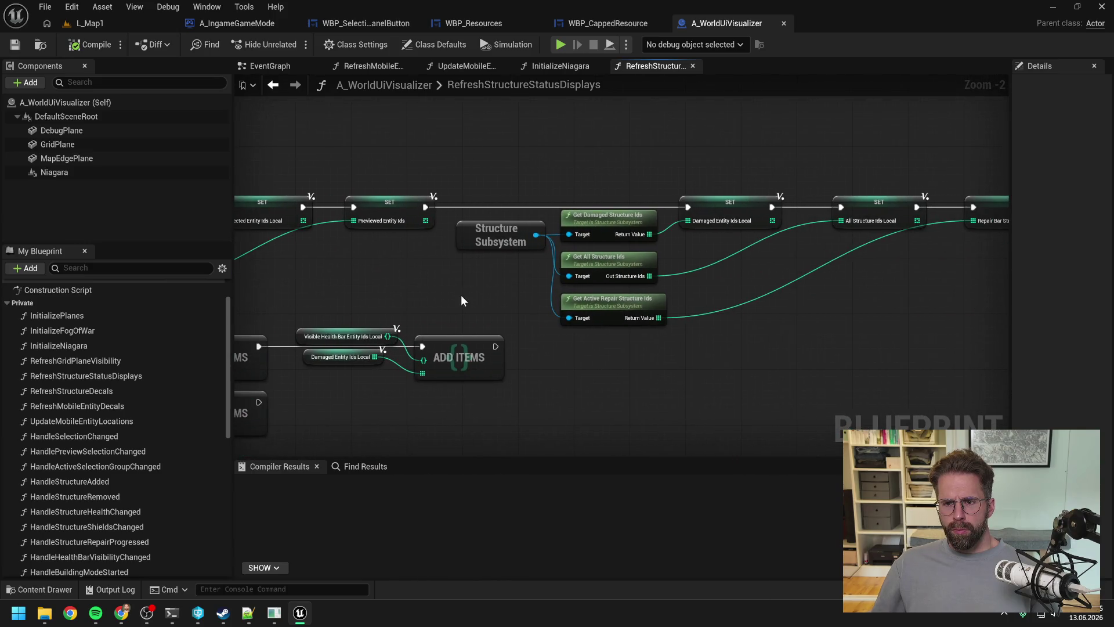
{"action": "scroll", "coordinate": [492, 307], "scroll_direction": "down", "scroll_amount": 1}
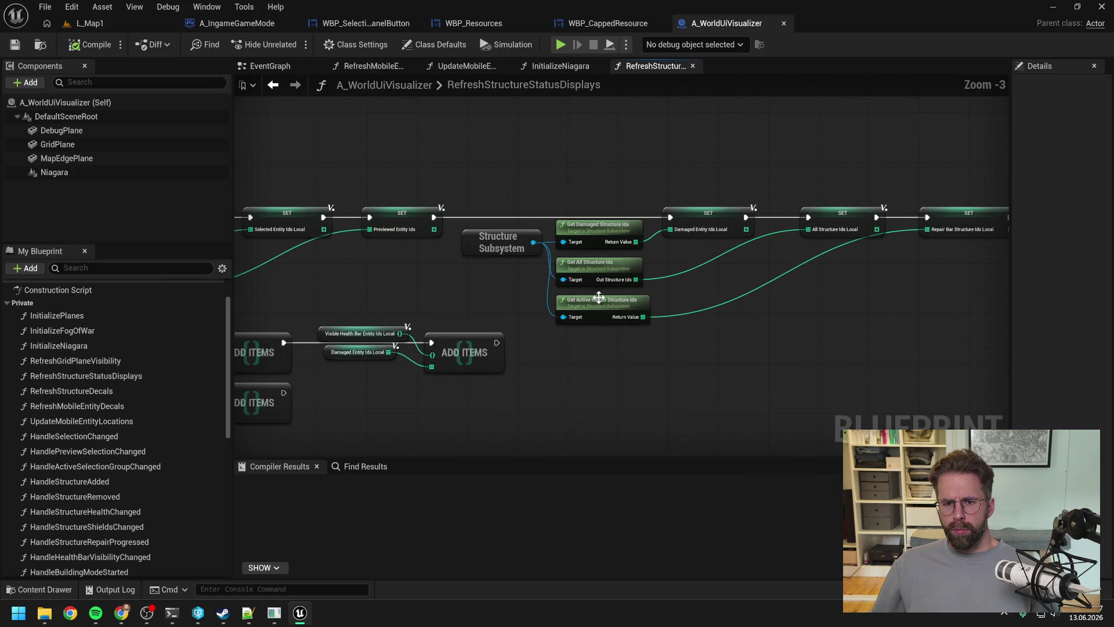
{"action": "mouse_move", "coordinate": [619, 318]}
{"action": "left_mouse_down"}
{"action": "mouse_move", "coordinate": [503, 289]}
{"action": "mouse_move", "coordinate": [607, 319]}
{"action": "left_mouse_up"}
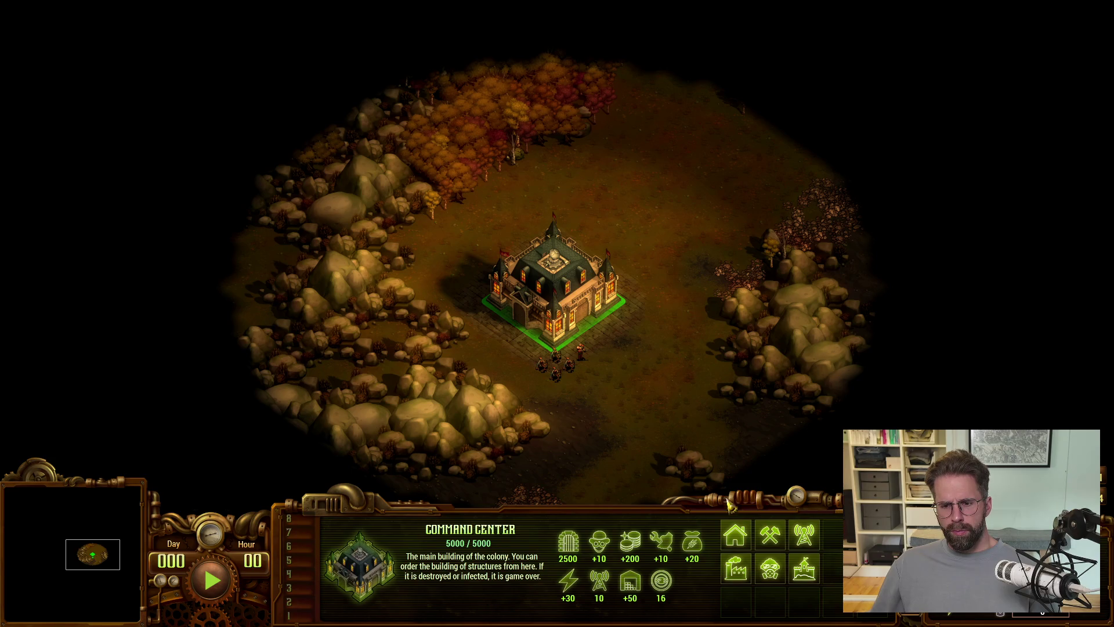
Step: Place a Hunter Cottage from the Resources category at the forest edge and unpause
{"action": "left_click", "coordinate": [735, 534]}
{"action": "key", "text": "Escape"}
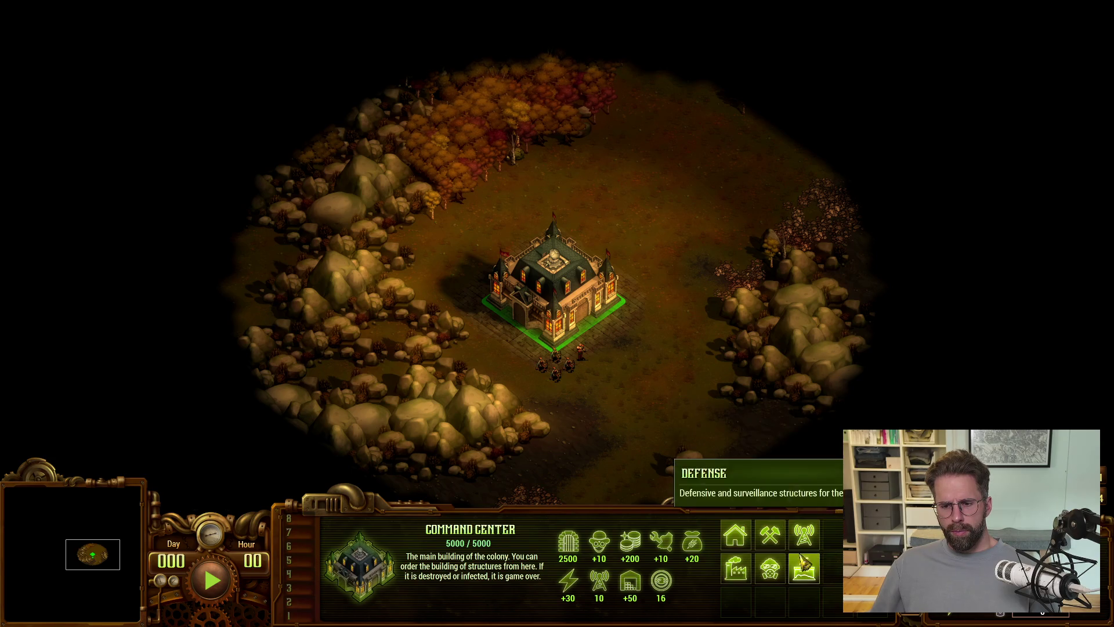
{"action": "left_click", "coordinate": [770, 534]}
{"action": "left_click", "coordinate": [735, 535]}
{"action": "left_click", "coordinate": [482, 191], "text": "shift"}
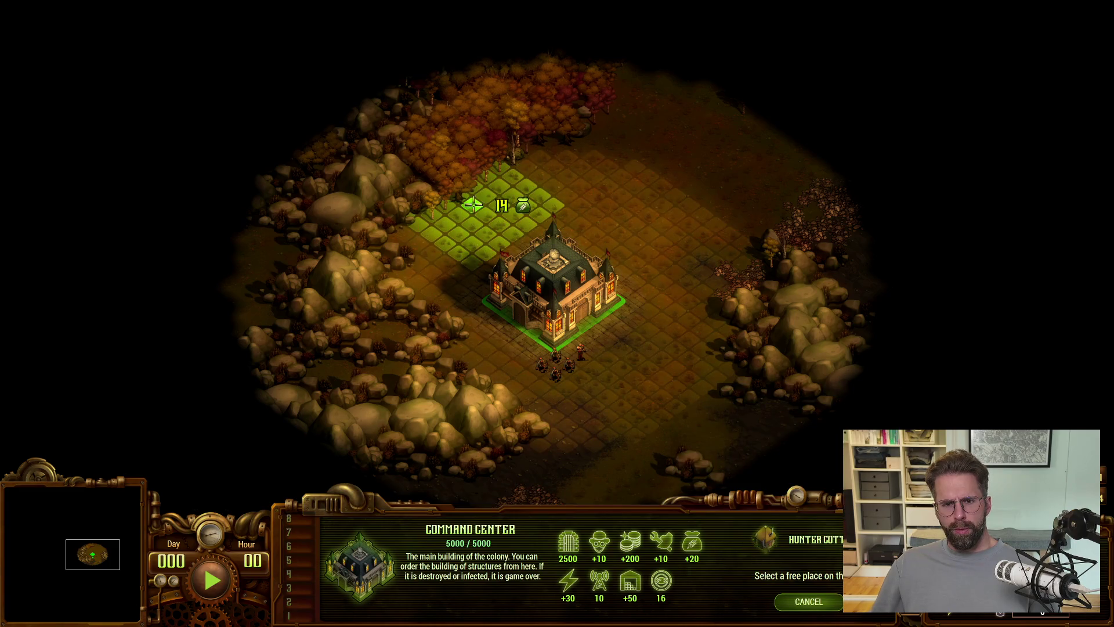
{"action": "key", "text": "space"}
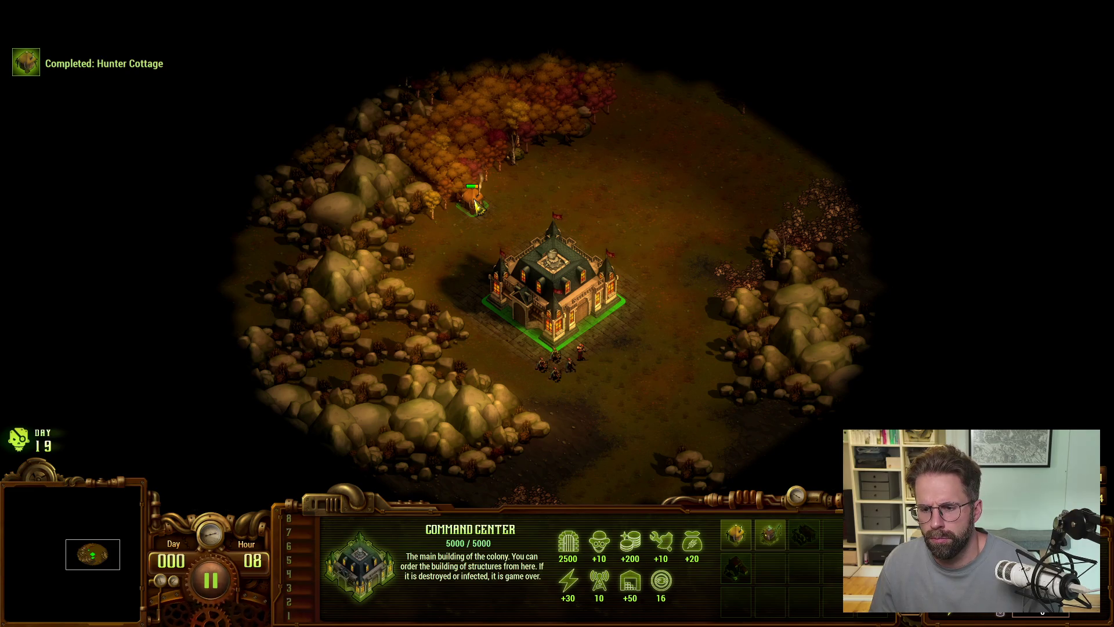
Step: Pause and inspect the Hunter Cottage's stats and hunting range, then resume the game
{"action": "left_click", "coordinate": [476, 205]}
{"action": "left_click", "coordinate": [554, 270]}
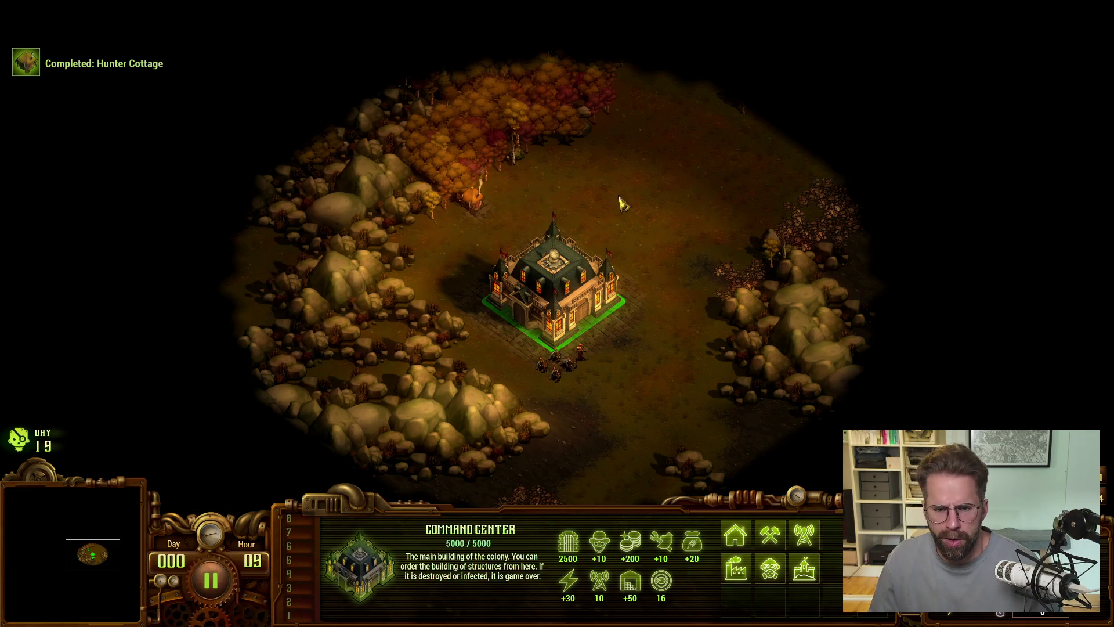
{"action": "key", "text": "space"}
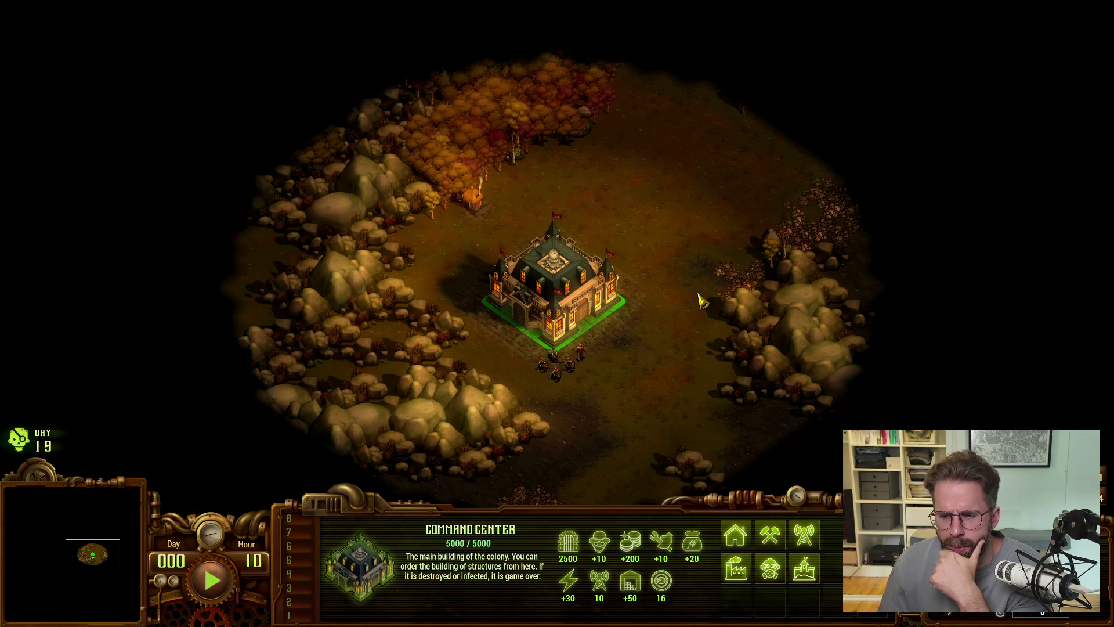
{"action": "left_click", "coordinate": [490, 204]}
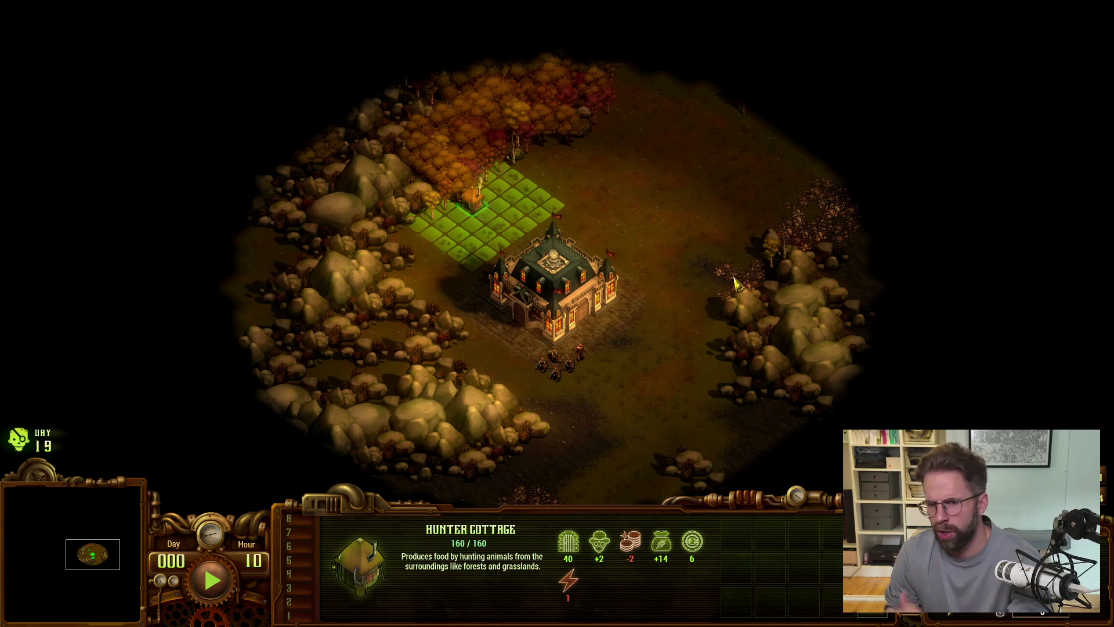
{"action": "left_click", "coordinate": [580, 308]}
{"action": "key", "text": "space"}
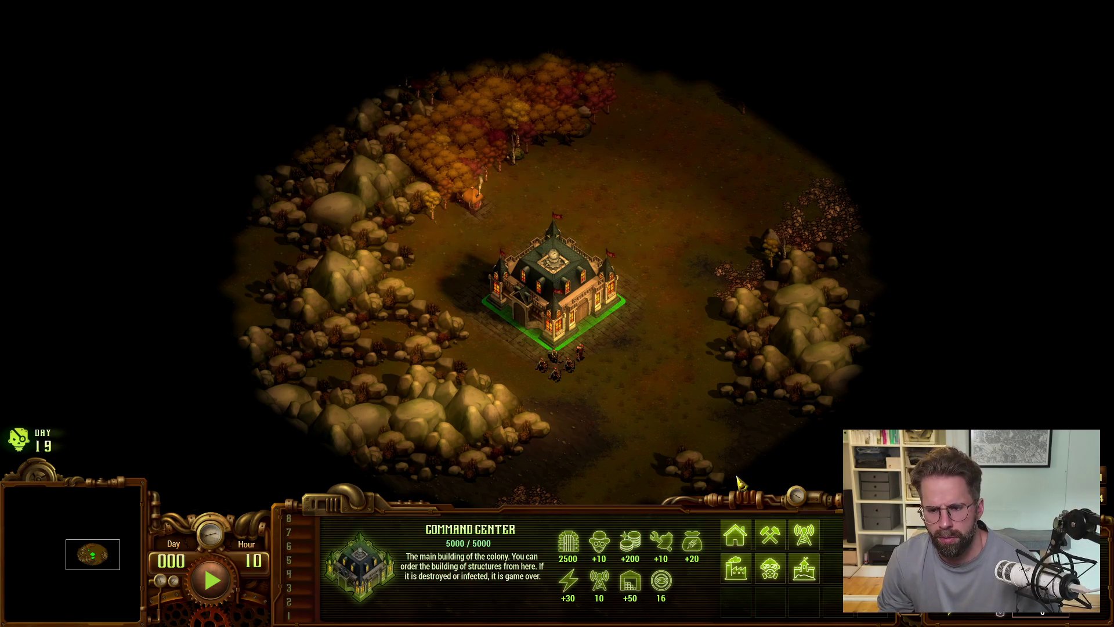
Step: Reposition the unit group, a ranger and the soldier south of the base
{"action": "left_click_drag", "start_coordinate": [537, 343], "coordinate": [624, 412]}
{"action": "right_click", "coordinate": [653, 414]}
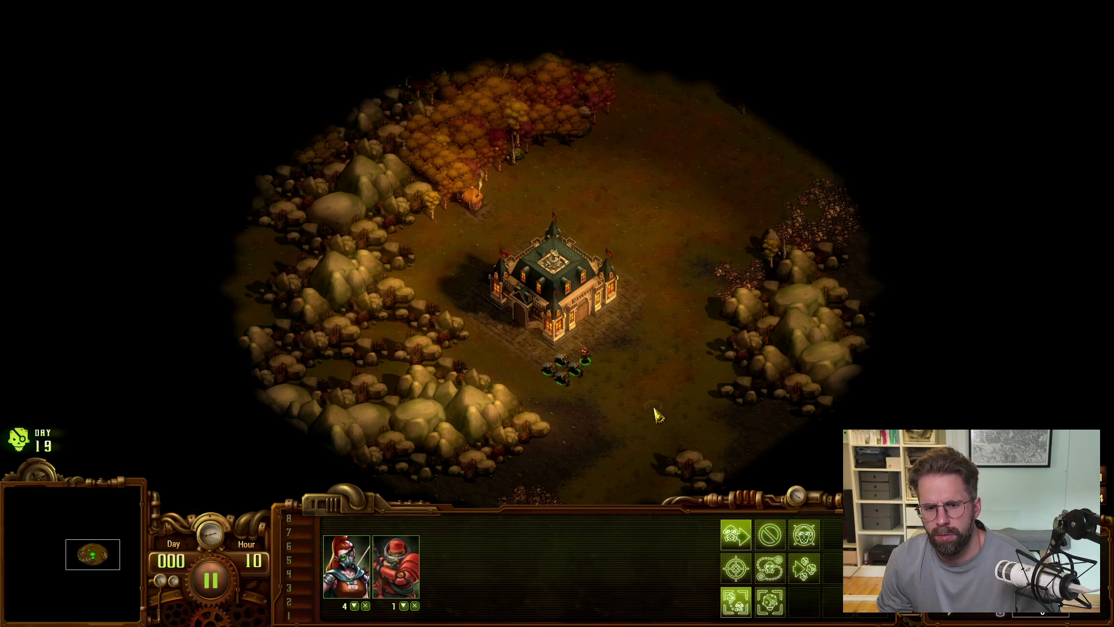
{"action": "left_click", "coordinate": [597, 386]}
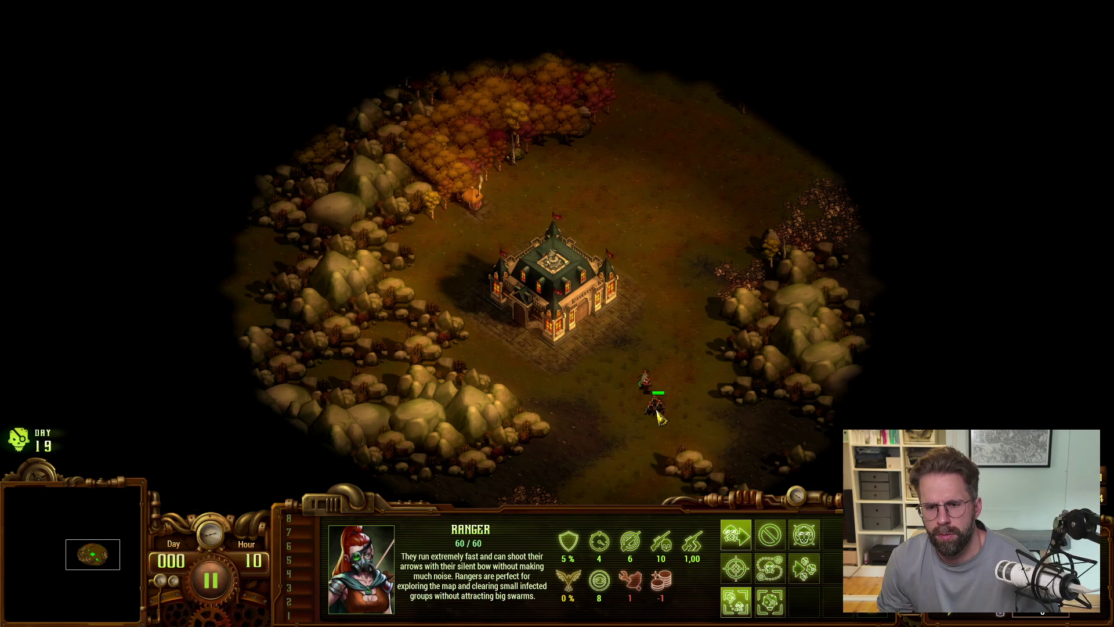
{"action": "right_click", "coordinate": [631, 449]}
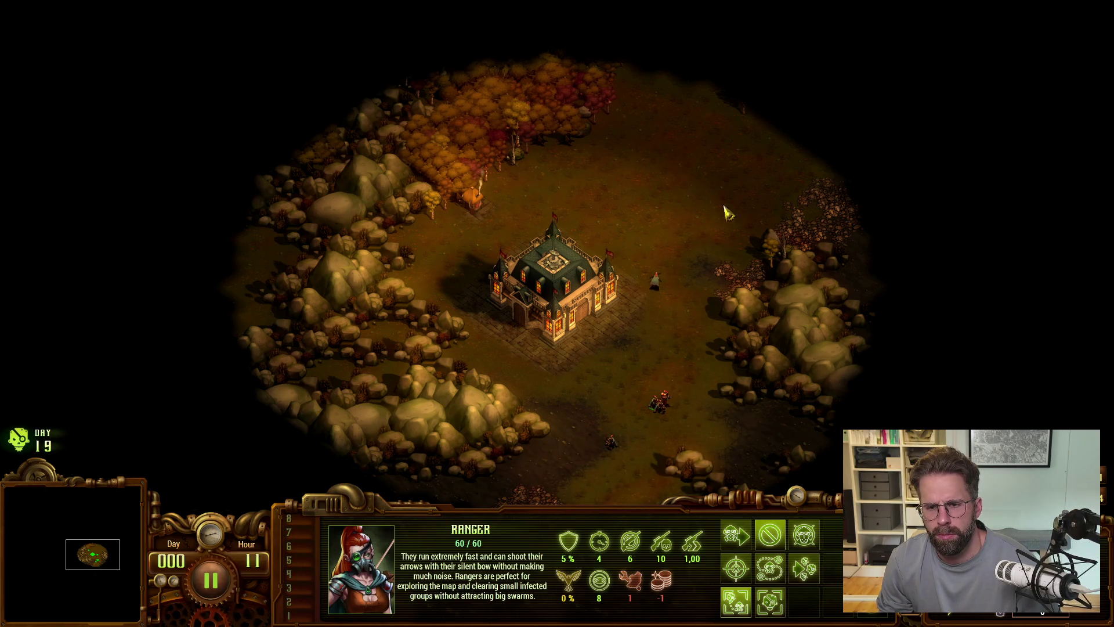
{"action": "left_click", "coordinate": [662, 402]}
{"action": "right_click", "coordinate": [696, 400]}
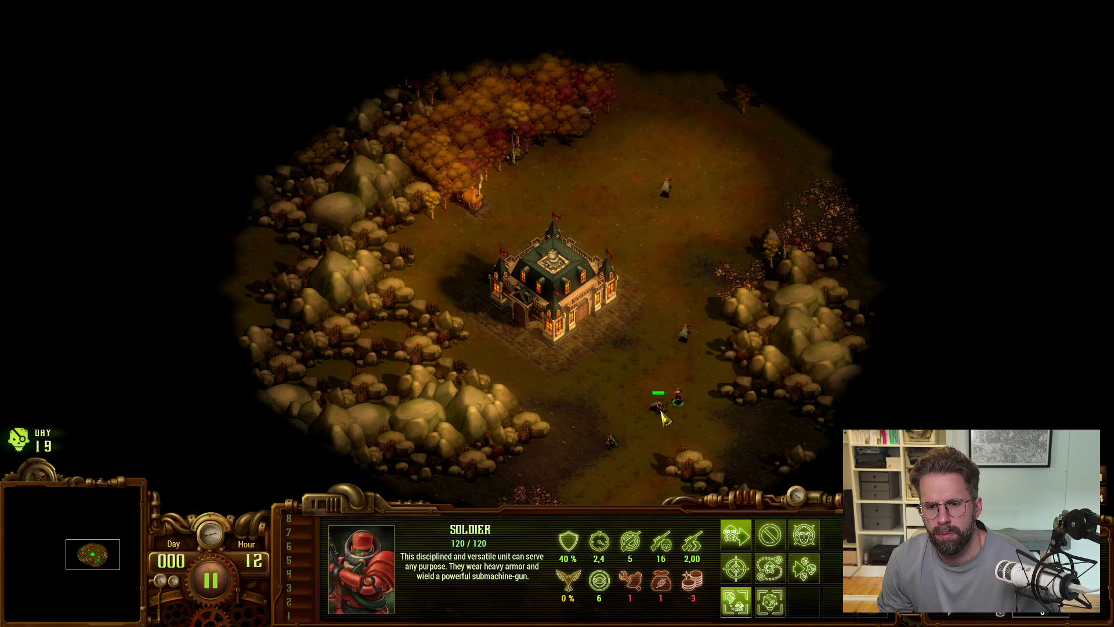
Step: Send the ranger east toward the rubble to clear the fog, then select the Command Center
{"action": "left_click", "coordinate": [653, 419]}
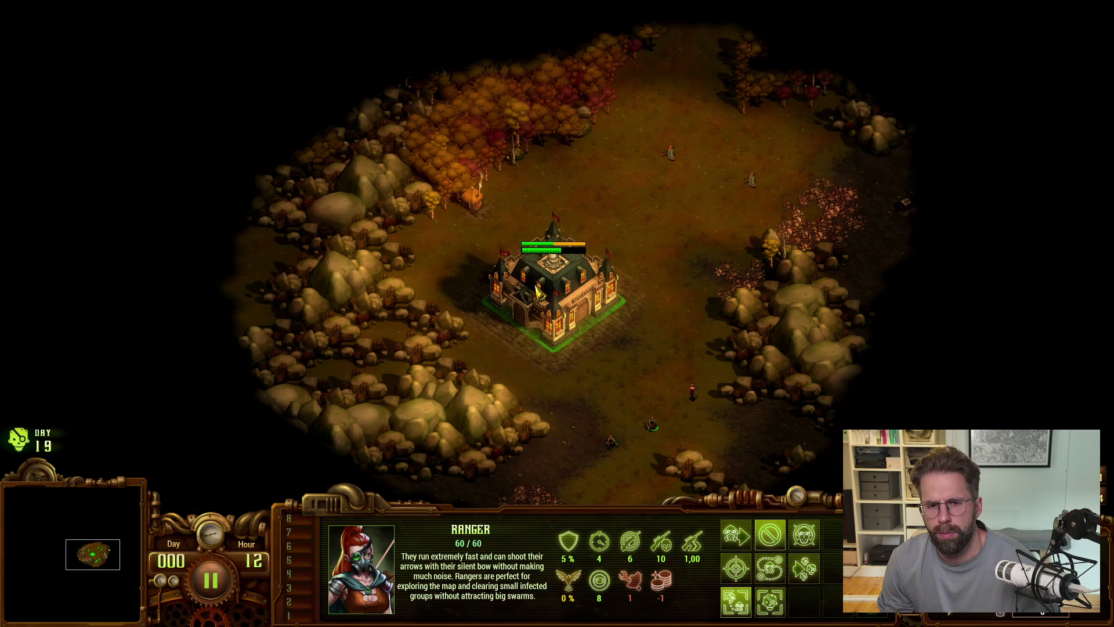
{"action": "key", "text": "s"}
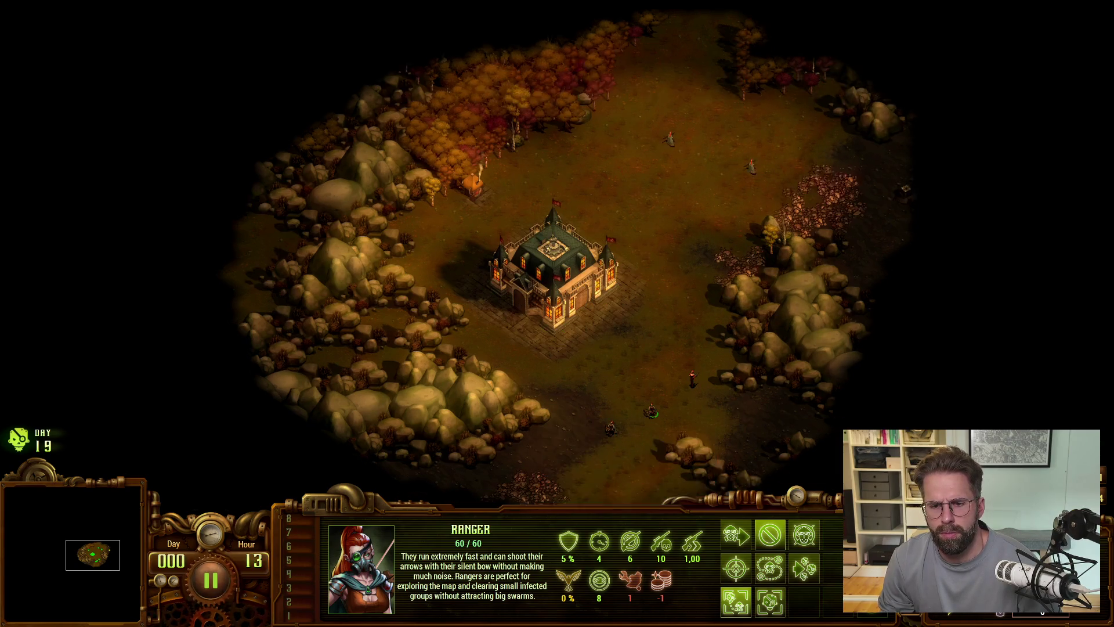
{"action": "right_click", "coordinate": [754, 98]}
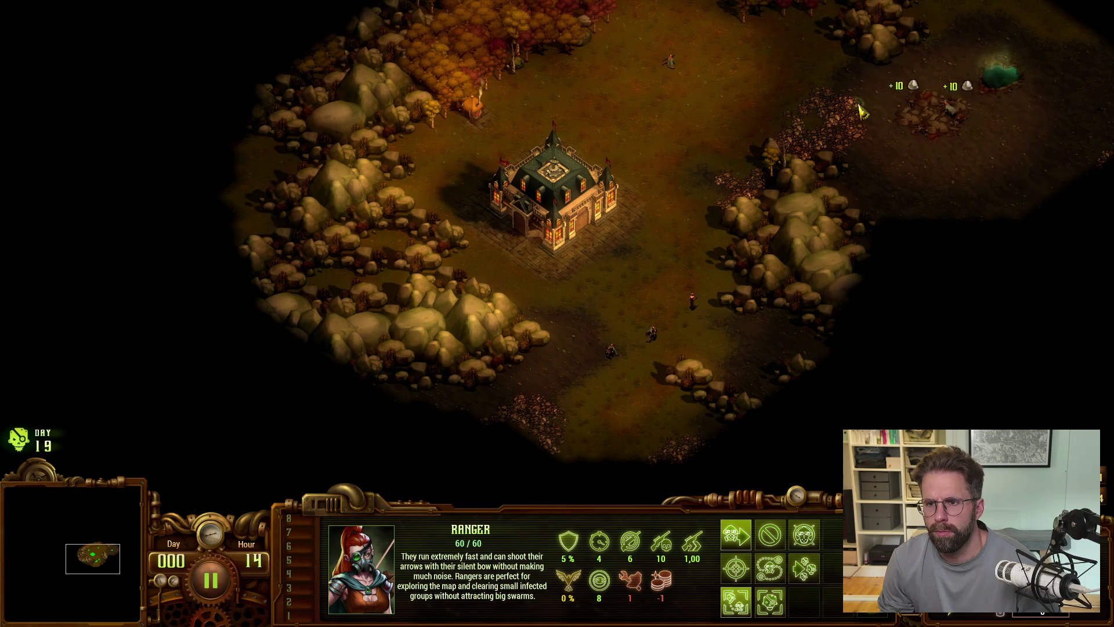
{"action": "left_click", "coordinate": [604, 220]}
Step: Build a cluster of tents below and right of the Command Center, then select the Hunter Cottage
{"action": "key", "text": "w"}
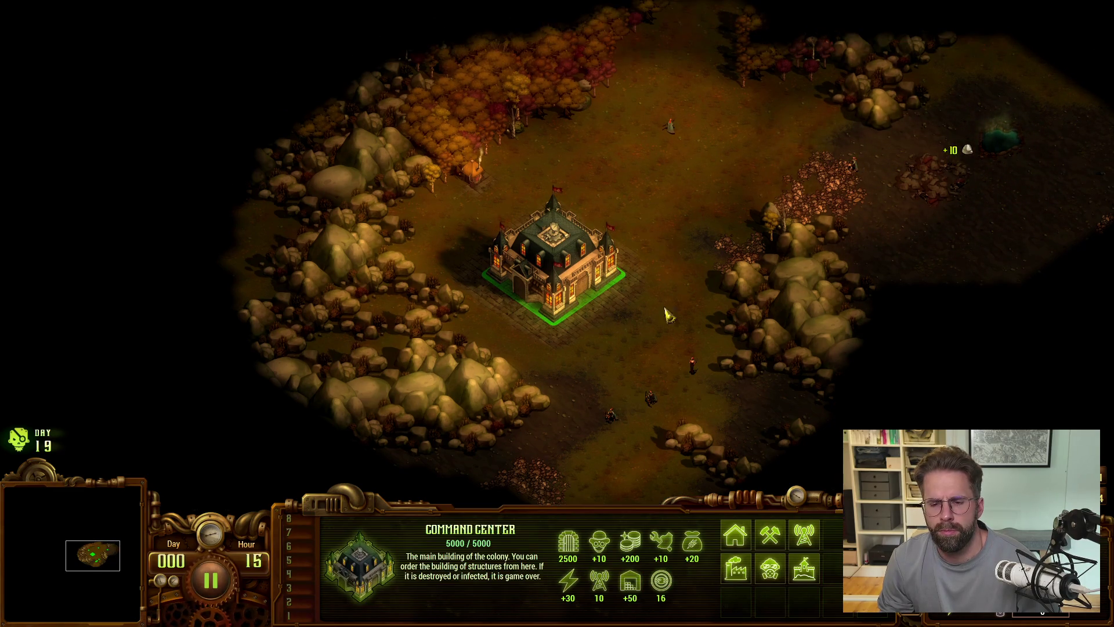
{"action": "left_click", "coordinate": [735, 534]}
{"action": "left_click", "coordinate": [735, 533]}
{"action": "left_click", "coordinate": [552, 357]}
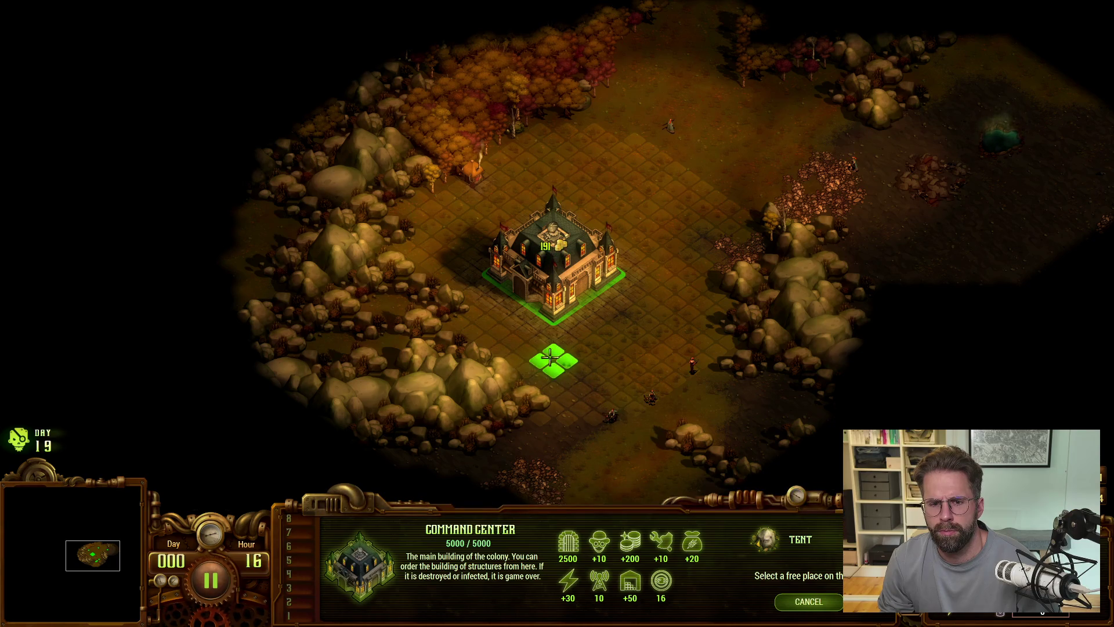
{"action": "left_click", "coordinate": [581, 339]}
{"action": "left_click", "coordinate": [607, 316]}
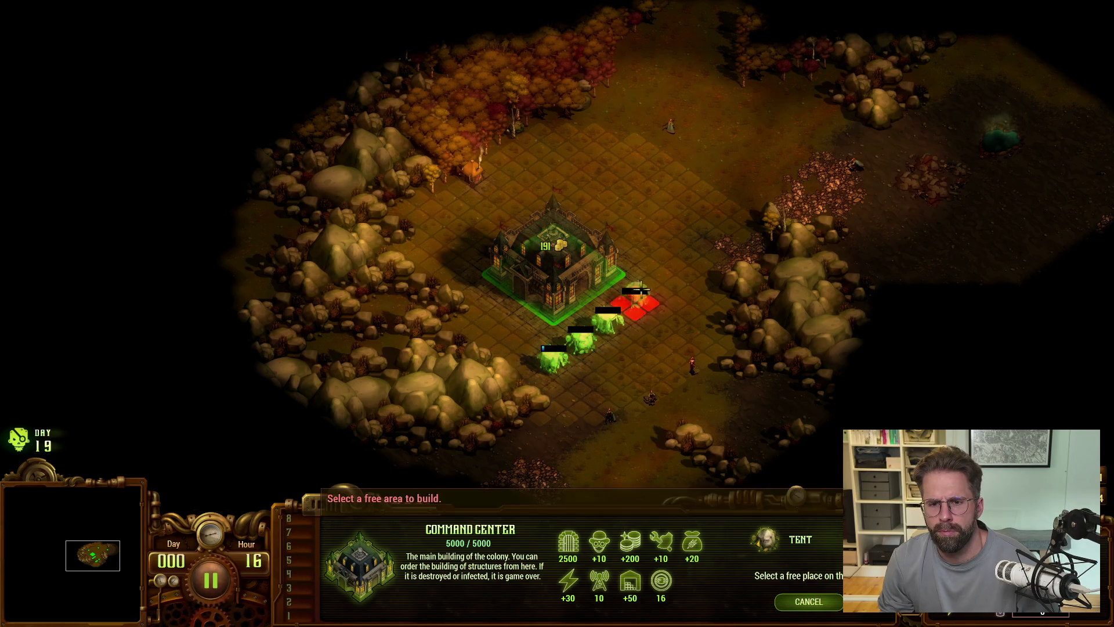
{"action": "left_click", "coordinate": [636, 299]}
{"action": "left_click", "coordinate": [662, 281]}
{"action": "left_click", "coordinate": [690, 299]}
{"action": "left_click", "coordinate": [636, 340]}
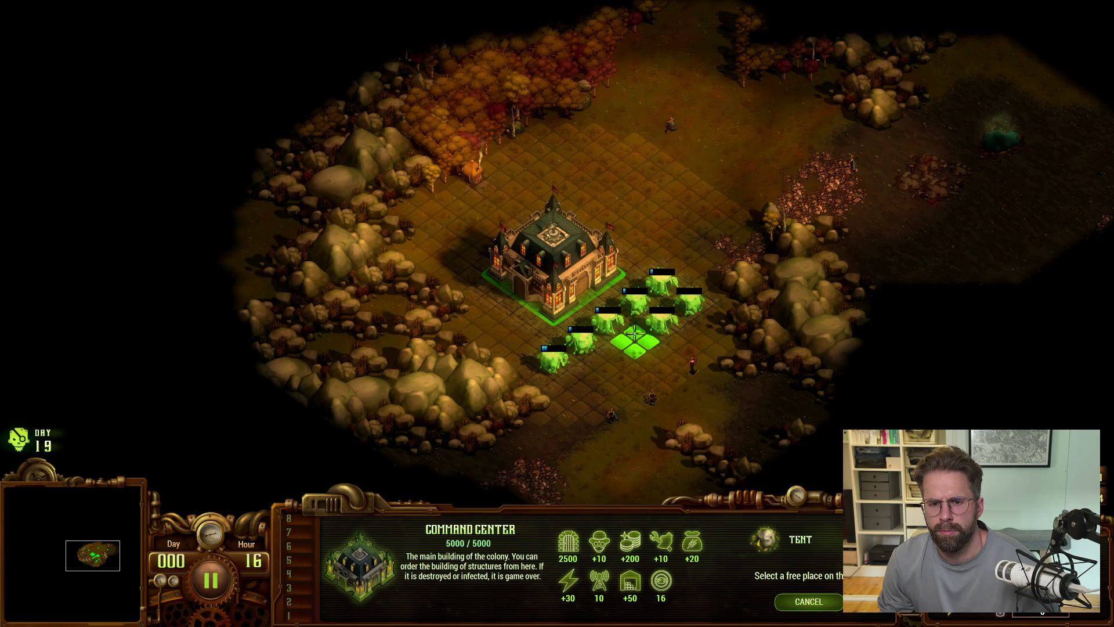
{"action": "right_click", "coordinate": [580, 377]}
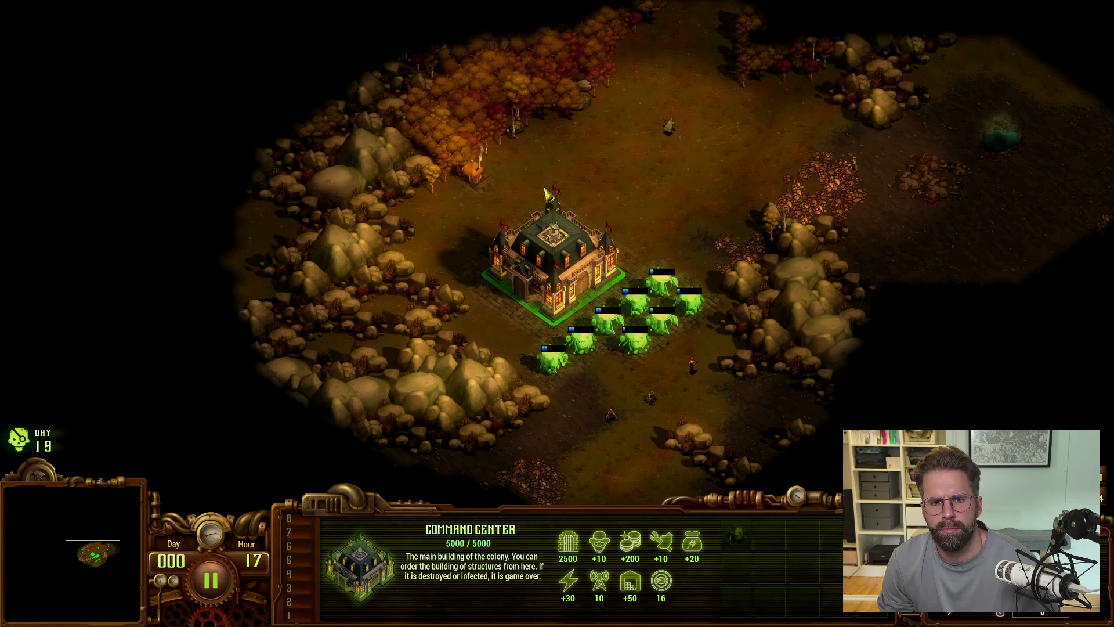
{"action": "left_click", "coordinate": [481, 175]}
{"action": "key", "text": "Up+Left"}
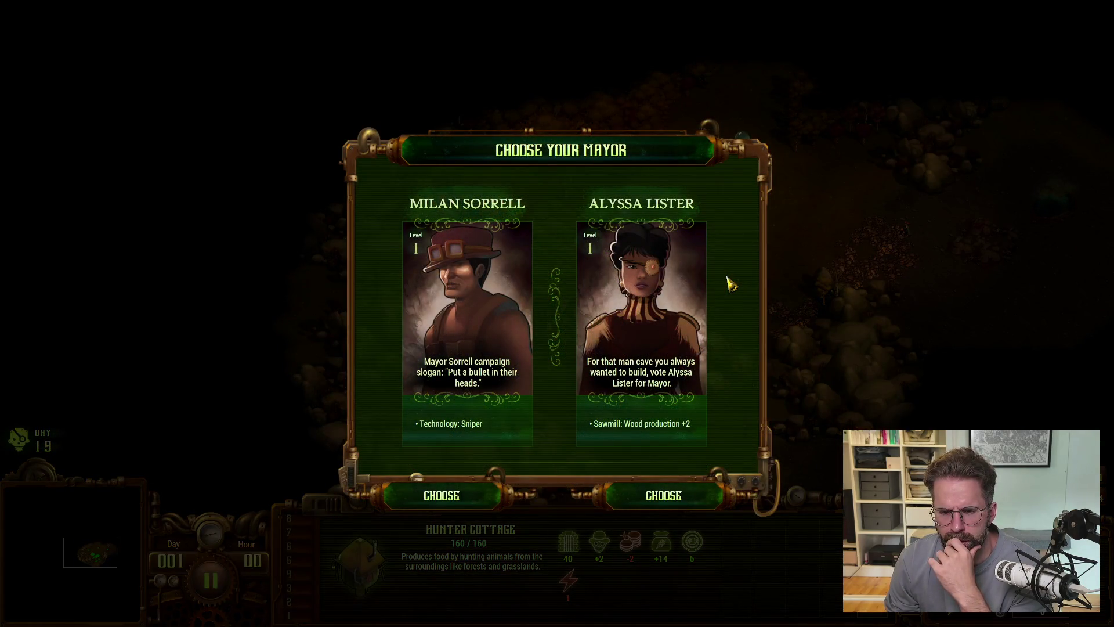
Step: Choose the +2 sawmill wood mayor, place a sawmill at the forest edge, and check tent health
{"action": "left_click", "coordinate": [656, 495]}
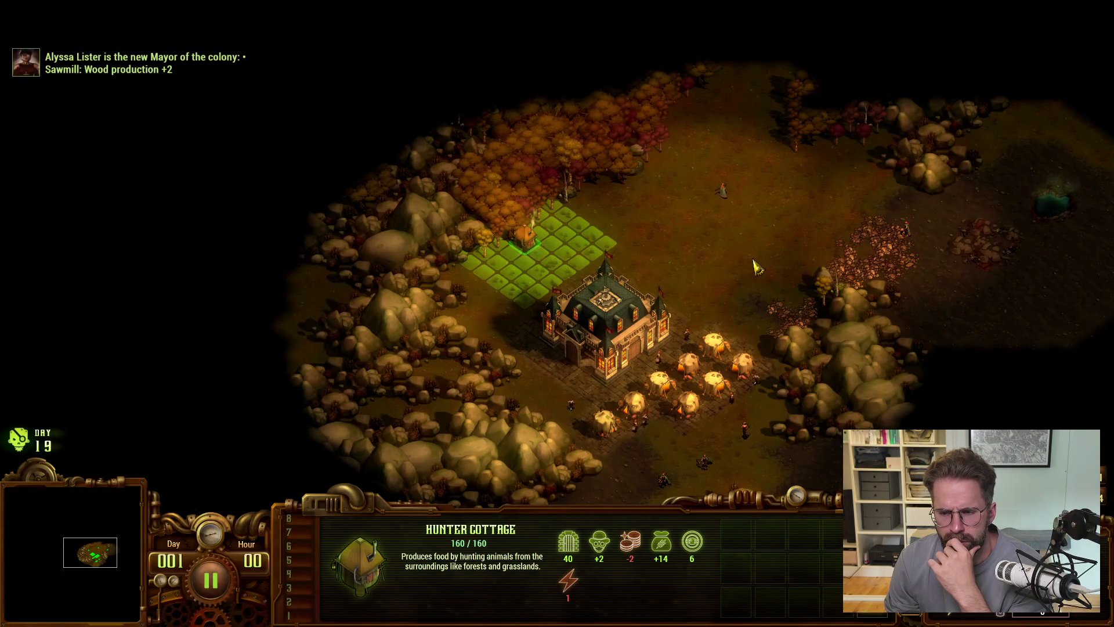
{"action": "left_click", "coordinate": [602, 323]}
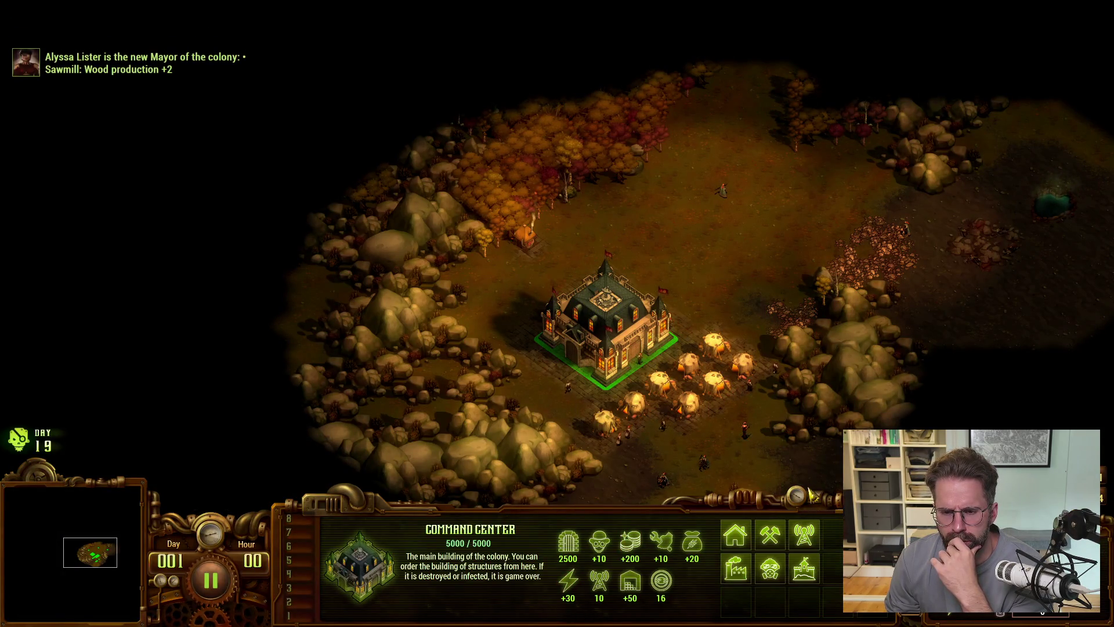
{"action": "left_click", "coordinate": [772, 535]}
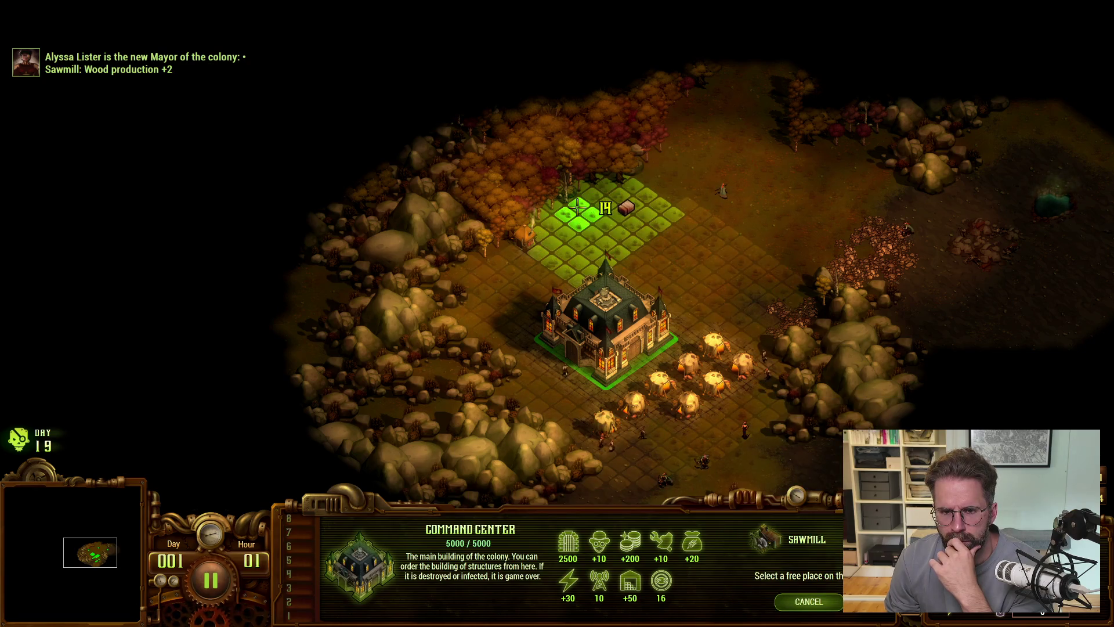
{"action": "left_click", "coordinate": [568, 216]}
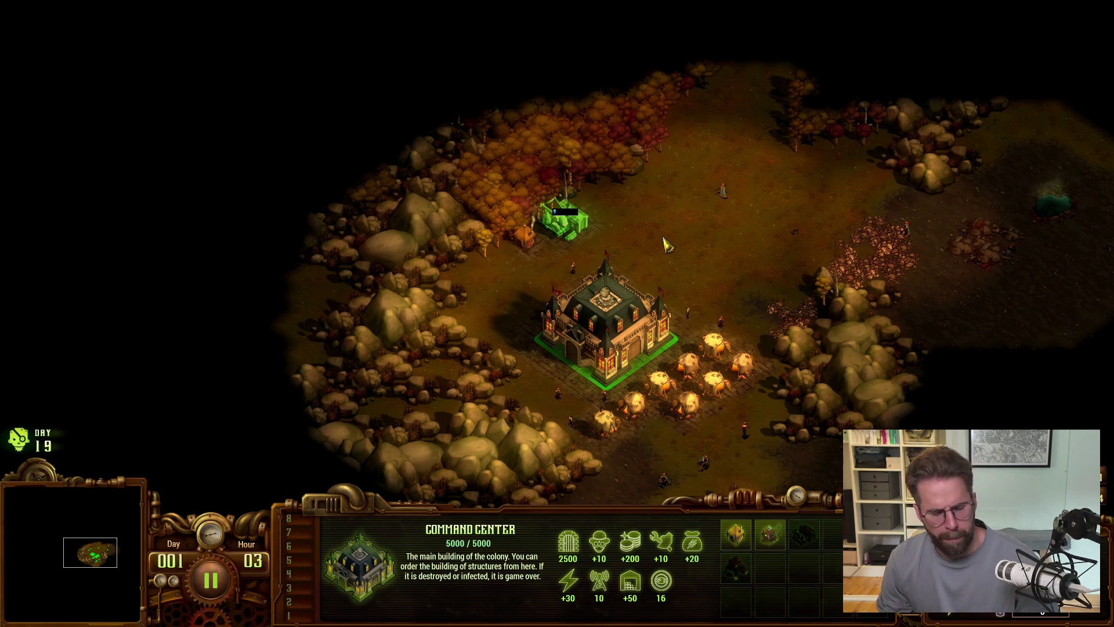
{"action": "key", "text": "alt"}
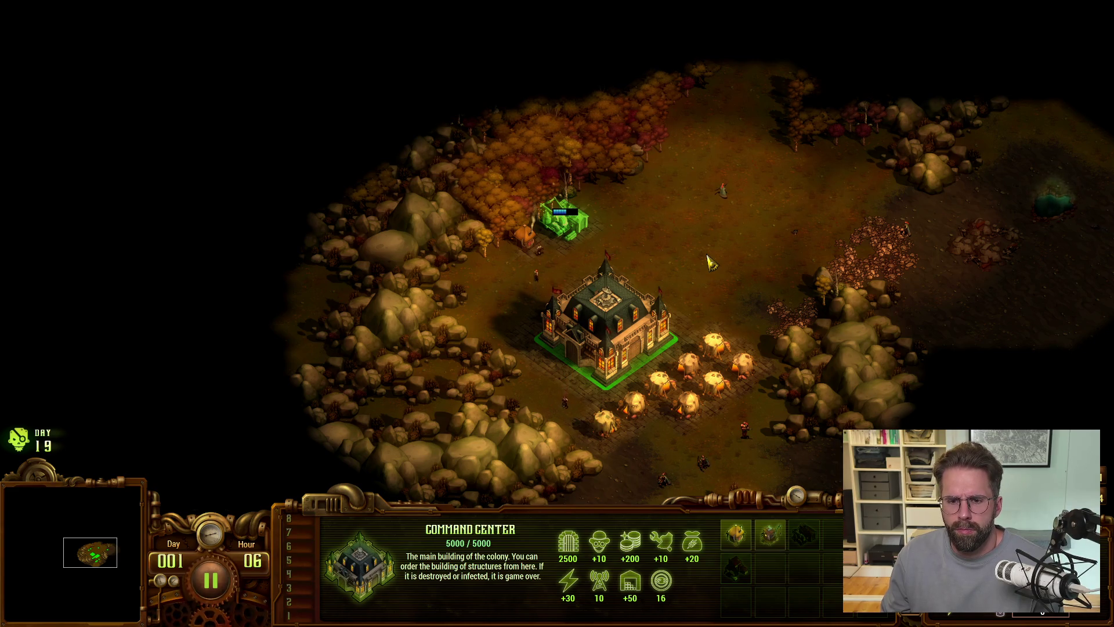
{"action": "left_click", "coordinate": [720, 348]}
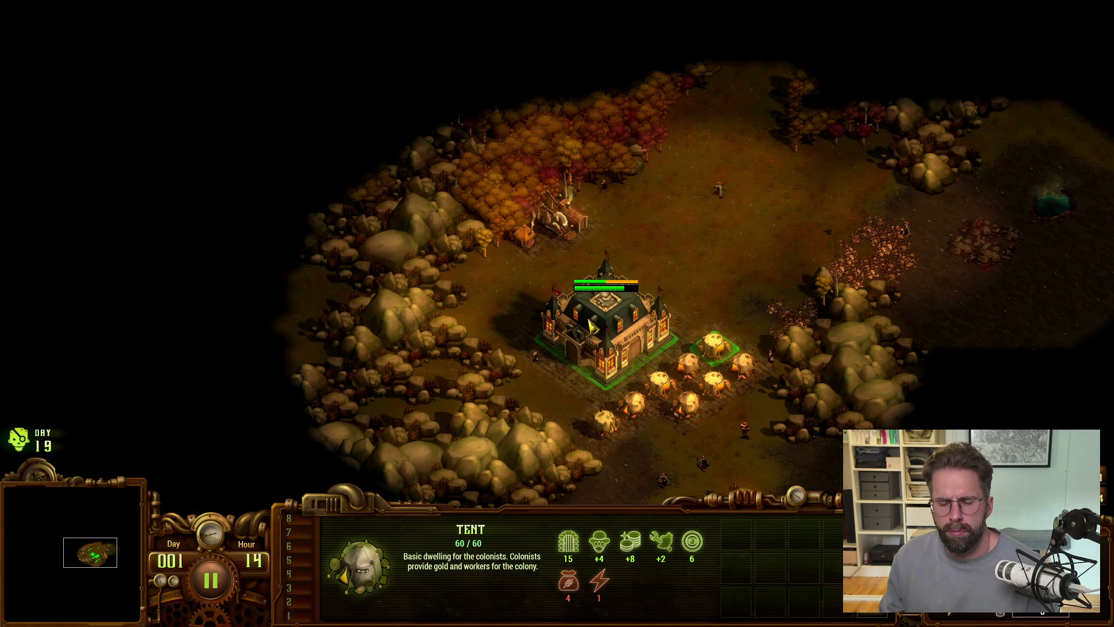
Step: Move the ranger north of the Command Center, attack-move it across open ground, then select the sawmill
{"action": "left_click", "coordinate": [676, 229]}
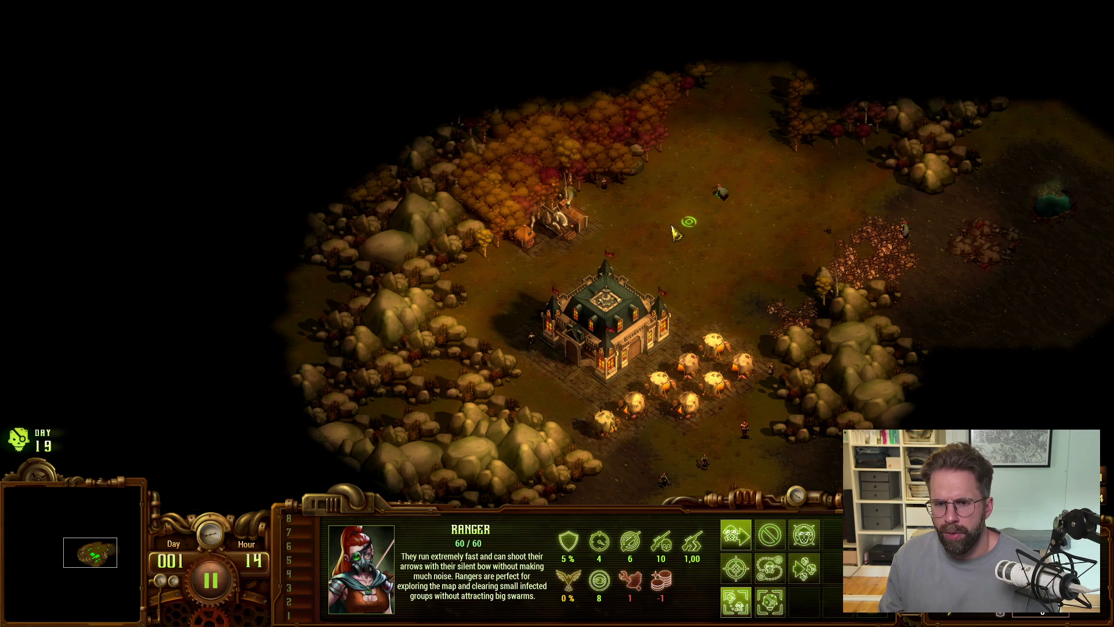
{"action": "right_click", "coordinate": [566, 204]}
{"action": "key", "text": "Left"}
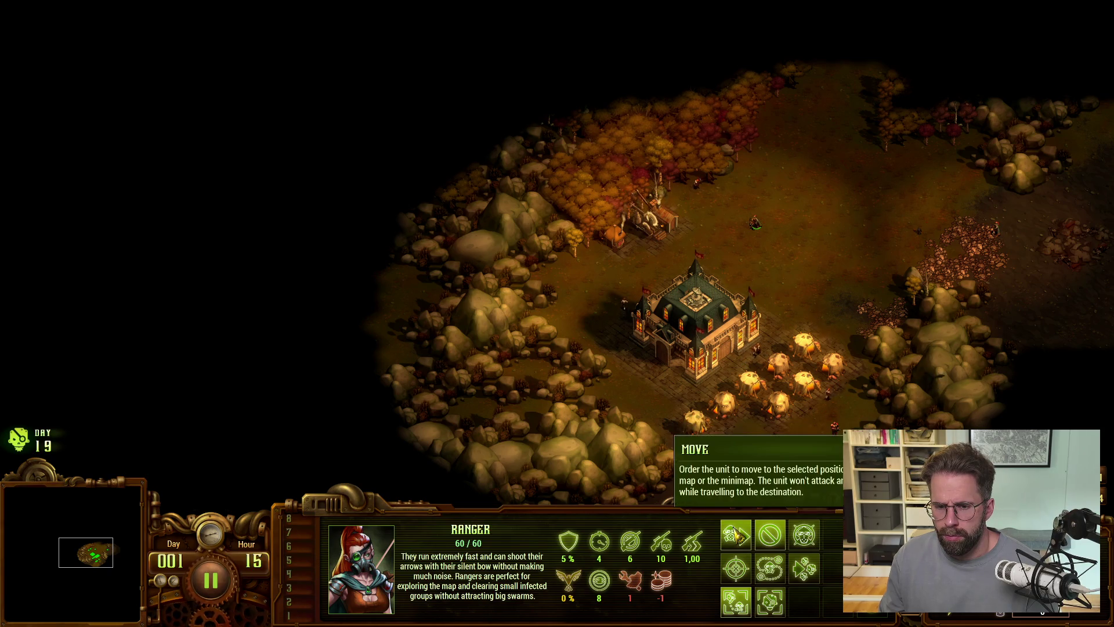
{"action": "left_click", "coordinate": [736, 567]}
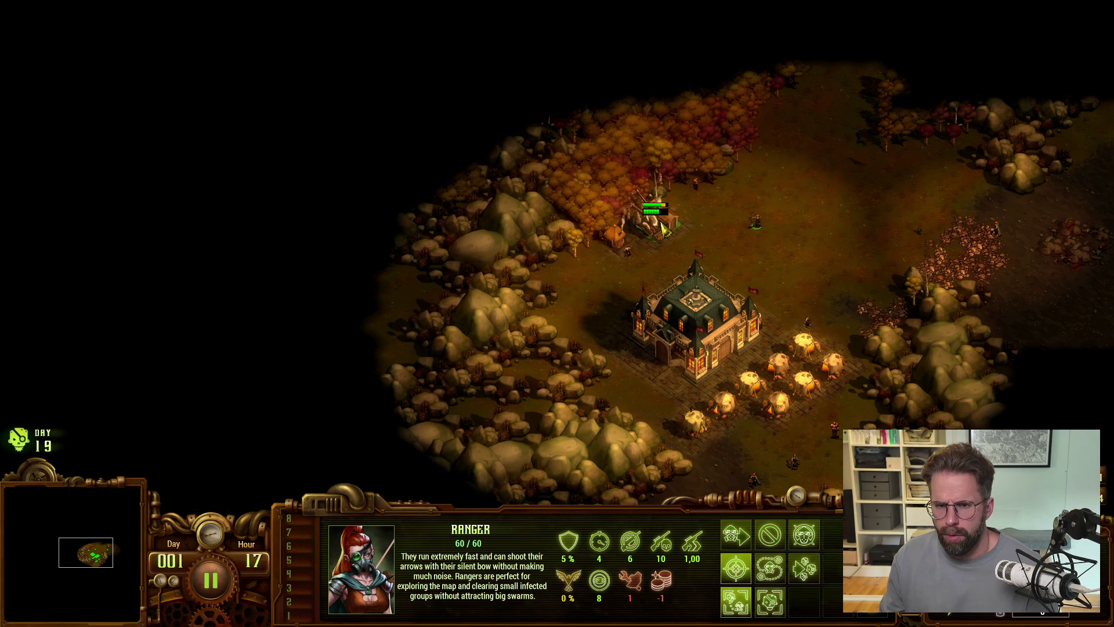
{"action": "left_click", "coordinate": [849, 226]}
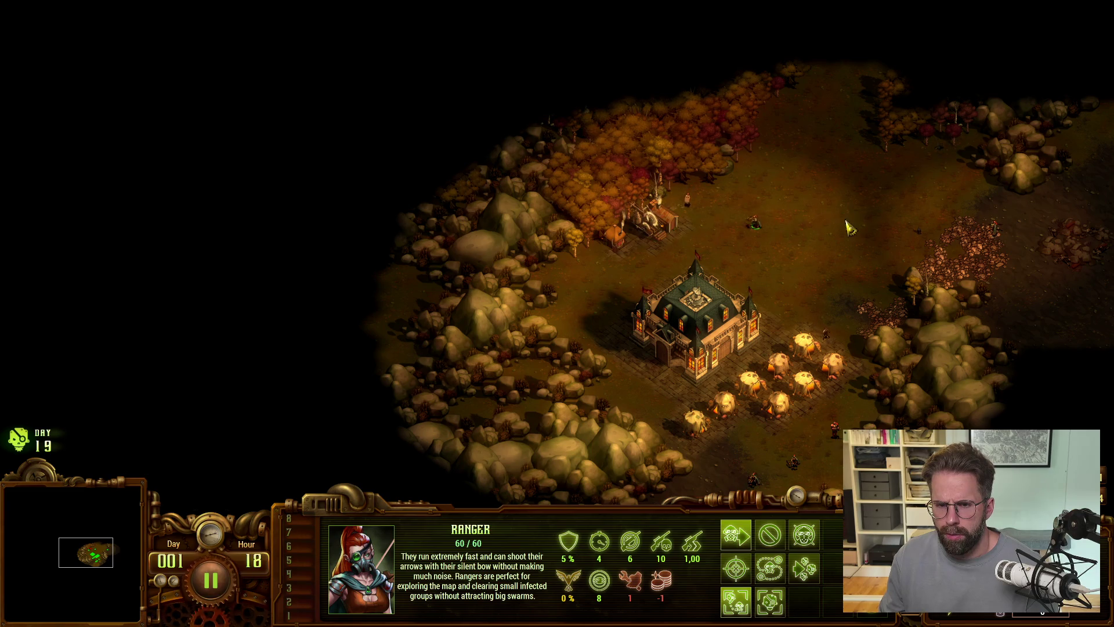
{"action": "left_click", "coordinate": [663, 230]}
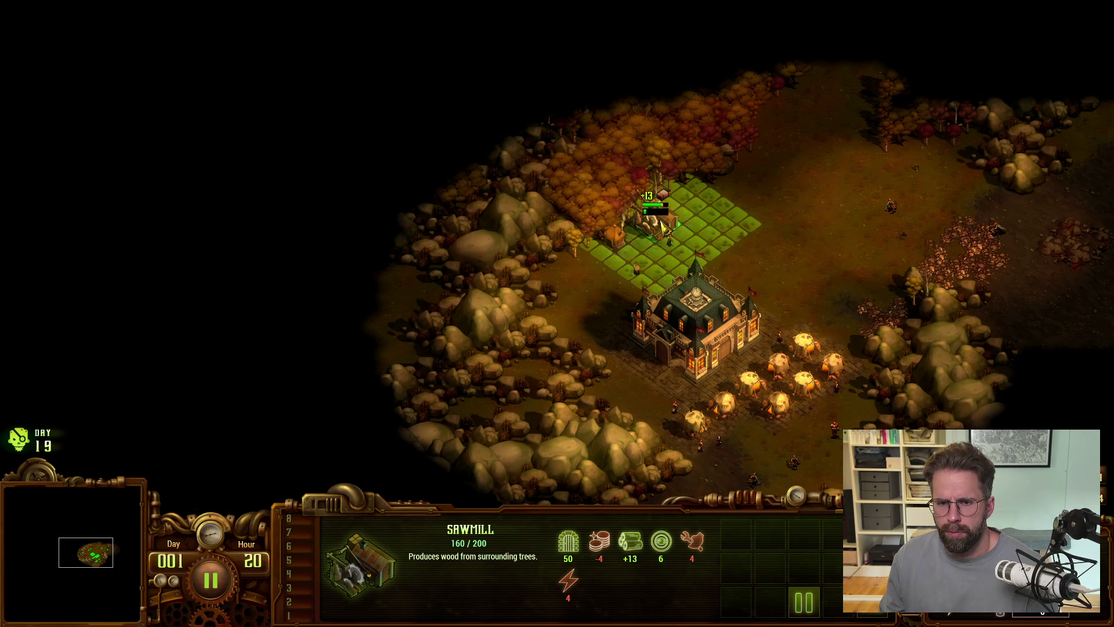
Step: Repair the sawmill, toggle its production off and back on, and pause the game
{"action": "key", "text": "r"}
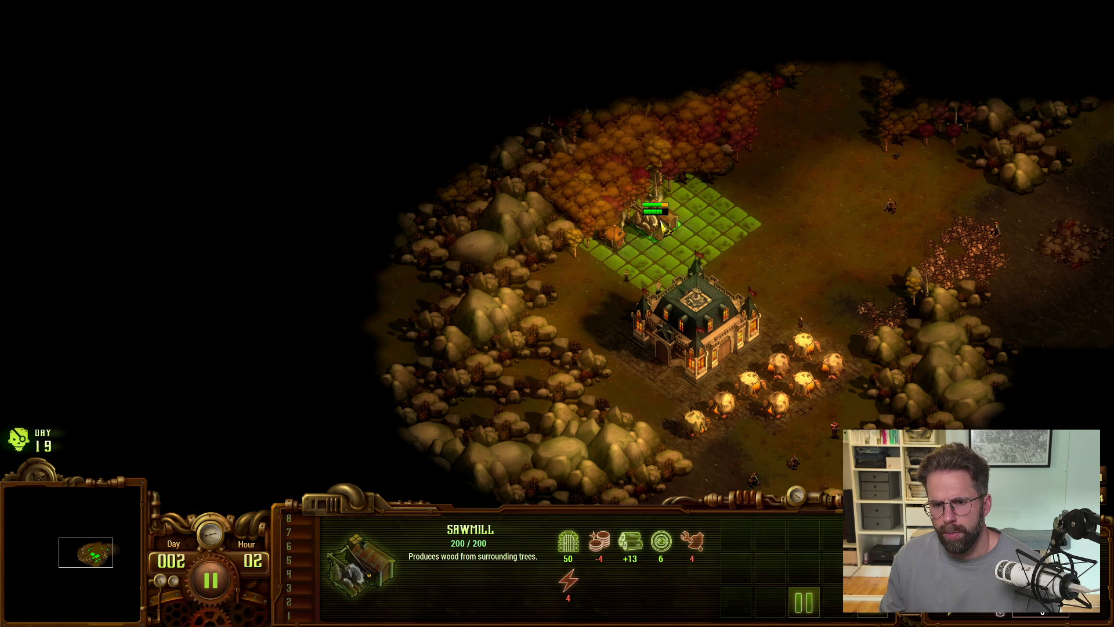
{"action": "left_click", "coordinate": [803, 602]}
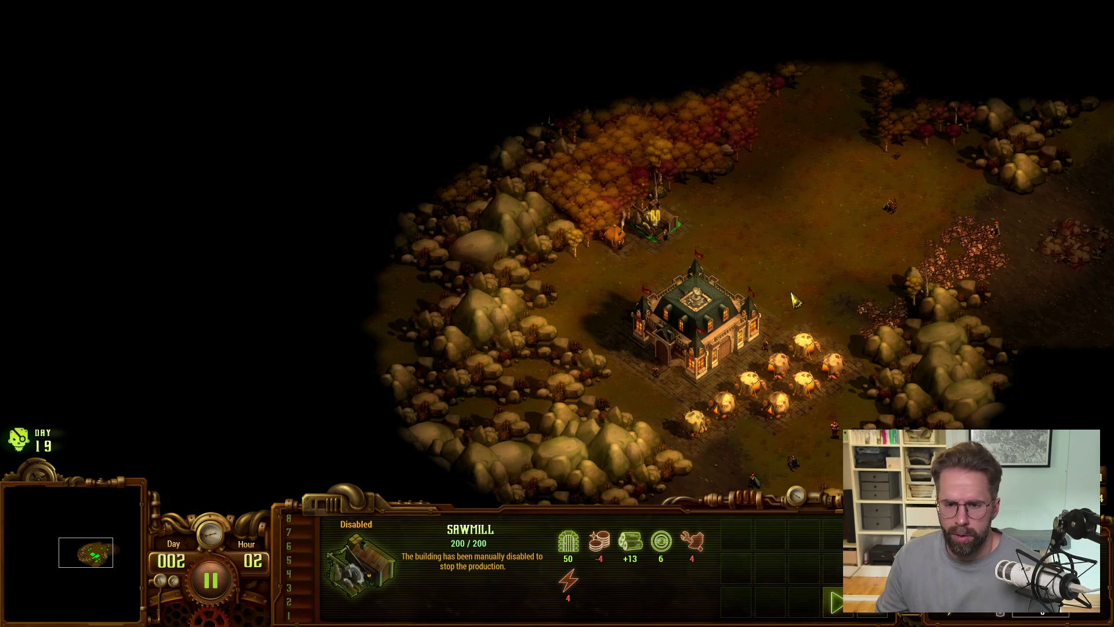
{"action": "left_click", "coordinate": [842, 612]}
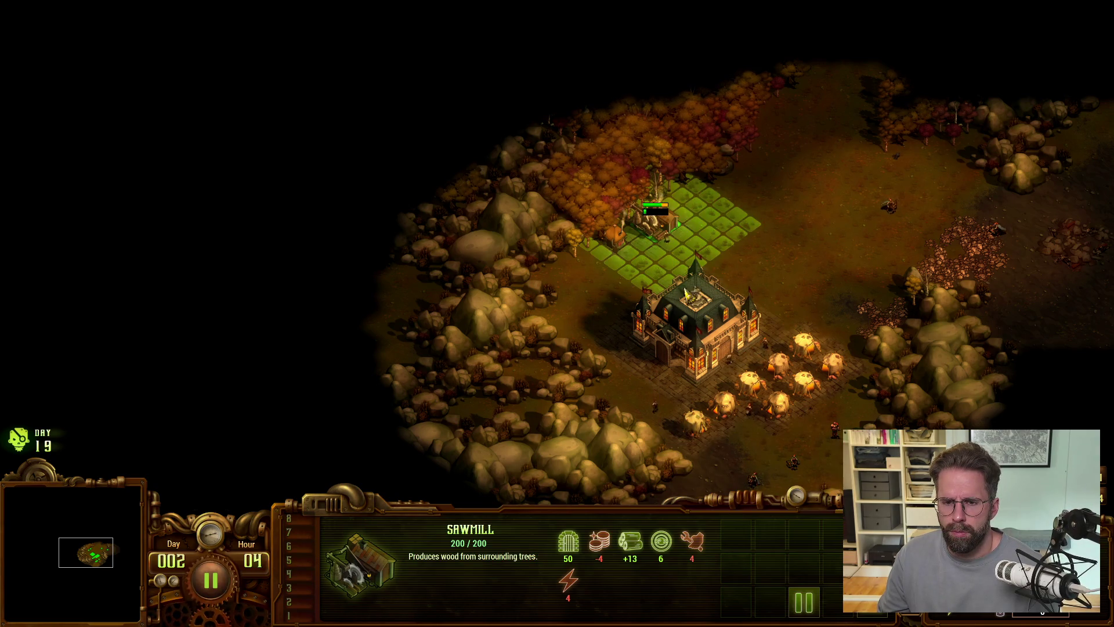
{"action": "left_click", "coordinate": [812, 606]}
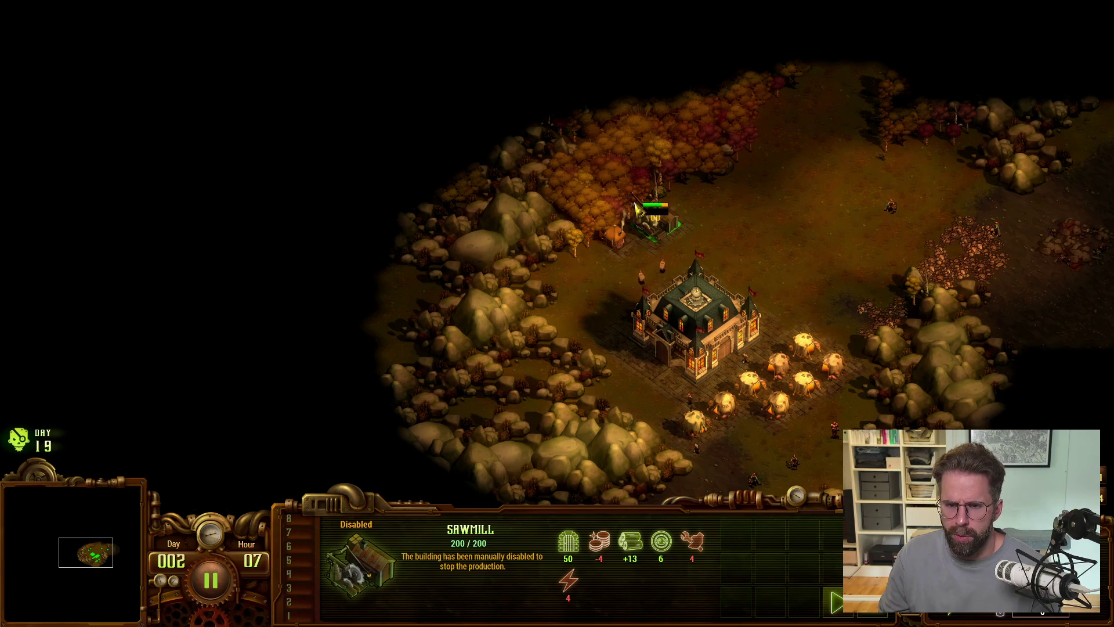
{"action": "key", "text": "v"}
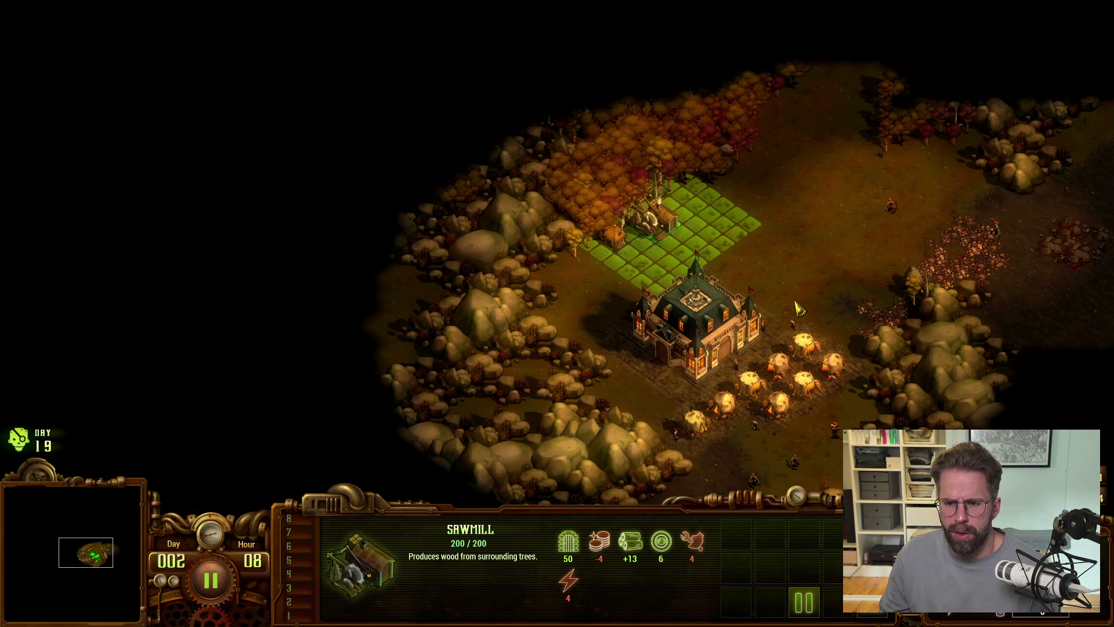
{"action": "key", "text": "space"}
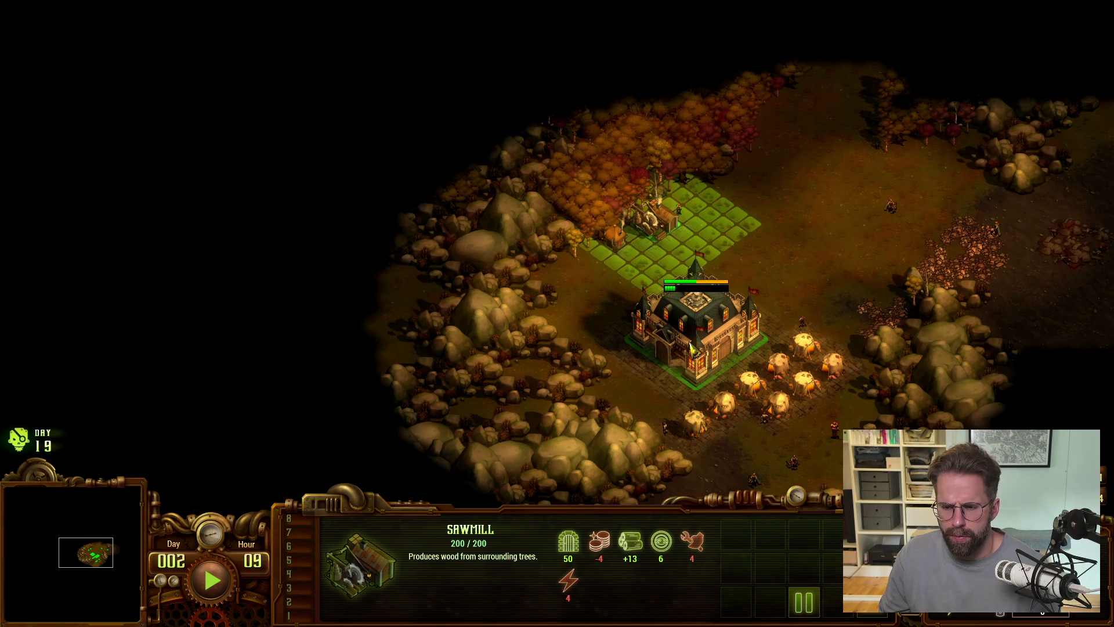
Step: Place a defensive tower north-east of the Command Center, abandoning a Hunter Cottage placement
{"action": "left_click", "coordinate": [692, 347]}
{"action": "left_click", "coordinate": [749, 539]}
{"action": "left_click", "coordinate": [749, 540]}
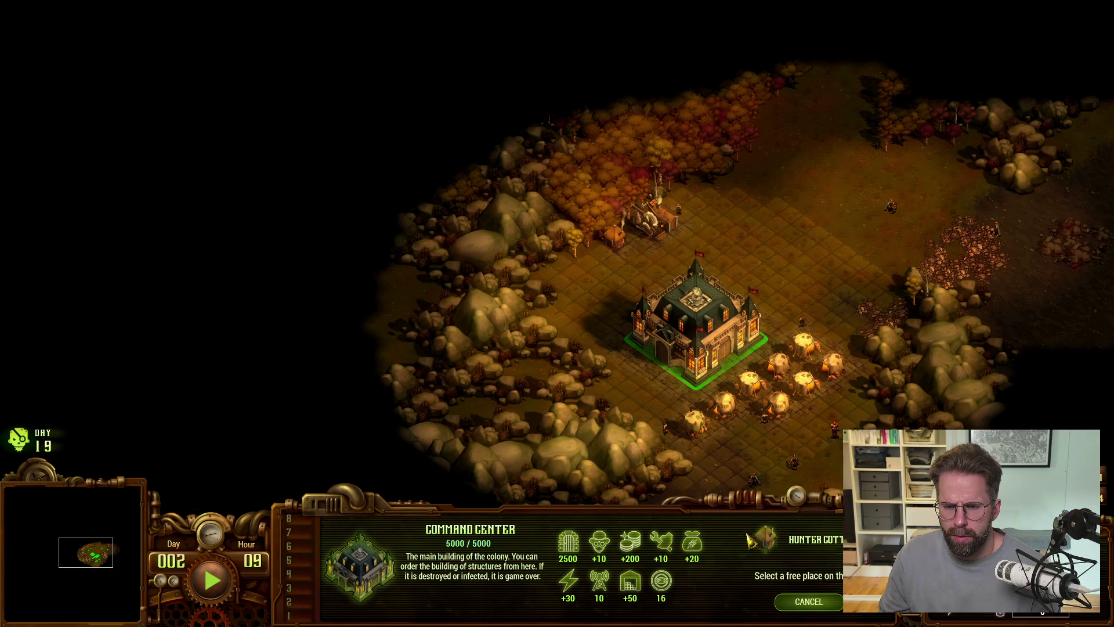
{"action": "right_click", "coordinate": [722, 197]}
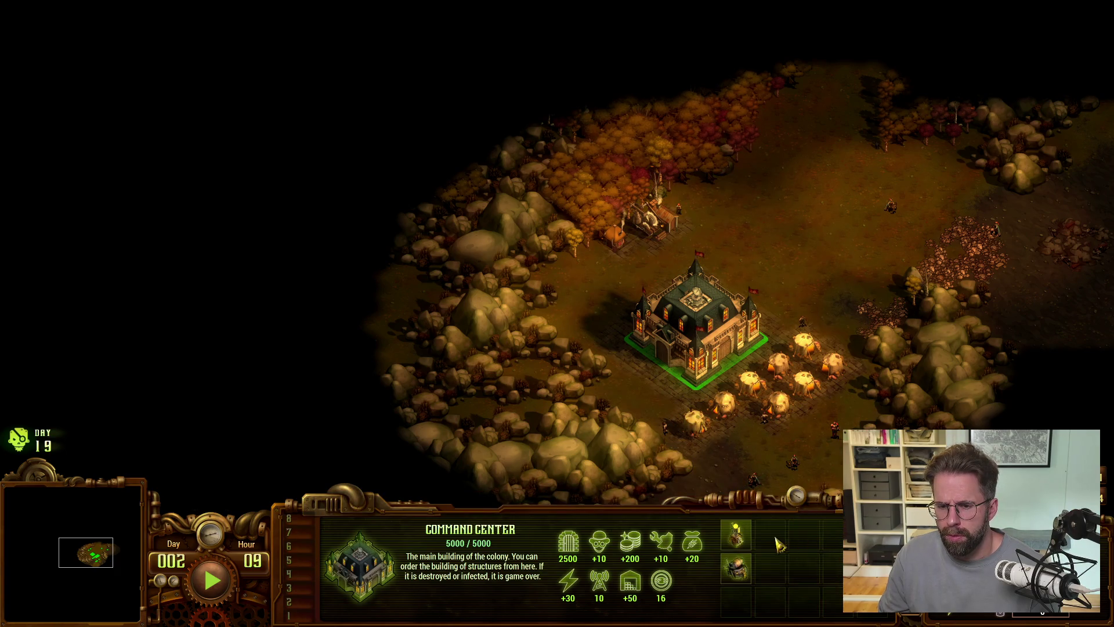
{"action": "left_click", "coordinate": [736, 535]}
{"action": "left_click", "coordinate": [778, 195]}
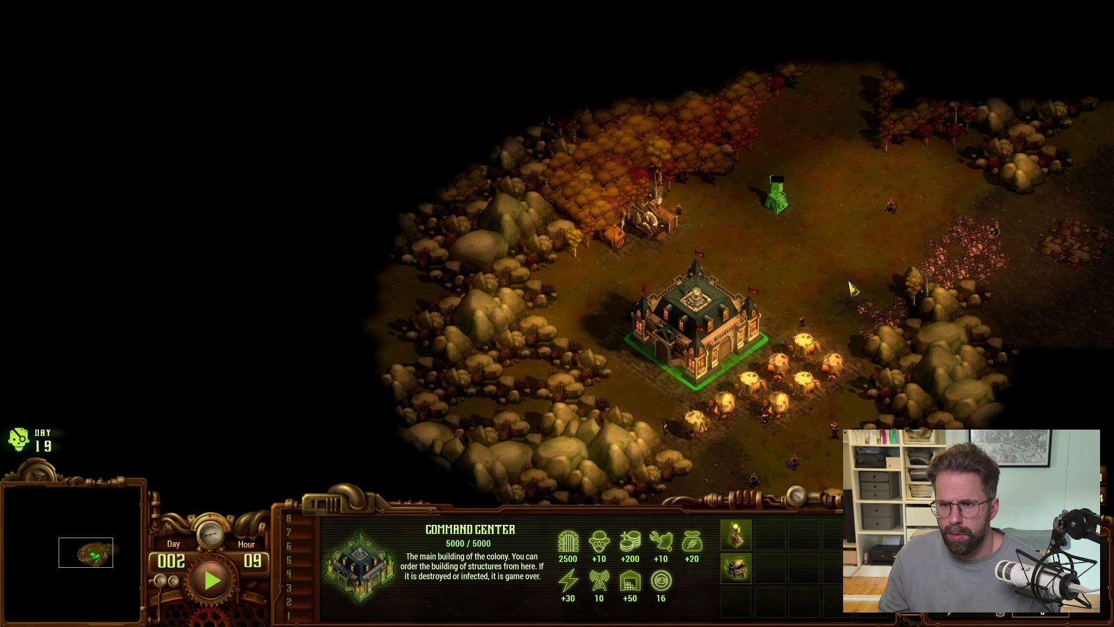
Step: Check the Sawmill's wood production stats, then switch back to Unreal Editor
{"action": "left_click", "coordinate": [659, 224]}
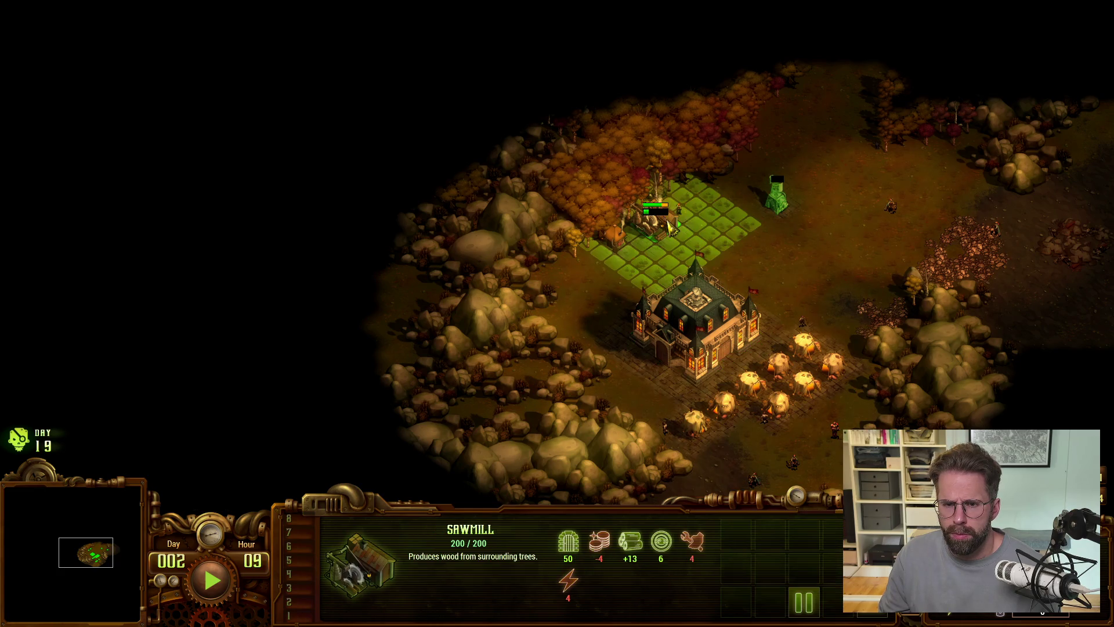
{"action": "left_click", "coordinate": [615, 244]}
{"action": "left_click", "coordinate": [711, 318]}
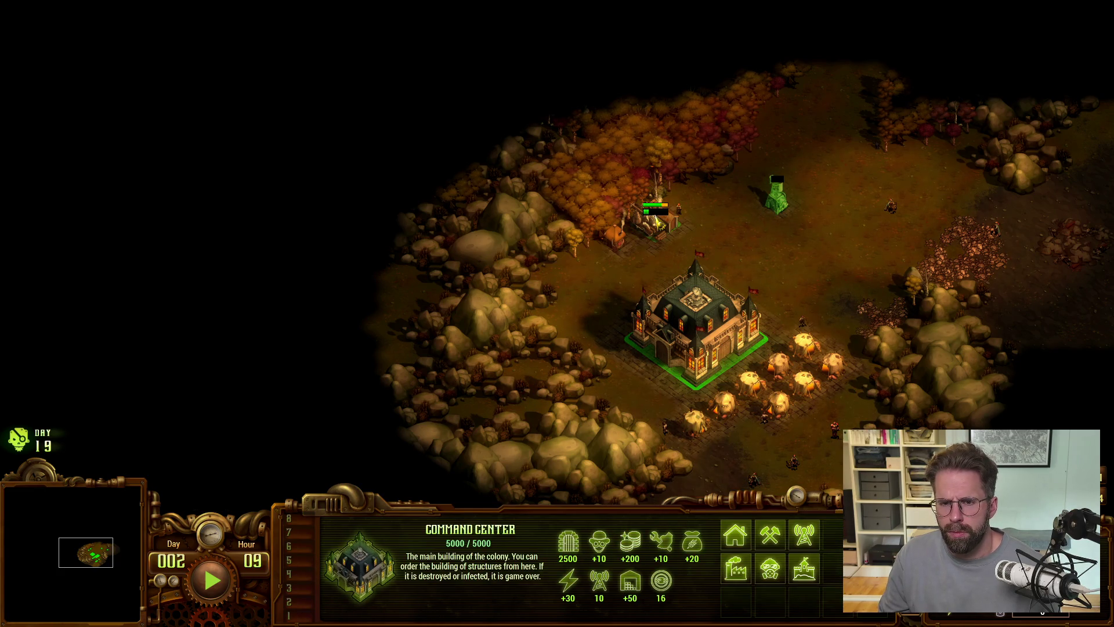
{"action": "left_click", "coordinate": [657, 224]}
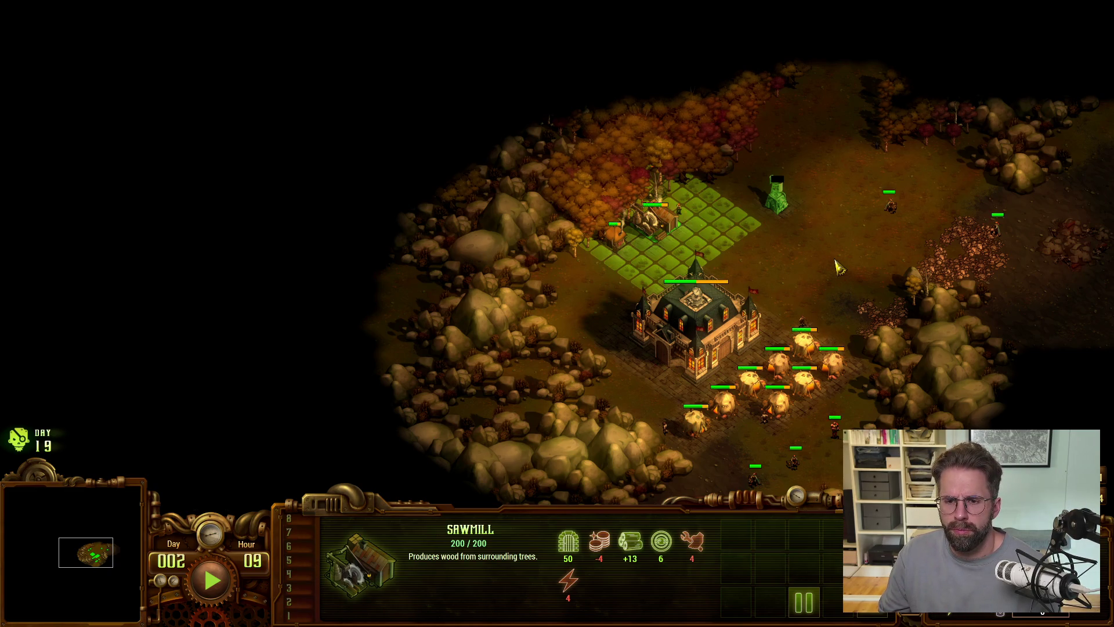
{"action": "key", "text": "alt+Tab"}
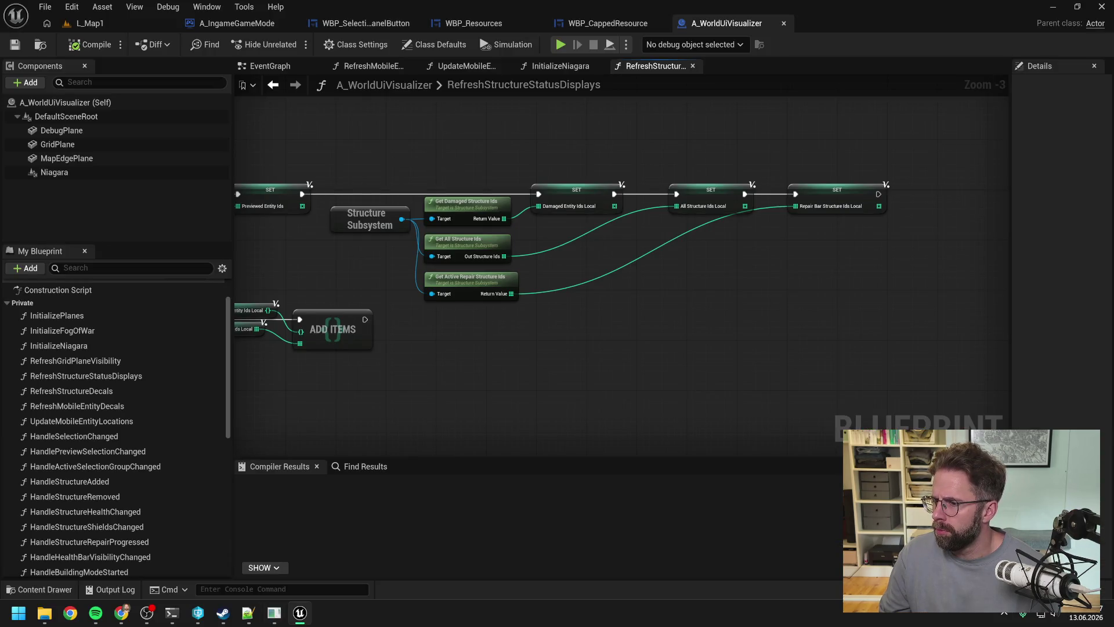
{"action": "key", "text": "alt+Tab"}
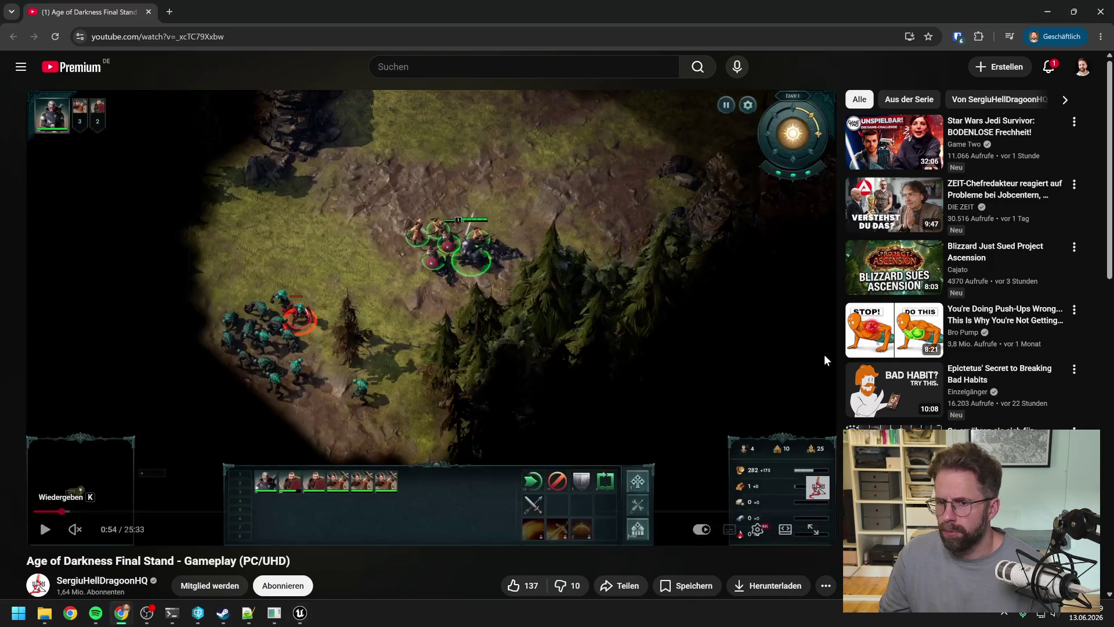
{"action": "left_click", "coordinate": [592, 292]}
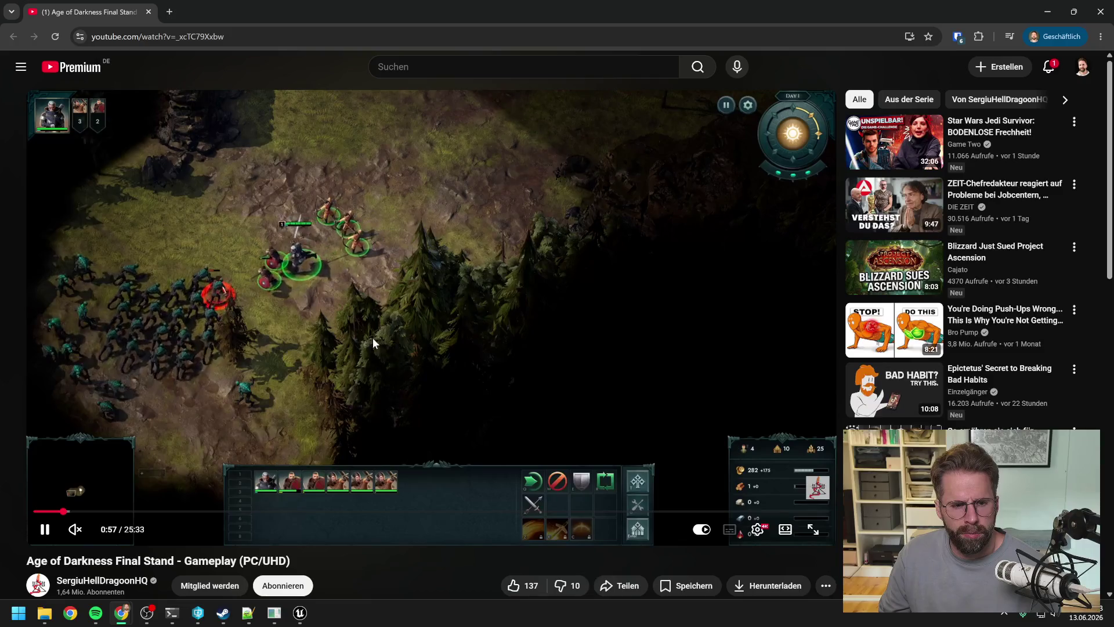
{"action": "left_click", "coordinate": [45, 513]}
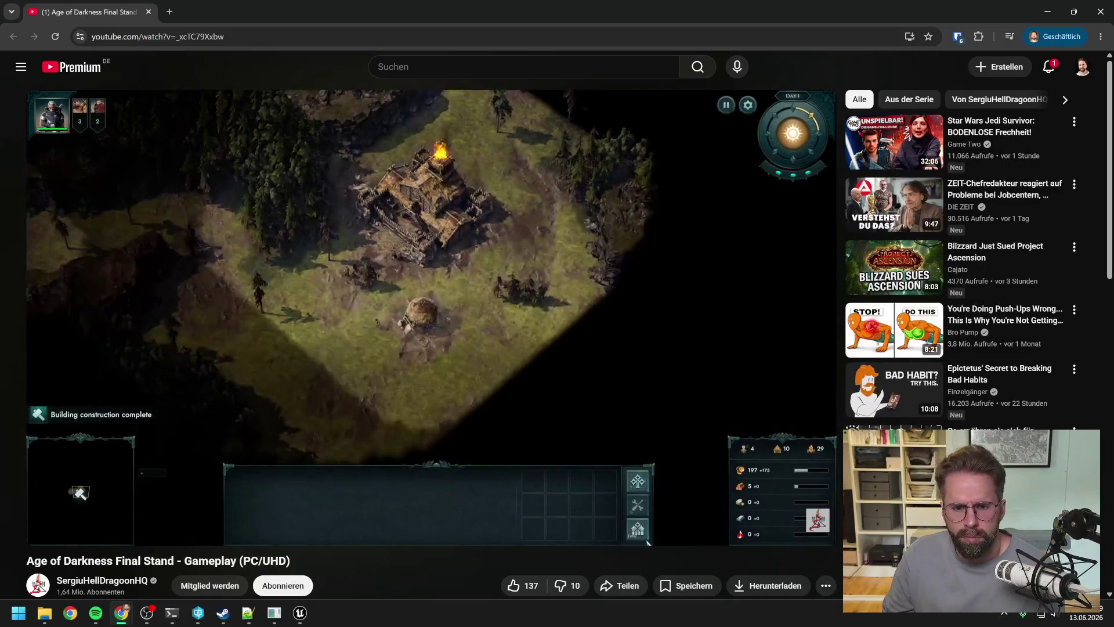
{"action": "mouse_move", "coordinate": [484, 300]}
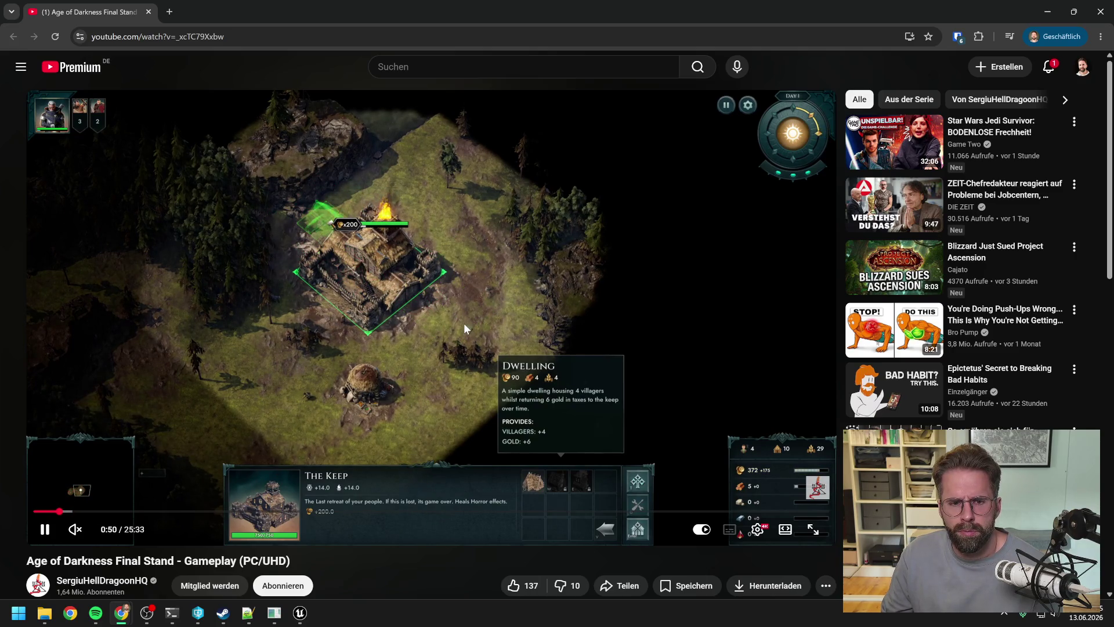
{"action": "key", "text": "f"}
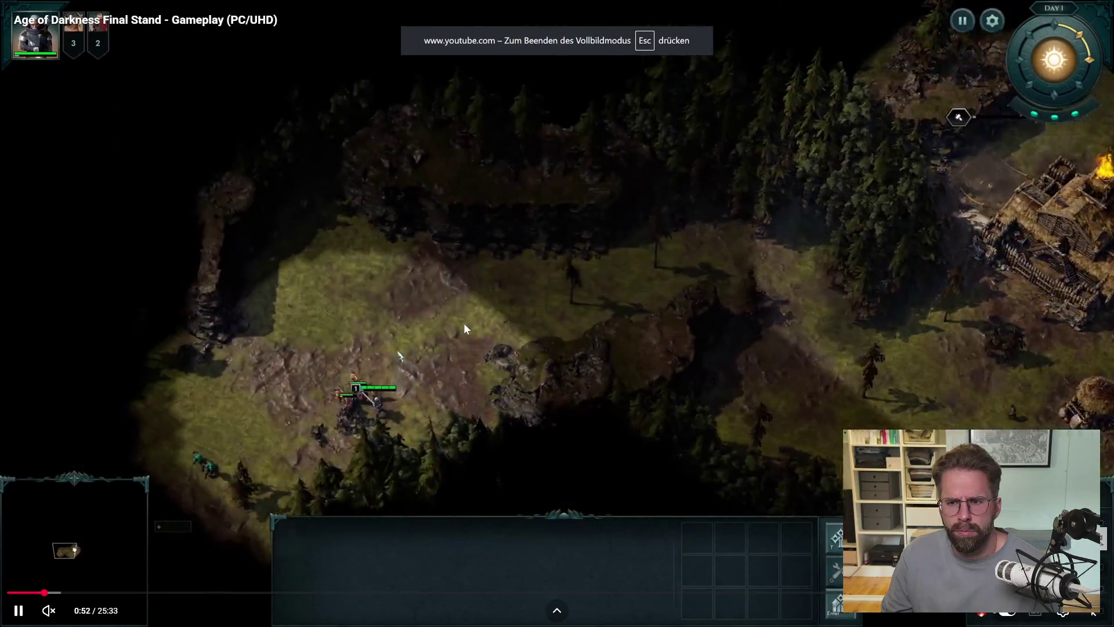
{"action": "key", "text": "f"}
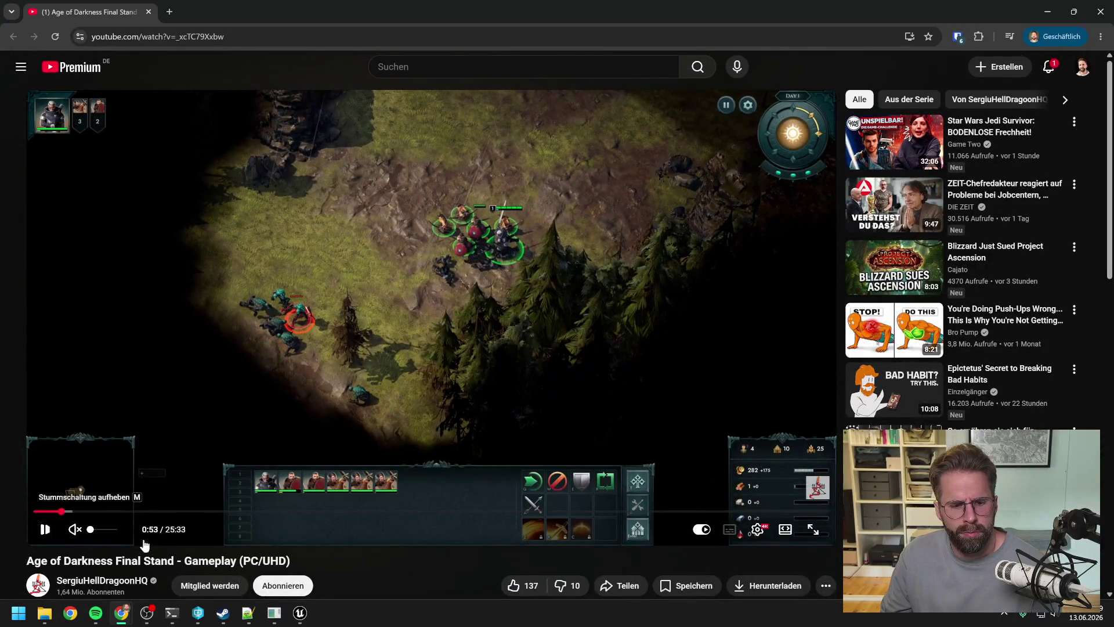
{"action": "left_click", "coordinate": [300, 613]}
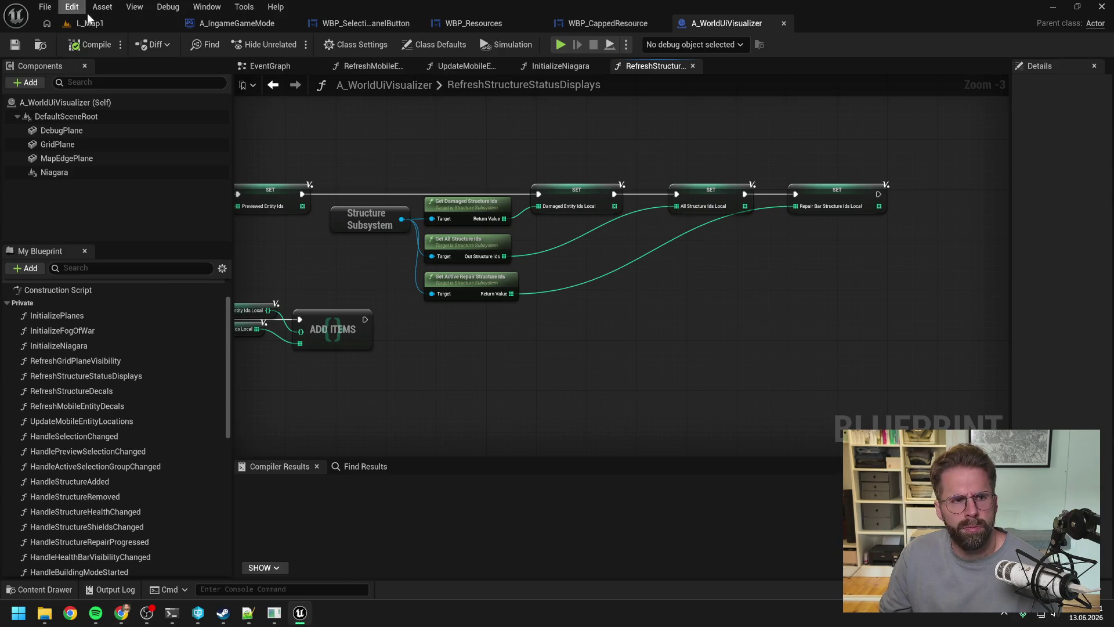
{"action": "left_click", "coordinate": [116, 23]}
{"action": "left_click", "coordinate": [288, 44]}
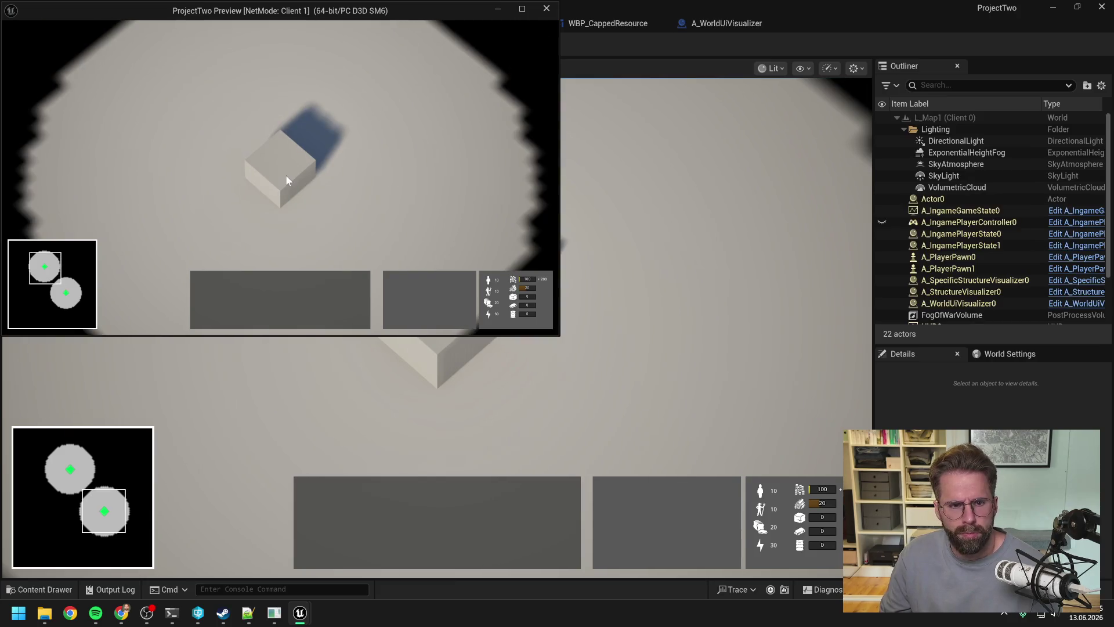
{"action": "left_click", "coordinate": [285, 175]}
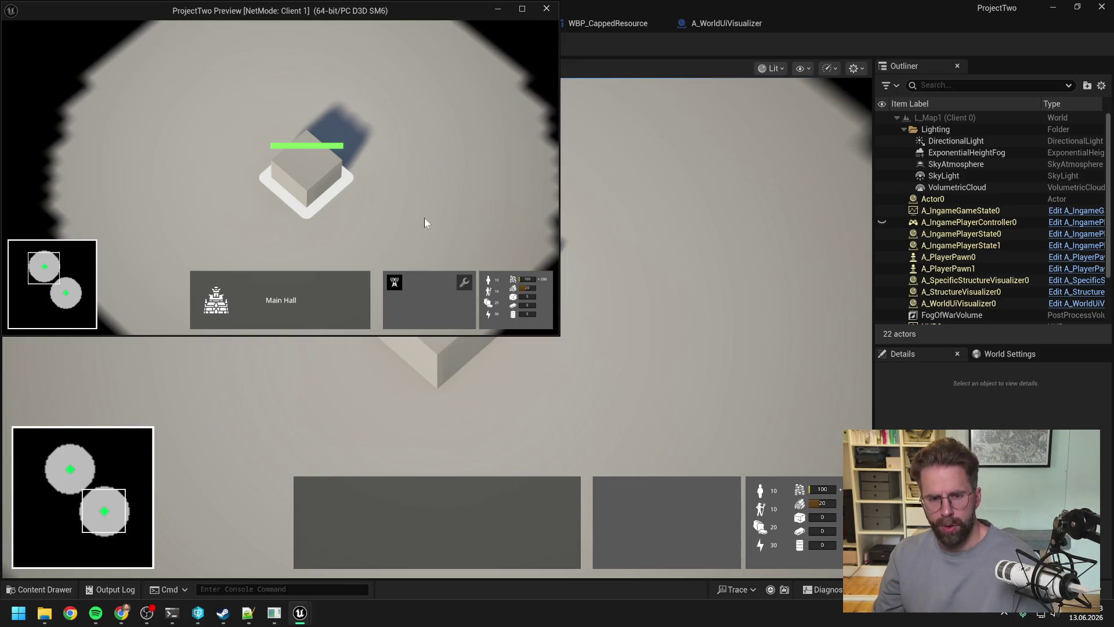
{"action": "key", "text": "Escape"}
{"action": "left_click", "coordinate": [734, 24]}
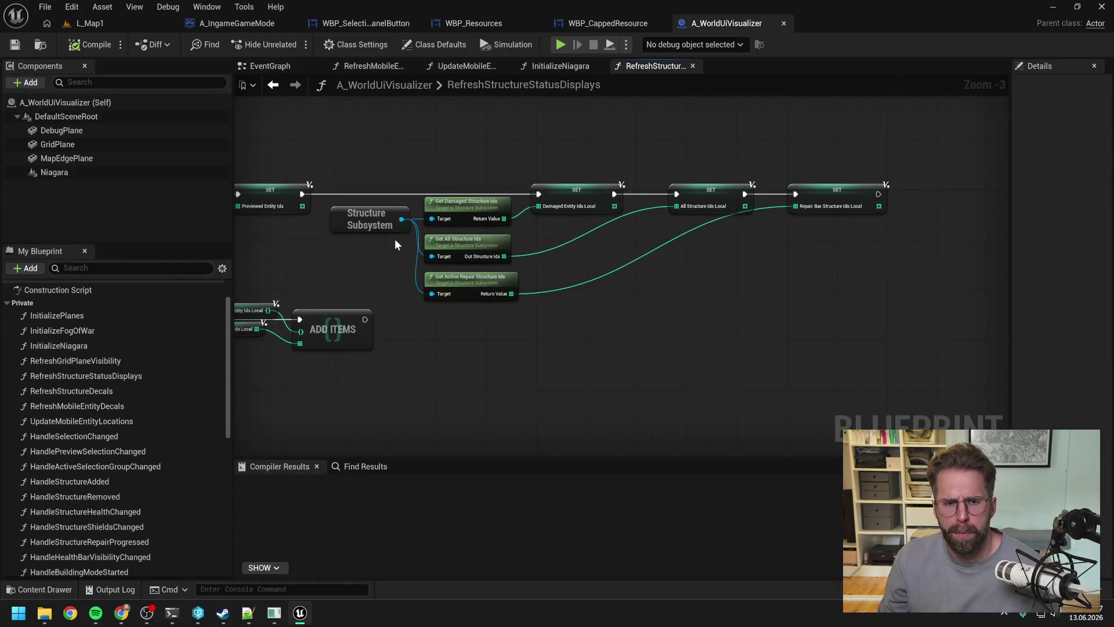
{"action": "left_click_drag", "start_coordinate": [388, 281], "coordinate": [442, 284]}
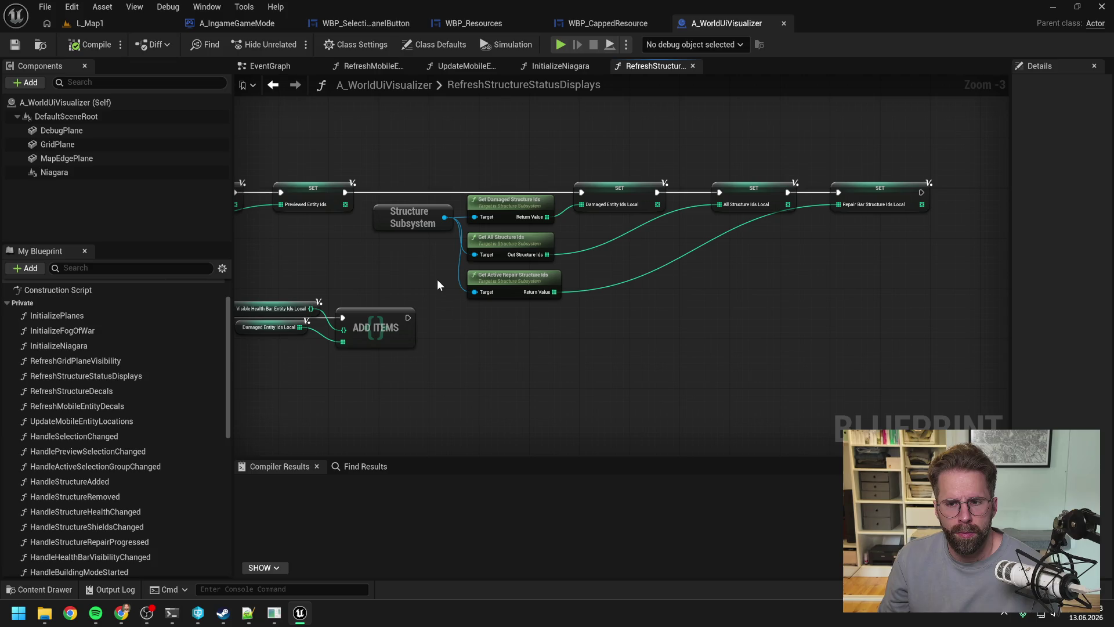
{"action": "left_click_drag", "start_coordinate": [437, 280], "coordinate": [612, 234]}
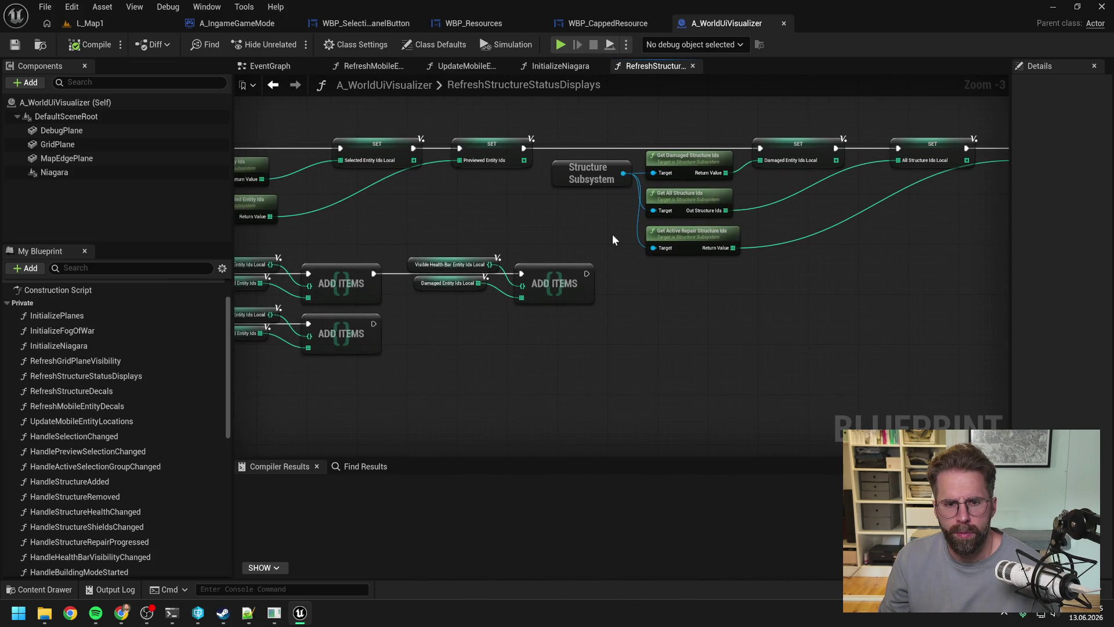
{"action": "scroll", "coordinate": [612, 235], "scroll_direction": "down", "scroll_amount": 1}
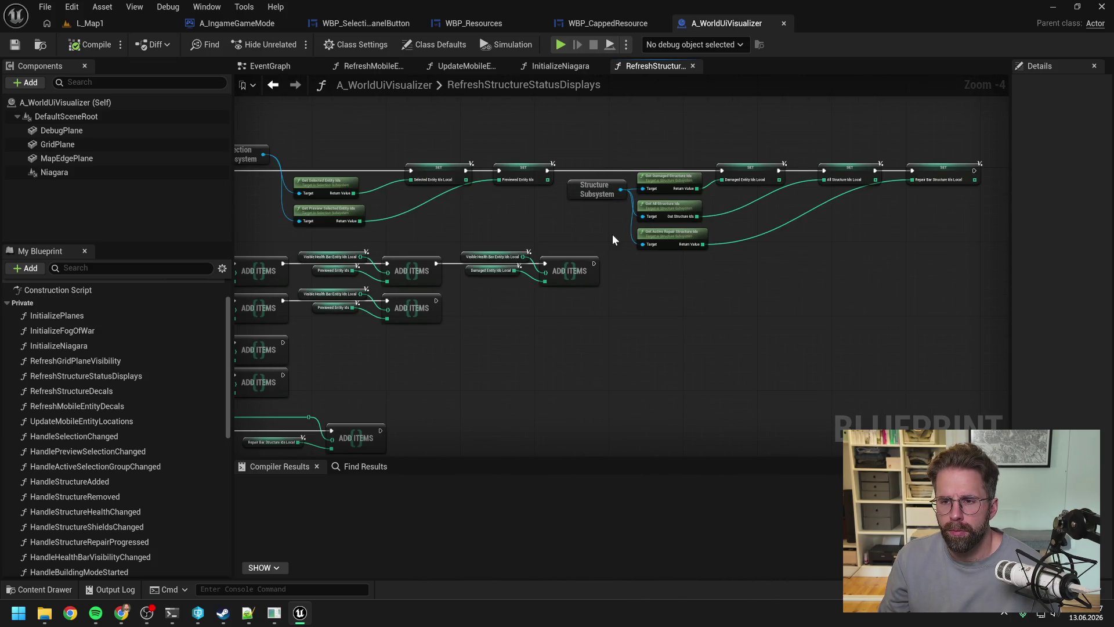
{"action": "left_click_drag", "start_coordinate": [541, 223], "coordinate": [797, 210]}
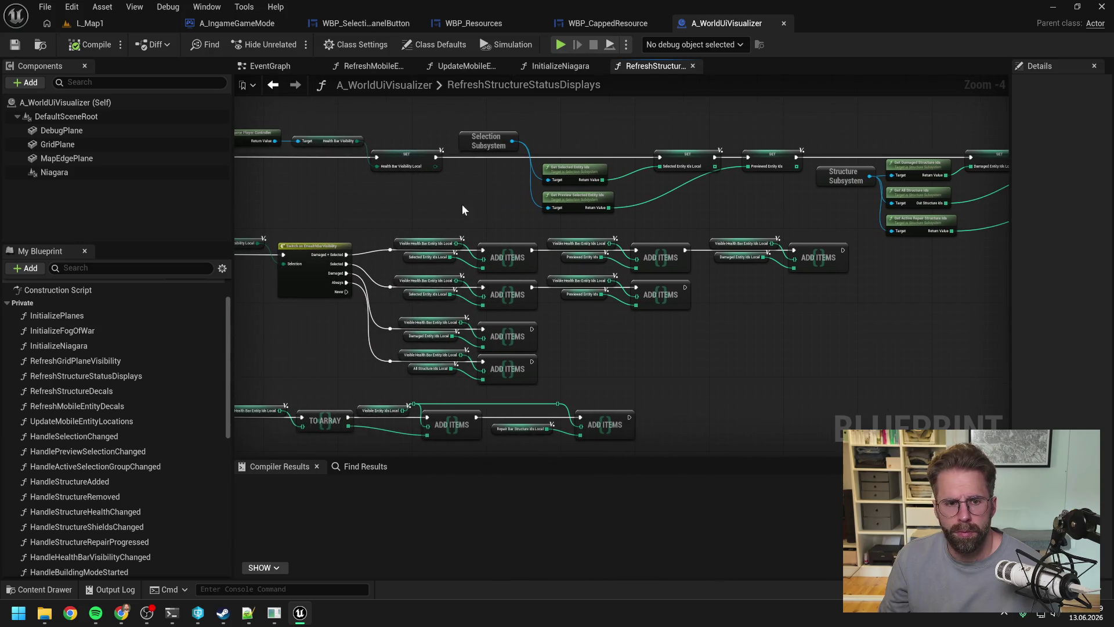
{"action": "left_click_drag", "start_coordinate": [462, 210], "coordinate": [555, 215]}
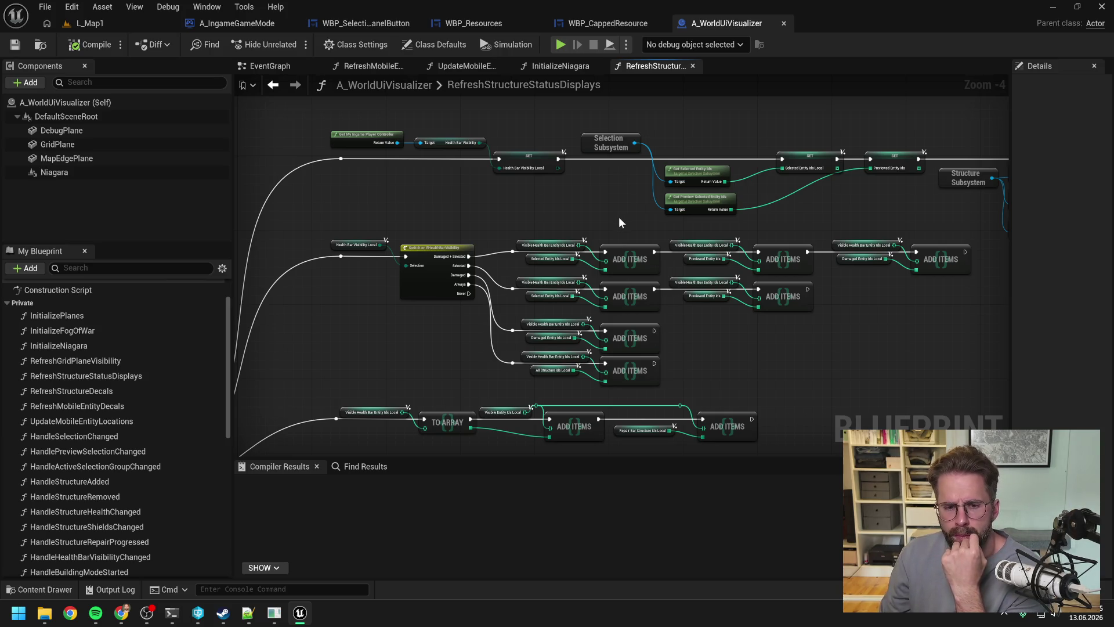
{"action": "left_click_drag", "start_coordinate": [857, 220], "coordinate": [629, 225]}
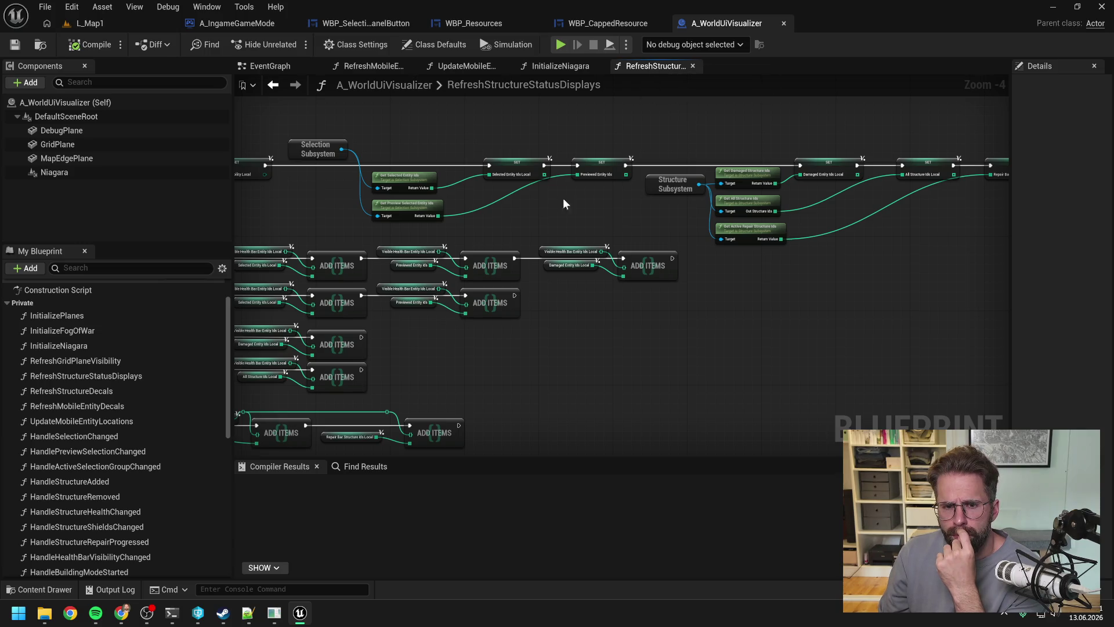
{"action": "left_click_drag", "start_coordinate": [563, 203], "coordinate": [884, 169]}
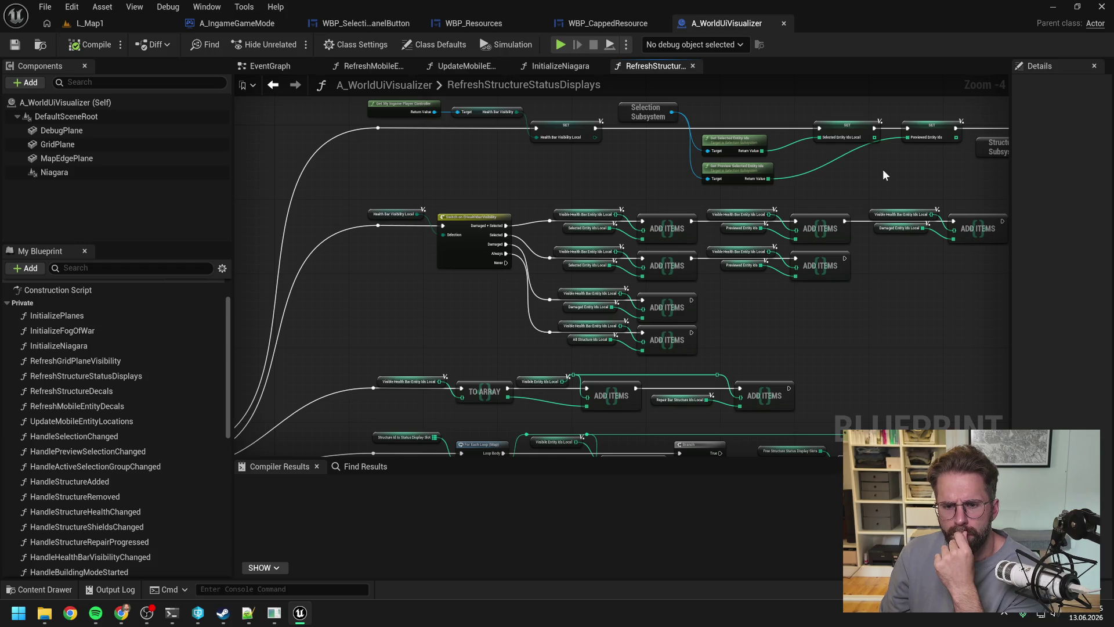
{"action": "mouse_move", "coordinate": [883, 173]}
{"action": "left_mouse_down"}
{"action": "mouse_move", "coordinate": [734, 105]}
{"action": "mouse_move", "coordinate": [719, 164]}
{"action": "mouse_move", "coordinate": [720, 69]}
{"action": "left_mouse_up"}
{"action": "left_click_drag", "start_coordinate": [900, 262], "coordinate": [681, 126]}
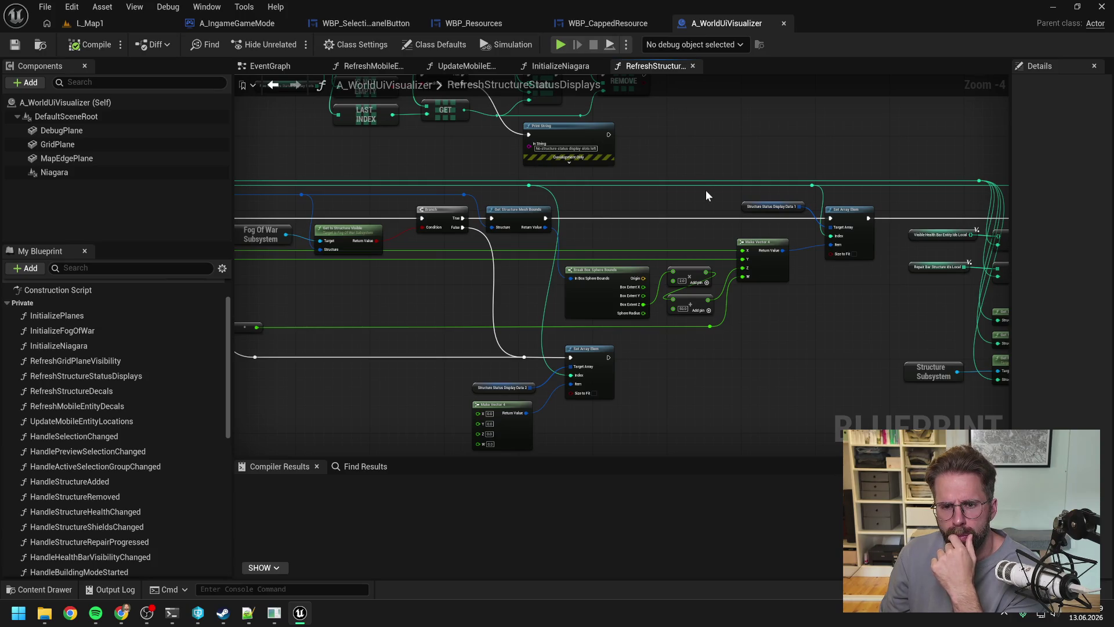
{"action": "mouse_move", "coordinate": [706, 196]}
{"action": "left_mouse_down"}
{"action": "mouse_move", "coordinate": [723, 213]}
{"action": "mouse_move", "coordinate": [503, 291]}
{"action": "mouse_move", "coordinate": [597, 256]}
{"action": "mouse_move", "coordinate": [817, 258]}
{"action": "left_mouse_up"}
{"action": "mouse_move", "coordinate": [469, 240]}
{"action": "left_mouse_down"}
{"action": "mouse_move", "coordinate": [719, 214]}
{"action": "mouse_move", "coordinate": [848, 221]}
{"action": "mouse_move", "coordinate": [514, 256]}
{"action": "left_mouse_up"}
{"action": "left_click_drag", "start_coordinate": [836, 348], "coordinate": [729, 319]}
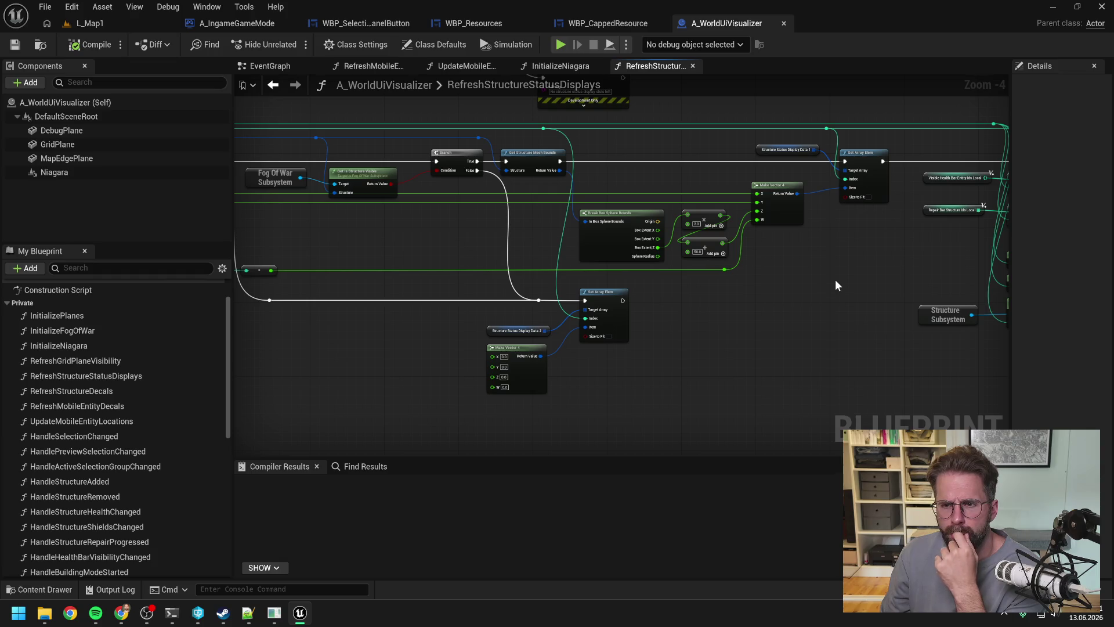
{"action": "left_click_drag", "start_coordinate": [883, 265], "coordinate": [562, 285]}
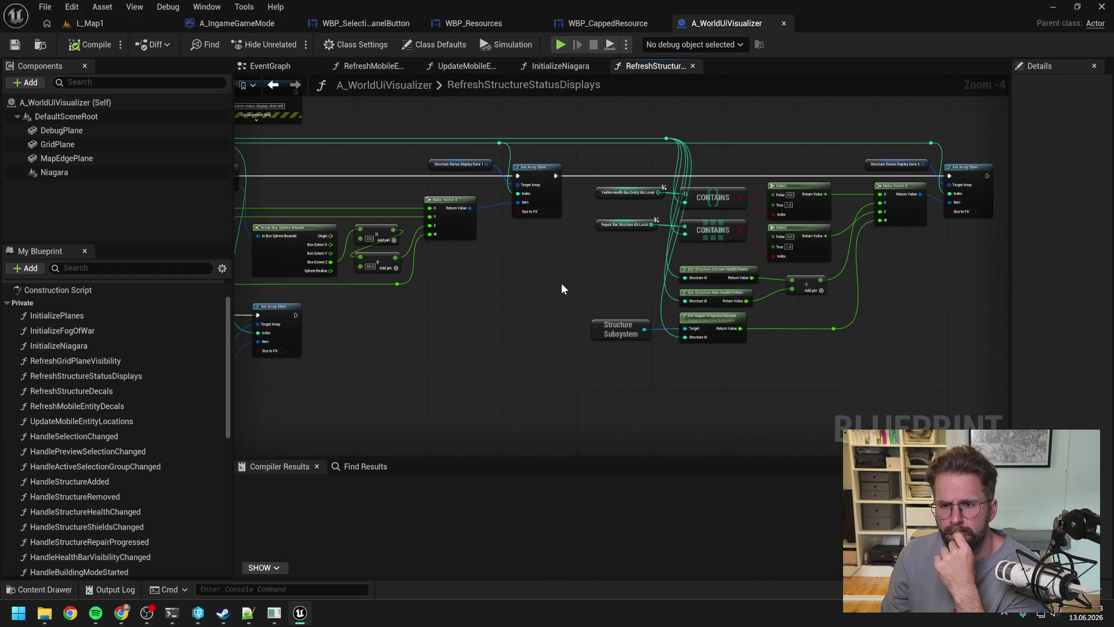
{"action": "left_click_drag", "start_coordinate": [931, 303], "coordinate": [848, 300]}
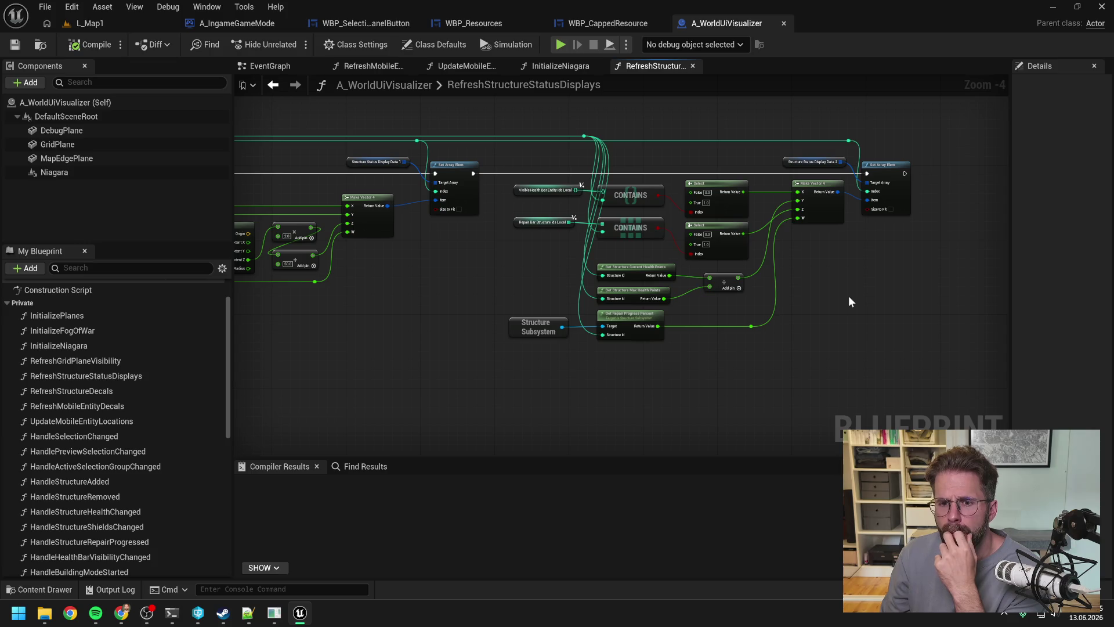
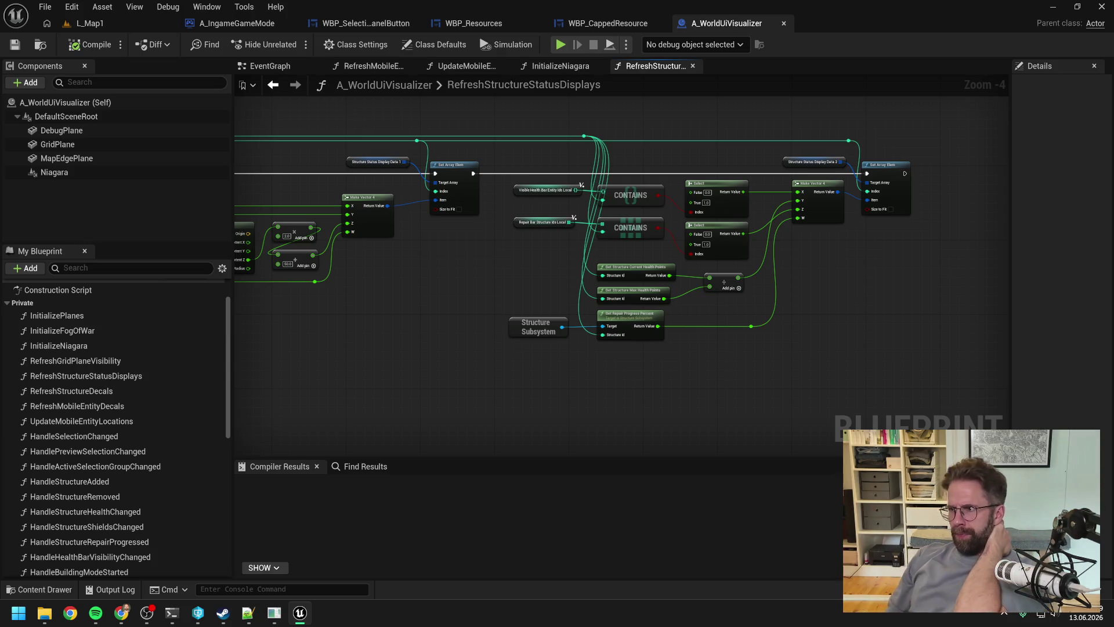
Step: Switch between the browser window and the Unreal editor
{"action": "left_click", "coordinate": [122, 613]}
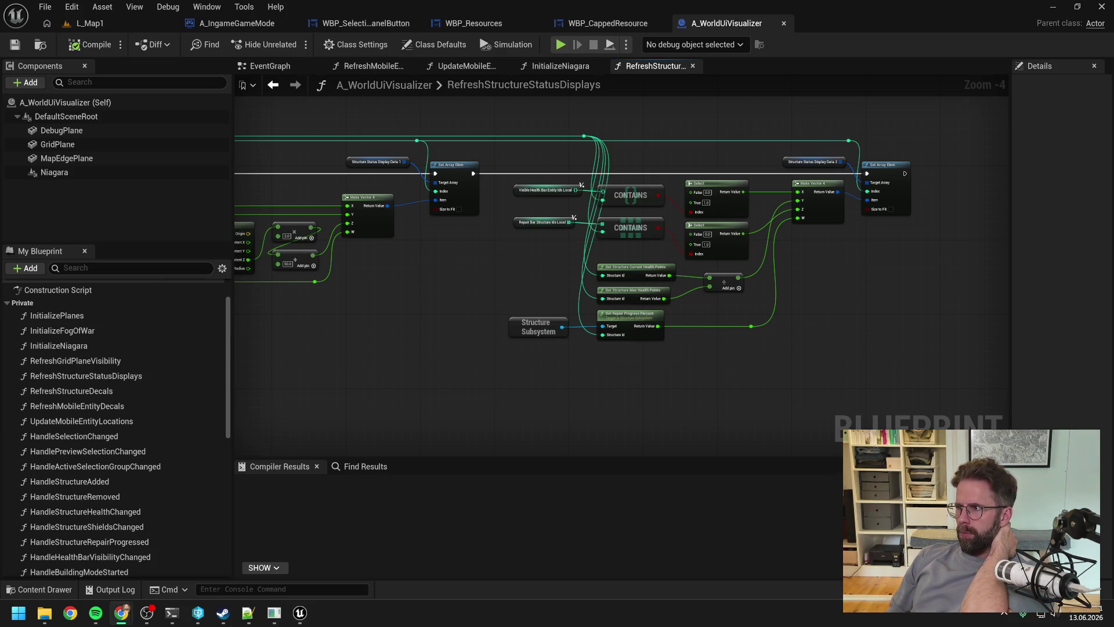
{"action": "left_click", "coordinate": [696, 390]}
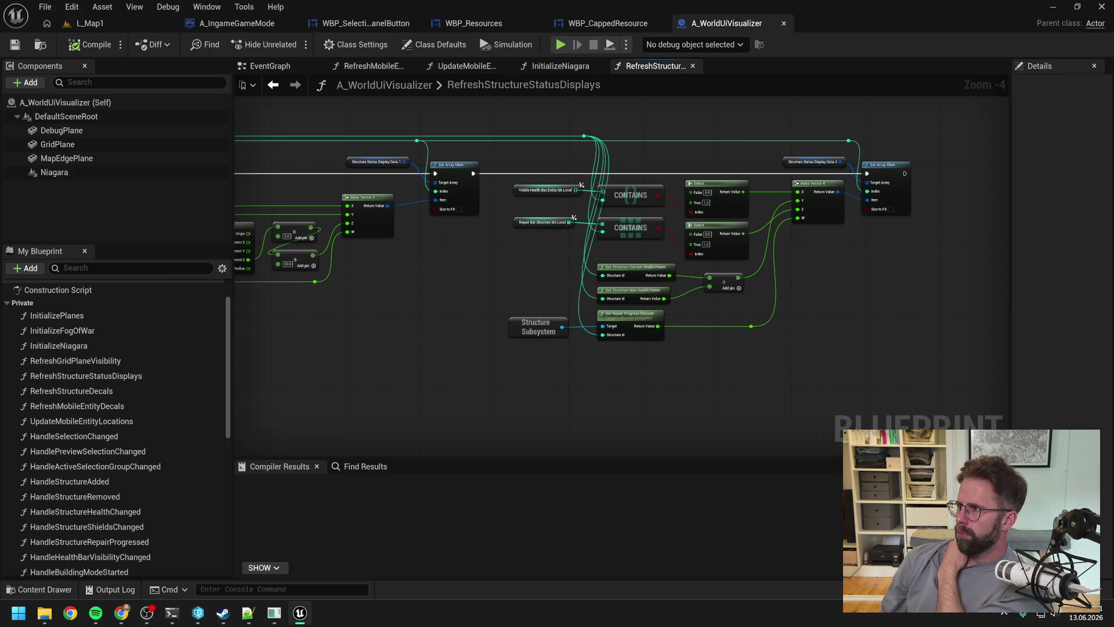
{"action": "key", "text": "alt+Tab"}
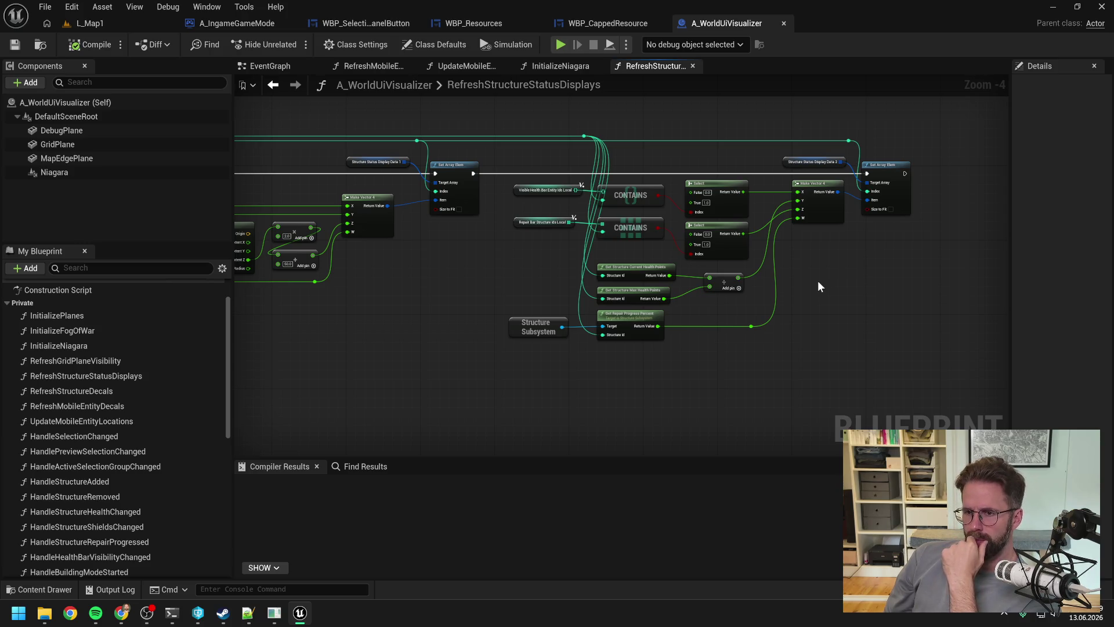
Step: Pan the RefreshStructureStatusDisplays graph back to the For Each Loop over structures
{"action": "scroll", "coordinate": [818, 283], "scroll_direction": "up", "scroll_amount": 1}
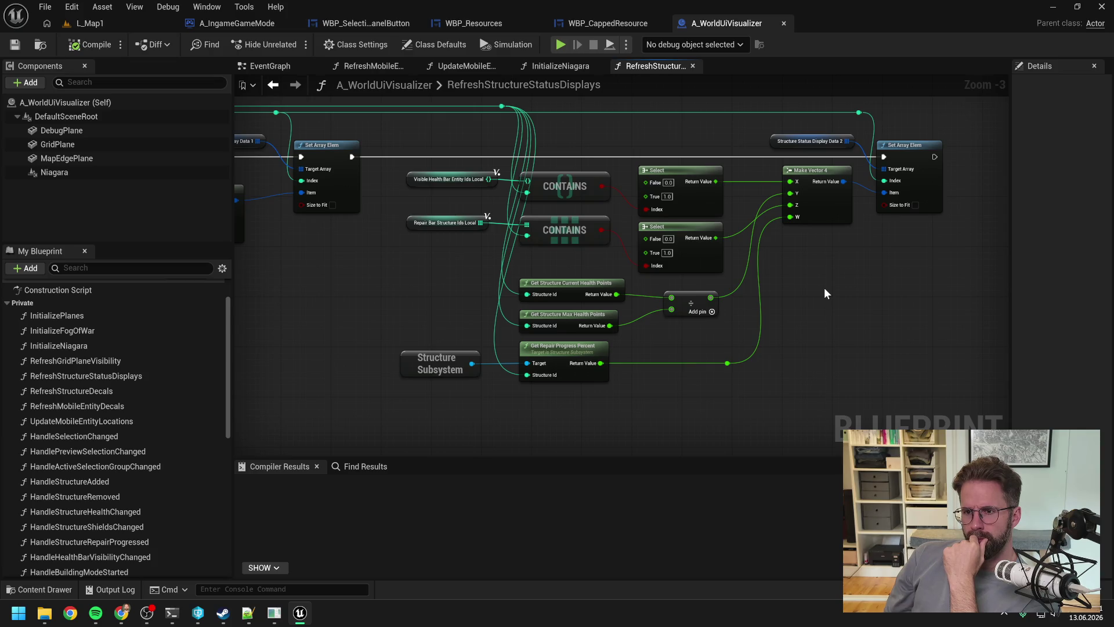
{"action": "scroll", "coordinate": [824, 289], "scroll_direction": "down", "scroll_amount": 1}
{"action": "mouse_move", "coordinate": [460, 294]}
{"action": "left_mouse_down"}
{"action": "mouse_move", "coordinate": [786, 296]}
{"action": "mouse_move", "coordinate": [599, 290]}
{"action": "left_mouse_up"}
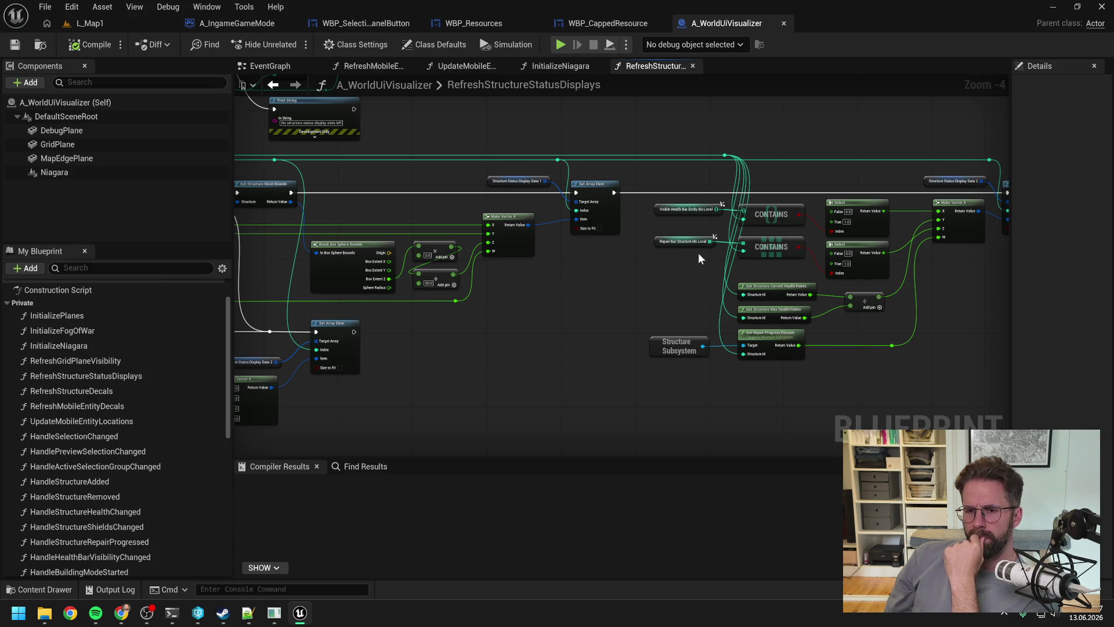
{"action": "left_click_drag", "start_coordinate": [666, 286], "coordinate": [553, 293]}
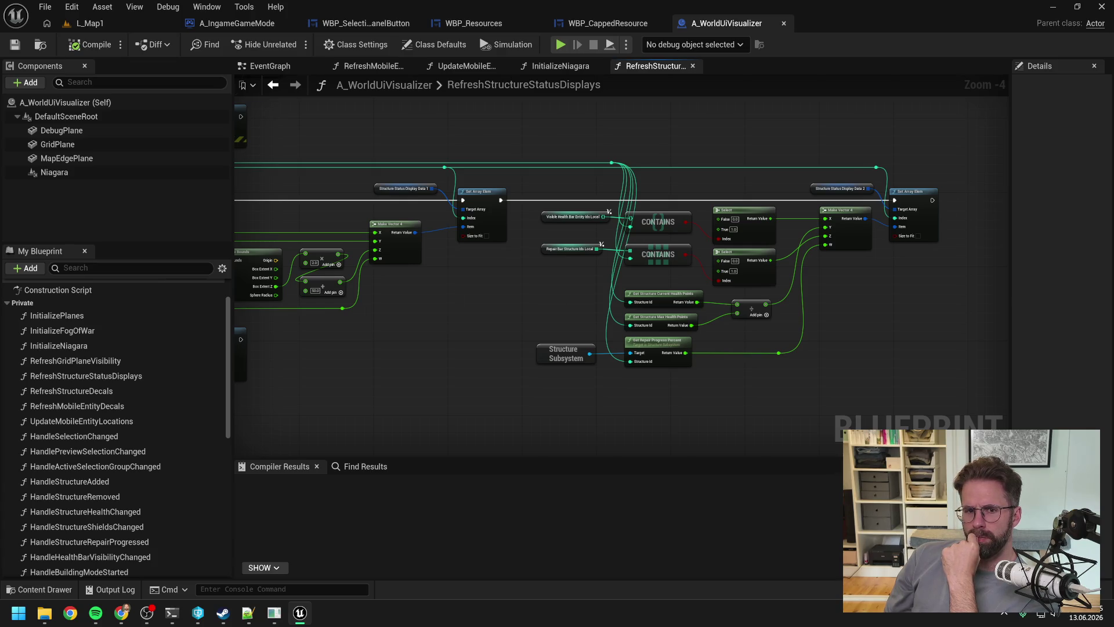
{"action": "left_click_drag", "start_coordinate": [553, 291], "coordinate": [819, 272]}
{"action": "left_click_drag", "start_coordinate": [382, 244], "coordinate": [600, 281]}
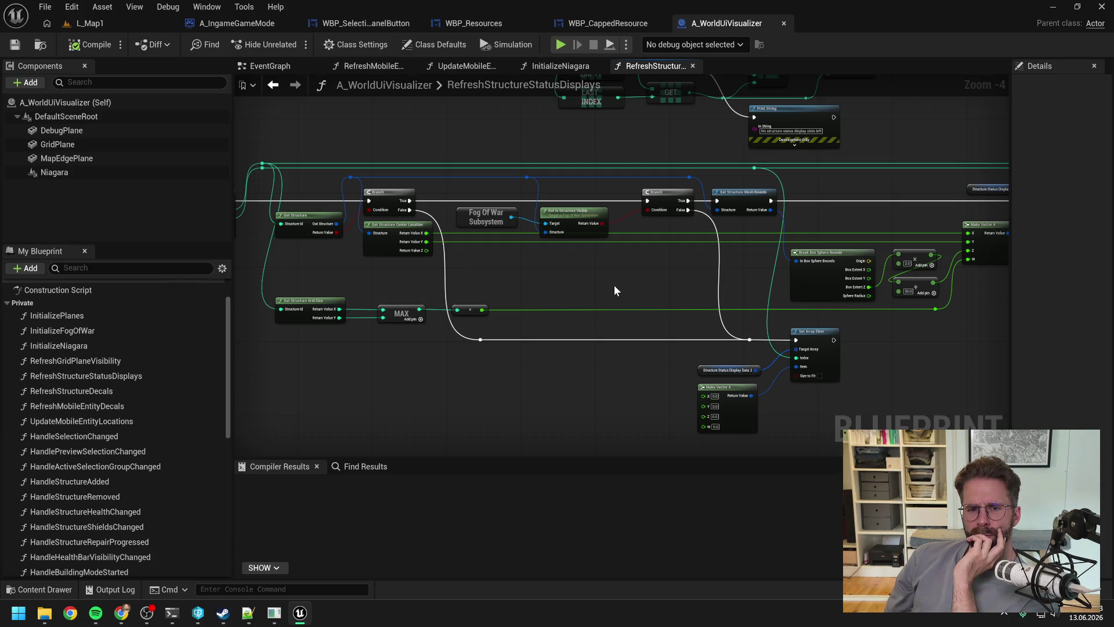
{"action": "mouse_move", "coordinate": [614, 285]}
{"action": "left_mouse_down"}
{"action": "mouse_move", "coordinate": [726, 311]}
{"action": "mouse_move", "coordinate": [648, 278]}
{"action": "left_mouse_up"}
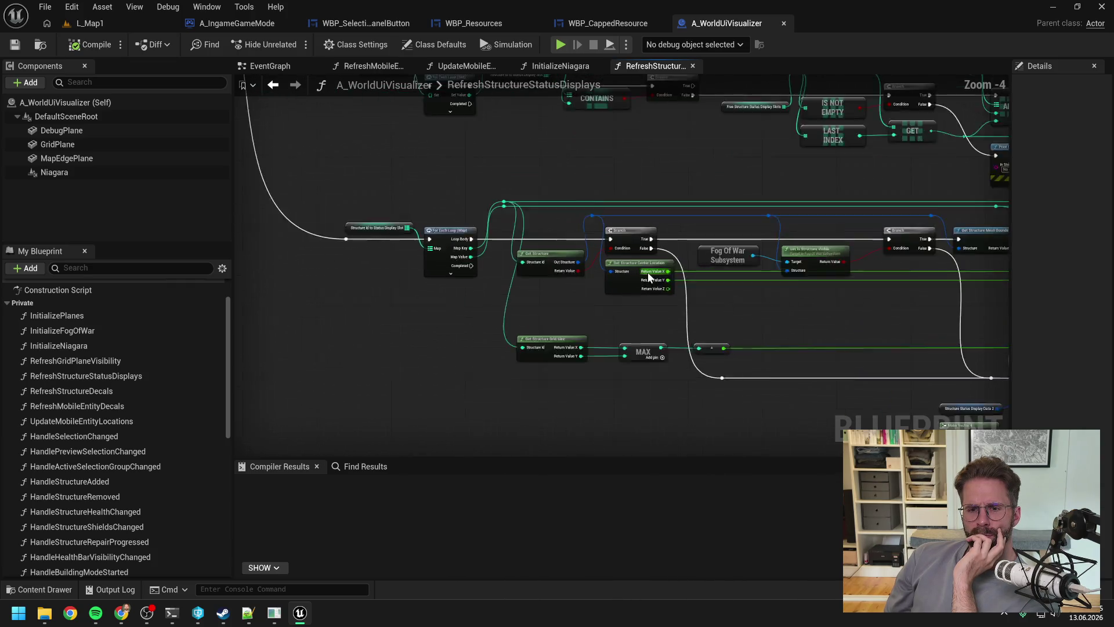
Step: Zoom and pan across an overview of the whole RefreshStructureStatusDisplays function
{"action": "scroll", "coordinate": [649, 278], "scroll_direction": "up", "scroll_amount": 1}
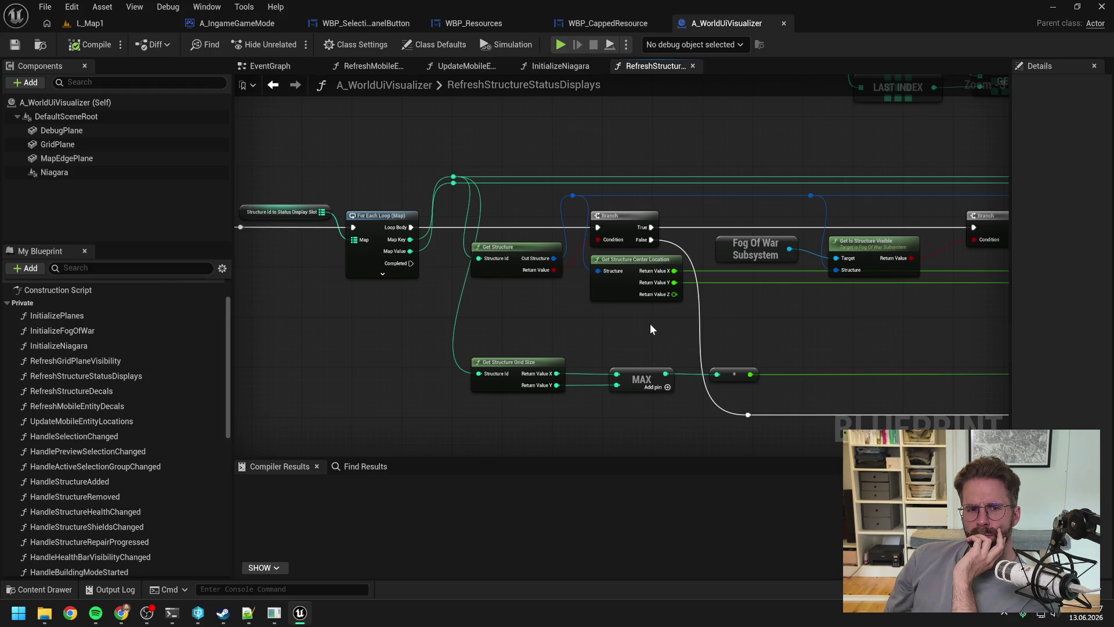
{"action": "scroll", "coordinate": [650, 329], "scroll_direction": "down", "scroll_amount": 1}
{"action": "scroll", "coordinate": [730, 349], "scroll_direction": "down", "scroll_amount": 1}
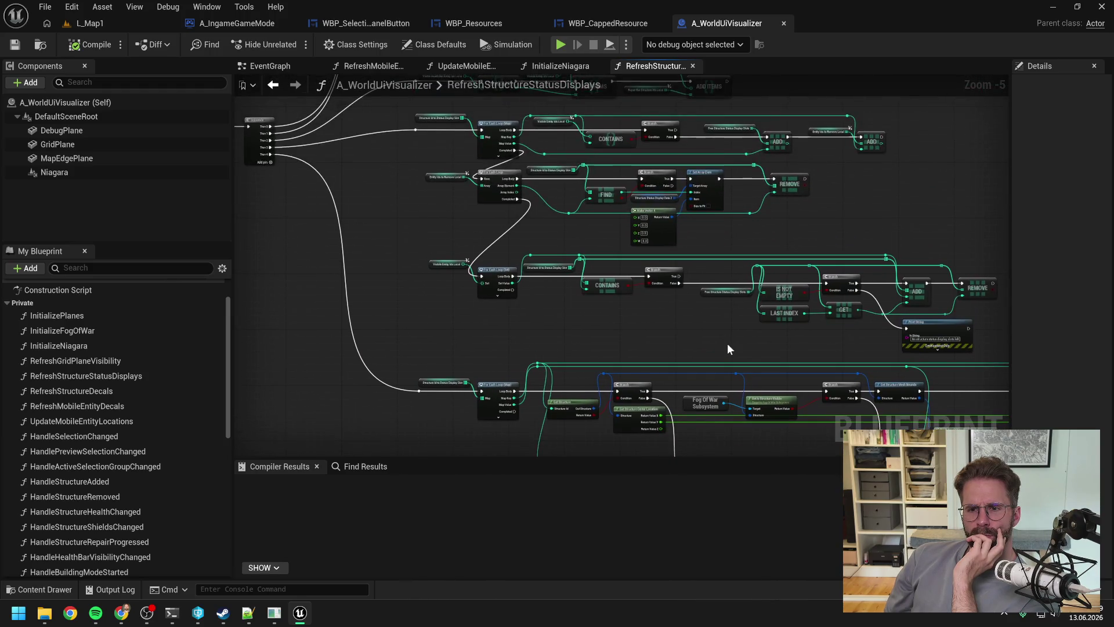
{"action": "scroll", "coordinate": [715, 334], "scroll_direction": "down", "scroll_amount": 1}
{"action": "scroll", "coordinate": [714, 334], "scroll_direction": "down", "scroll_amount": 1}
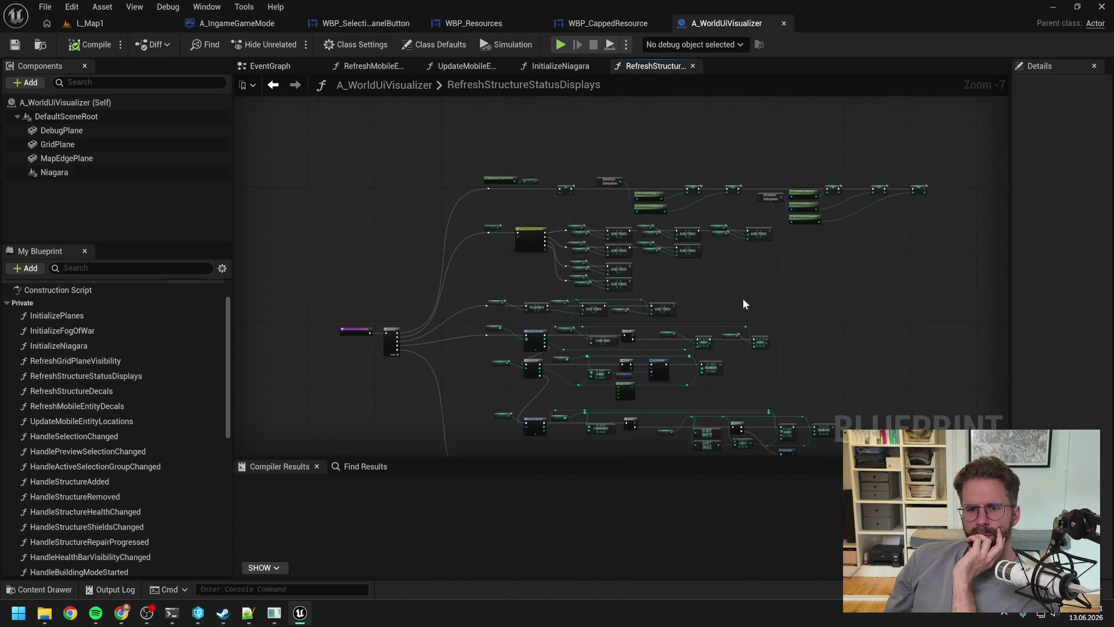
{"action": "scroll", "coordinate": [734, 299], "scroll_direction": "up", "scroll_amount": 2}
{"action": "scroll", "coordinate": [865, 260], "scroll_direction": "up", "scroll_amount": 1}
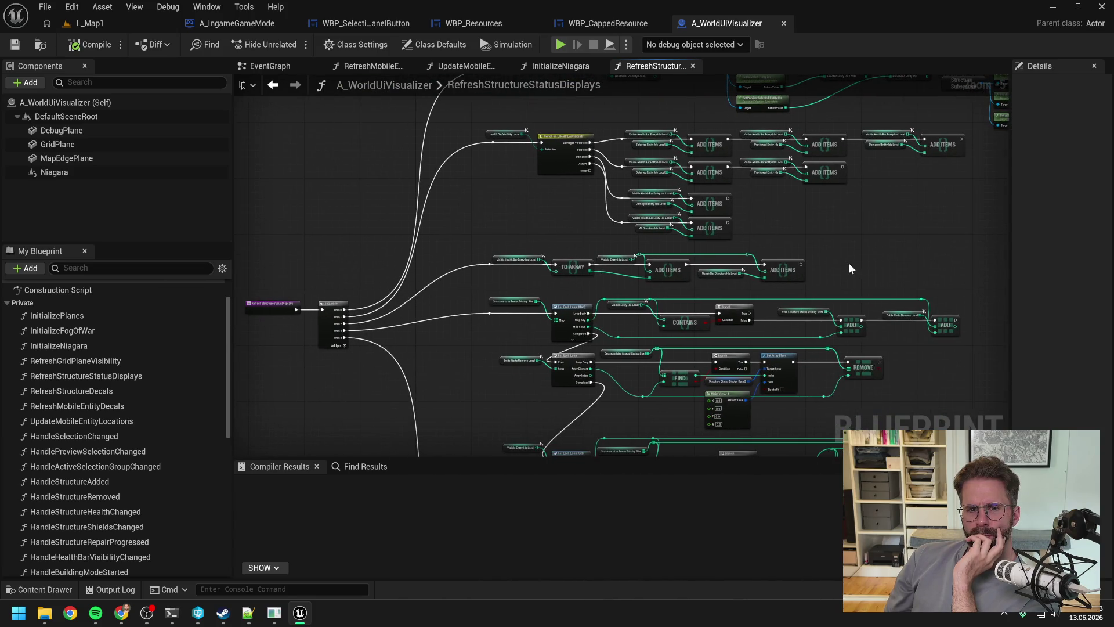
{"action": "scroll", "coordinate": [848, 262], "scroll_direction": "down", "scroll_amount": 2}
{"action": "mouse_move", "coordinate": [848, 262]}
{"action": "left_mouse_down"}
{"action": "mouse_move", "coordinate": [743, 229]}
{"action": "mouse_move", "coordinate": [722, 271]}
{"action": "left_mouse_up"}
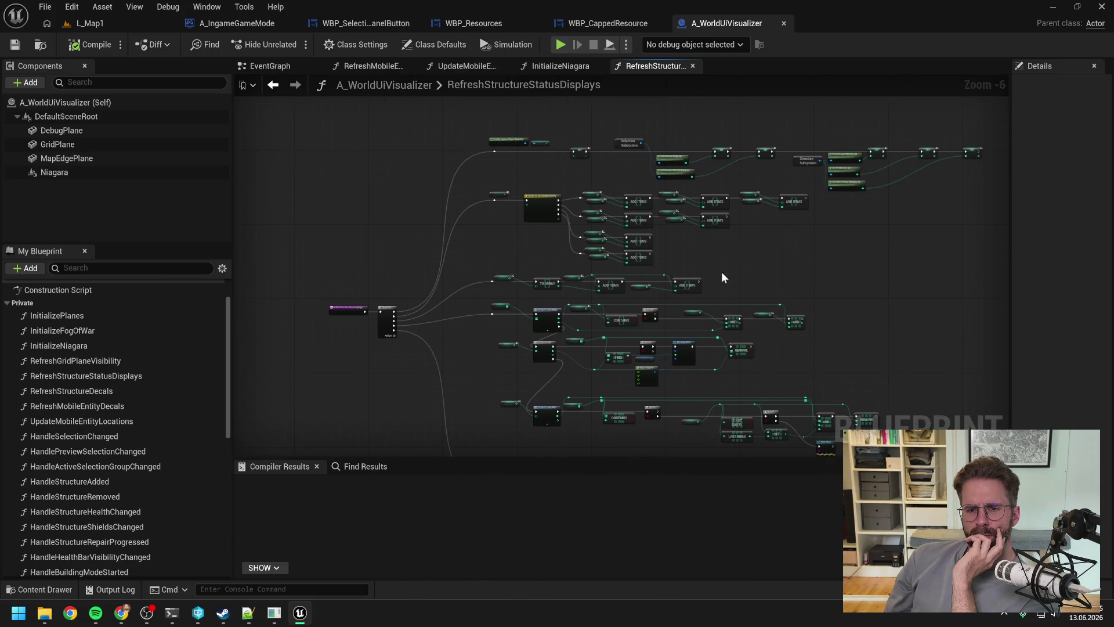
{"action": "scroll", "coordinate": [725, 274], "scroll_direction": "up", "scroll_amount": 1}
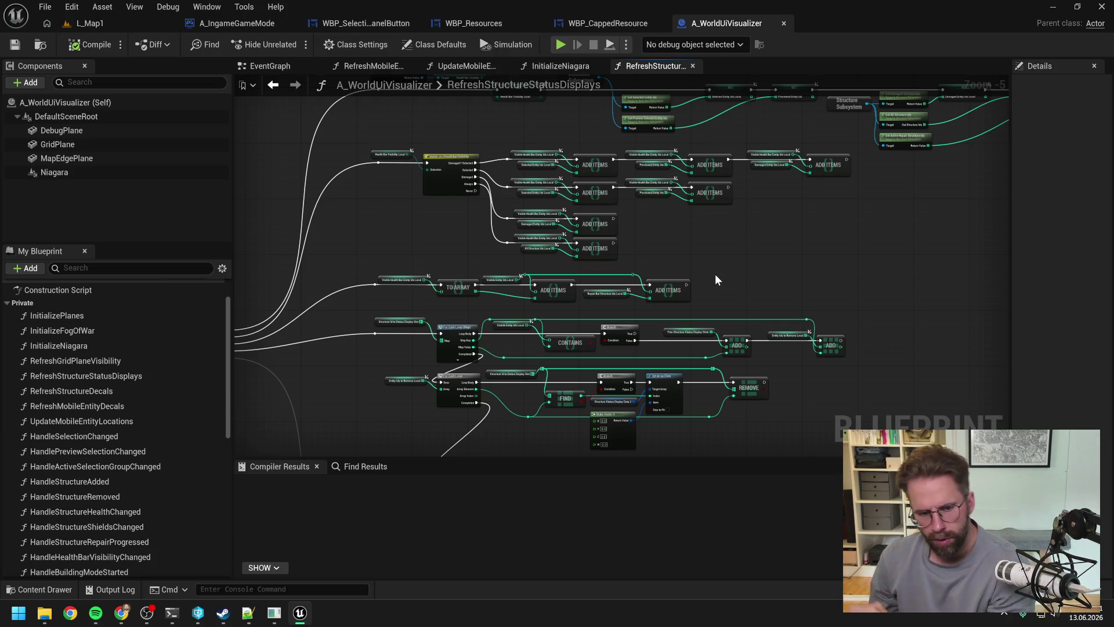
Step: Open the NSy_WorldUi Niagara system from the Content Drawer and pause its preview at 0.55
{"action": "key", "text": "ctrl+space"}
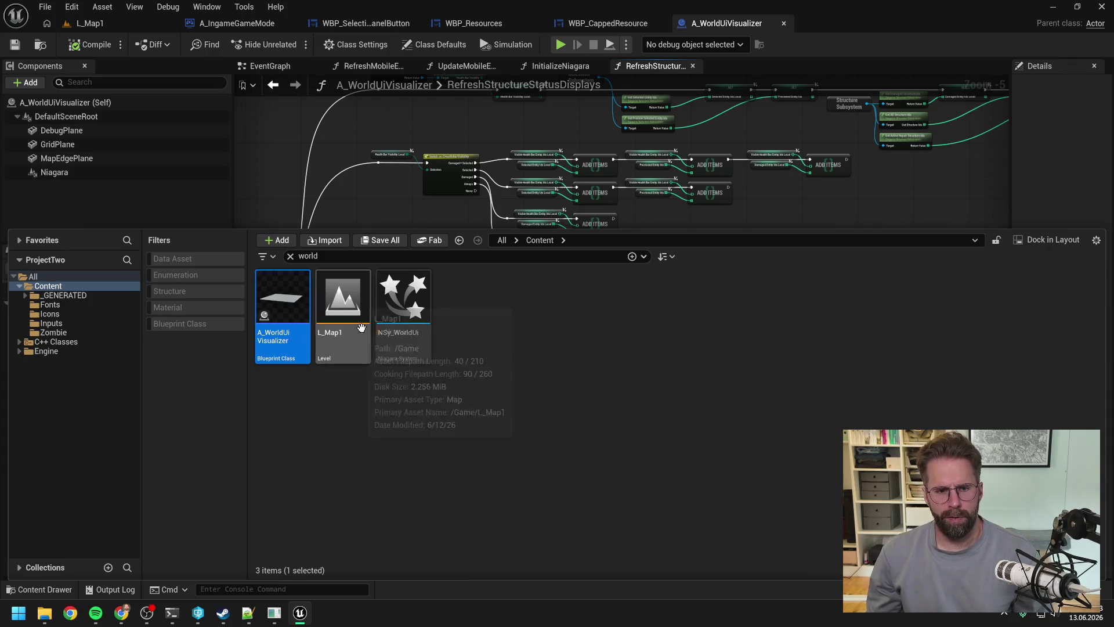
{"action": "left_click", "coordinate": [382, 378]}
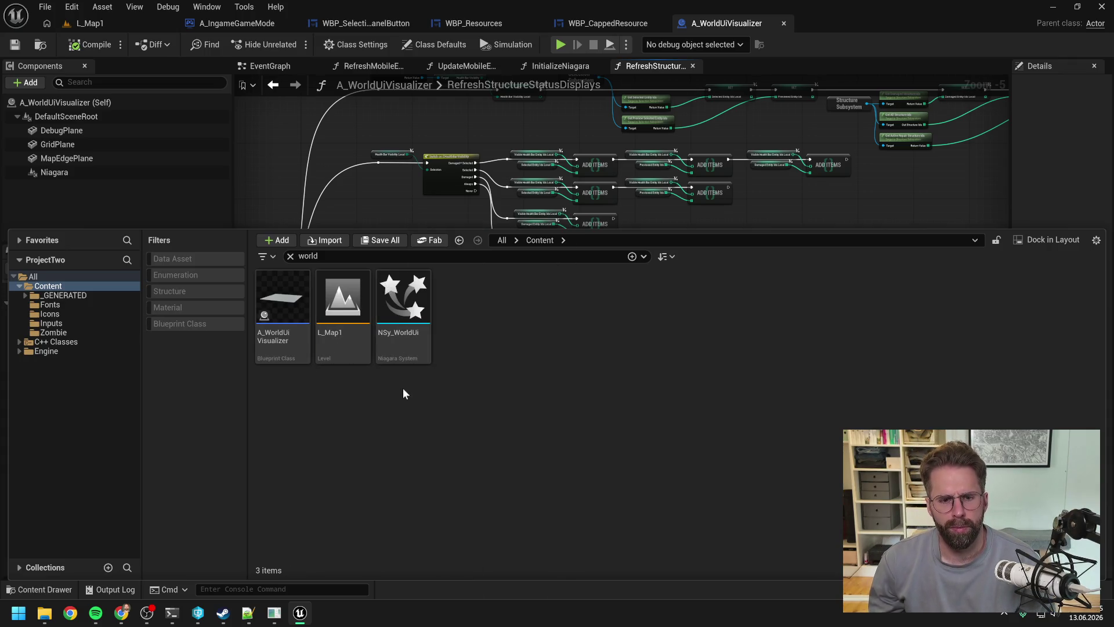
{"action": "double_click", "coordinate": [398, 341]}
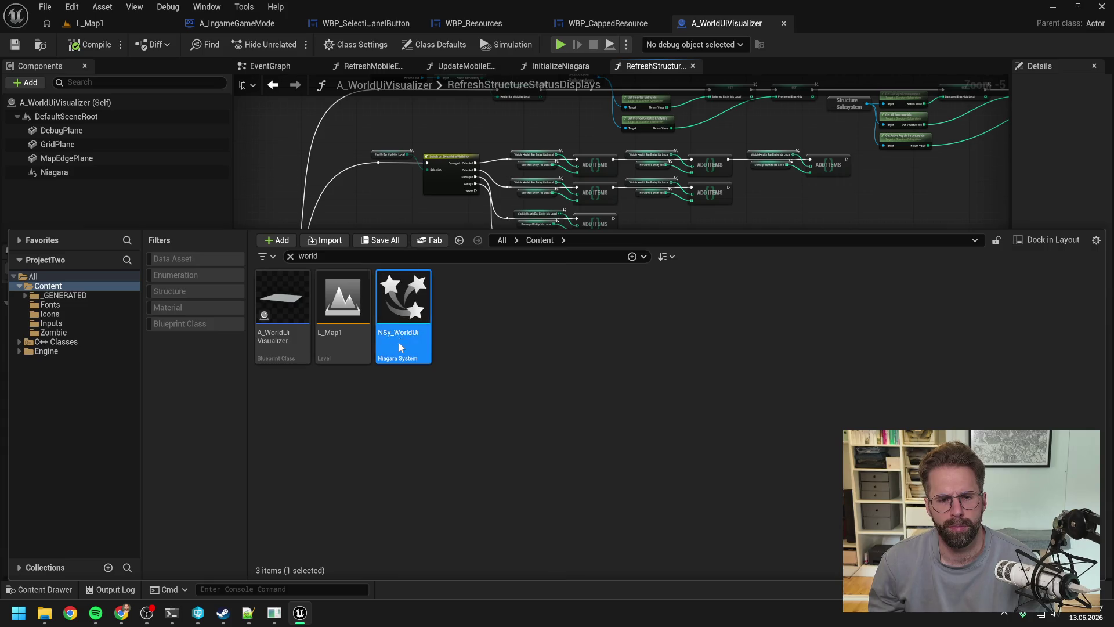
{"action": "left_click", "coordinate": [477, 497]}
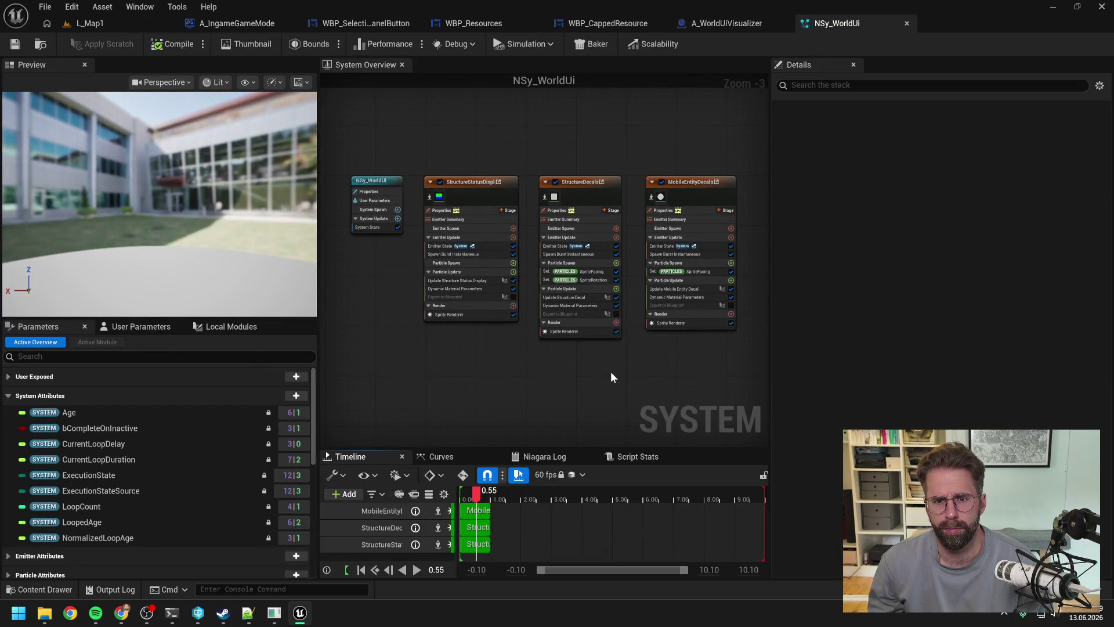
Step: Select the StructureStatusDisplays sprite renderer and open the Update Structure Status Display module script
{"action": "scroll", "coordinate": [456, 343], "scroll_direction": "up", "scroll_amount": 3}
{"action": "left_click", "coordinate": [456, 301]}
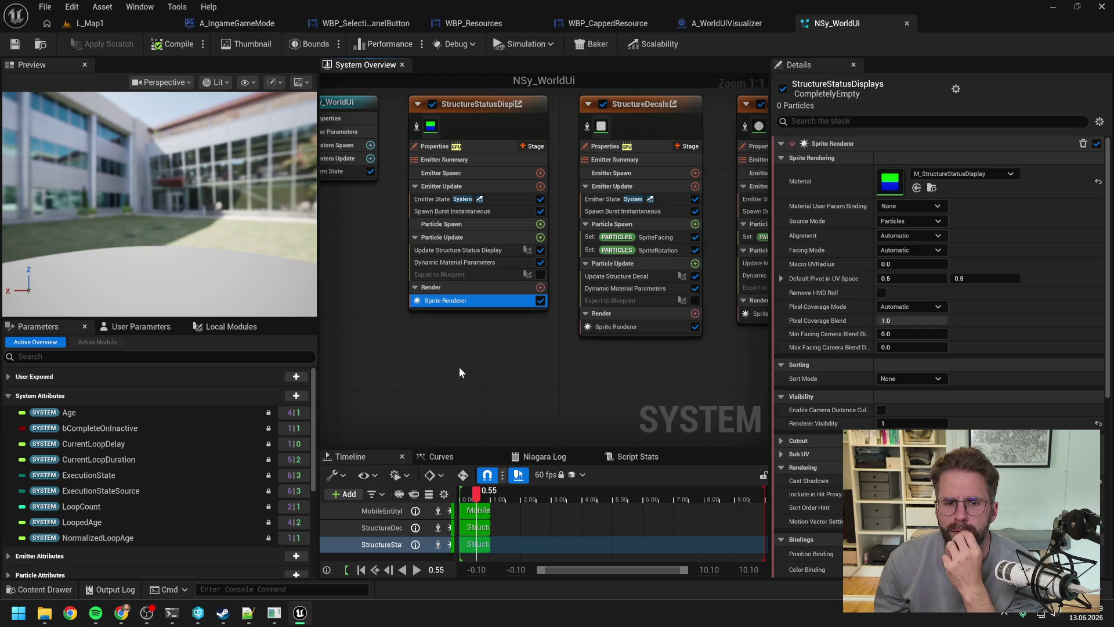
{"action": "double_click", "coordinate": [467, 249]}
Step: Center the Map Set node and its feeding Select nodes in the UpdateStructureStatusDisplay graph
{"action": "scroll", "coordinate": [681, 231], "scroll_direction": "up", "scroll_amount": 4}
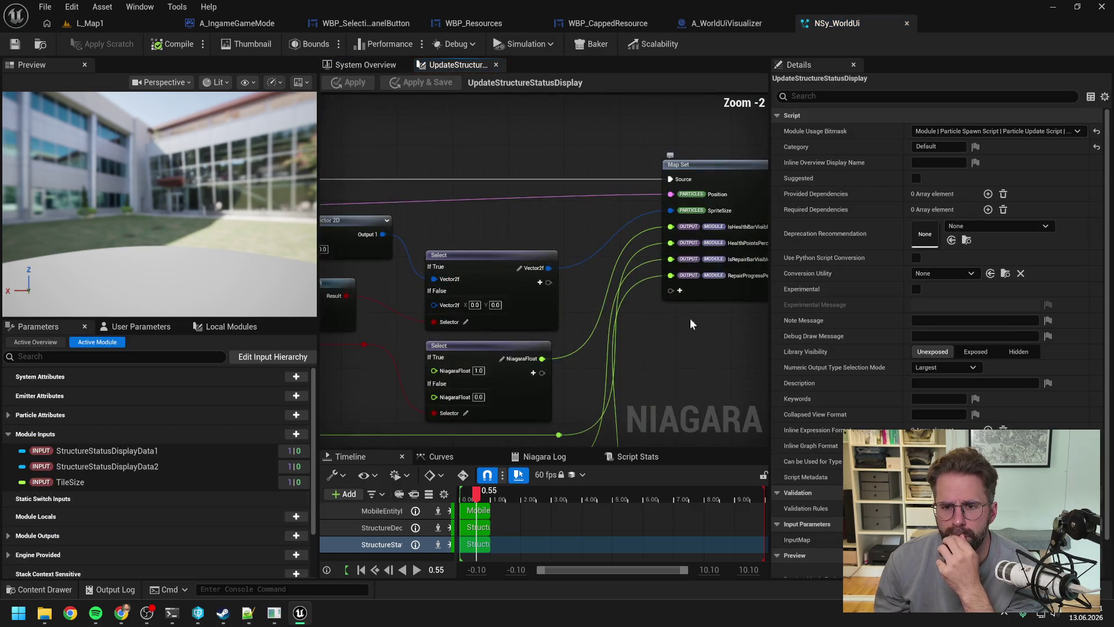
{"action": "left_click_drag", "start_coordinate": [691, 318], "coordinate": [542, 291]}
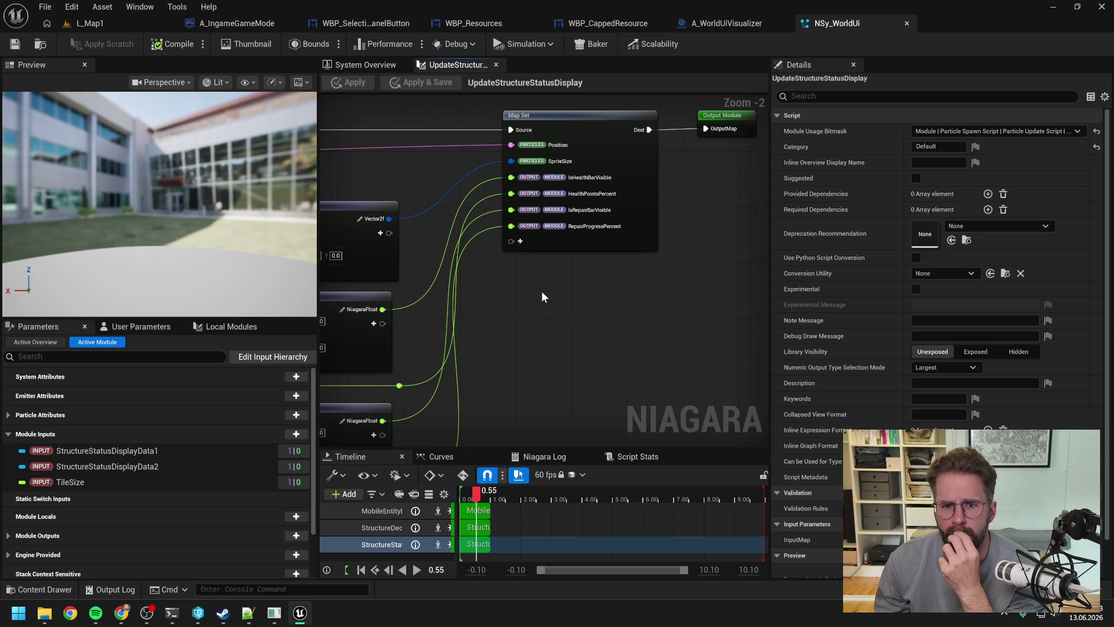
{"action": "left_click_drag", "start_coordinate": [543, 292], "coordinate": [576, 301]}
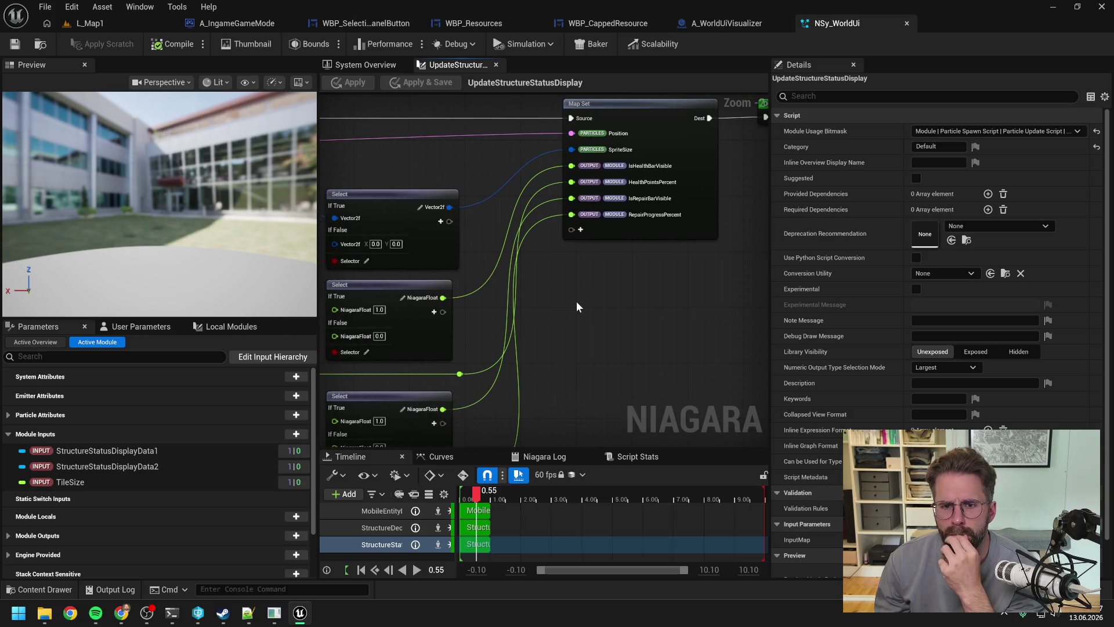
{"action": "right_click", "coordinate": [633, 234]}
{"action": "left_click", "coordinate": [600, 267]}
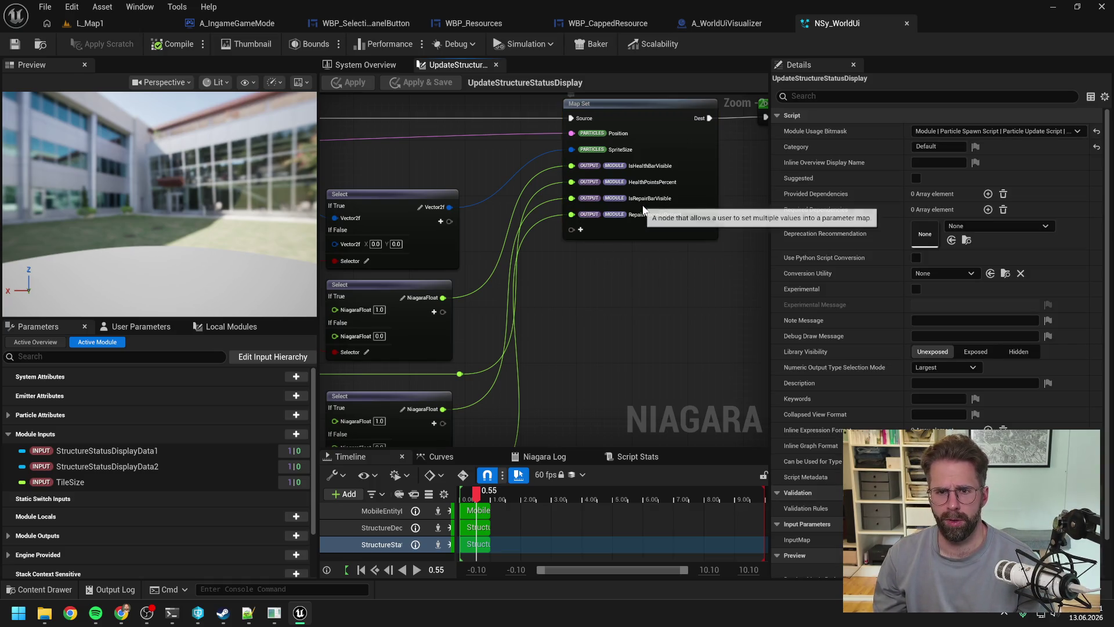
{"action": "left_click_drag", "start_coordinate": [625, 270], "coordinate": [616, 319]}
{"action": "left_click", "coordinate": [638, 162]}
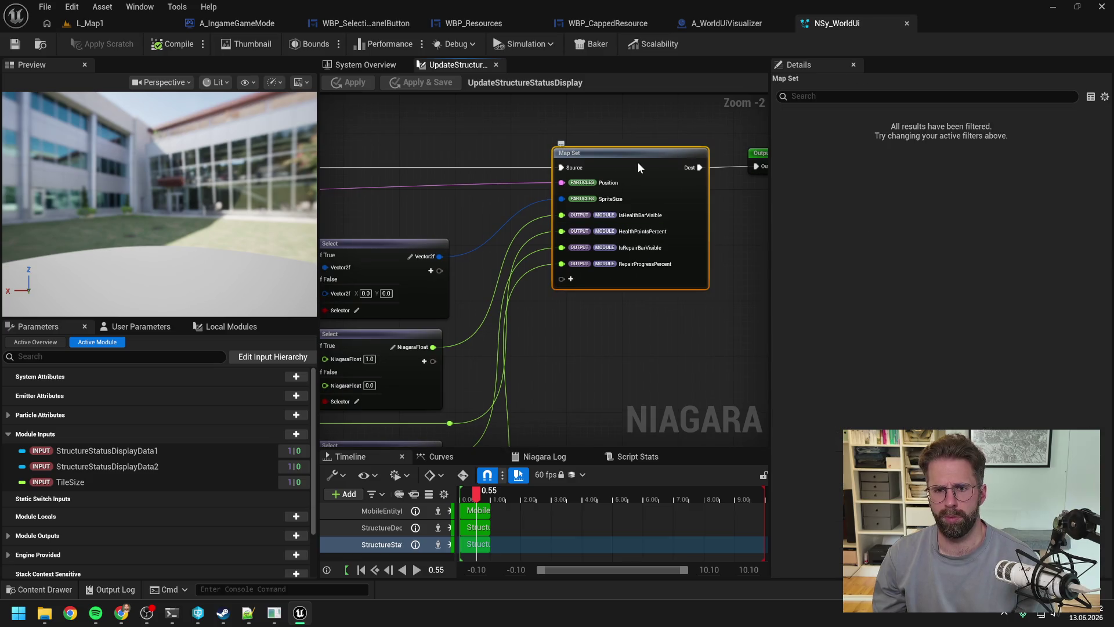
Step: Add a new 'float' pin to the Map Set node
{"action": "left_click", "coordinate": [571, 279]}
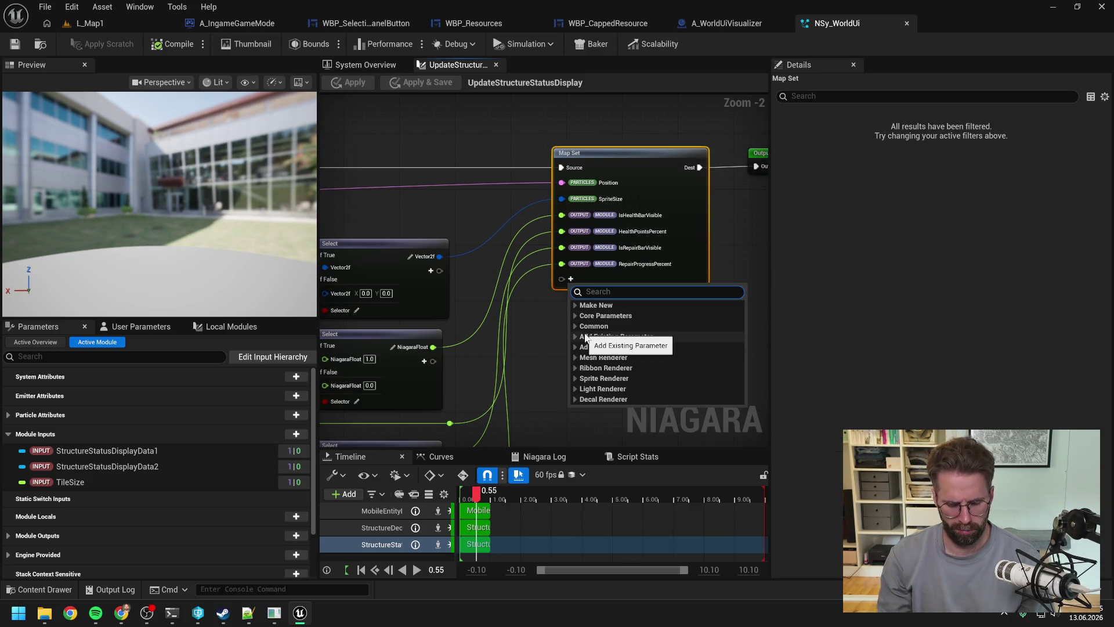
{"action": "type", "text": "float"}
{"action": "key", "text": "Return"}
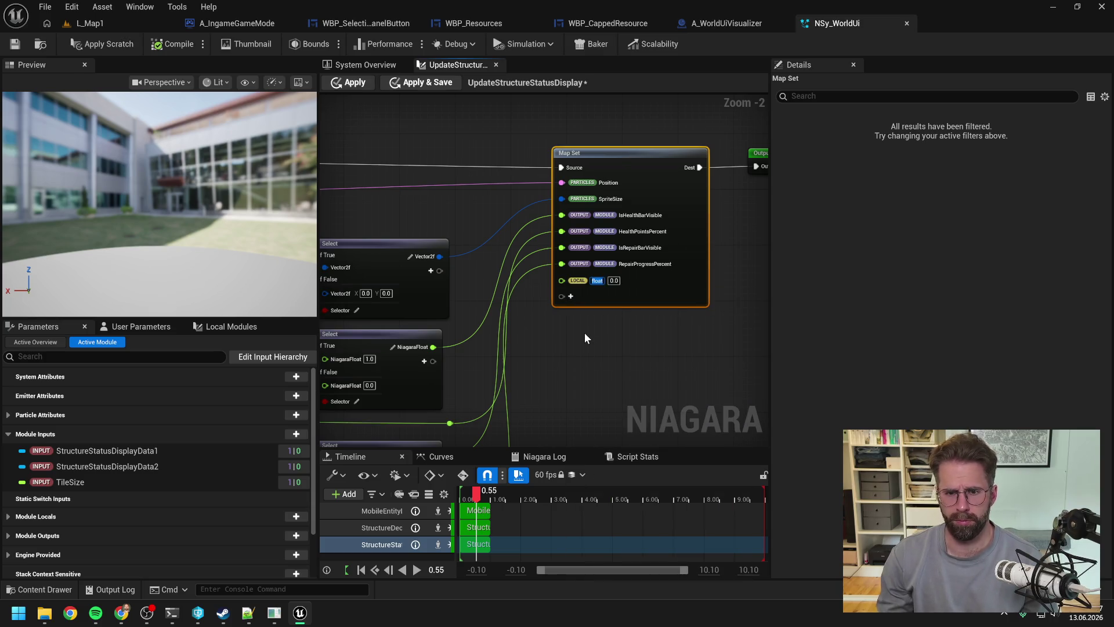
{"action": "left_click", "coordinate": [582, 334]}
Step: Change the new float pin's namespace to Output
{"action": "right_click", "coordinate": [590, 281]}
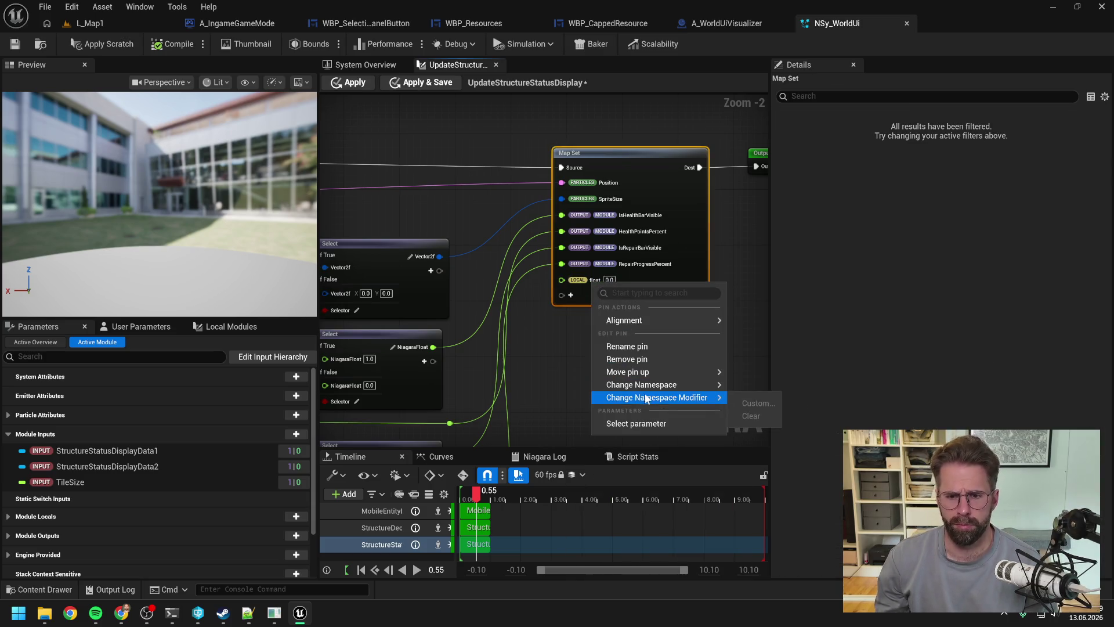
{"action": "mouse_move", "coordinate": [646, 390]}
{"action": "left_click", "coordinate": [771, 448]}
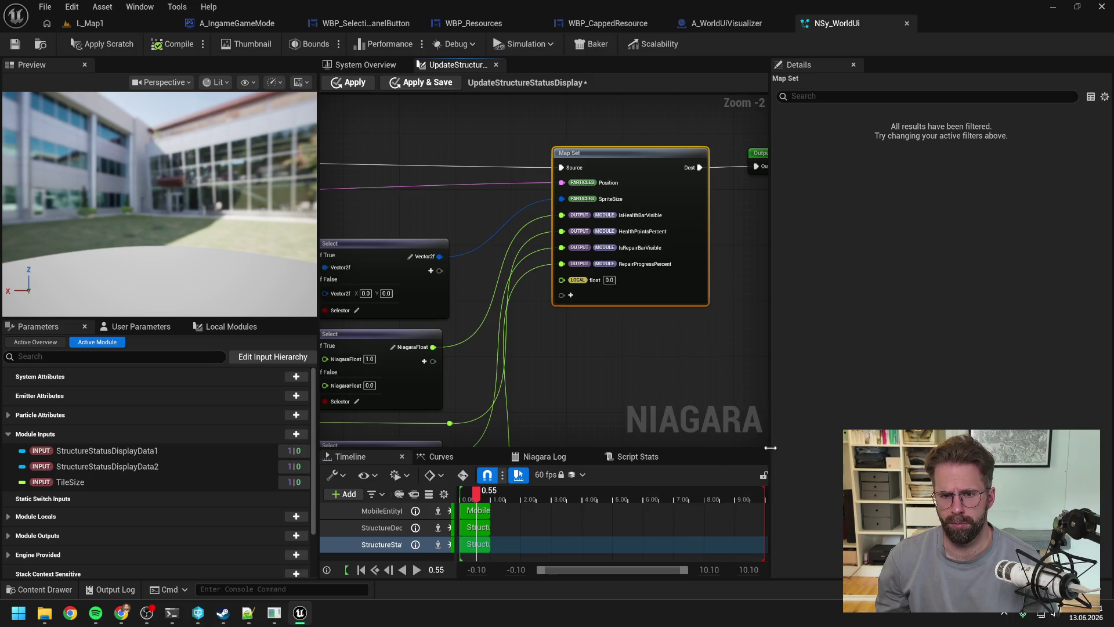
{"action": "right_click", "coordinate": [624, 278]}
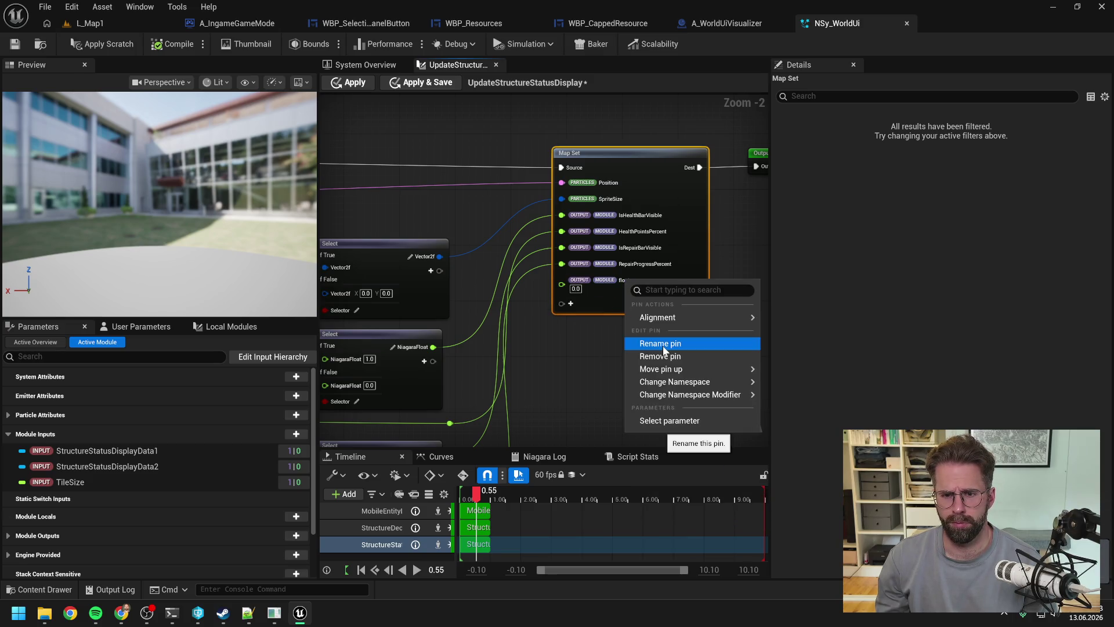